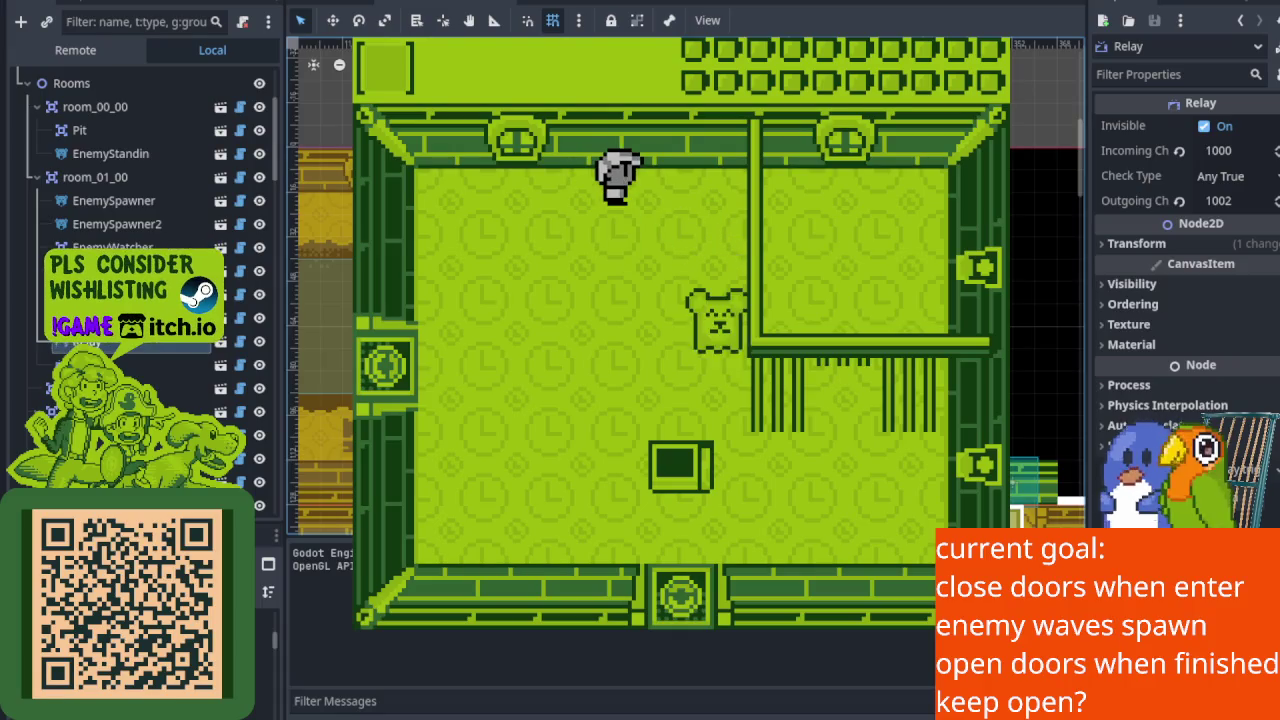
# Move the player around the room and attack the top-left enemy.
pyautogui.press('Right')
pyautogui.press('Down')
pyautogui.press('Down')
pyautogui.press('x')
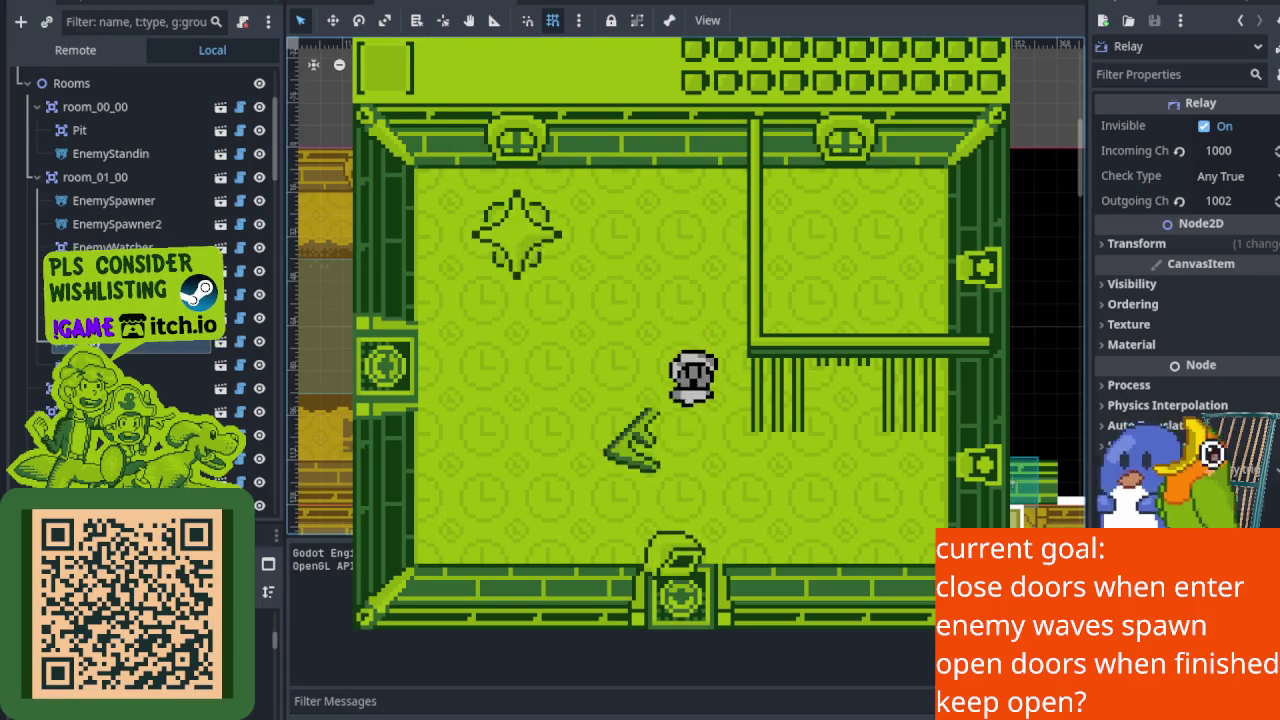
pyautogui.press('Up')
pyautogui.press('Up')
pyautogui.press('Left')
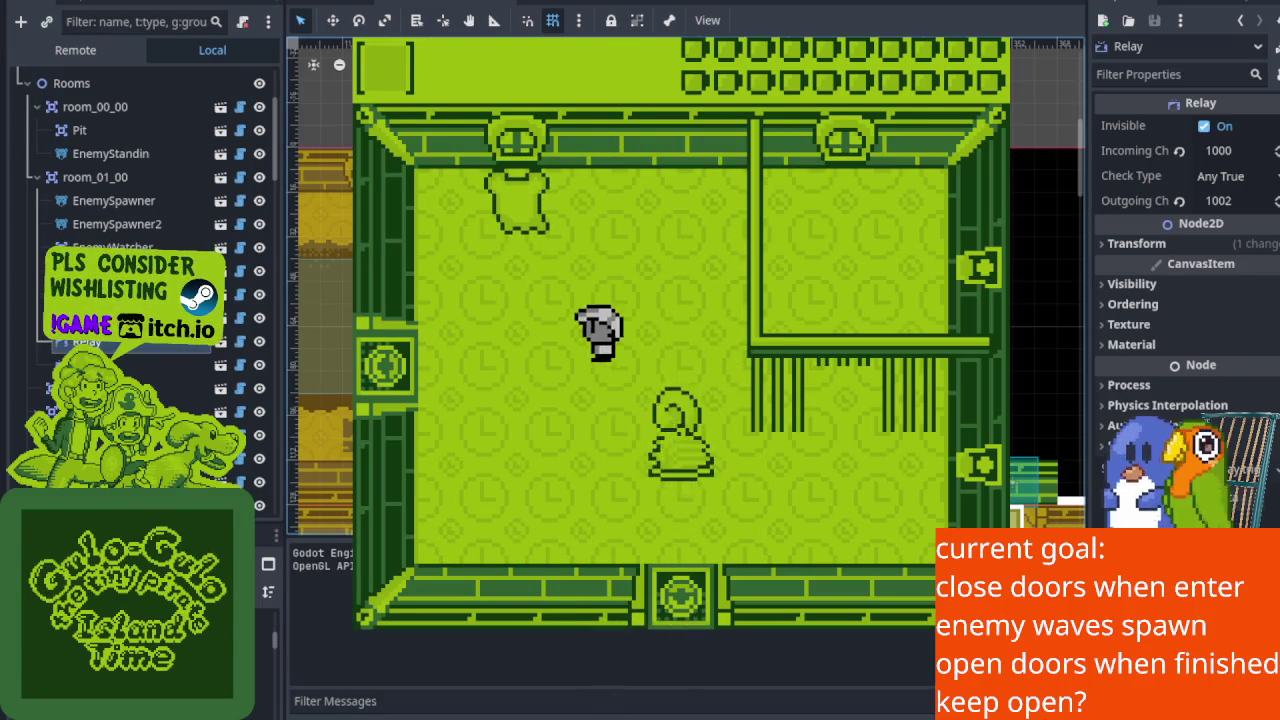
pyautogui.press('Up')
pyautogui.press('x')
pyautogui.press('Down')
pyautogui.press('Right')
# Defeat the newly spawned top-left enemy, pick up the item, and stop the game with F8.
pyautogui.press('Up')
pyautogui.press('Down')
pyautogui.press('Left')
pyautogui.press('Up')
pyautogui.press('x')
pyautogui.press('Right')
pyautogui.press('Down')
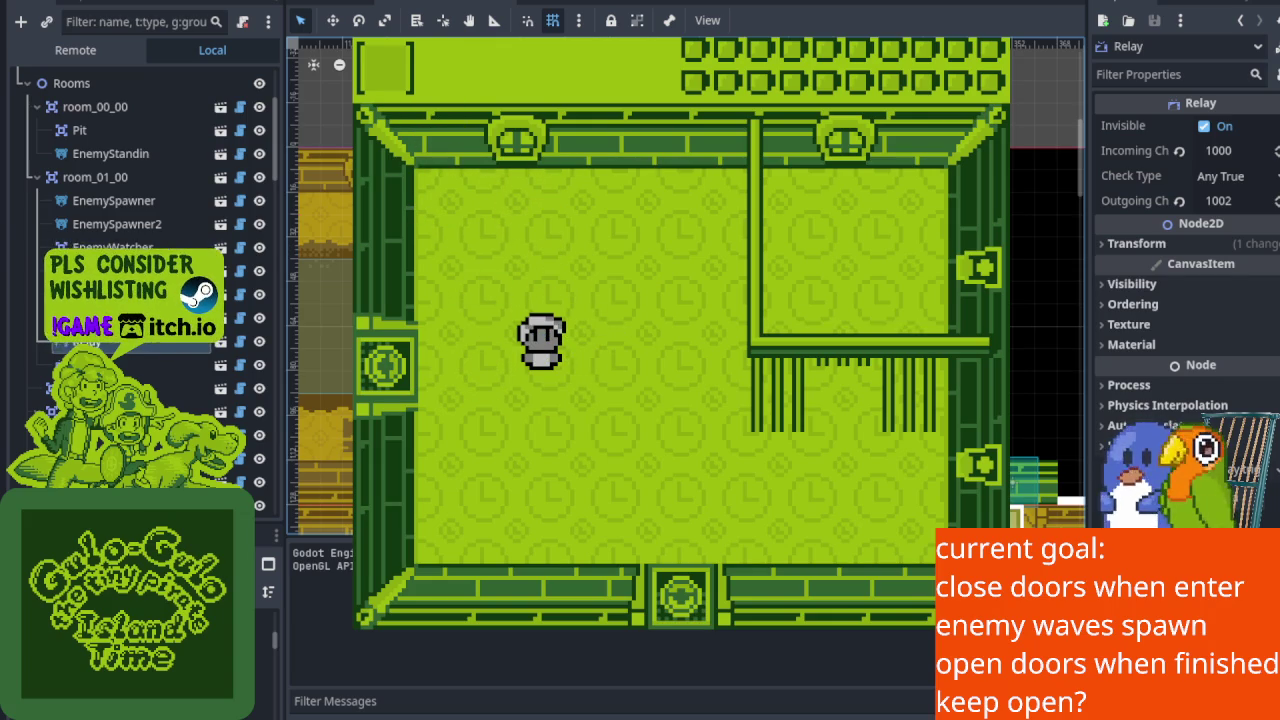
pyautogui.press('F8')
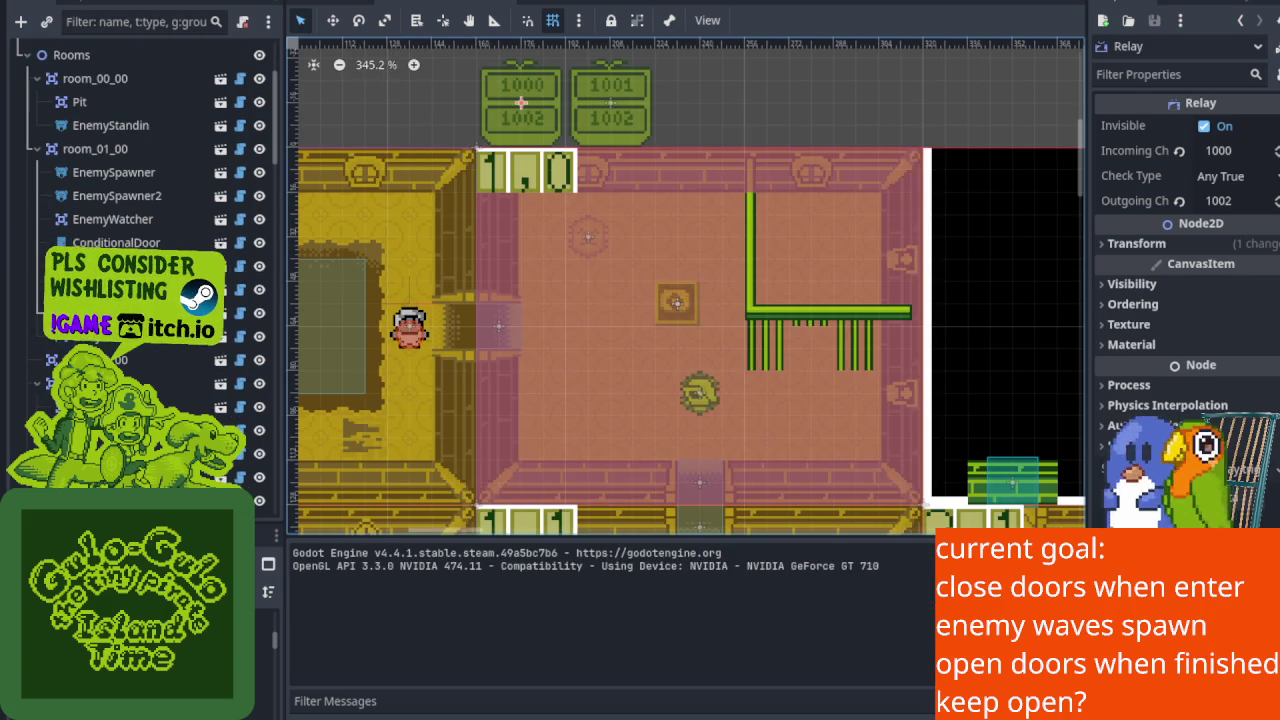
# Set EnemySpawner's Check Type to All True in the Inspector.
pyautogui.scroll(5, 627, 301)
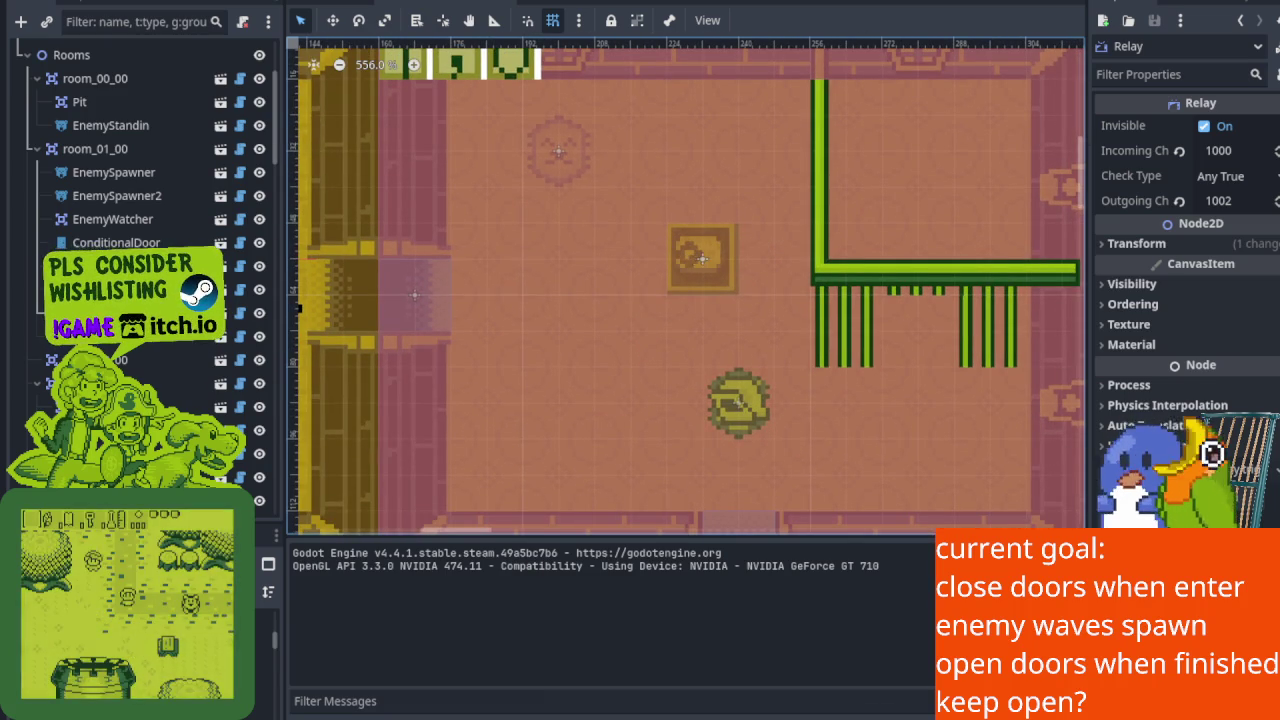
pyautogui.click(146, 180)
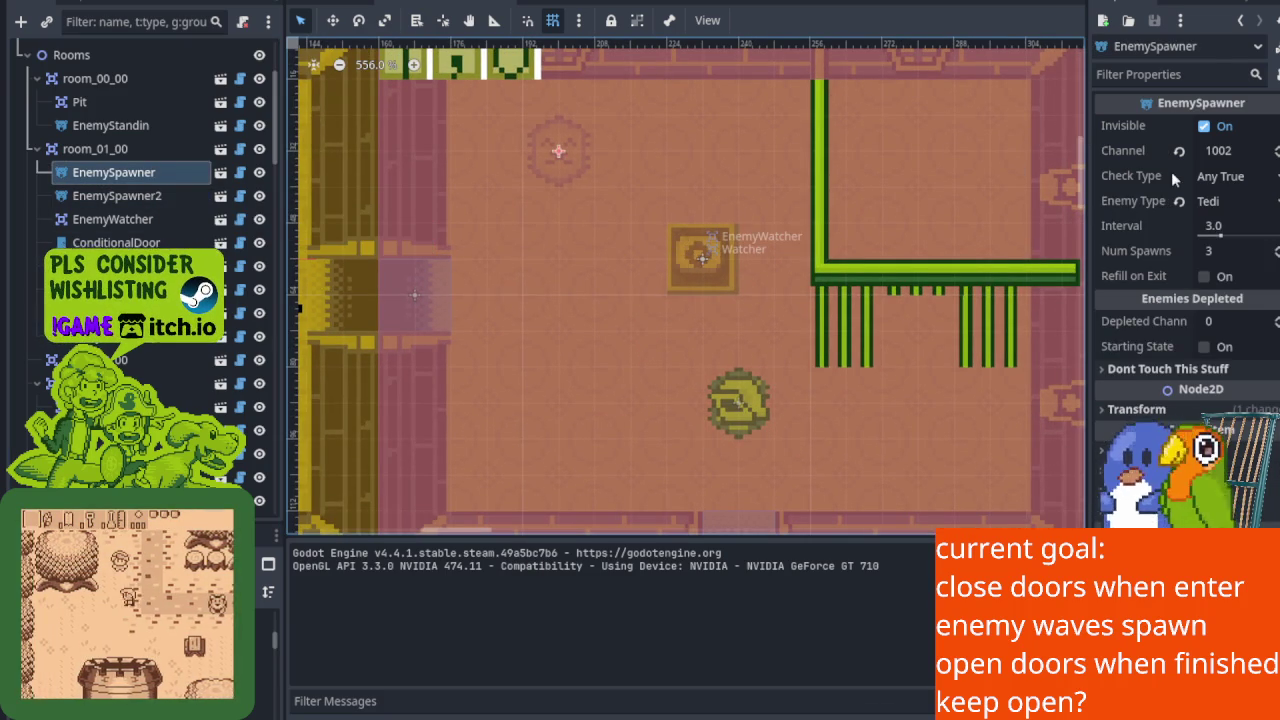
pyautogui.click(1236, 177)
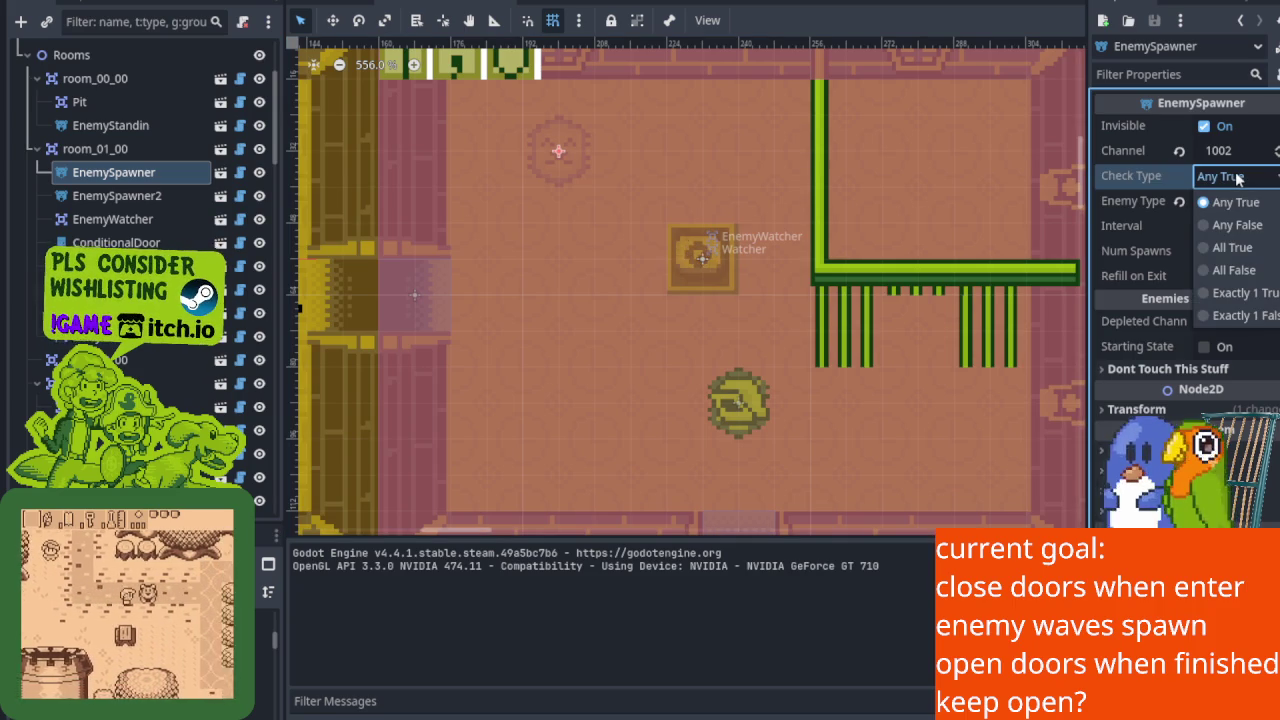
pyautogui.click(1236, 177)
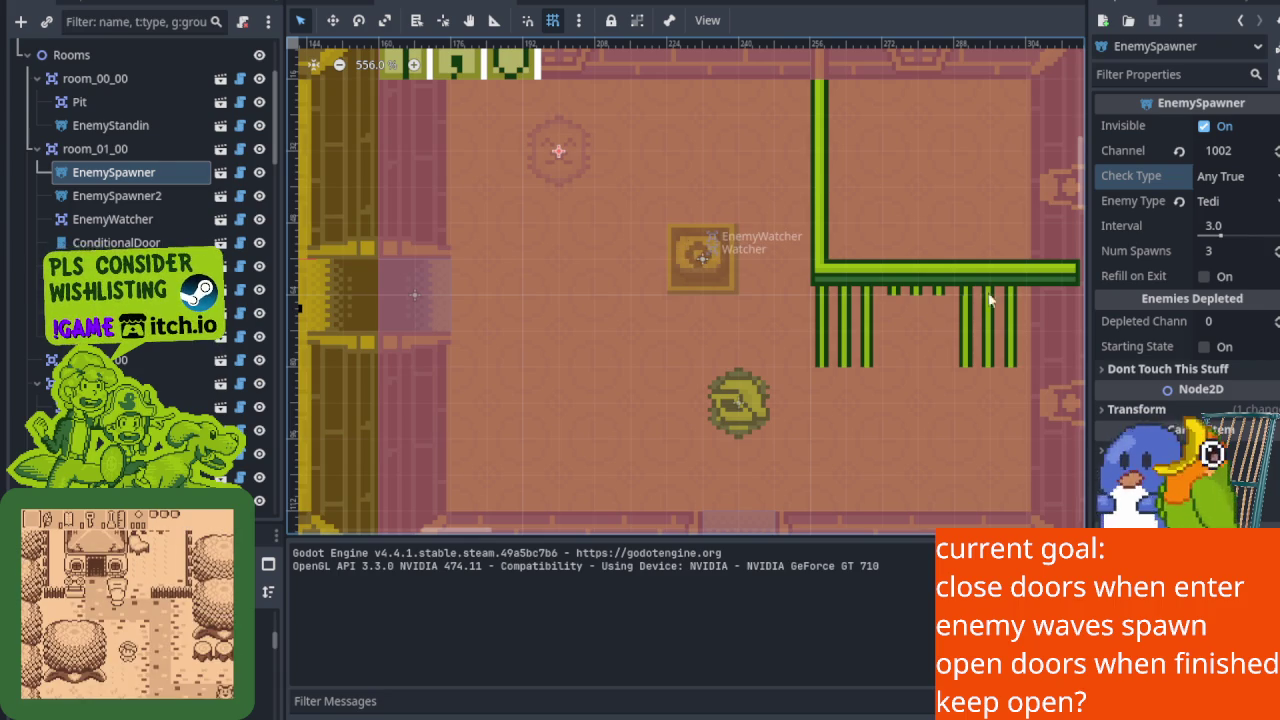
pyautogui.click(1240, 177)
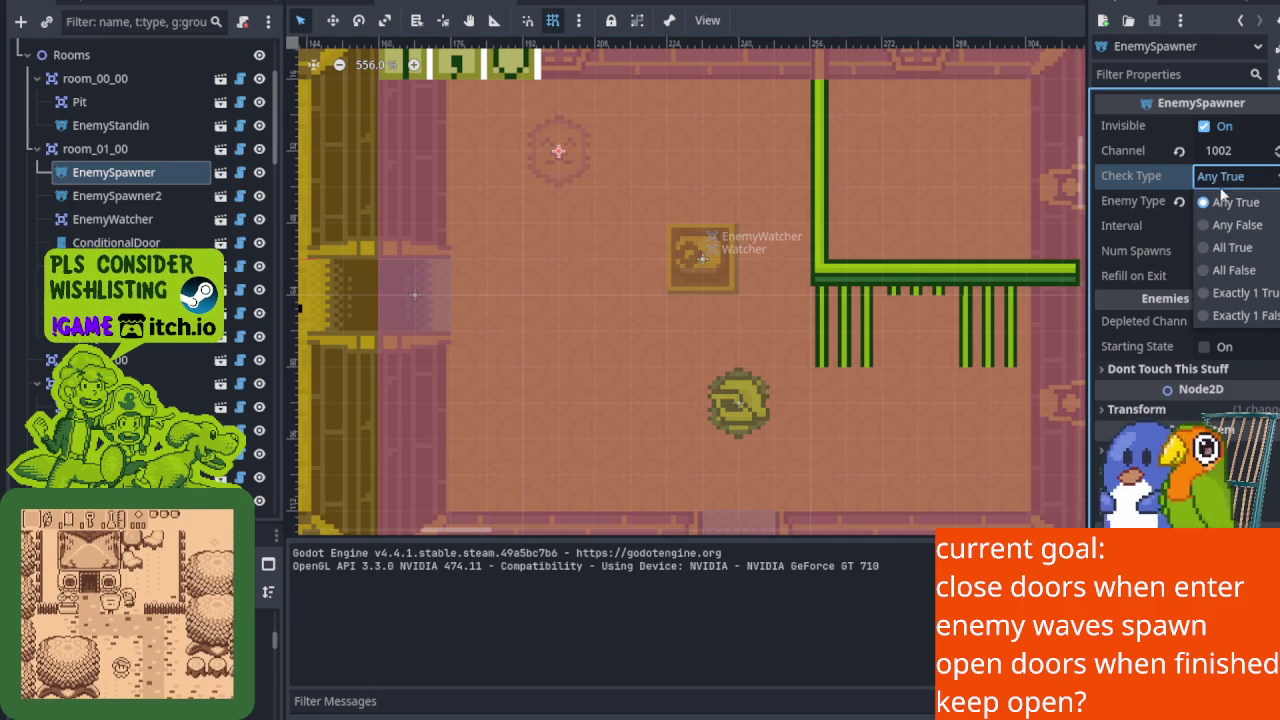
pyautogui.click(1250, 254)
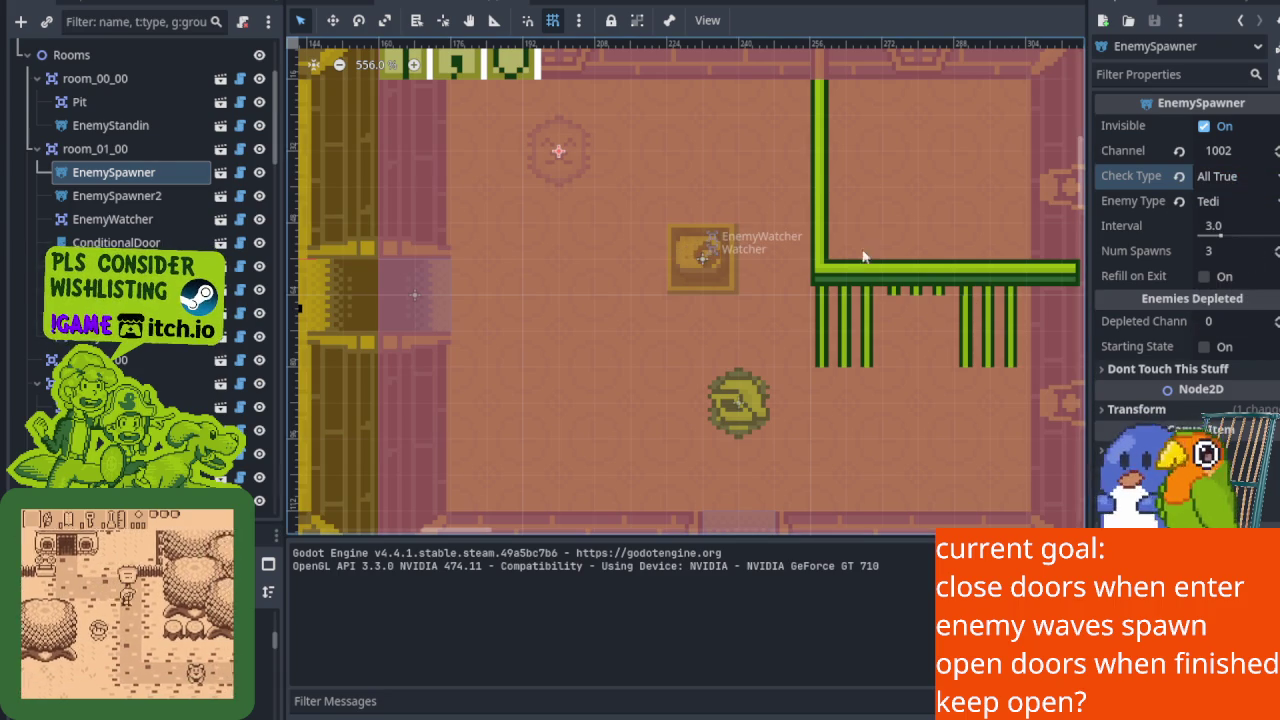
# Set EnemySpawner2's Check Type to All True, save the scene, and run the game.
pyautogui.click(144, 199)
pyautogui.click(1235, 176)
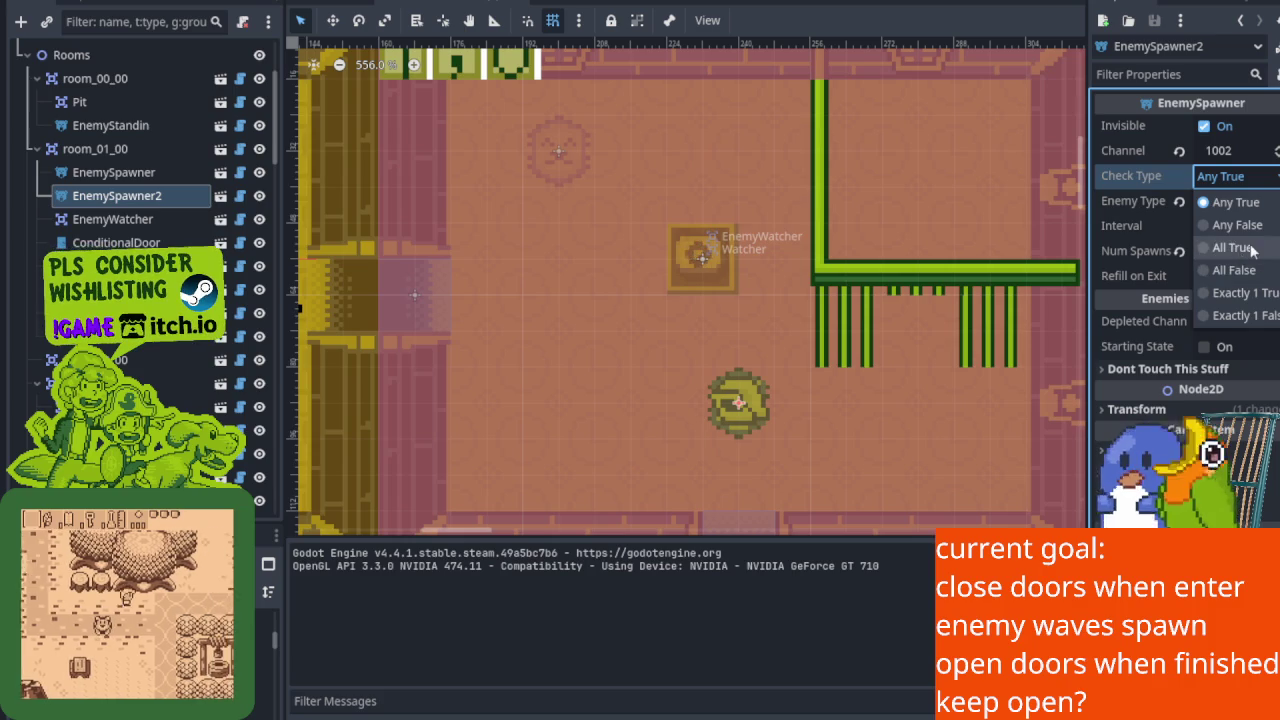
pyautogui.click(1222, 249)
pyautogui.hotkey('ctrl', 's')
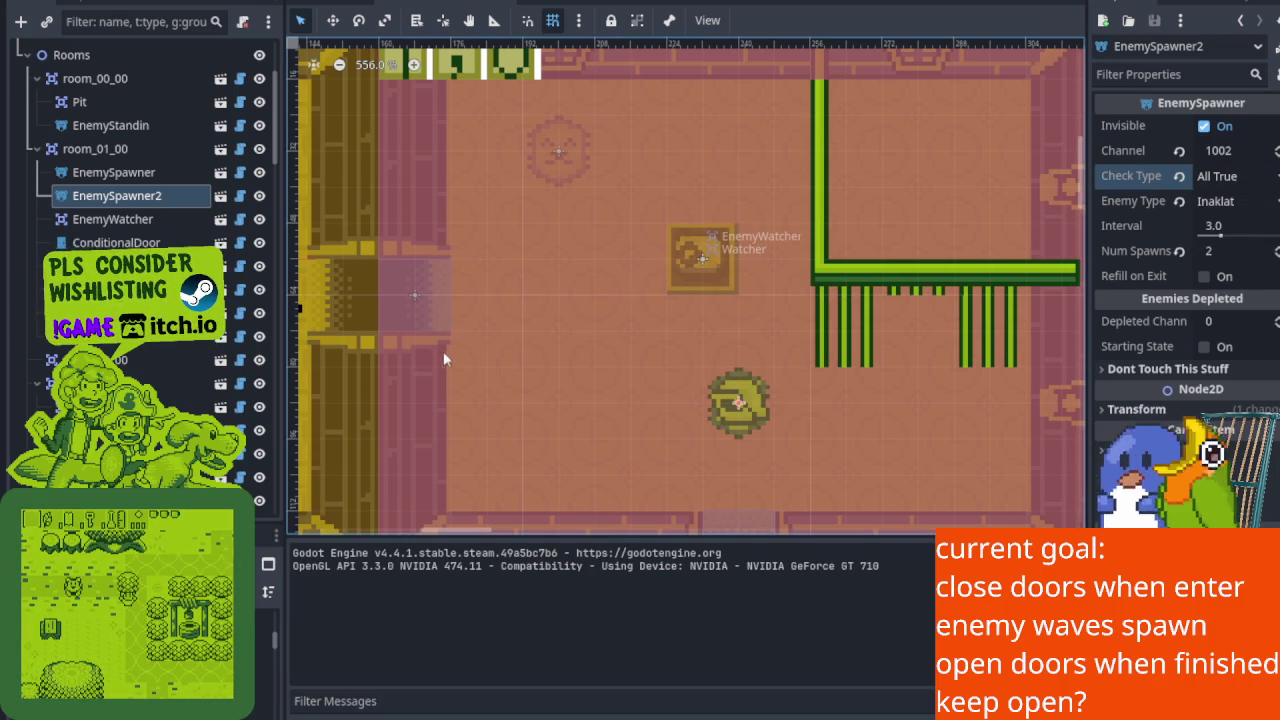
pyautogui.press('F5')
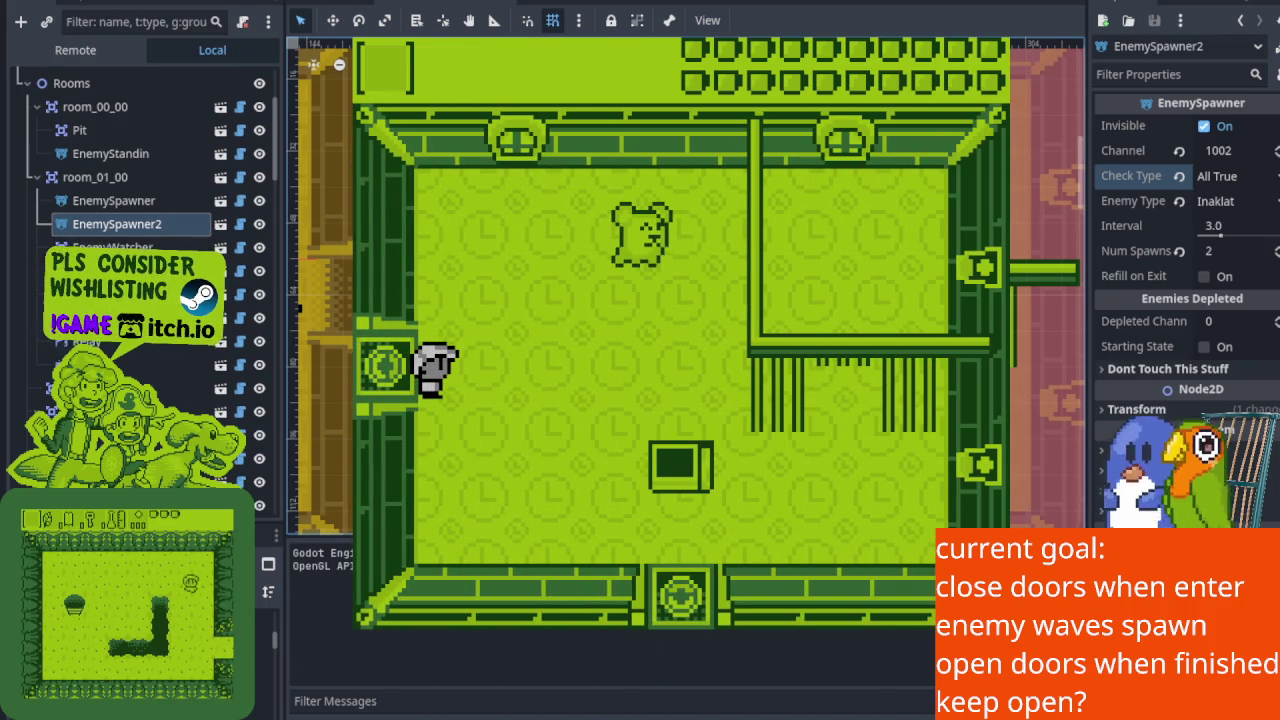
# Walk into the room, strike the box below, and pick up the pot.
pyautogui.press('Up')
pyautogui.press('Right')
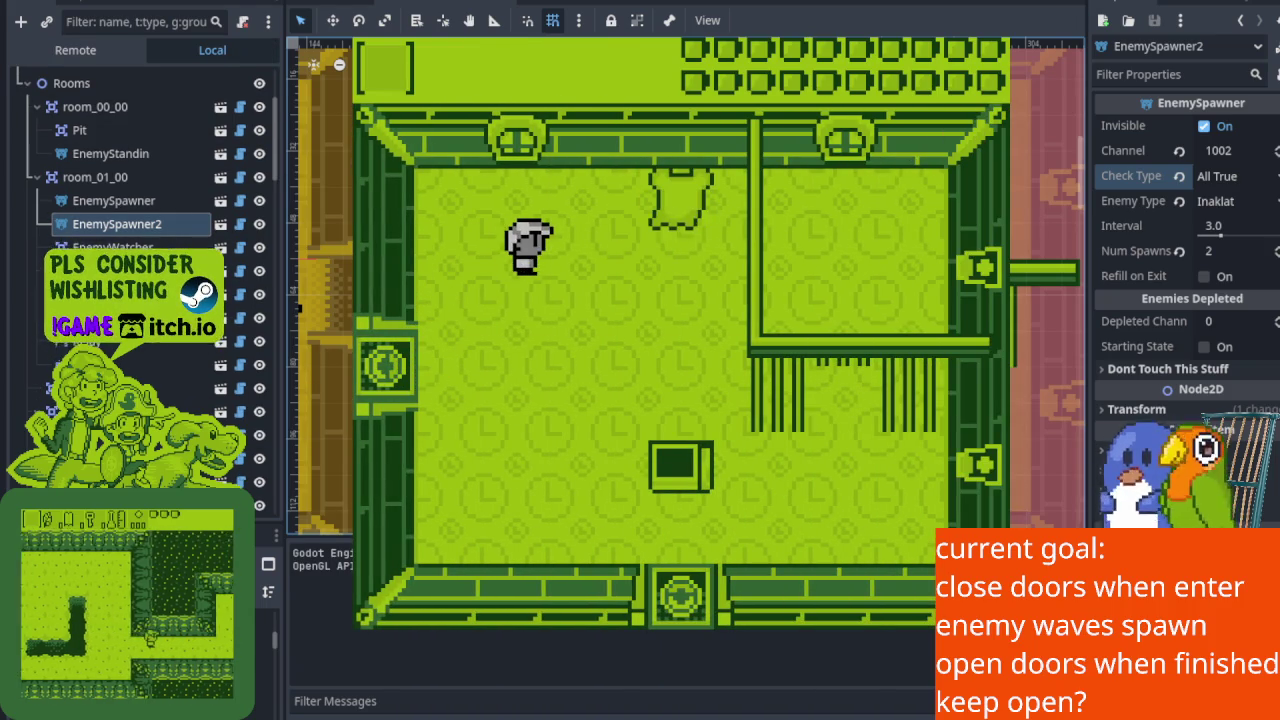
pyautogui.press('Right')
pyautogui.press('Down')
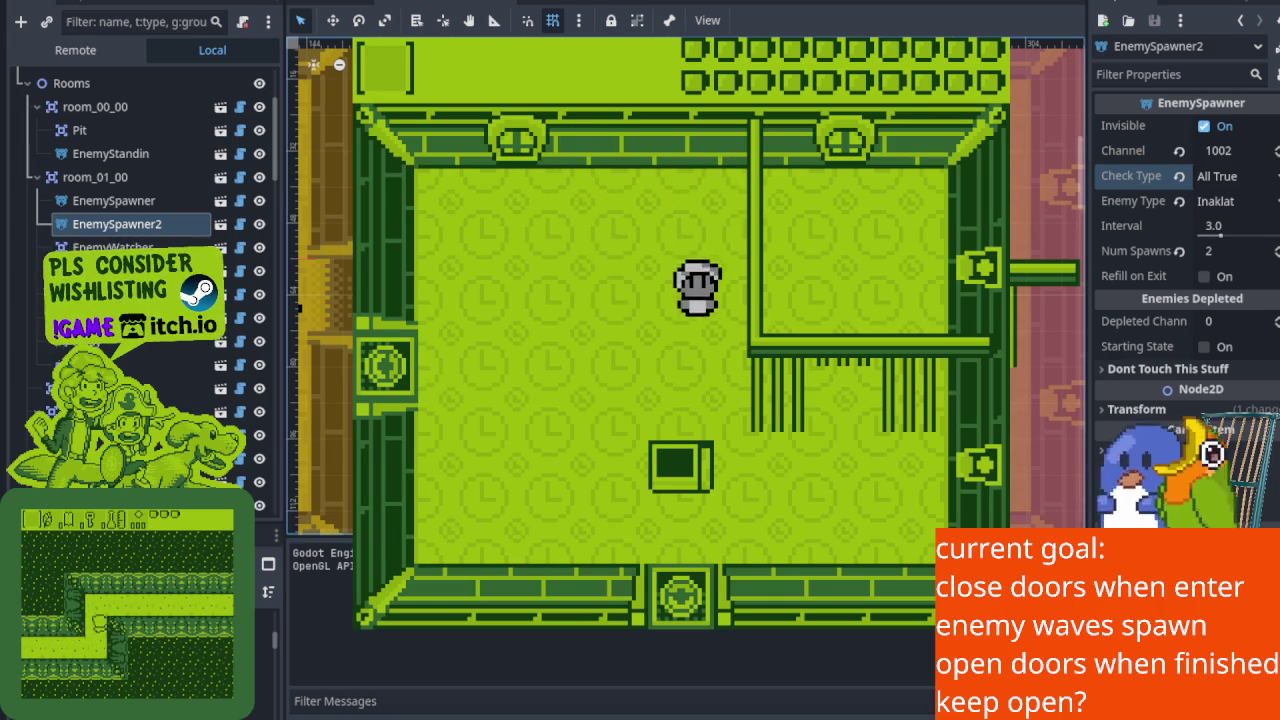
pyautogui.press('Down')
pyautogui.press('x')
pyautogui.press('x')
pyautogui.press('Up')
pyautogui.press('x')
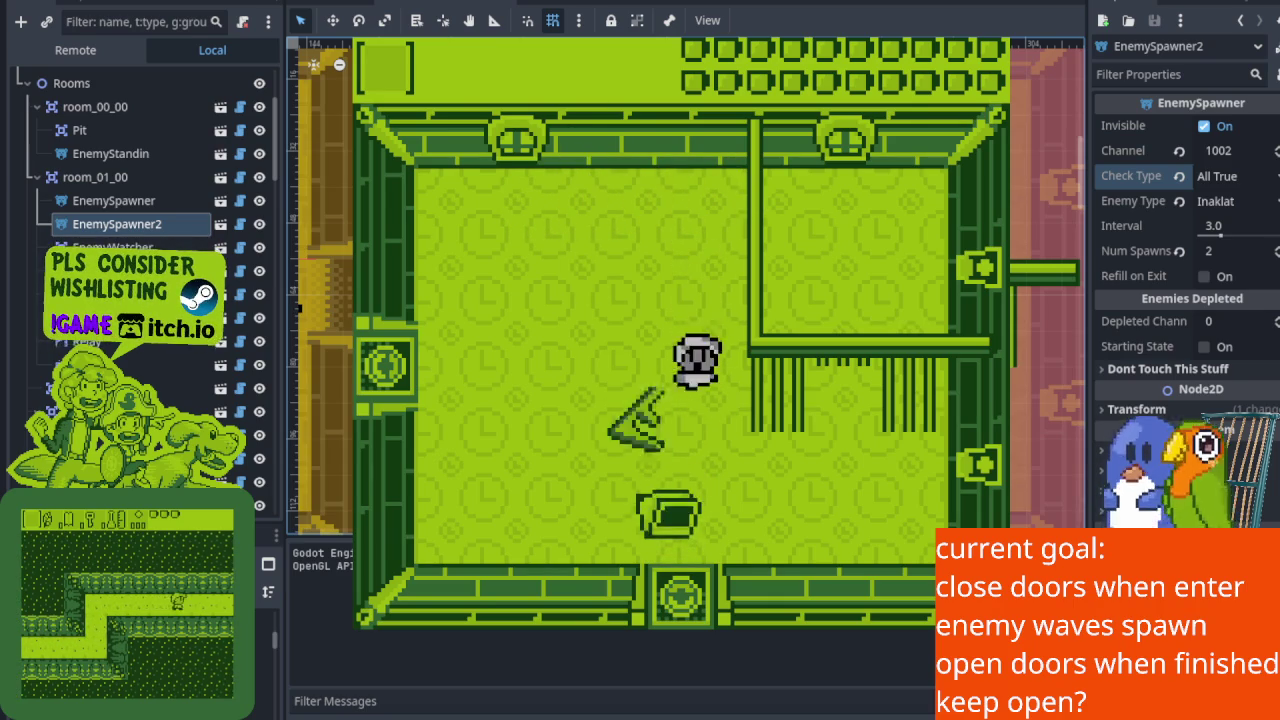
pyautogui.press('Right')
pyautogui.press('Up')
pyautogui.press('Down')
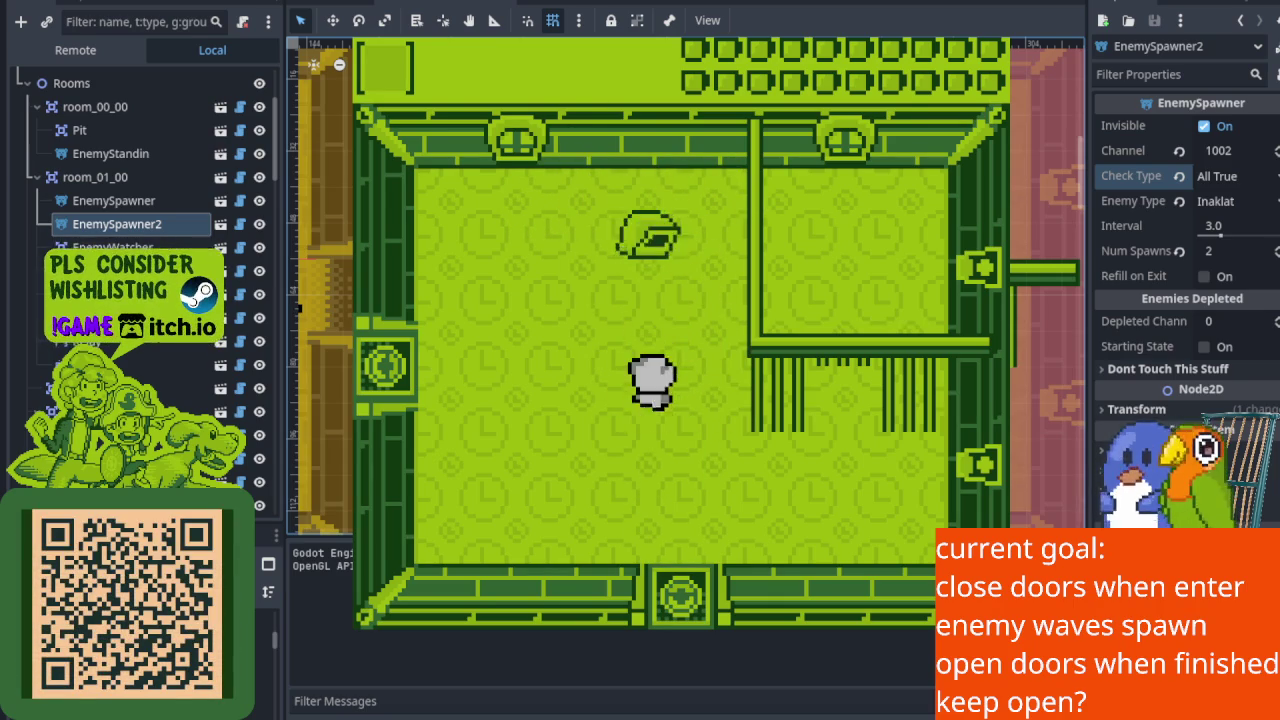
# Throw the pot at a spawned enemy and thrust the stick to the right.
pyautogui.press('Up')
pyautogui.press('Left')
pyautogui.press('Down')
pyautogui.press('Up')
pyautogui.press('x')
pyautogui.press('x')
pyautogui.press('Left')
pyautogui.press('Down')
pyautogui.press('Right')
pyautogui.press('z')
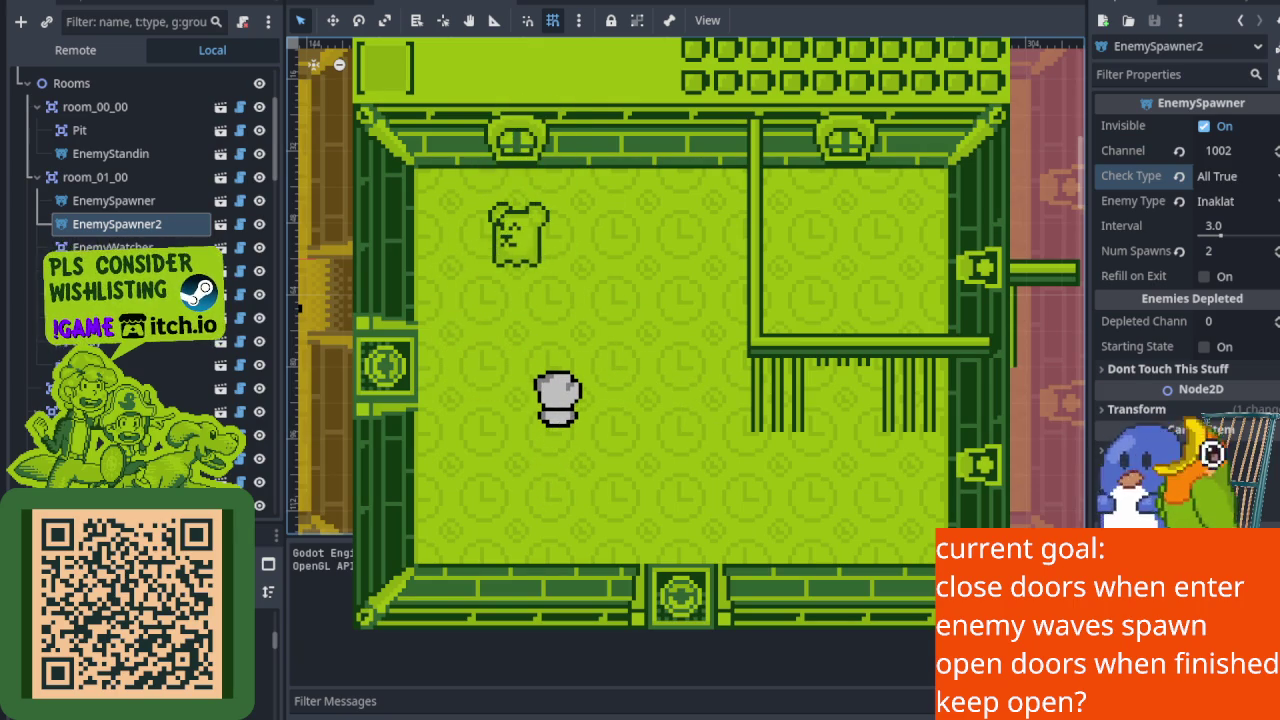
# Destroy the newly spawned enemy, stop the game with F8, and save the scene.
pyautogui.press('Up')
pyautogui.press('Down')
pyautogui.press('Left')
pyautogui.press('z')
pyautogui.press('Up')
pyautogui.press('Down')
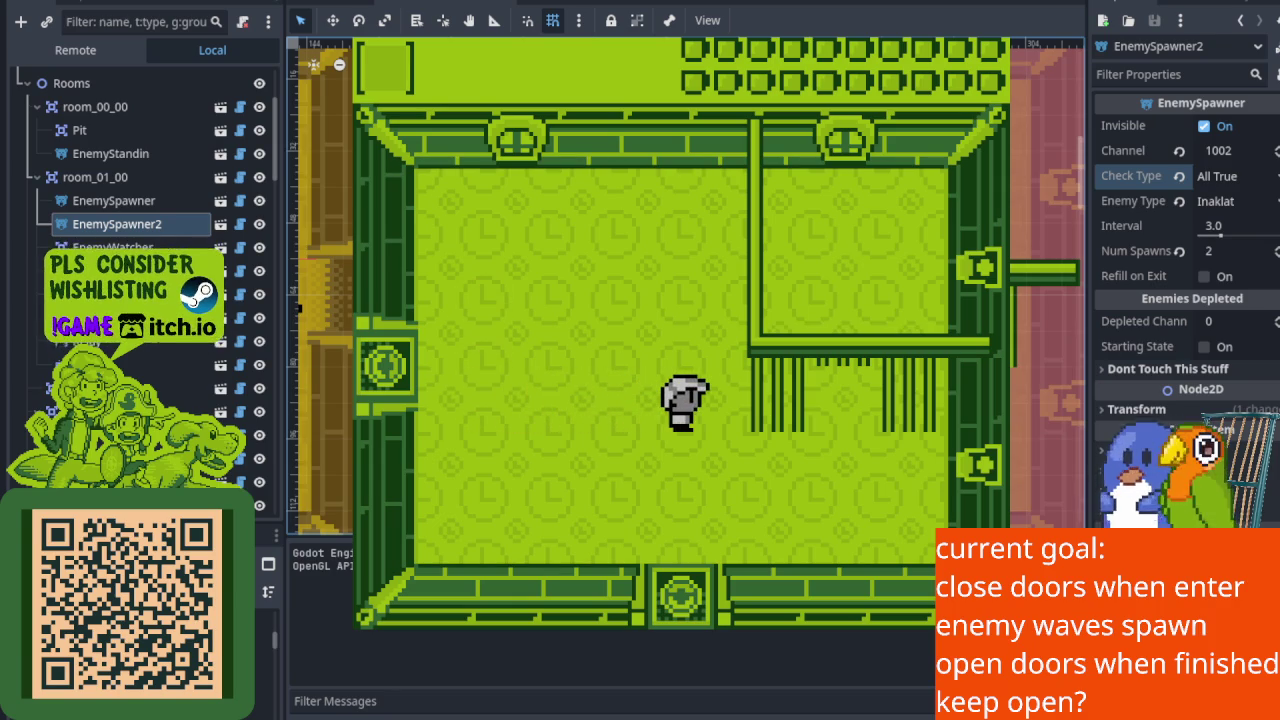
pyautogui.press('F8')
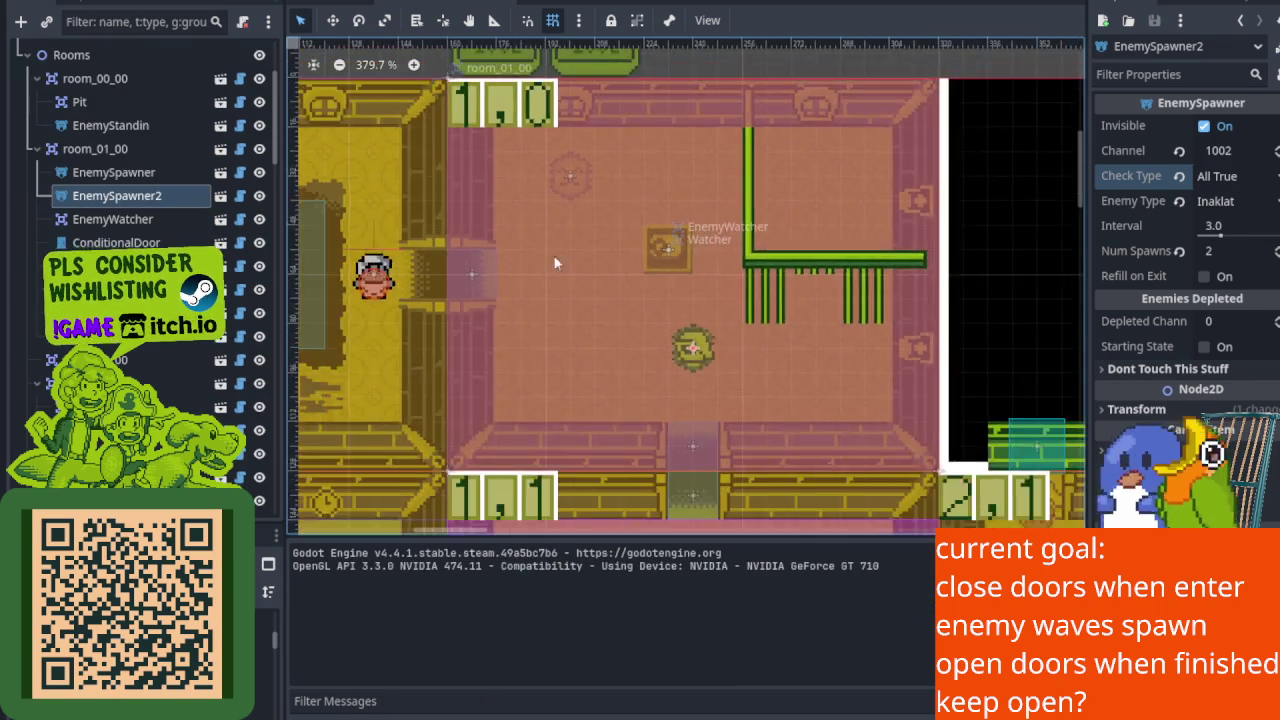
pyautogui.scroll(3, 520, 359)
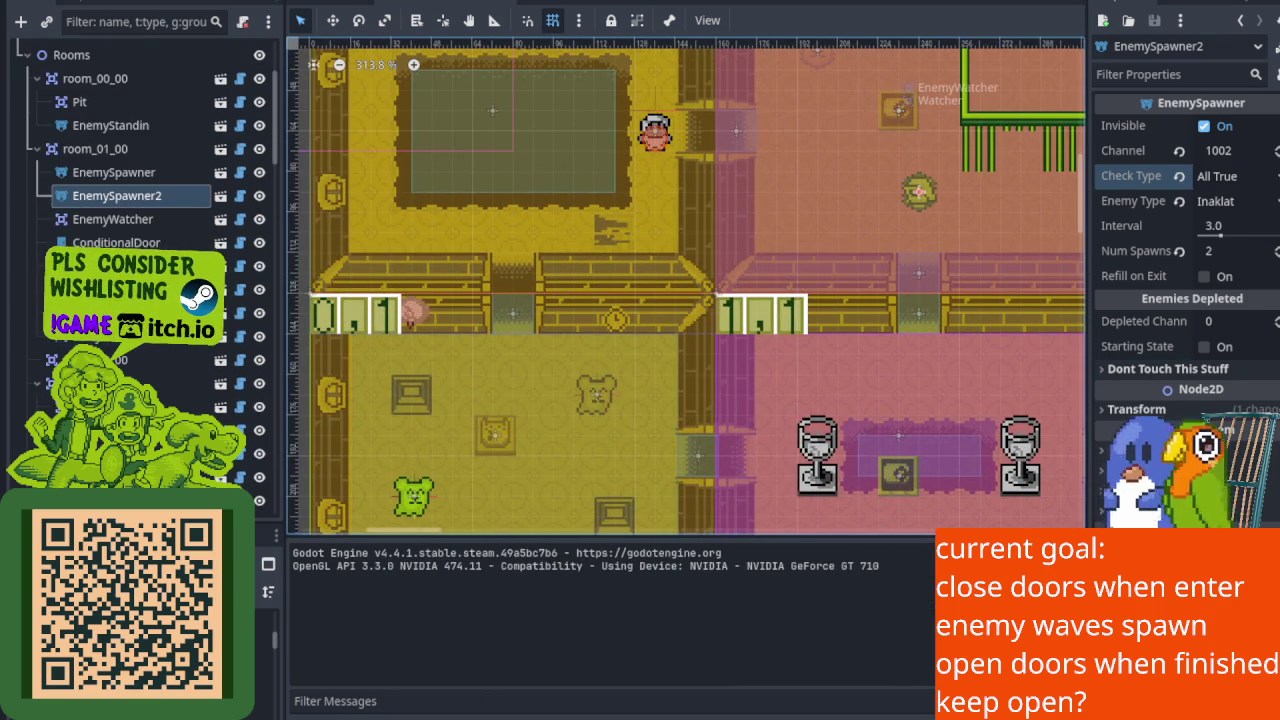
pyautogui.hotkey('ctrl', 's')
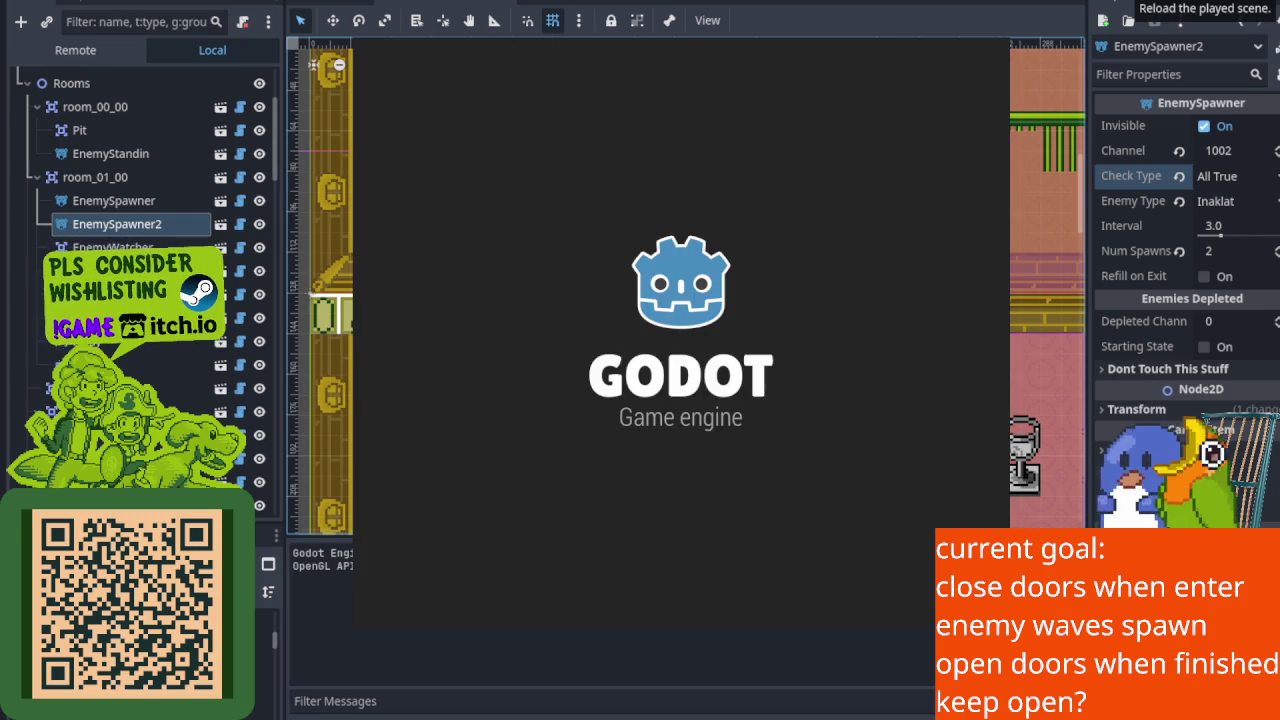
pyautogui.press('Down')
pyautogui.press('Left')
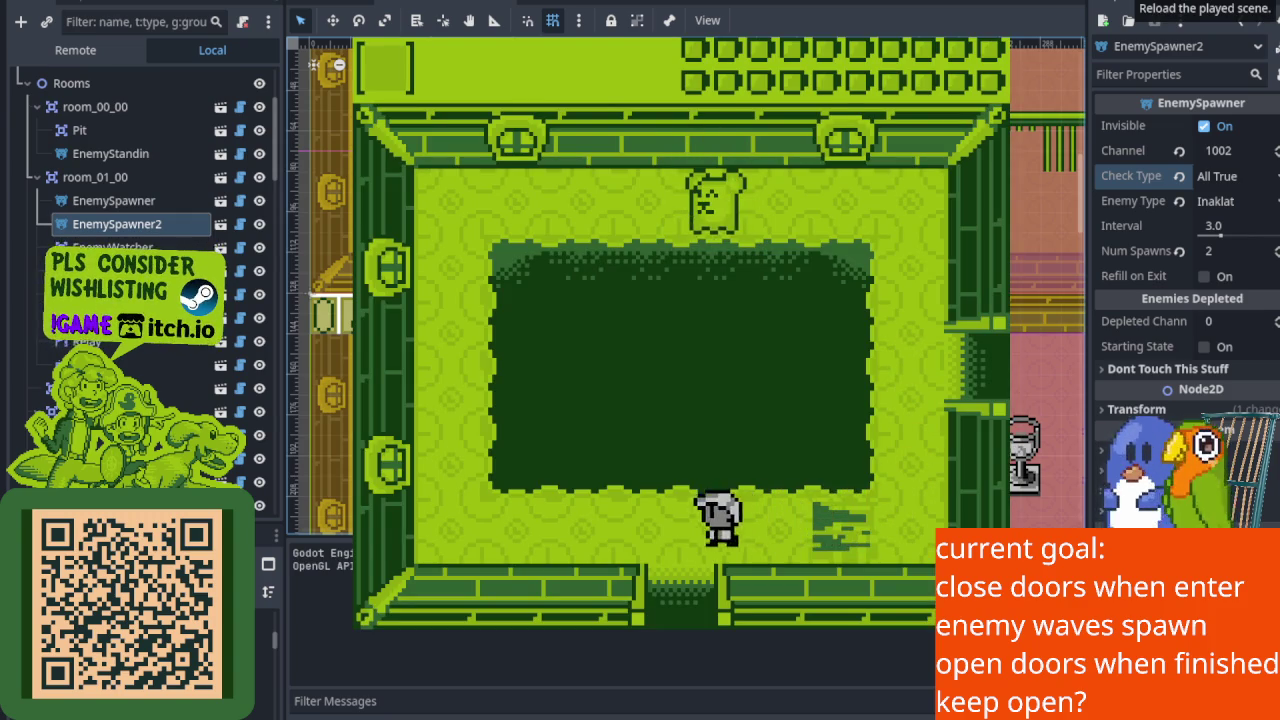
pyautogui.press('Down')
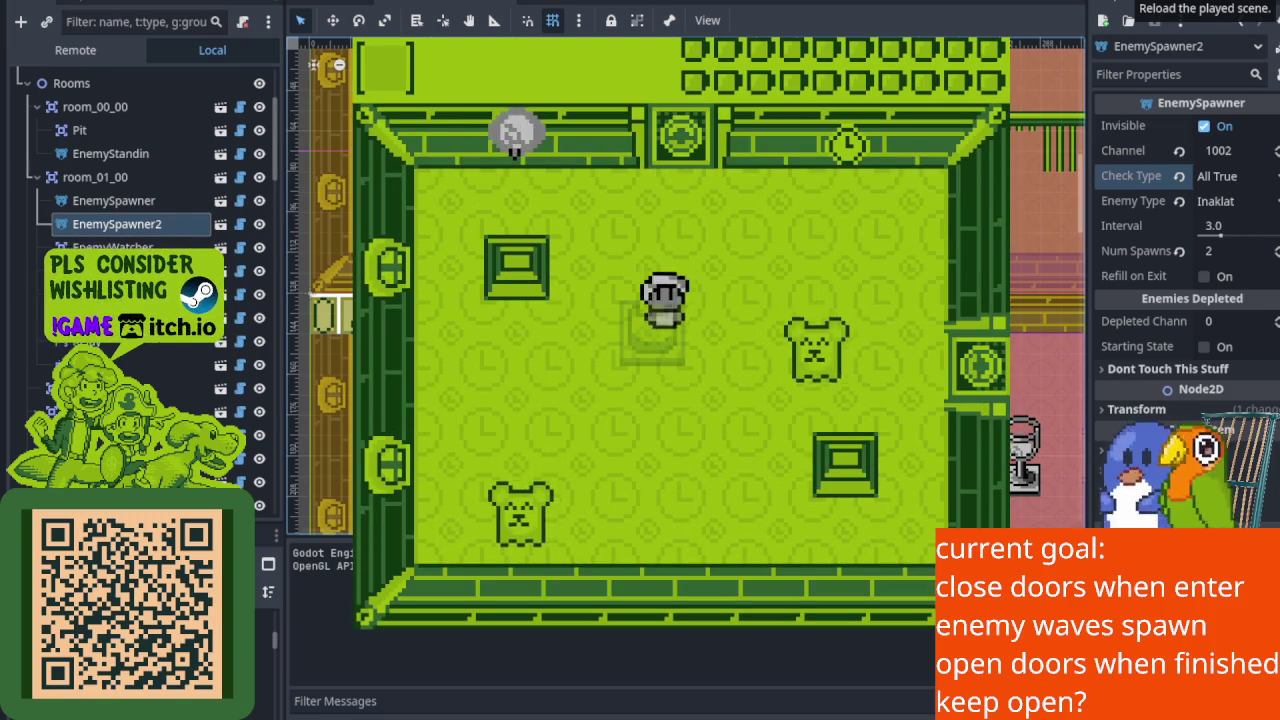
pyautogui.press('Right')
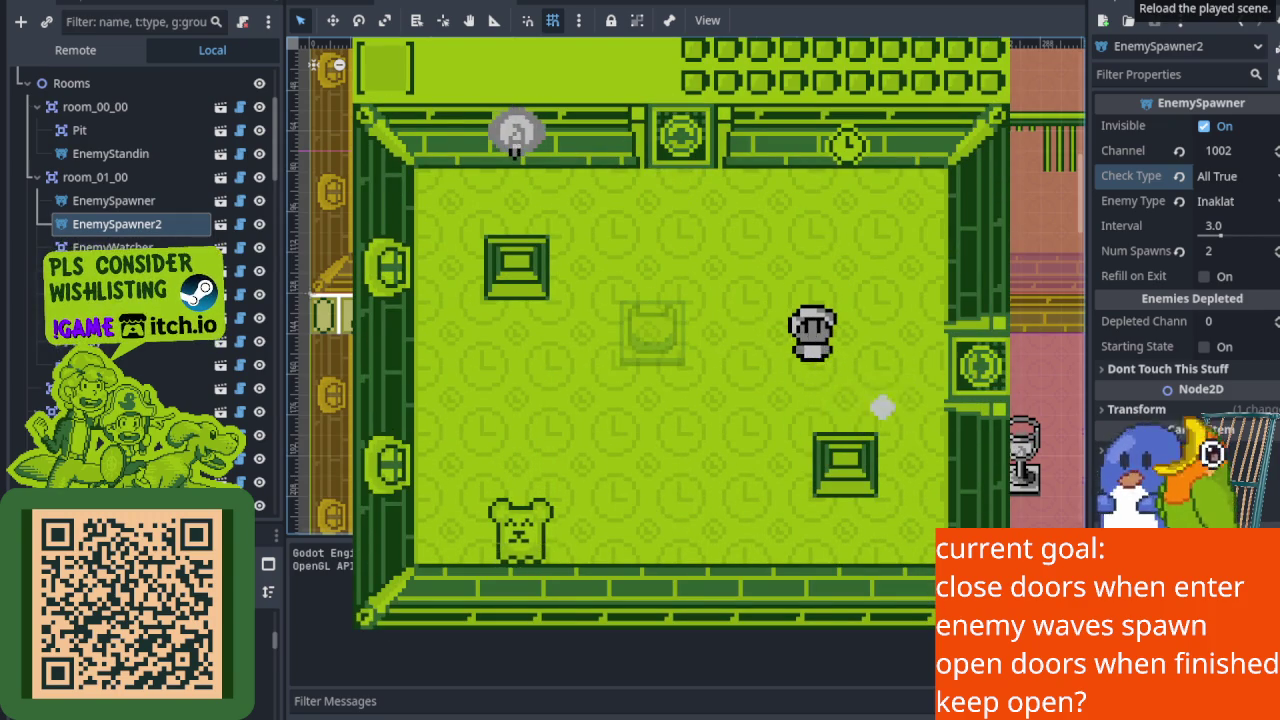
pyautogui.press('Down')
pyautogui.press('Left')
pyautogui.press('x')
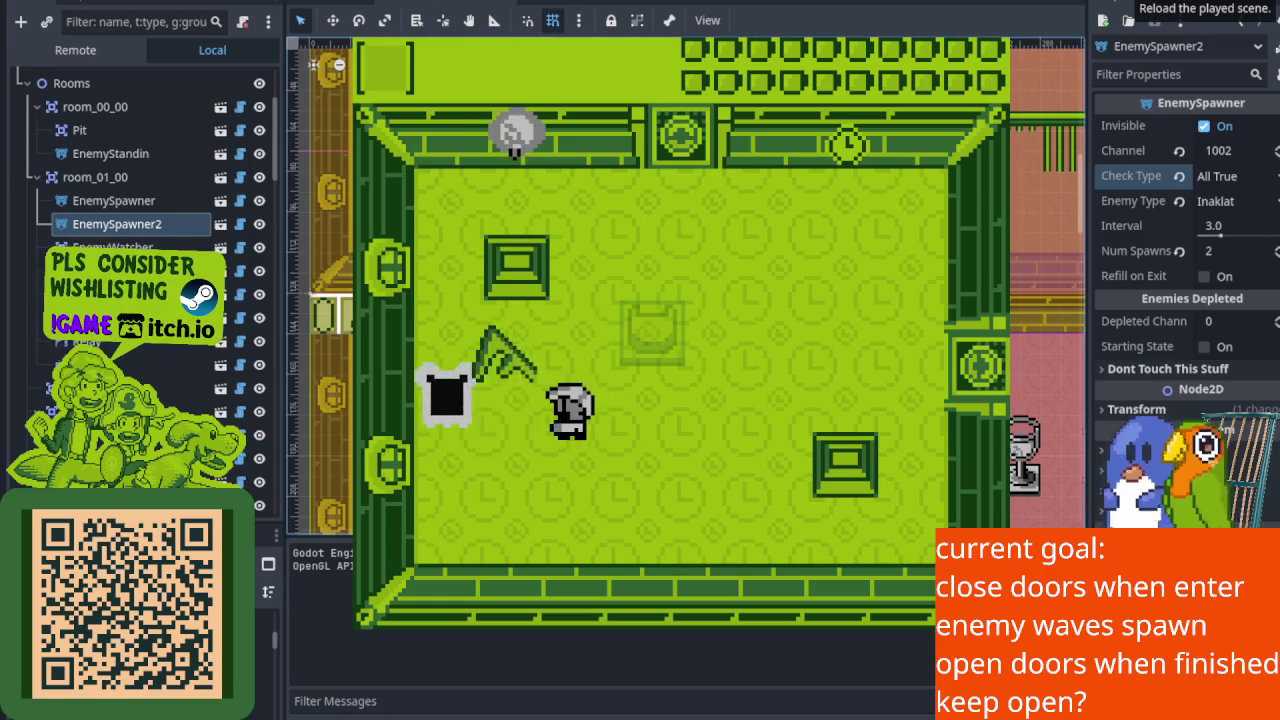
pyautogui.press('Up')
pyautogui.press('Right')
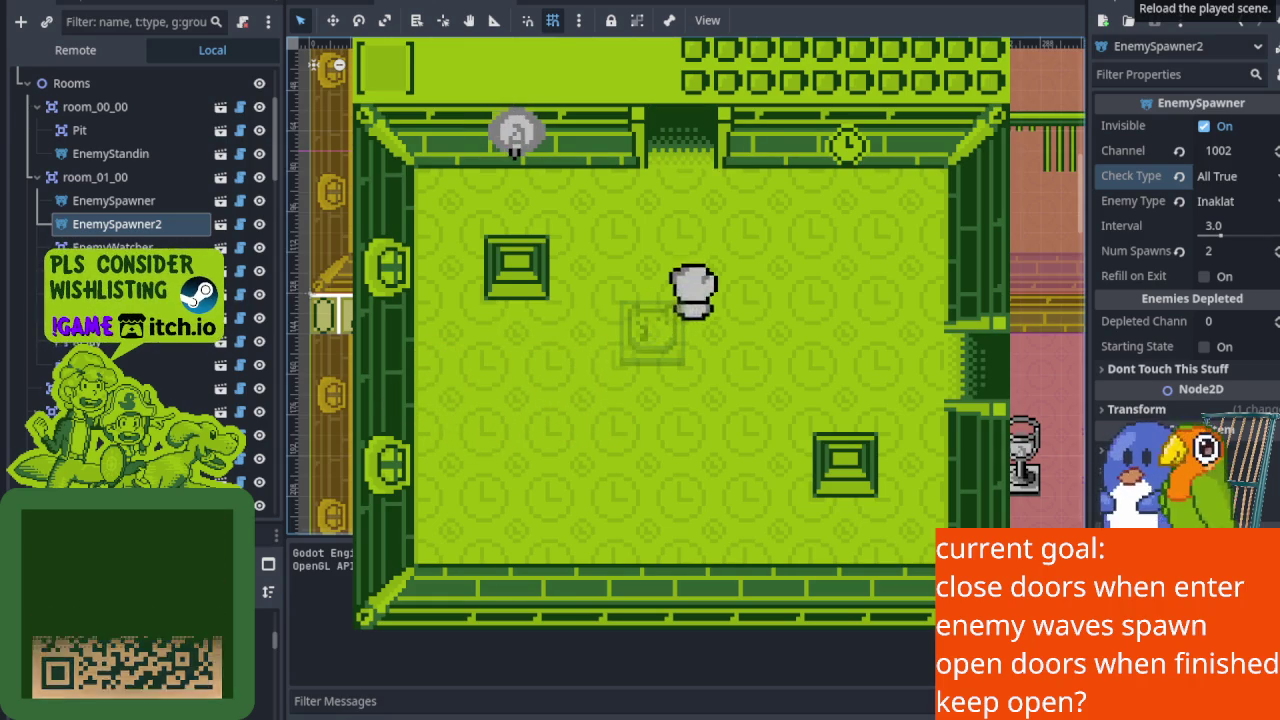
pyautogui.press('Left')
pyautogui.press('Up')
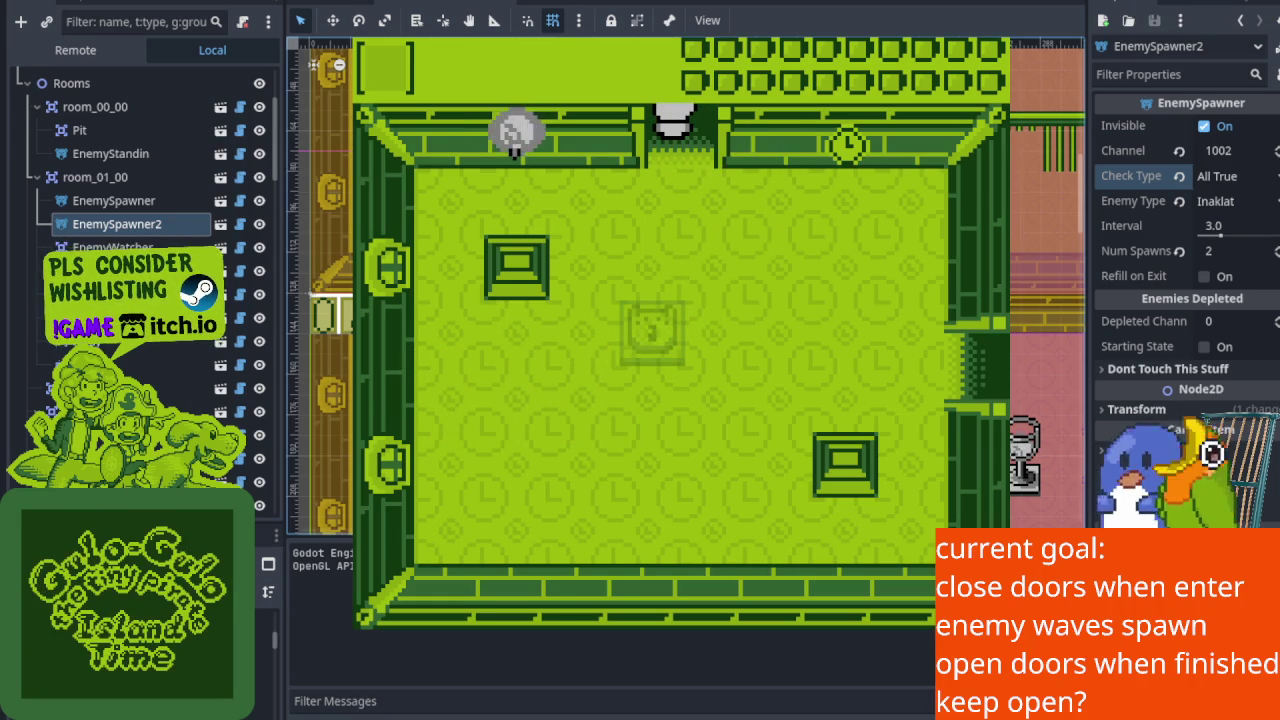
pyautogui.press('F8')
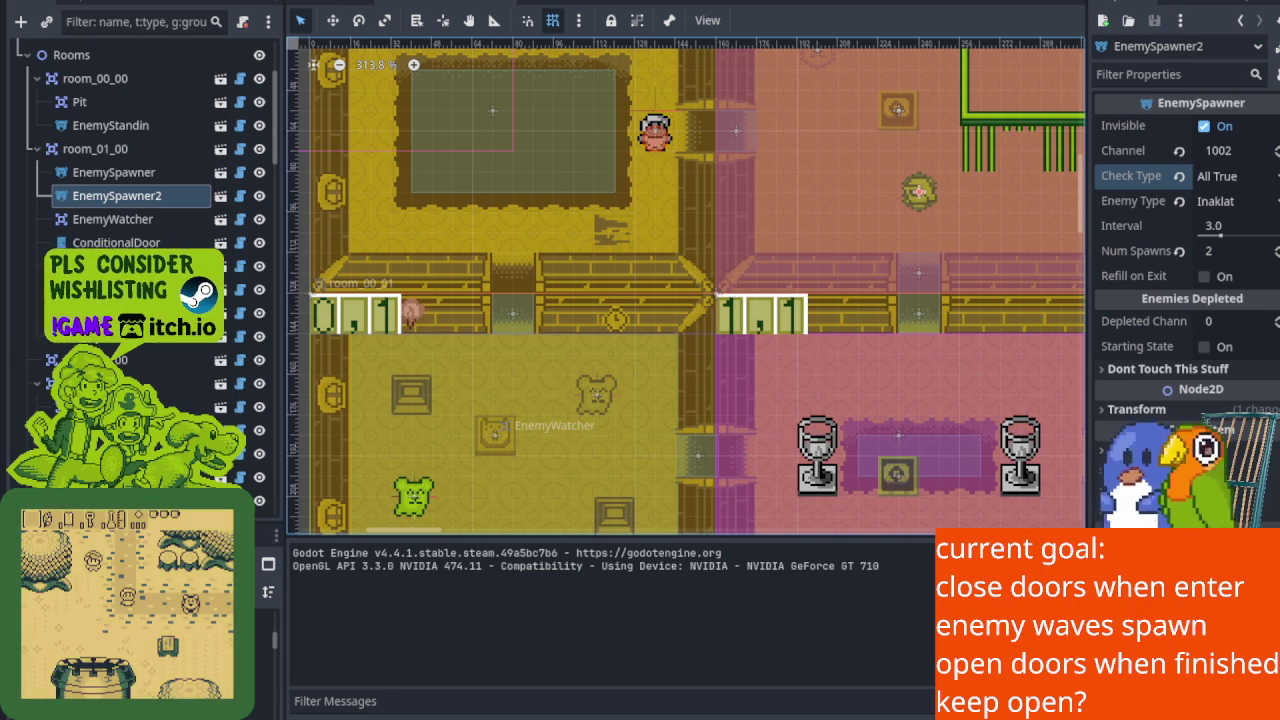
# Resize the Watcher trigger to width 8 and height 6, then save the scene.
pyautogui.moveTo(837, 205); pyautogui.dragTo(642, 310)
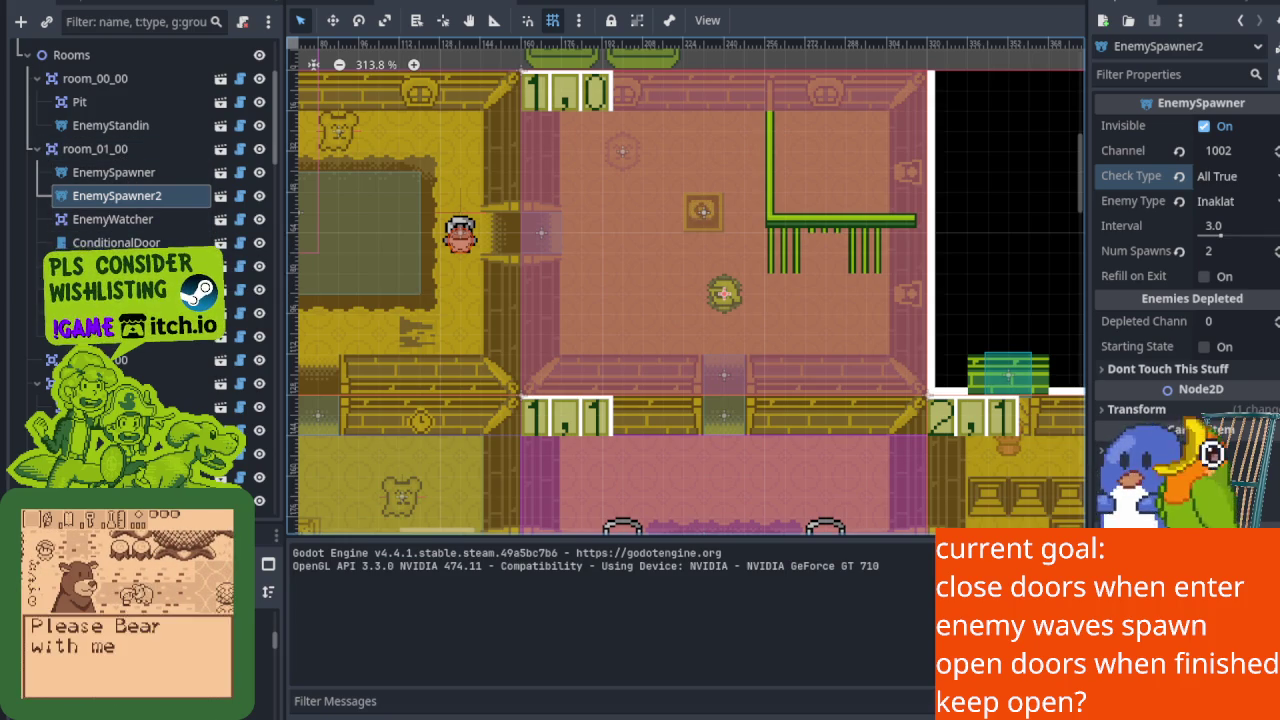
pyautogui.click(562, 258)
pyautogui.doubleClick(1270, 231)
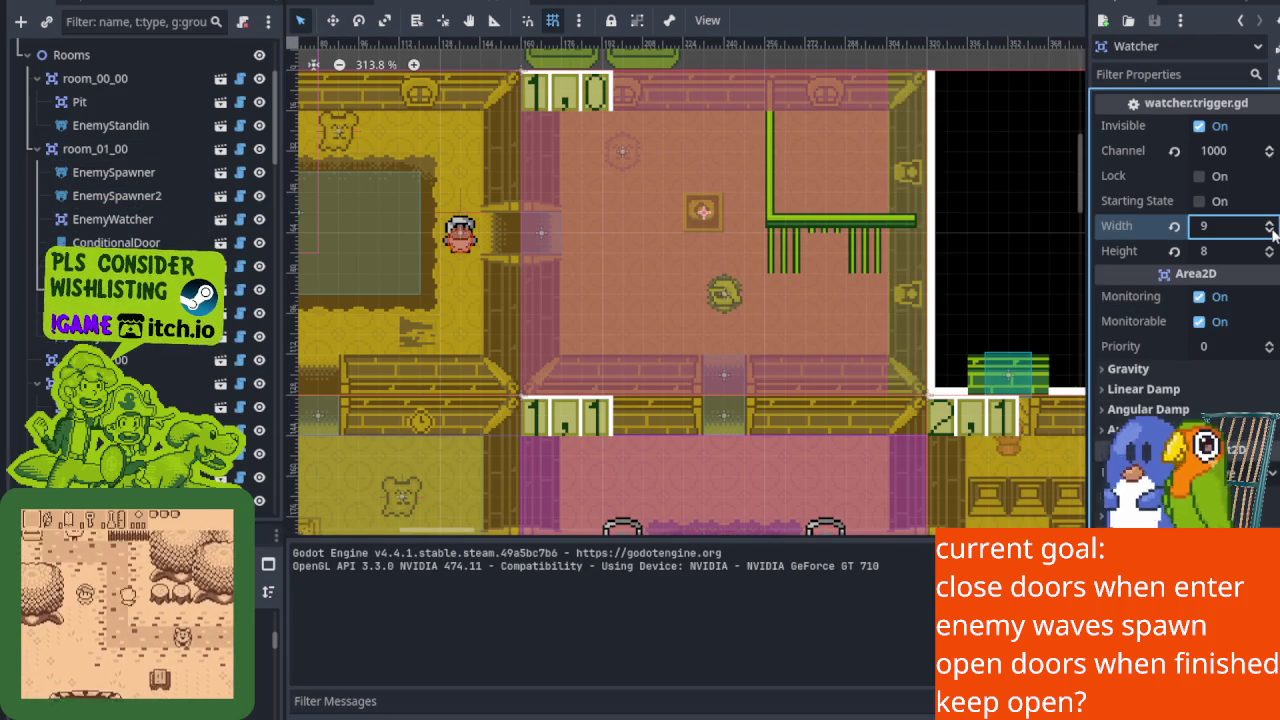
pyautogui.doubleClick(1270, 256)
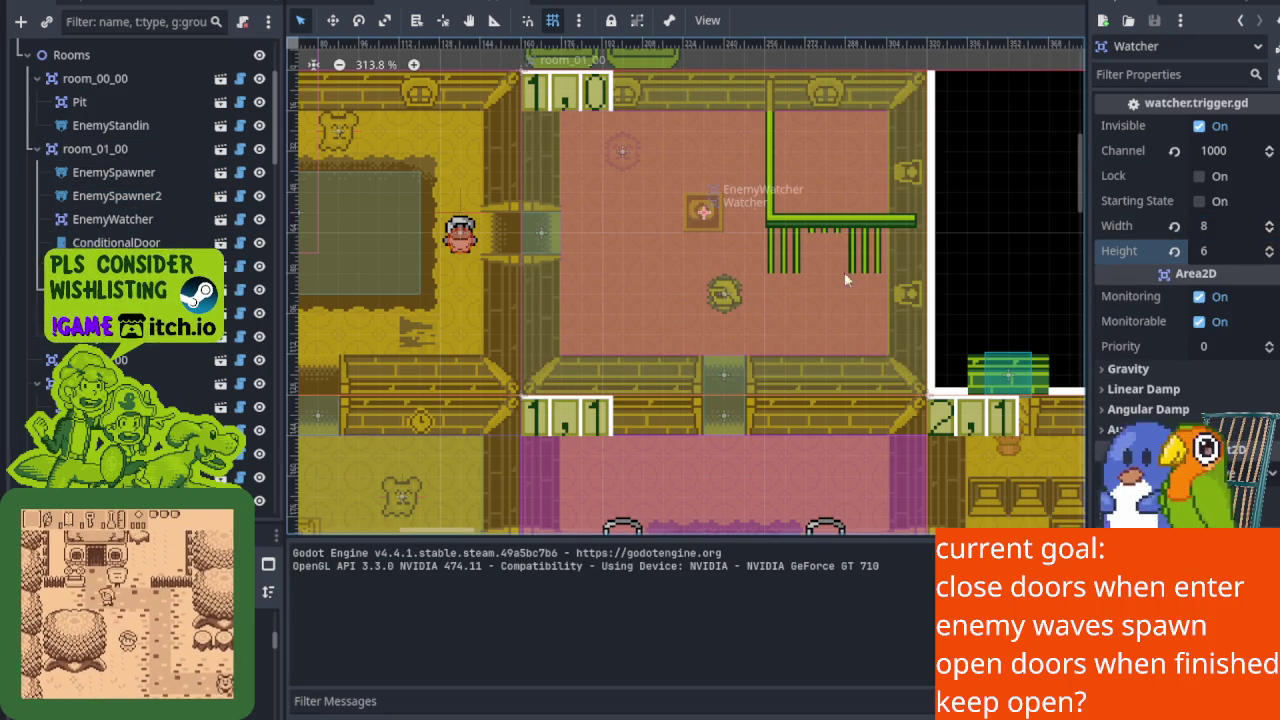
pyautogui.hotkey('ctrl', 's')
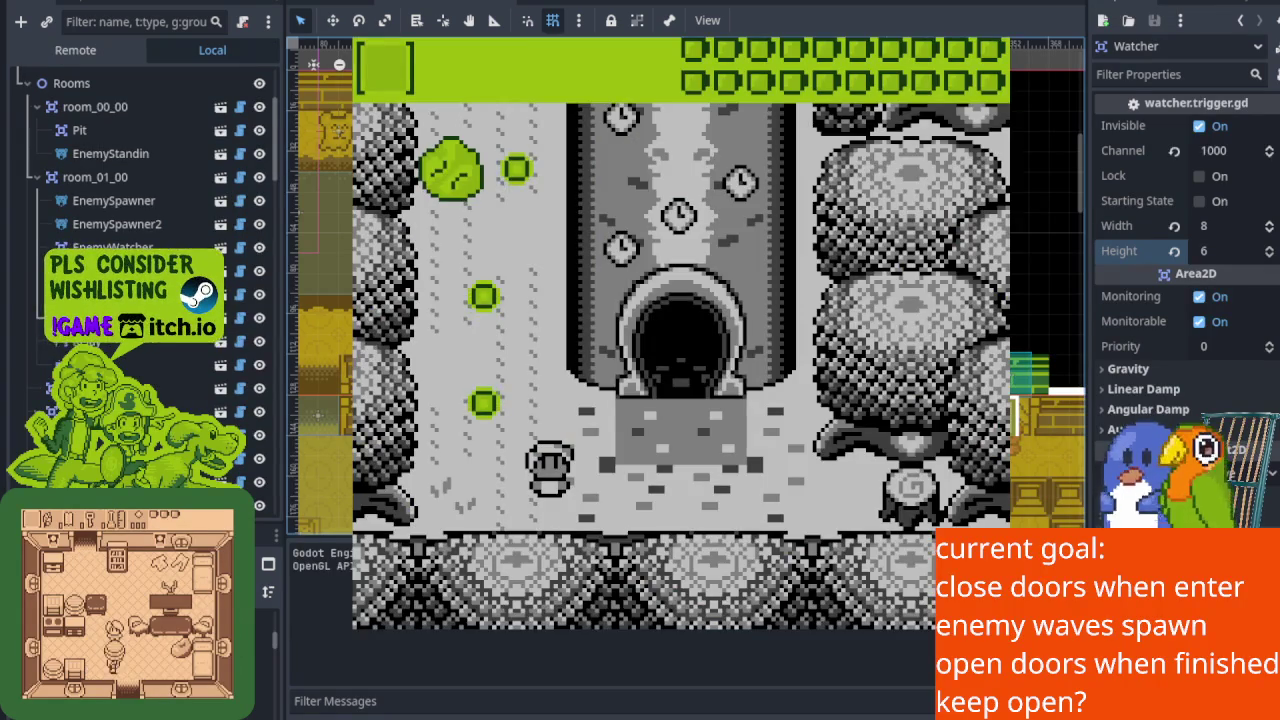
# Relaunch the game and attack the bear enemy while crossing the room.
pyautogui.press('F8')
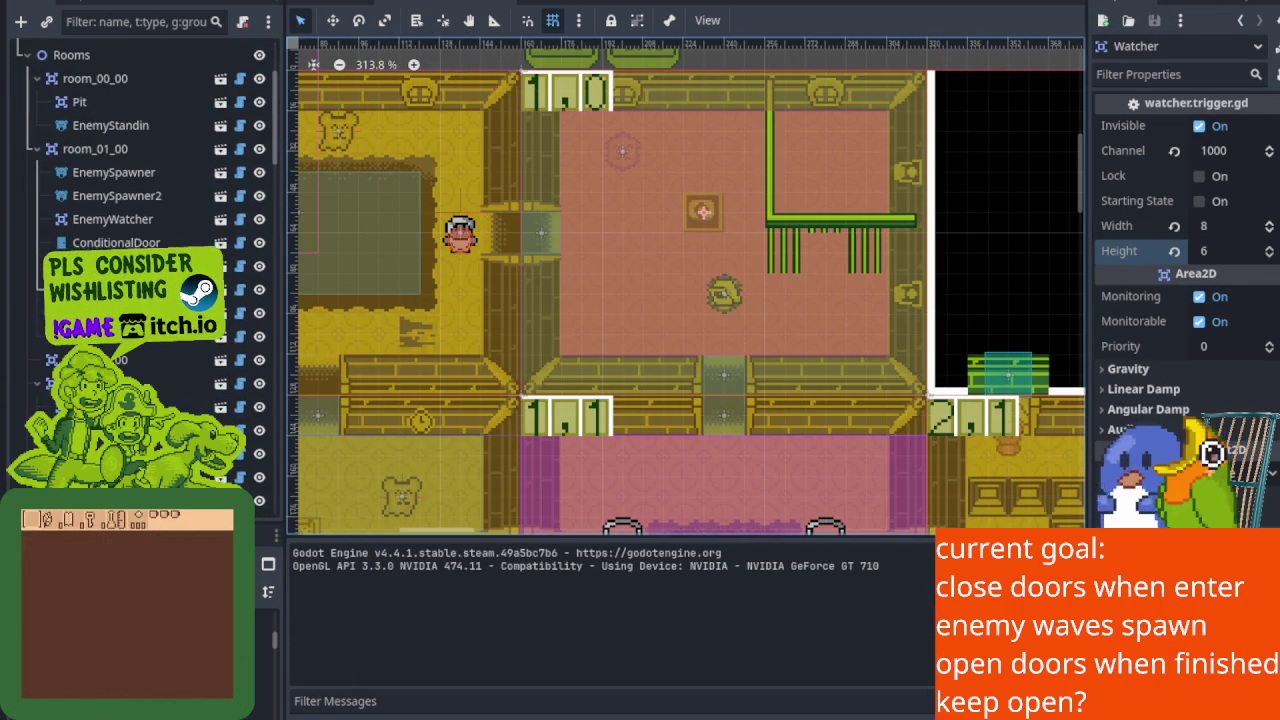
pyautogui.press('F5')
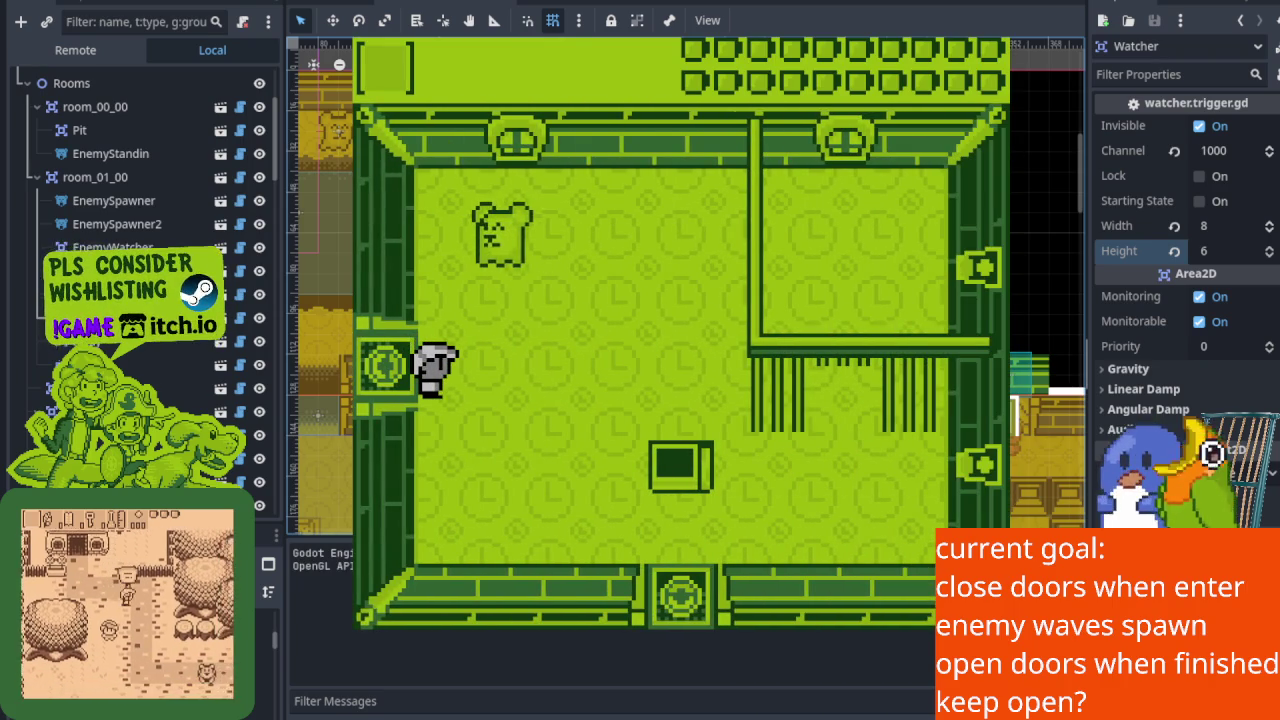
pyautogui.press('x')
pyautogui.press('Down')
pyautogui.press('Right')
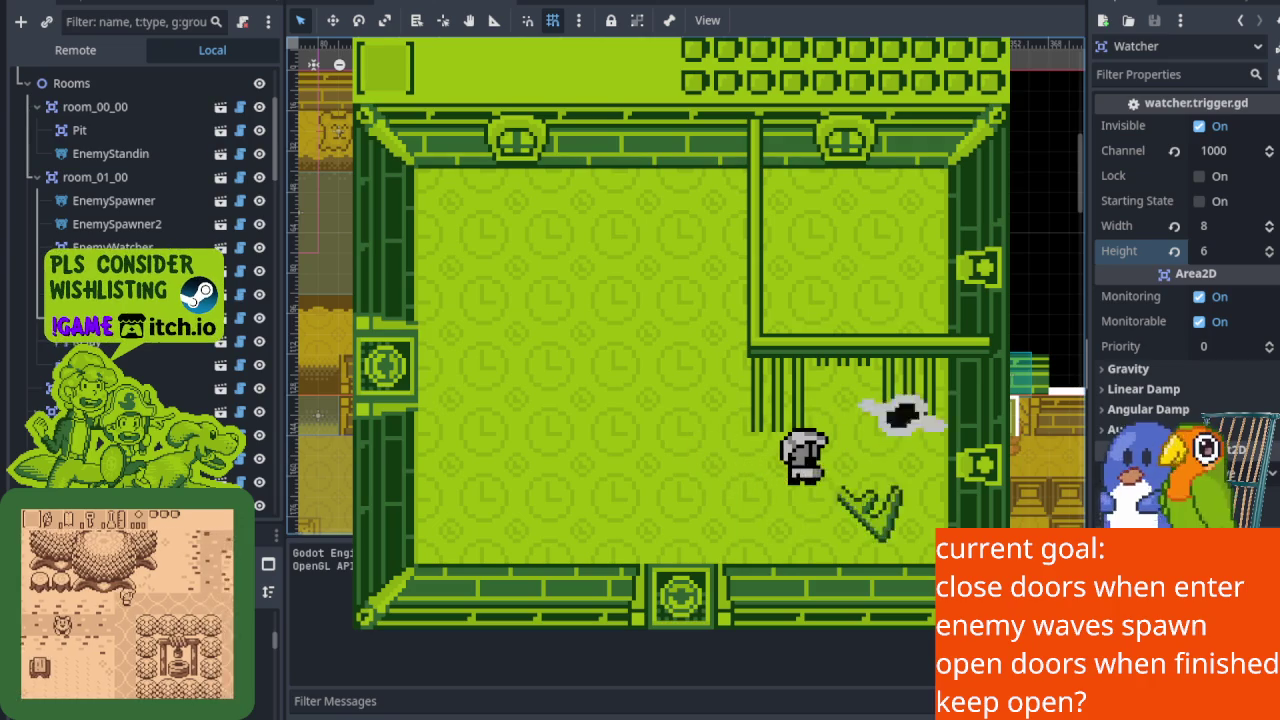
pyautogui.press('Left')
pyautogui.press('Up')
# Fight the newly spawned bear, crate and dark enemy while dodging around the room.
pyautogui.press('Up')
pyautogui.press('x')
pyautogui.press('Left')
pyautogui.press('Down')
pyautogui.press('Right')
pyautogui.press('Up')
pyautogui.press('Up')
pyautogui.press('Down')
pyautogui.press('Left')
pyautogui.press('Up')
pyautogui.press('x')
pyautogui.press('Down')
pyautogui.press('Up')
pyautogui.press('Up')
# Defeat the last bear, walk toward the room exit, and stop the game with F8.
pyautogui.press('x')
pyautogui.press('Right')
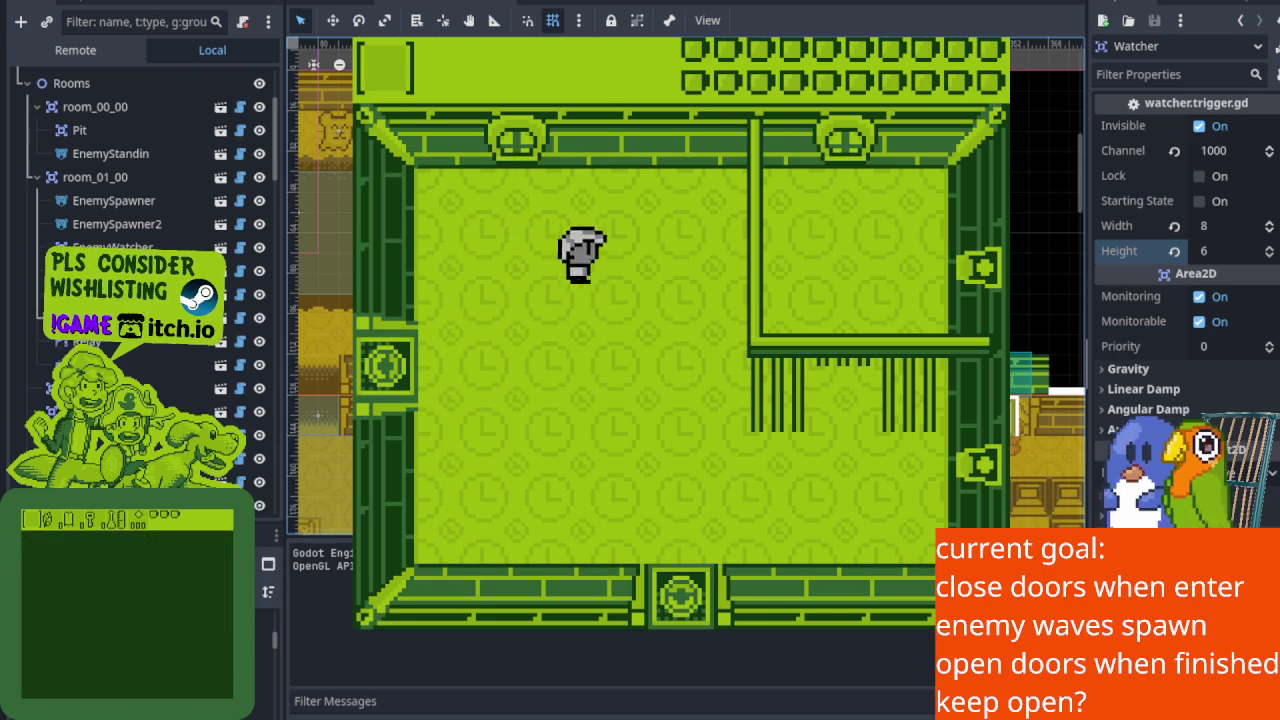
pyautogui.press('Right')
pyautogui.press('Down')
pyautogui.press('Down')
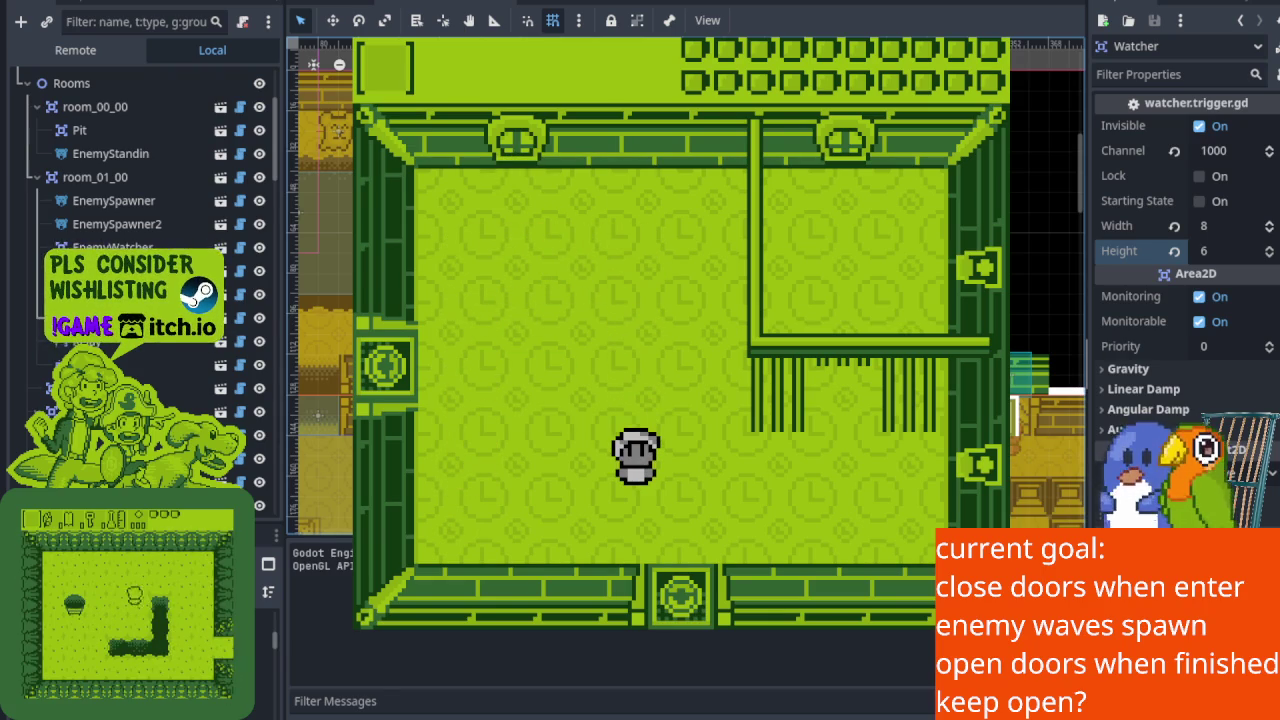
pyautogui.press('F8')
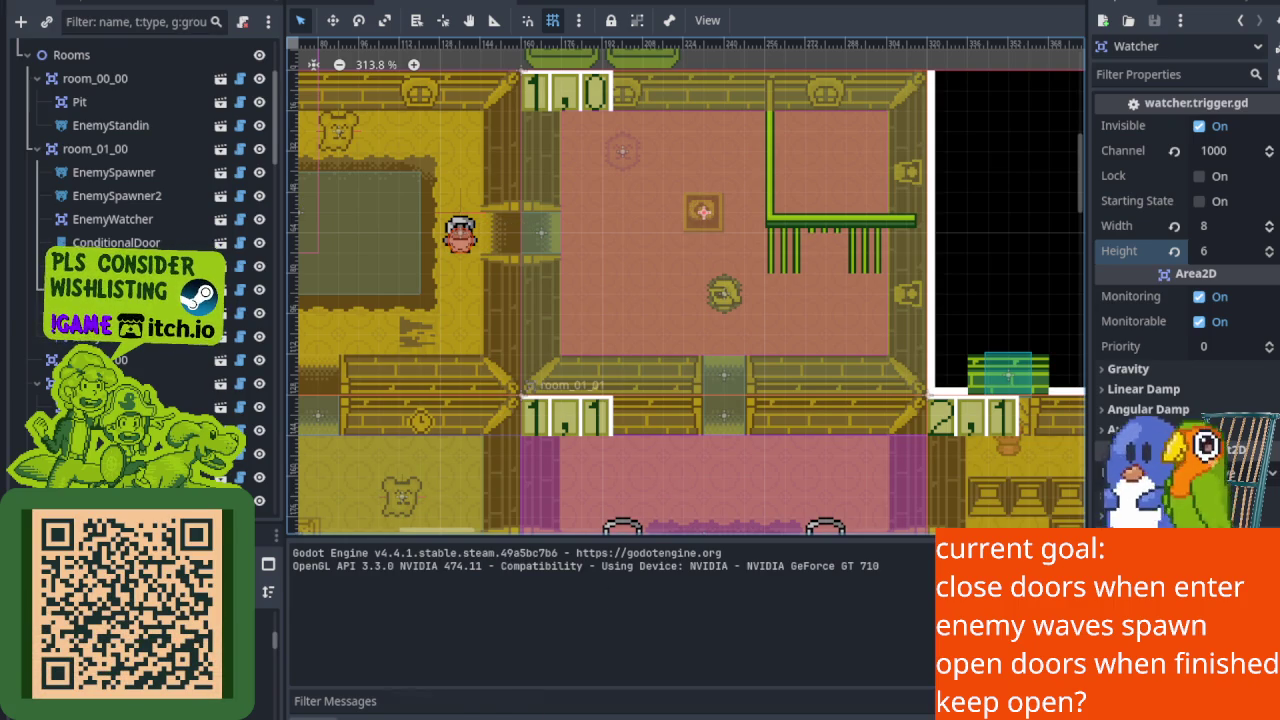
# Hide the Output panel and select EnemyWatcher, bringing its 10-by-8 area into view.
pyautogui.click(330, 712)
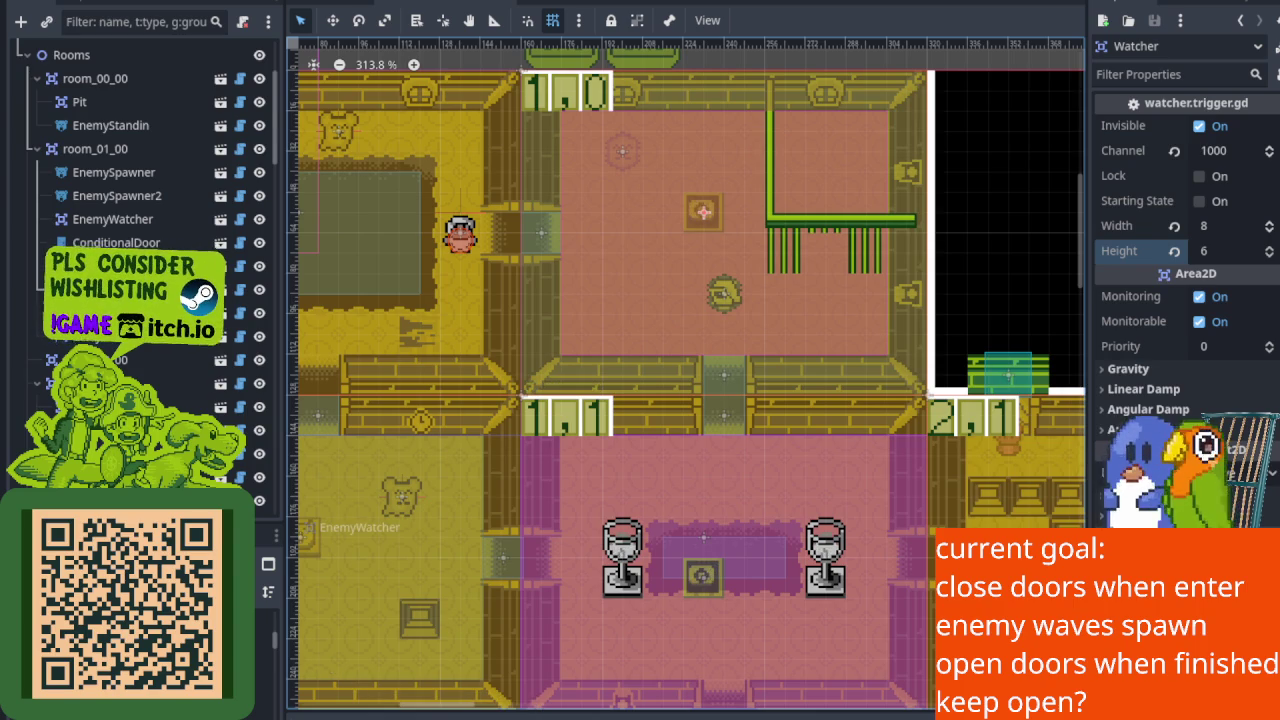
pyautogui.click(131, 218)
pyautogui.scroll(5, 664, 240)
pyautogui.moveTo(727, 225)
pyautogui.mouseDown()
pyautogui.moveTo(626, 429)
pyautogui.moveTo(643, 526)
pyautogui.moveTo(662, 473)
pyautogui.mouseUp()
pyautogui.scroll(-1, 666, 463)
pyautogui.hscroll(-4, 603, 486)
pyautogui.scroll(1, 629, 460)
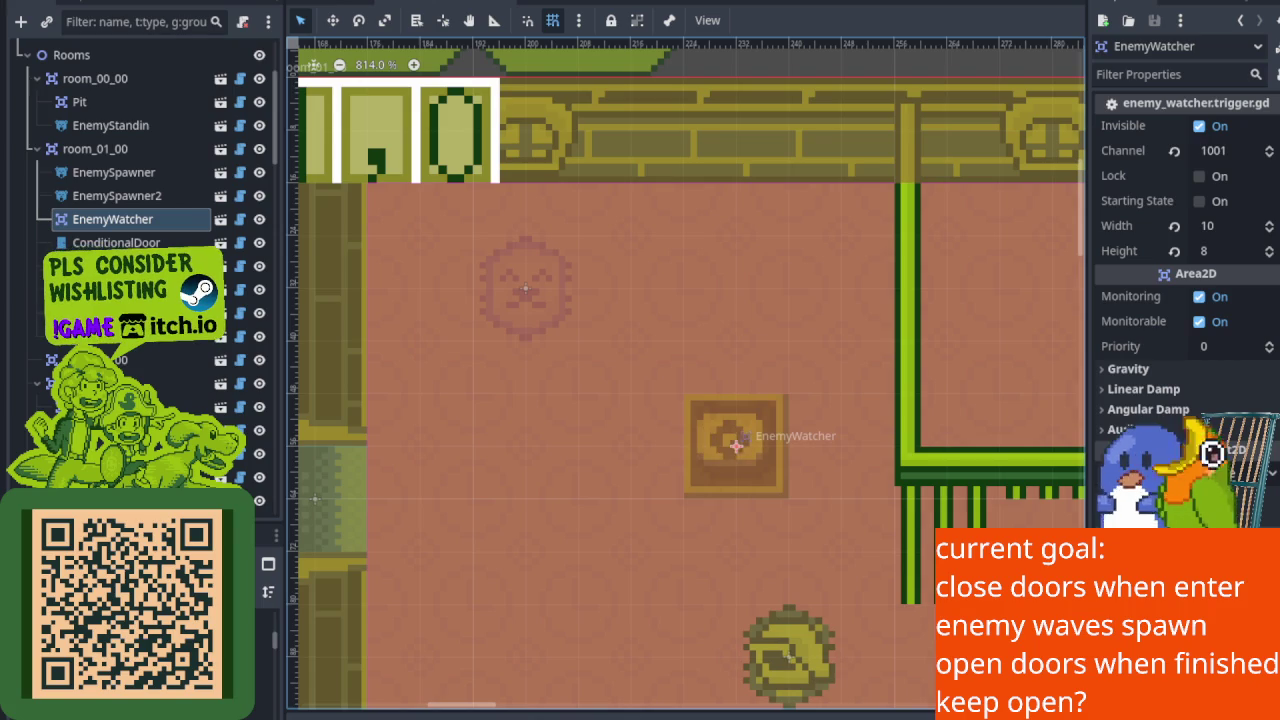
# Select EnemySpawner and review its Dont Touch This Stuff enemy data settings.
pyautogui.click(134, 175)
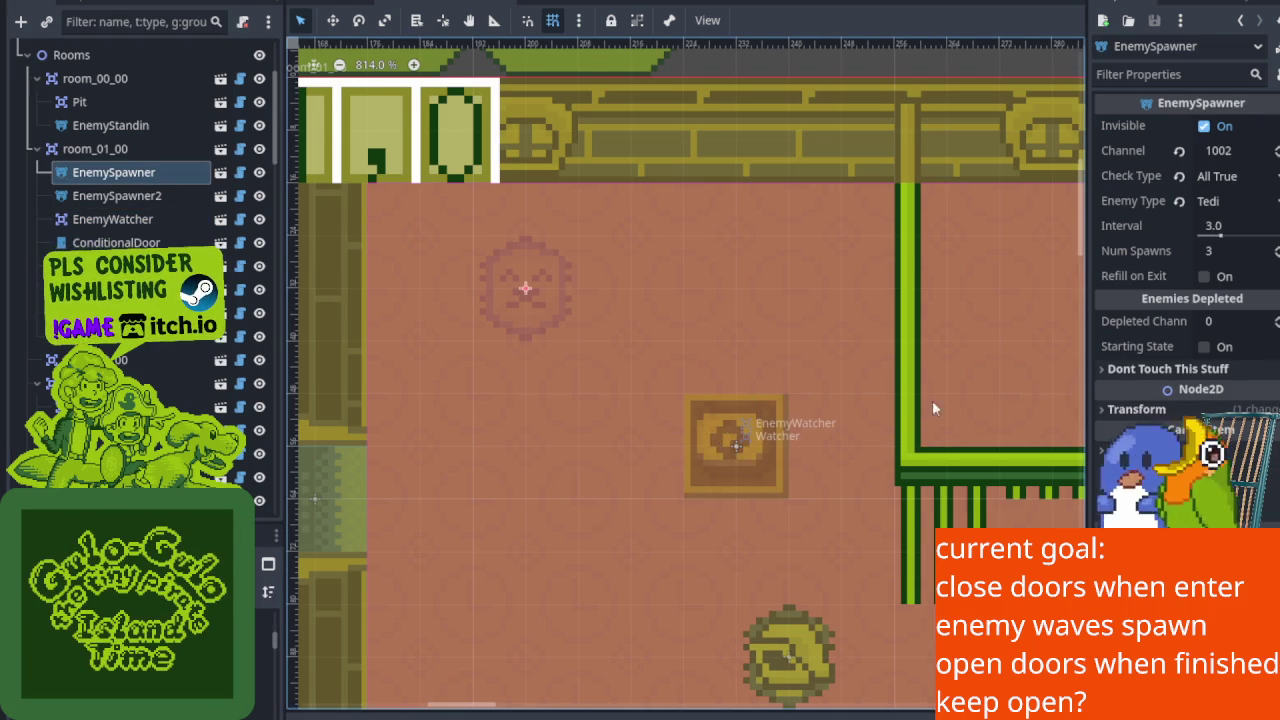
pyautogui.click(1104, 371)
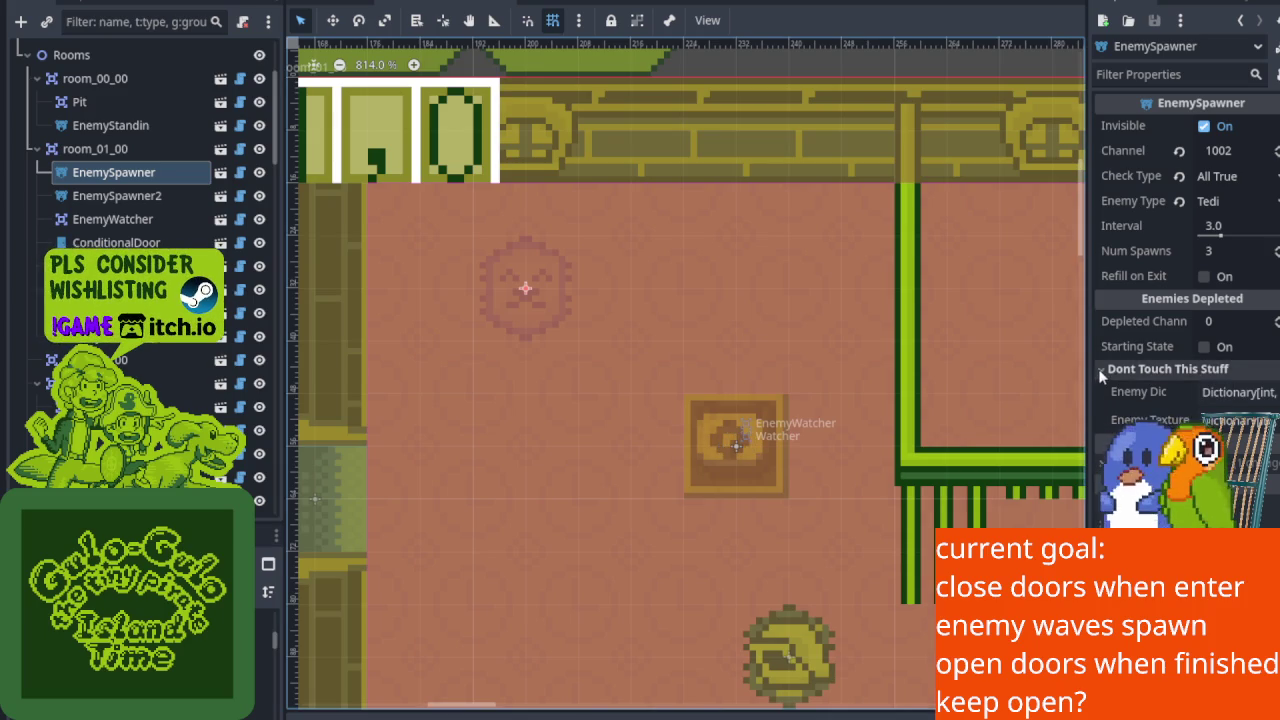
pyautogui.click(1102, 369)
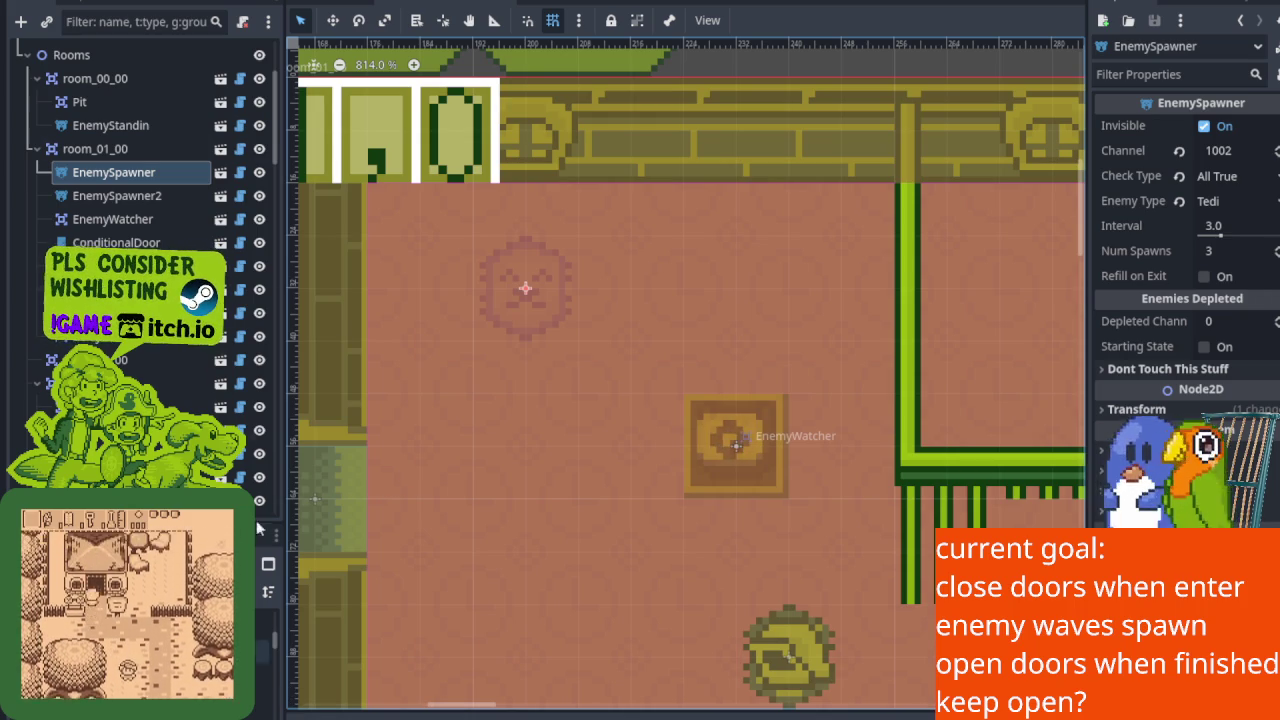
# Reload the current project from the Project menu.
pyautogui.click(75, 2)
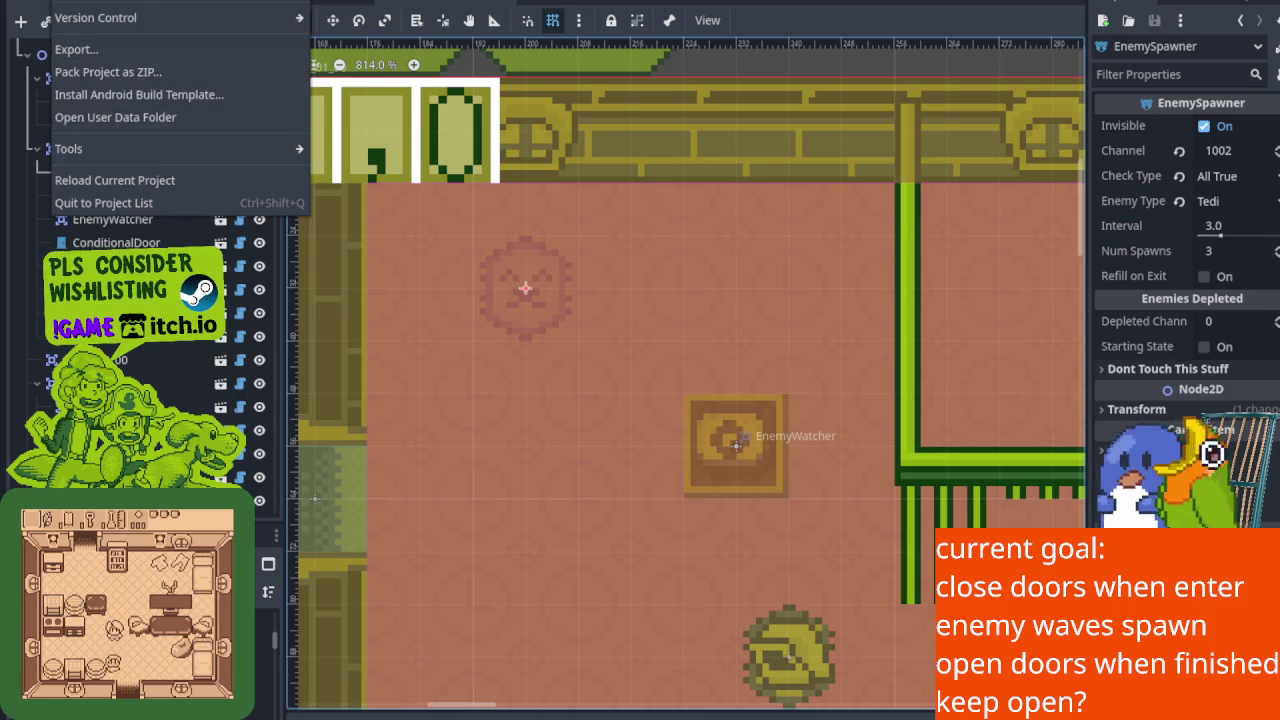
pyautogui.press('Escape')
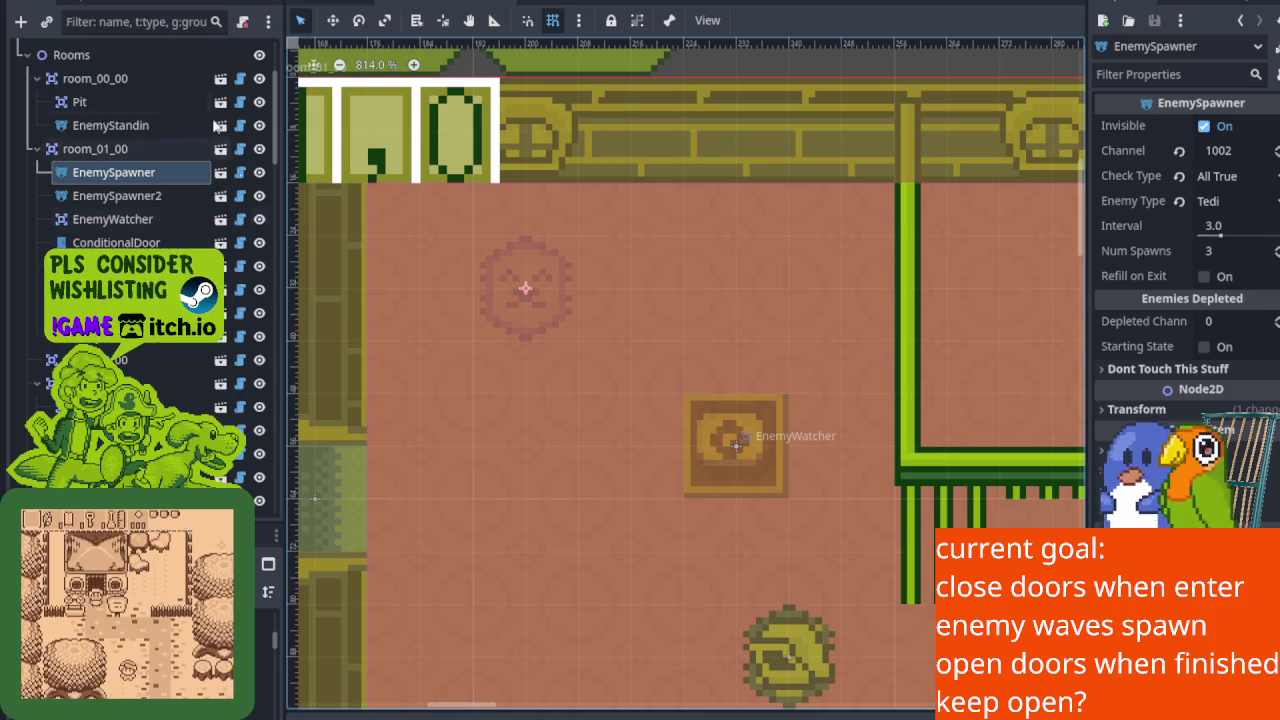
pyautogui.click(75, 2)
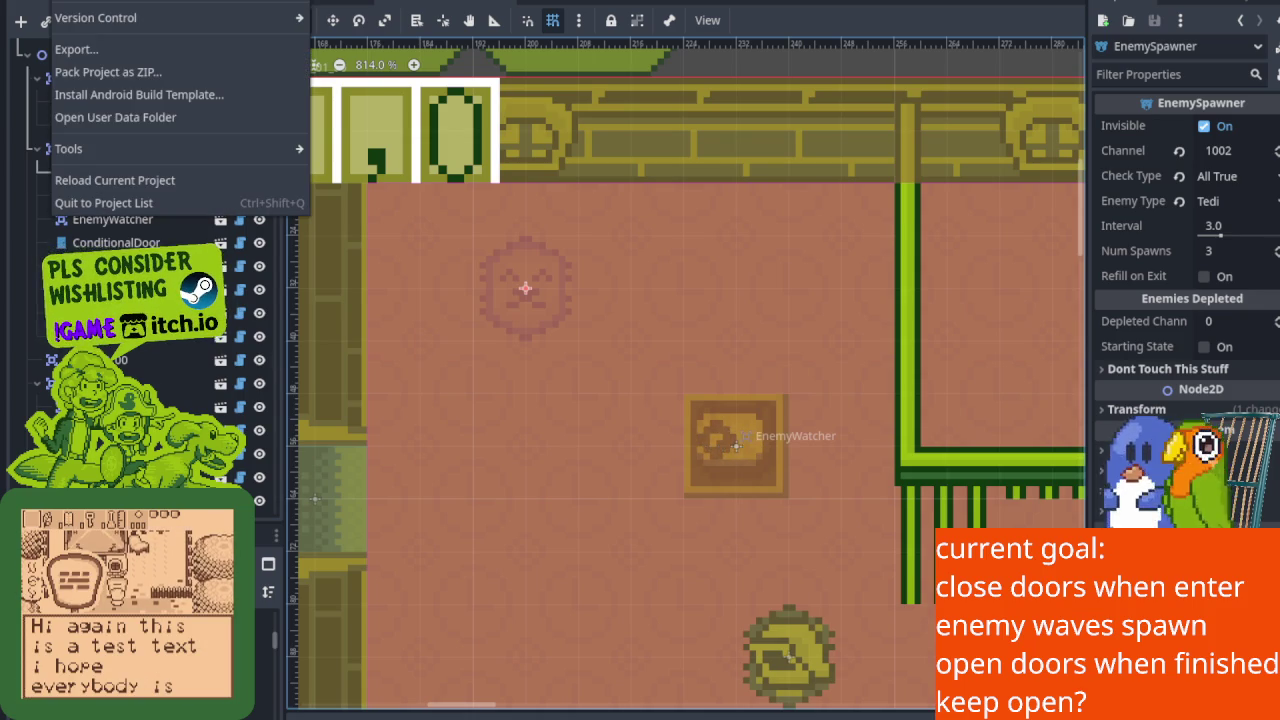
pyautogui.click(151, 177)
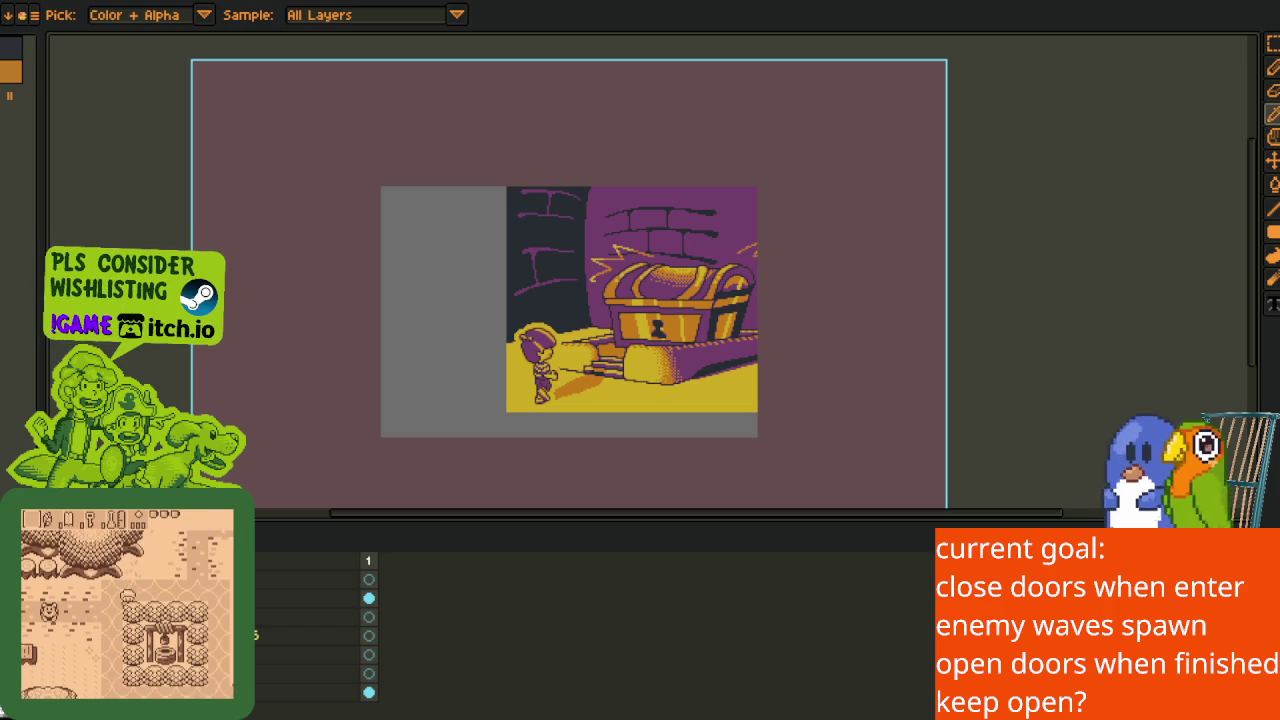
# Zoom in and out and pan around the treasure chest artwork in Aseprite.
pyautogui.scroll(3, 503, 414)
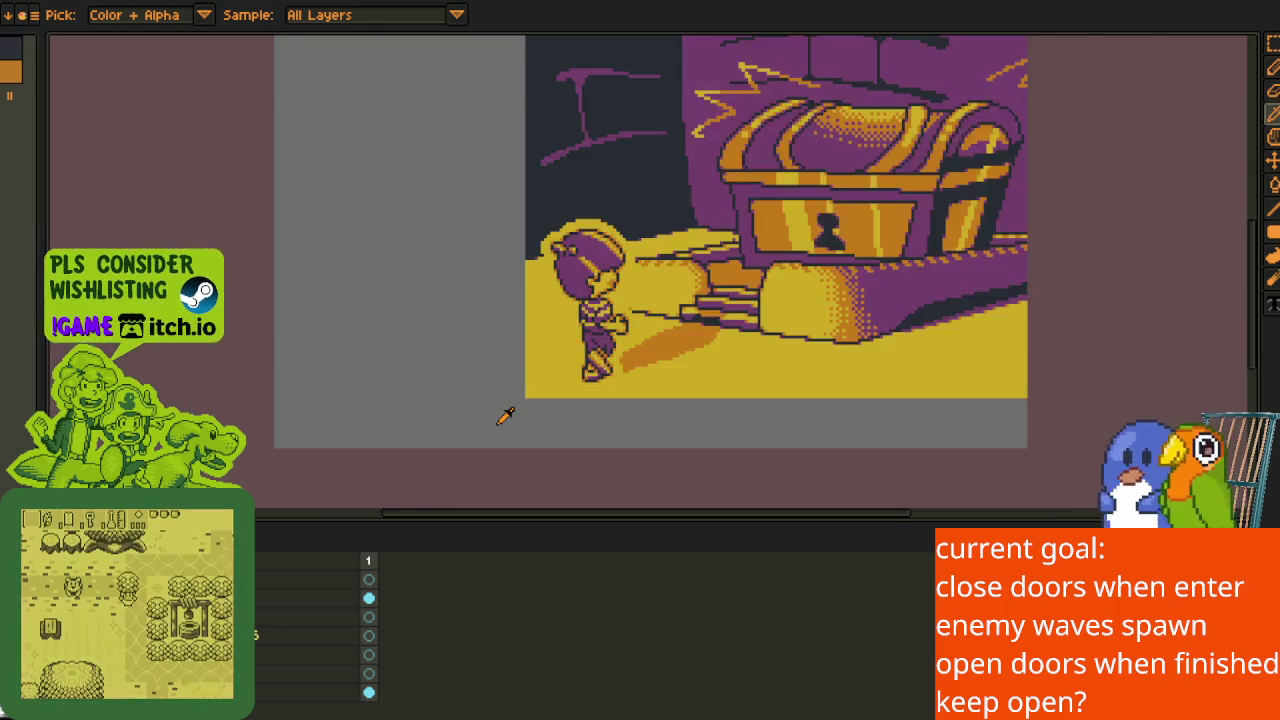
pyautogui.scroll(-3, 507, 487)
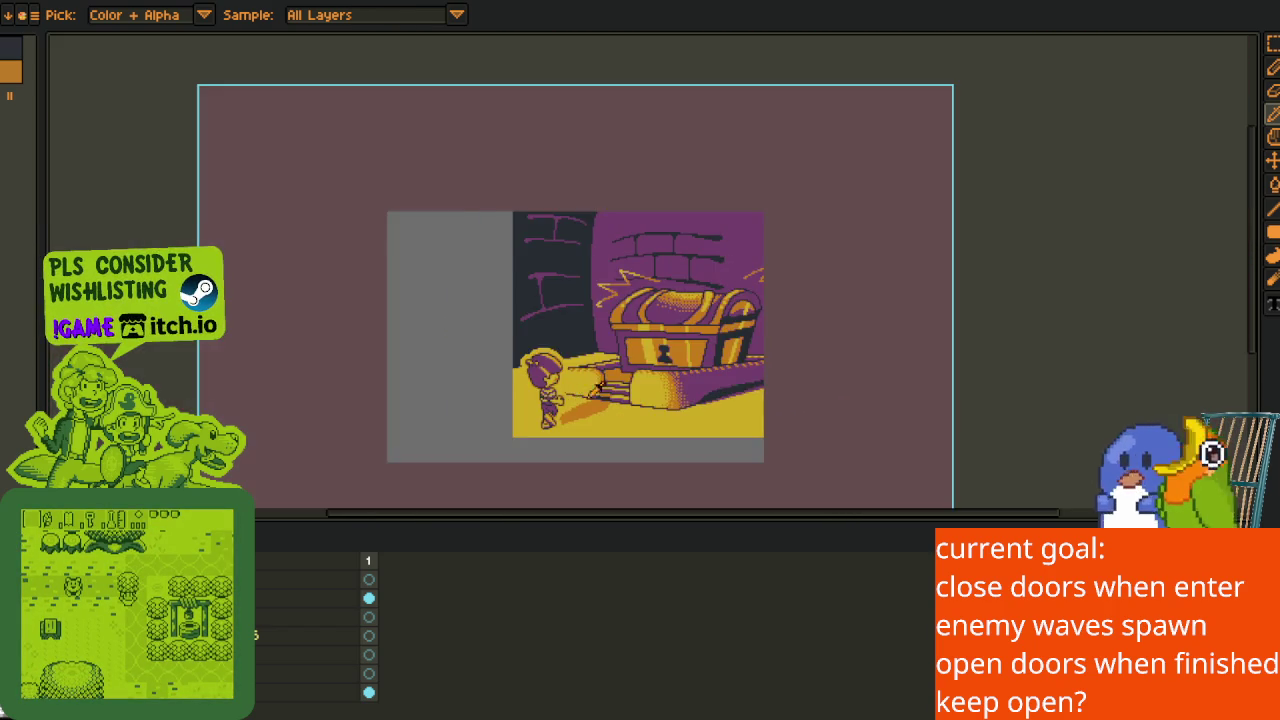
pyautogui.scroll(1, 525, 318)
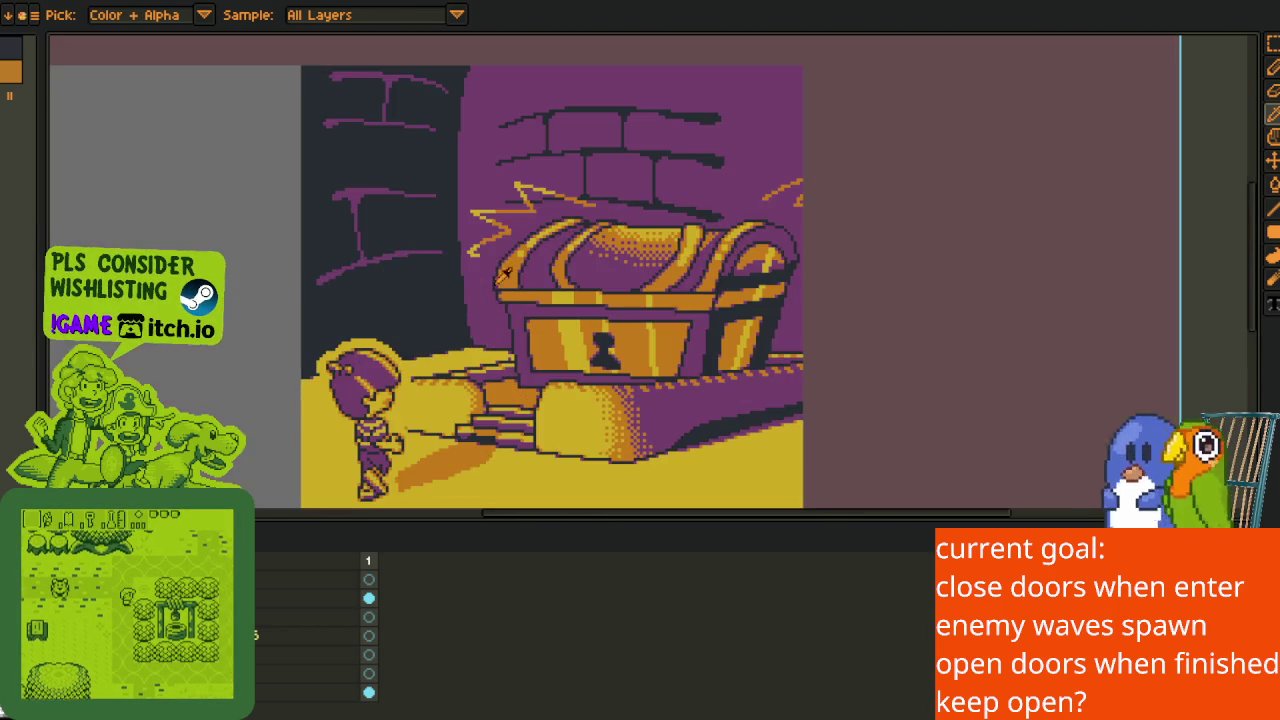
pyautogui.scroll(-2, 706, 252)
pyautogui.scroll(1, 706, 252)
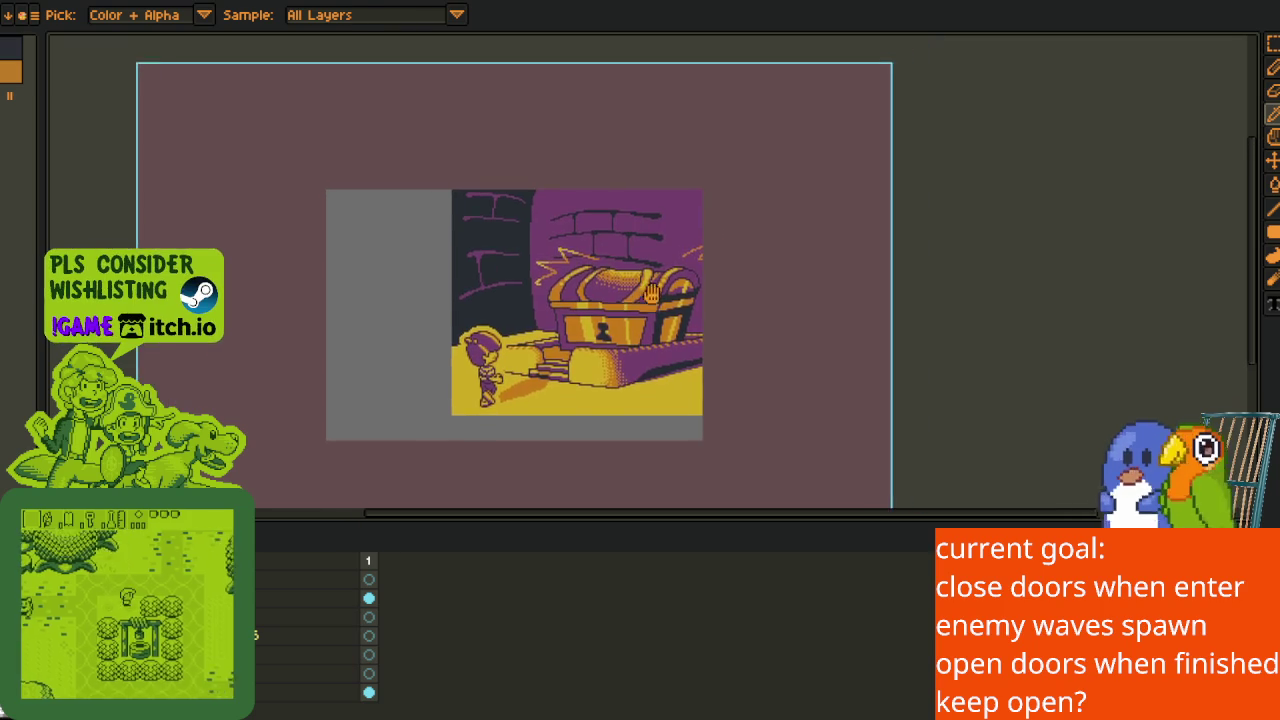
pyautogui.scroll(2, 706, 252)
pyautogui.scroll(-5, 765, 253)
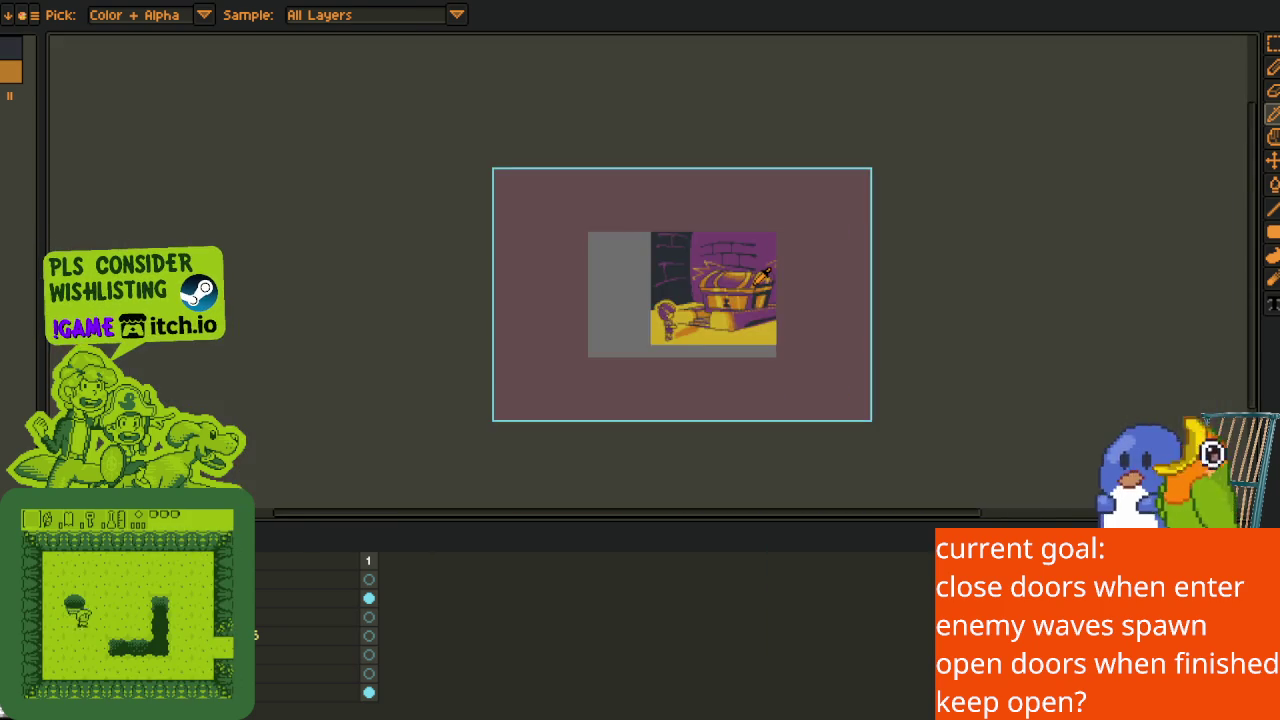
pyautogui.scroll(4, 522, 286)
pyautogui.scroll(-1, 660, 270)
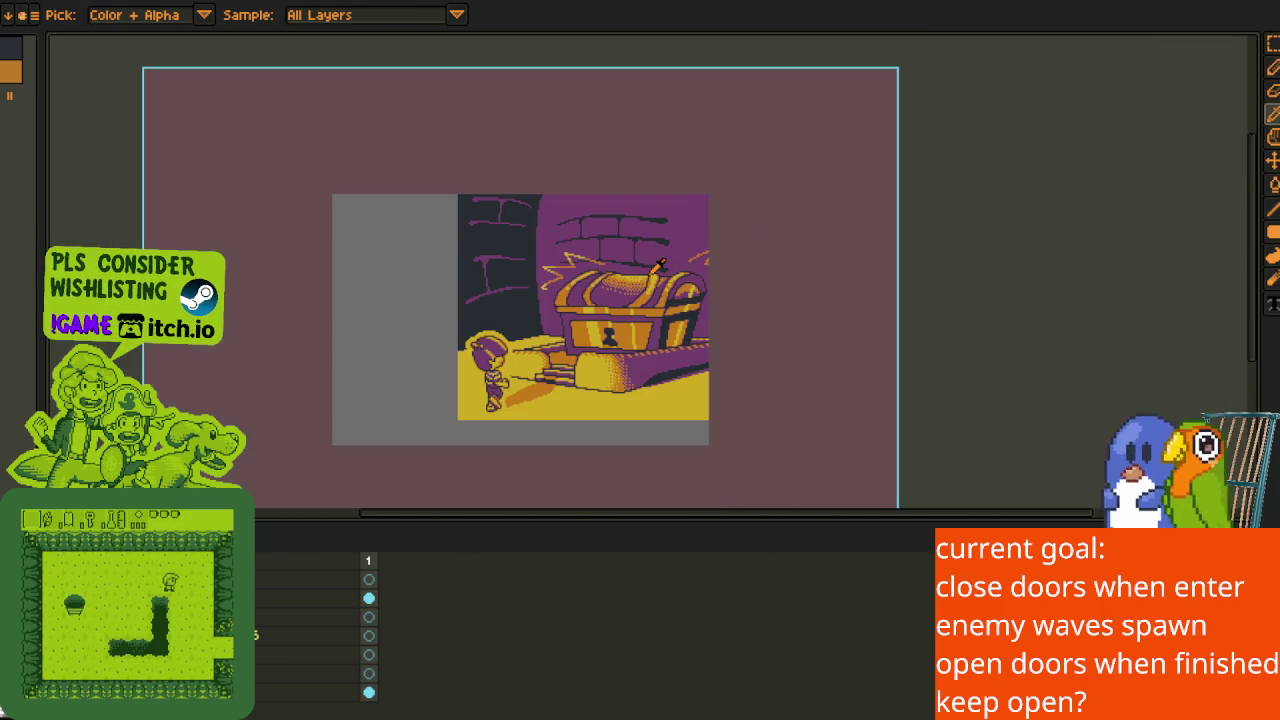
pyautogui.moveTo(658, 268); pyautogui.dragTo(551, 288)
pyautogui.scroll(-1, 560, 287)
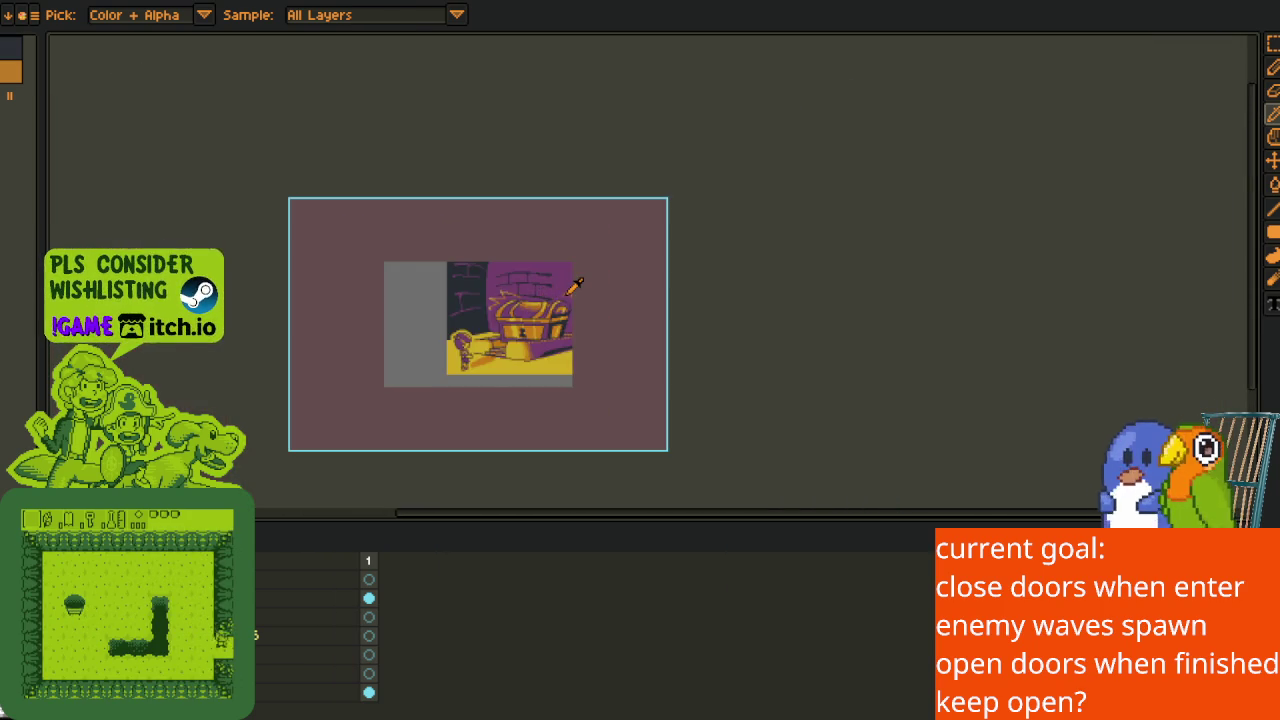
pyautogui.scroll(1, 429, 276)
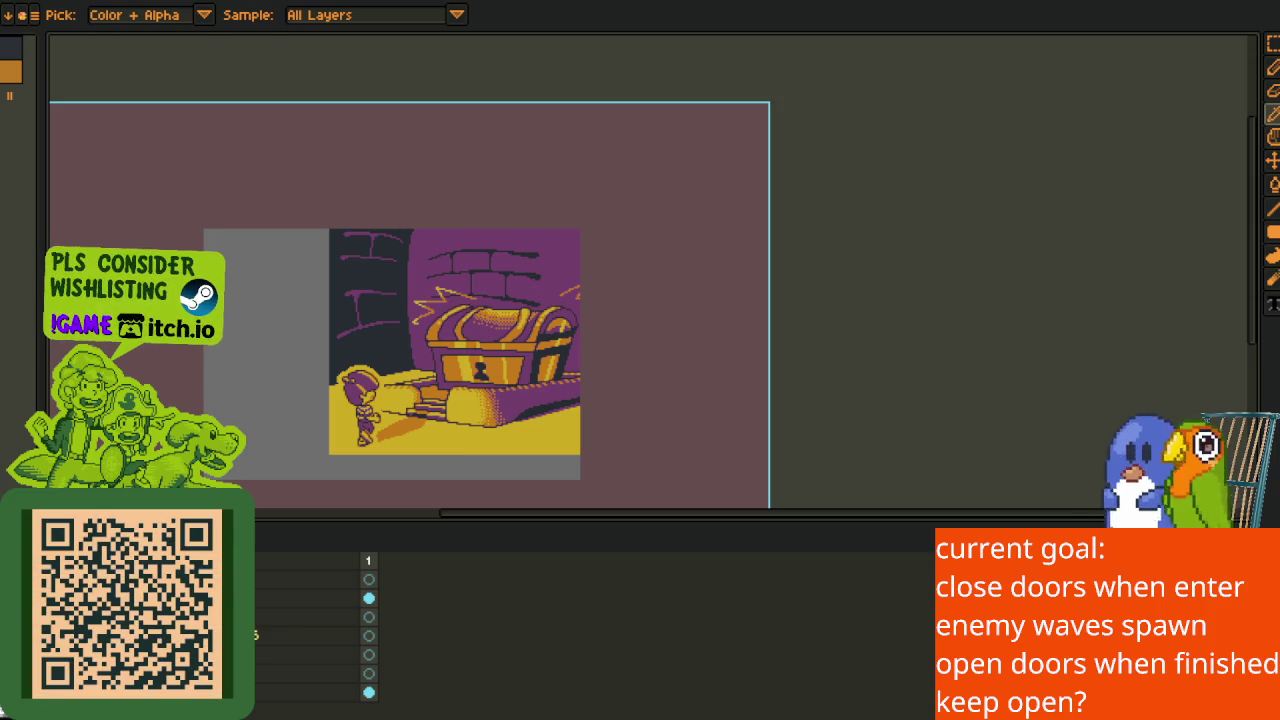
# Switch briefly back to Godot, then return to the treasure chest artwork.
pyautogui.hotkey('alt', 'Tab')
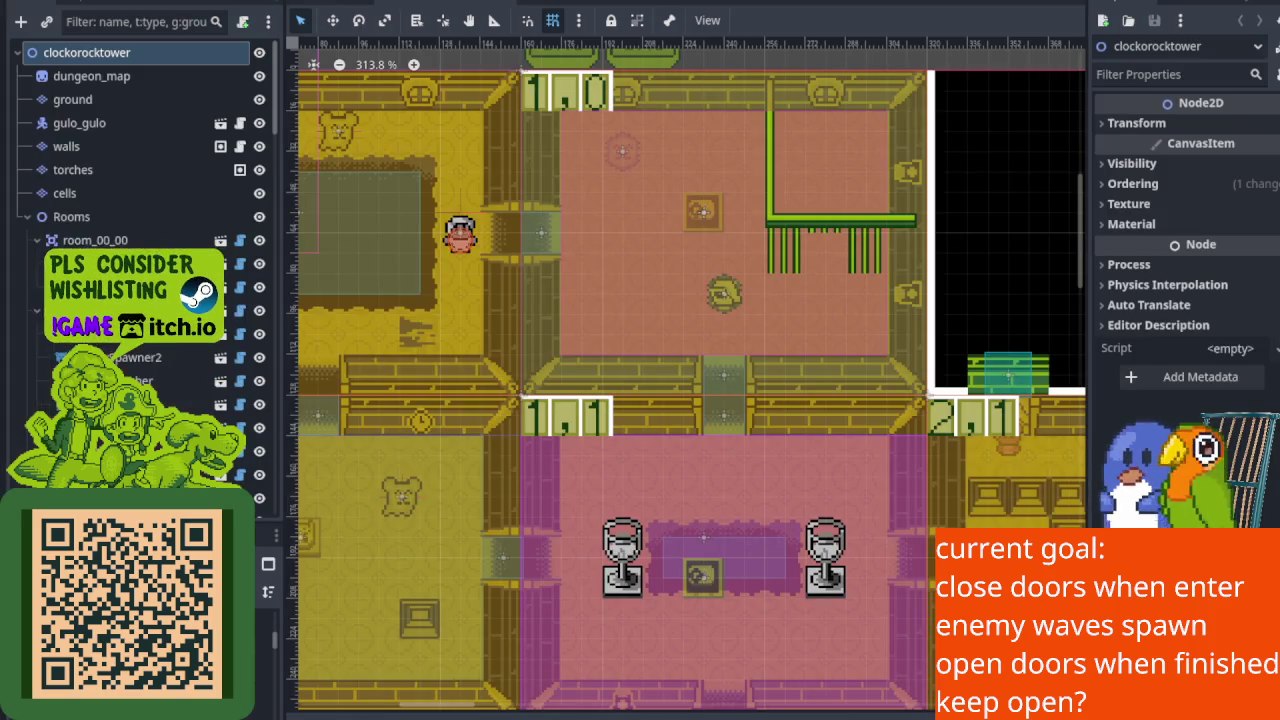
pyautogui.hscroll(-1, 779, 357)
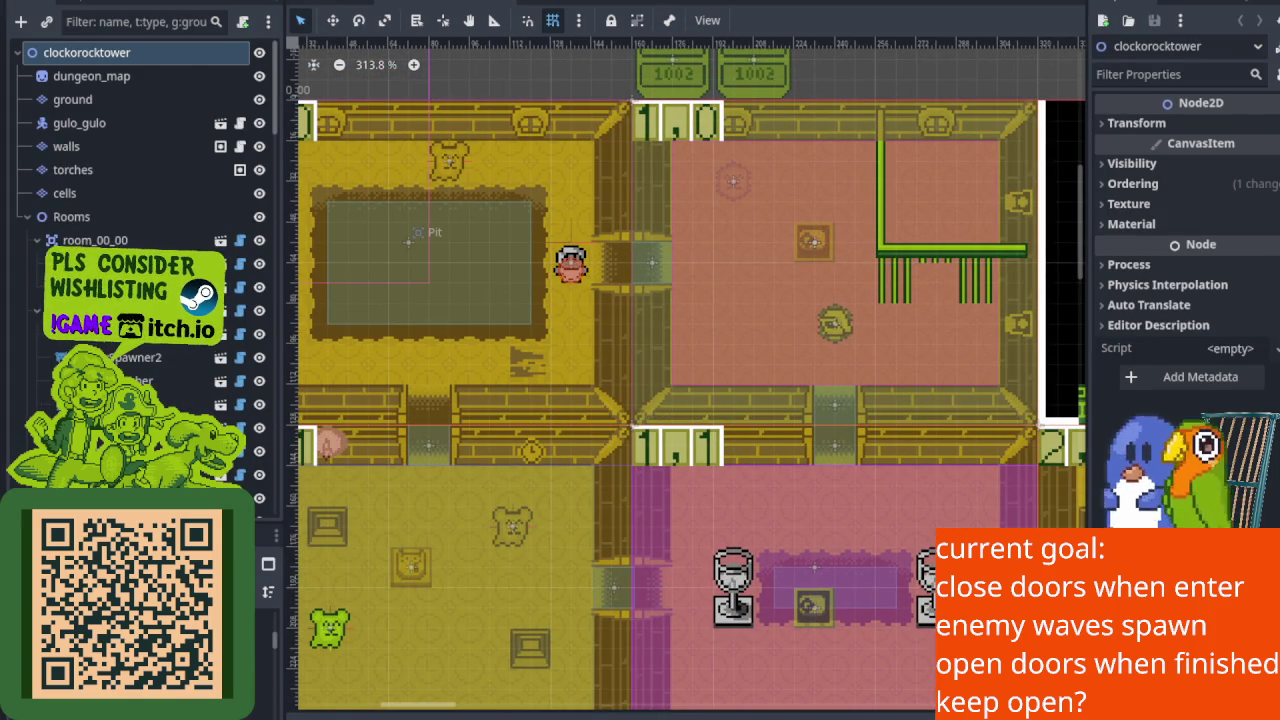
pyautogui.hotkey('alt', 'Tab')
pyautogui.scroll(2, 488, 234)
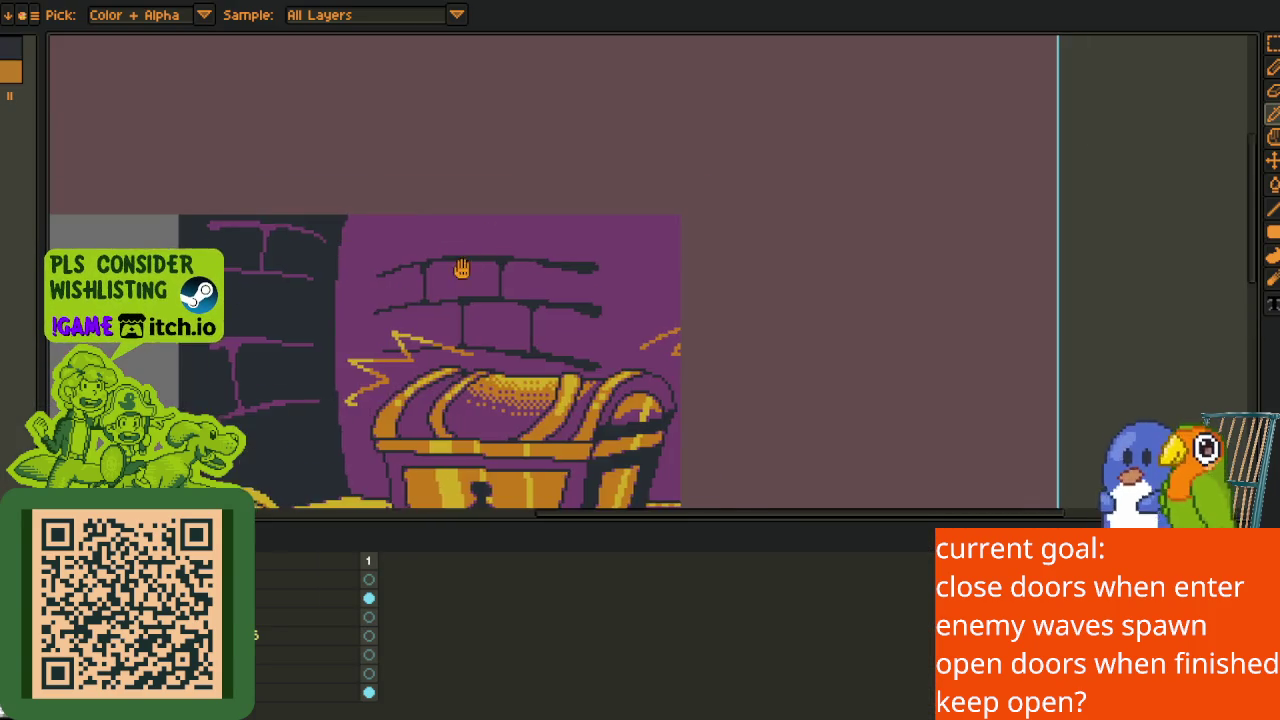
# Zoom and pan to center the chest artwork, then switch back to Godot.
pyautogui.scroll(2, 458, 242)
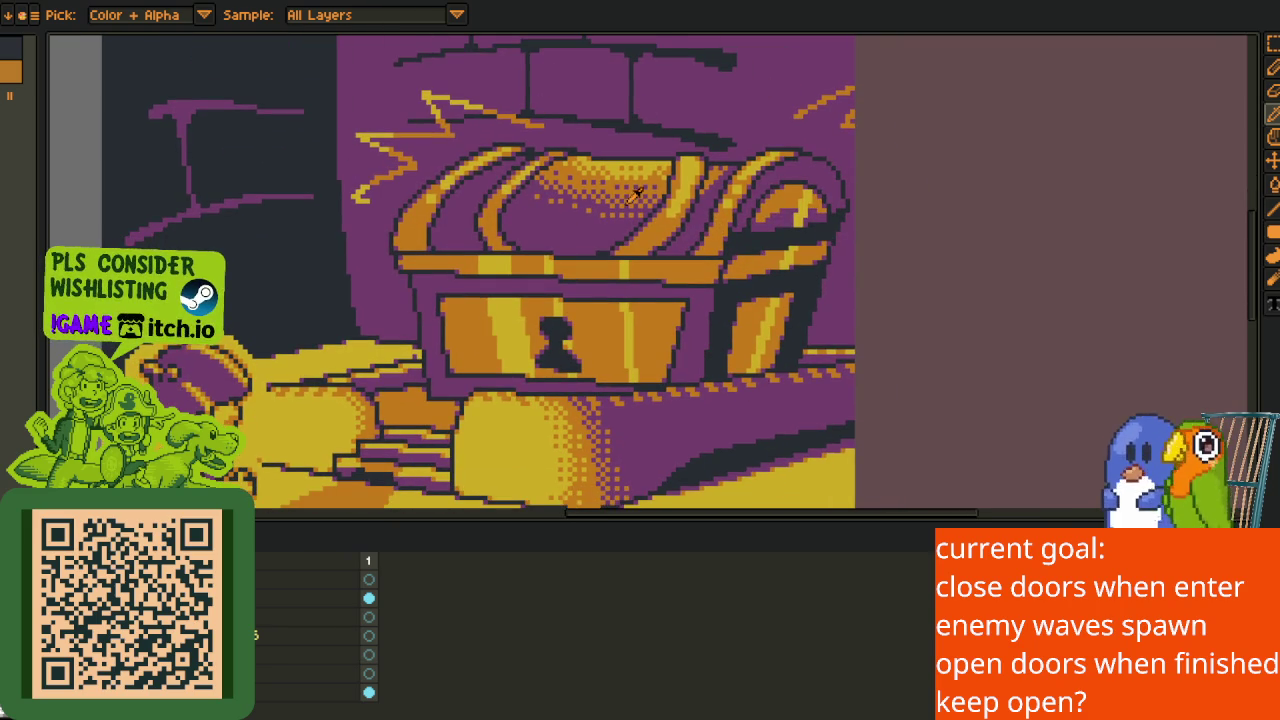
pyautogui.scroll(-3, 535, 215)
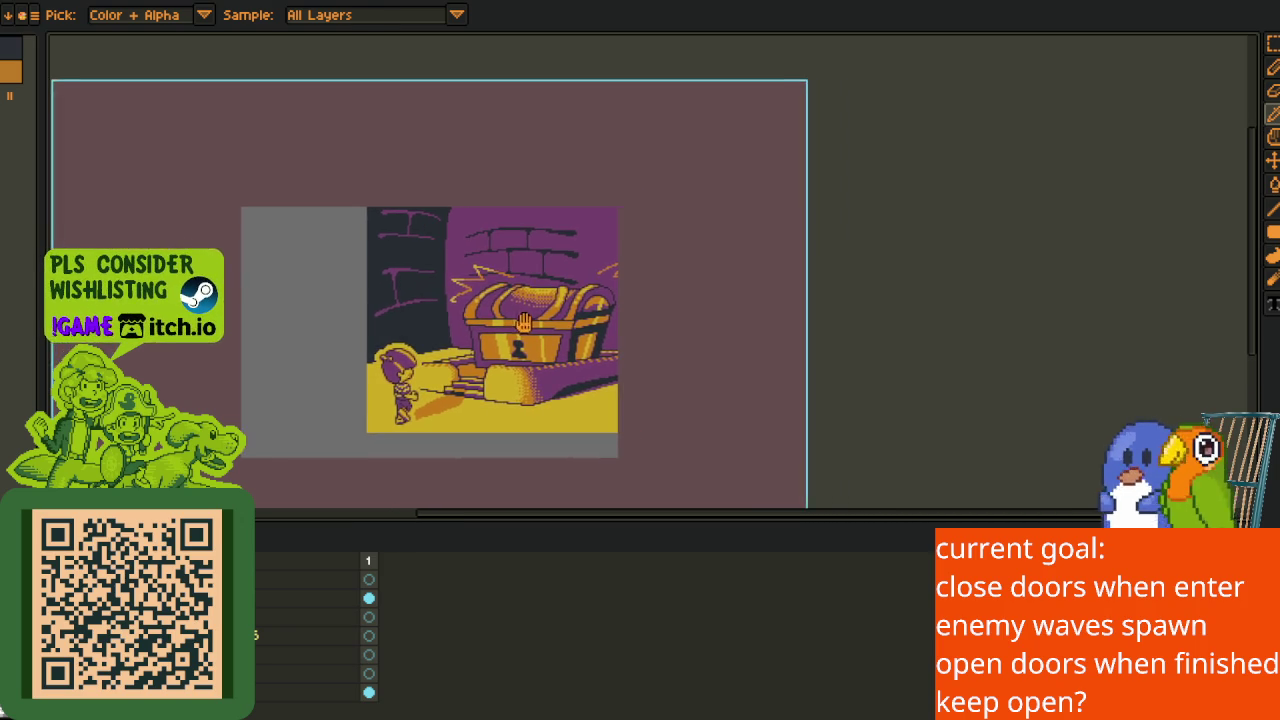
pyautogui.scroll(2, 500, 320)
pyautogui.moveTo(574, 356); pyautogui.dragTo(540, 326)
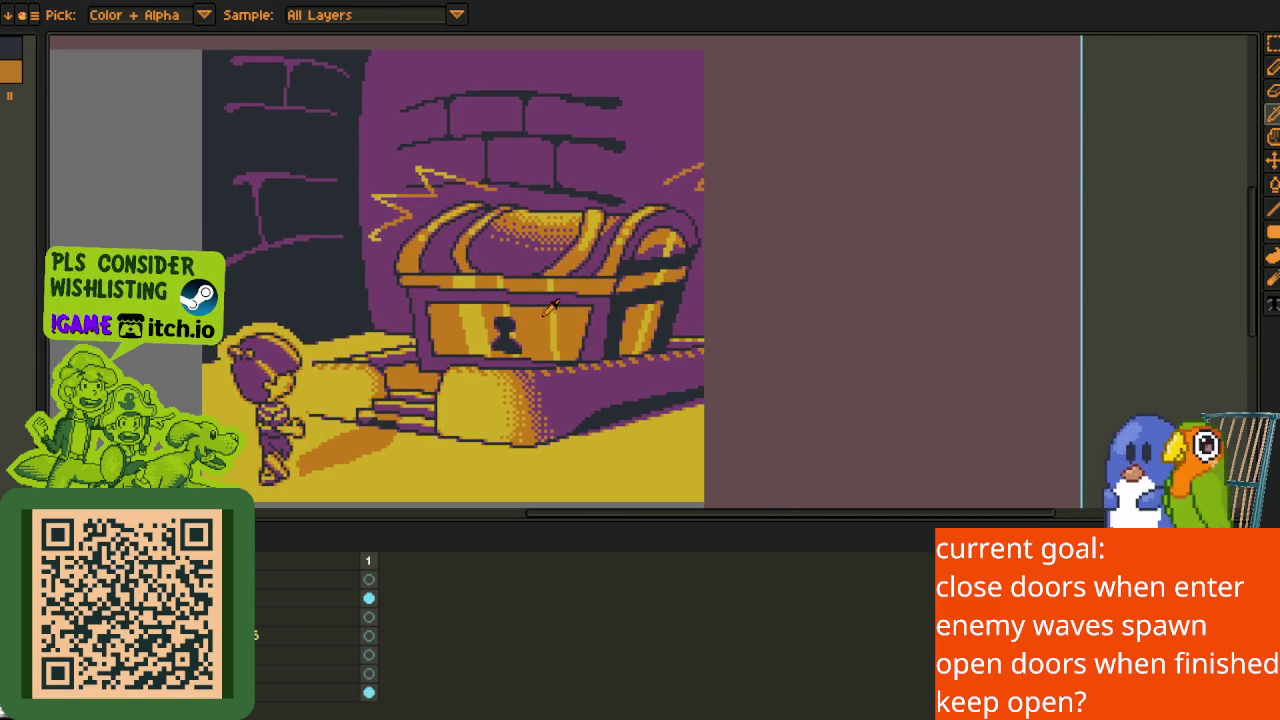
pyautogui.moveTo(568, 333); pyautogui.dragTo(584, 321)
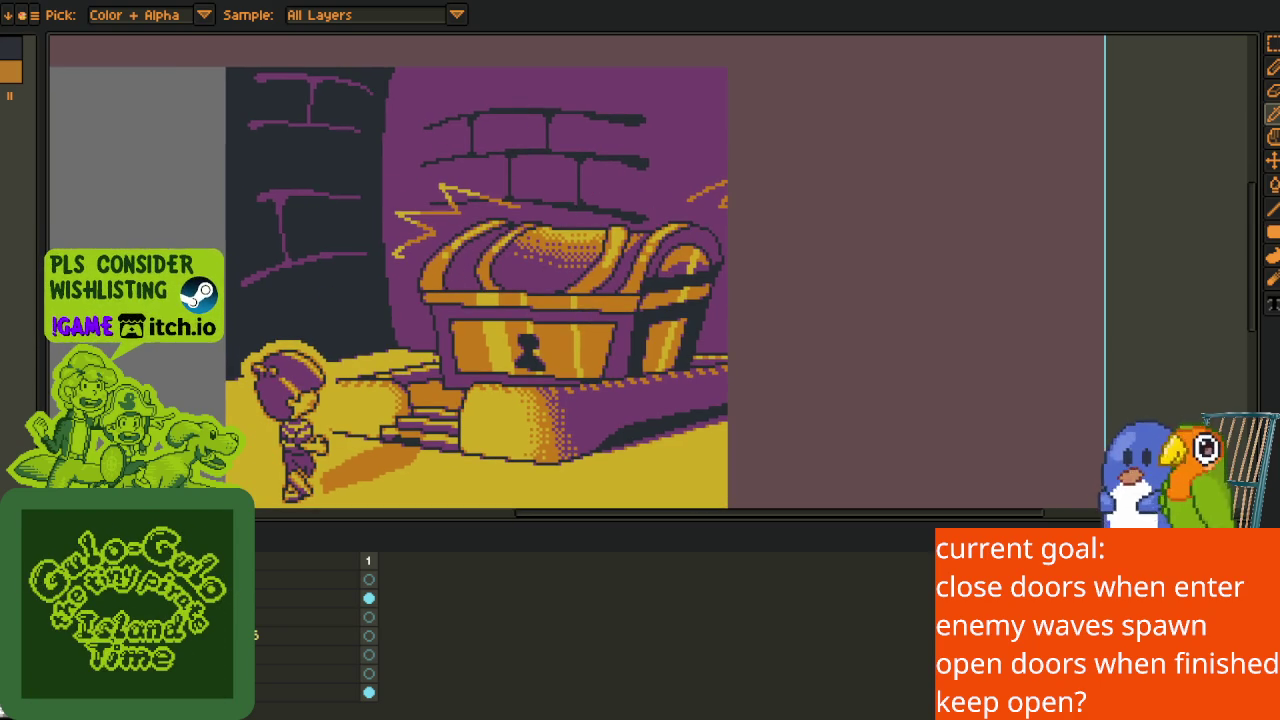
pyautogui.hotkey('alt', 'Tab')
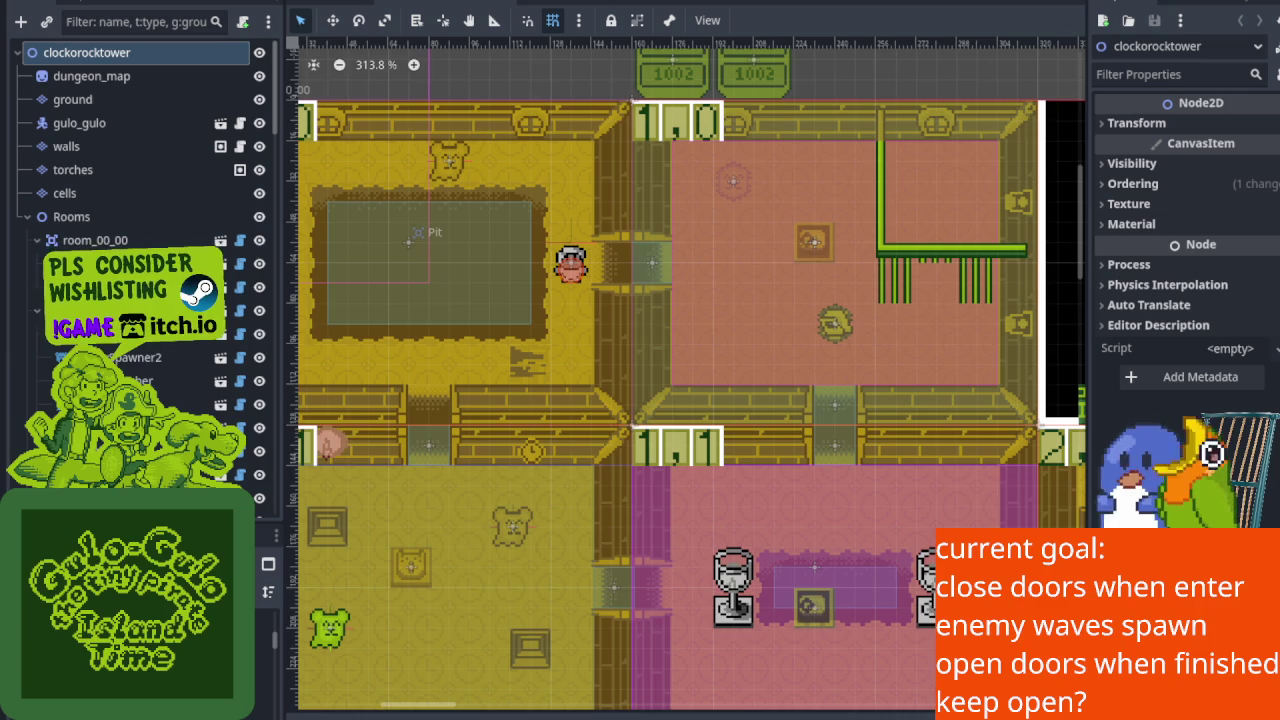
# Pan the clockorocktower room map slightly and save the scene.
pyautogui.moveTo(604, 381); pyautogui.dragTo(703, 361)
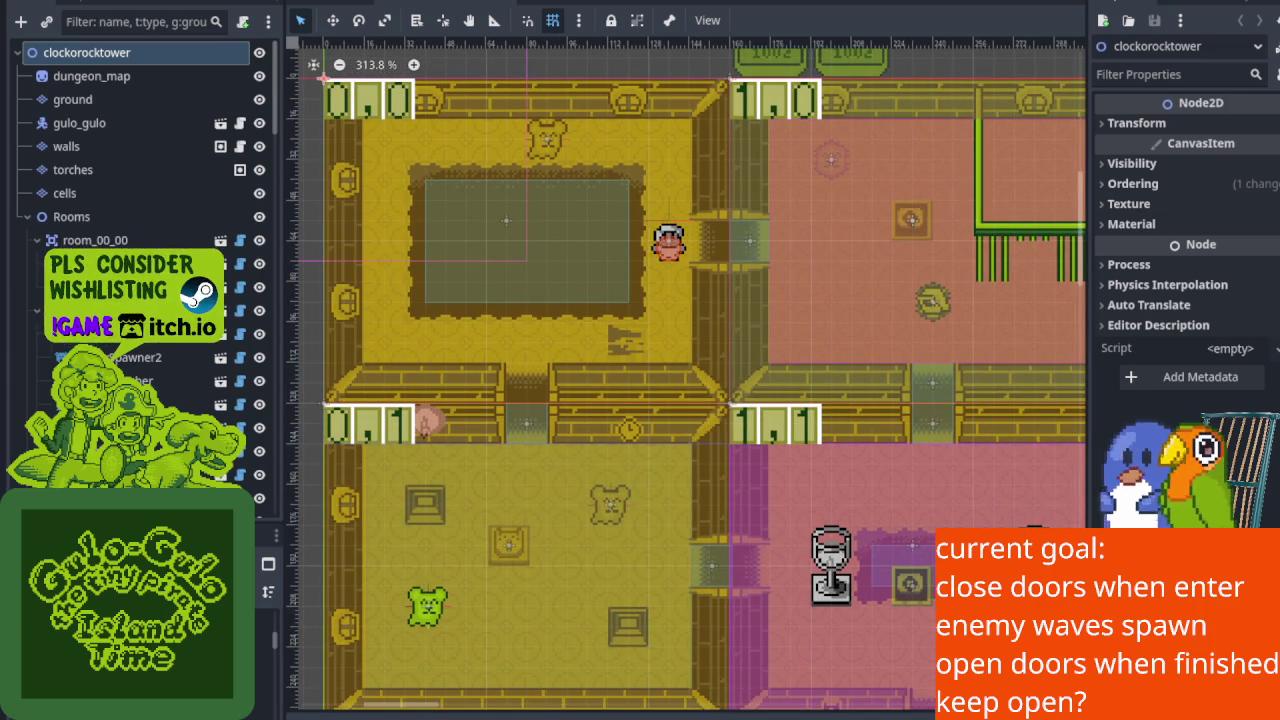
pyautogui.hotkey('ctrl', 's')
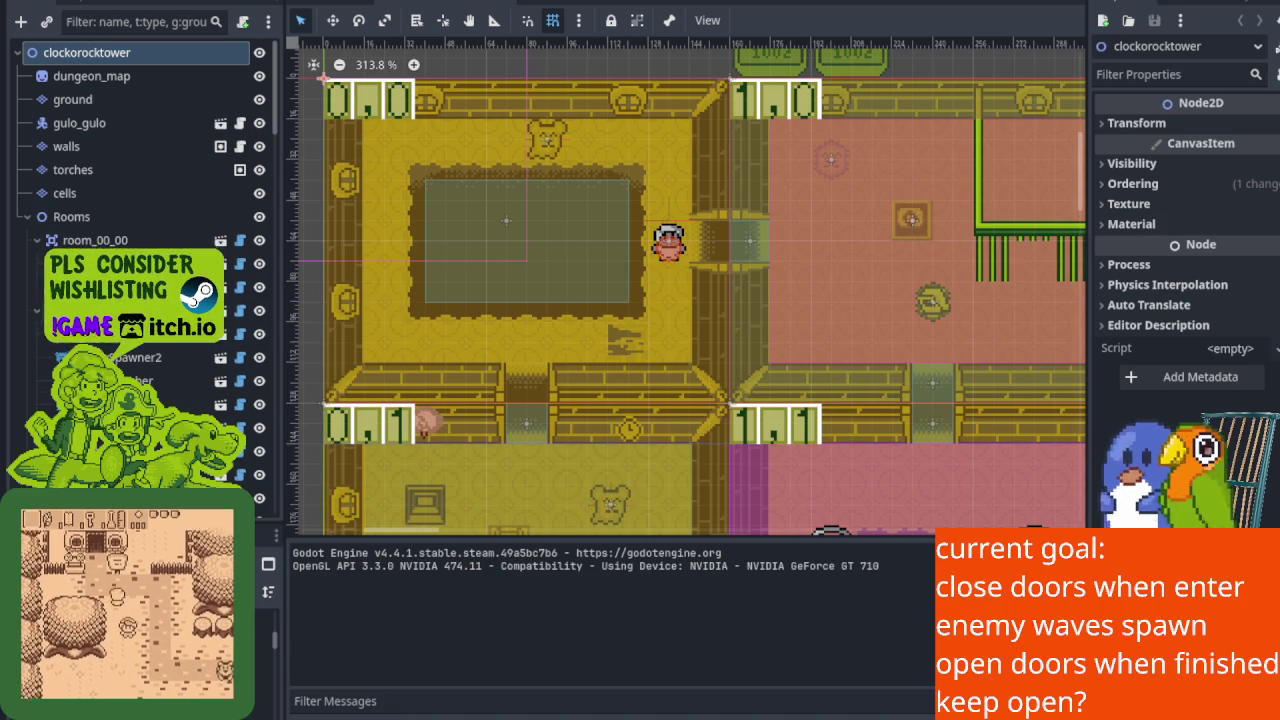
pyautogui.scroll(-3, 130, 240)
# Inspect the room_01_00 Watcher trigger: channel 1000, 8×6 area, Starting State off, then EnemyWatcher.
pyautogui.click(137, 348)
pyautogui.scroll(-1, 666, 299)
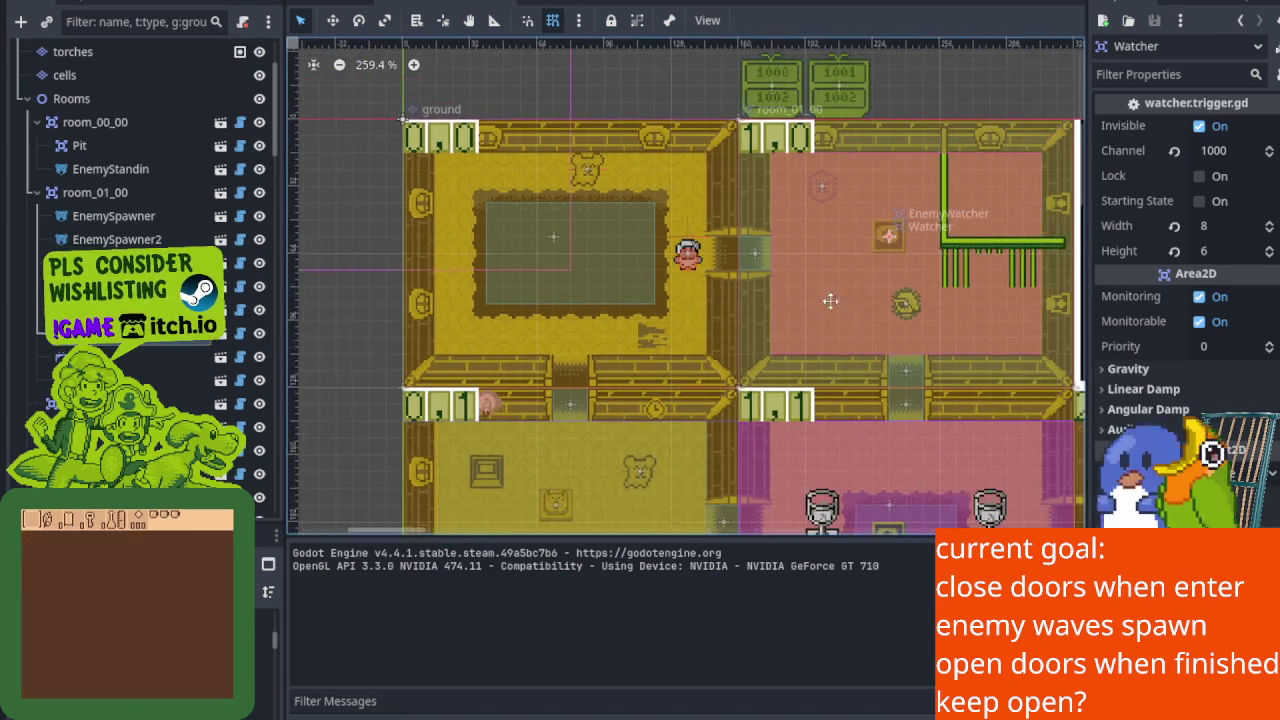
pyautogui.scroll(2, 536, 256)
pyautogui.moveTo(567, 328)
pyautogui.mouseDown()
pyautogui.moveTo(623, 208)
pyautogui.moveTo(614, 333)
pyautogui.mouseUp()
pyautogui.click(1143, 203)
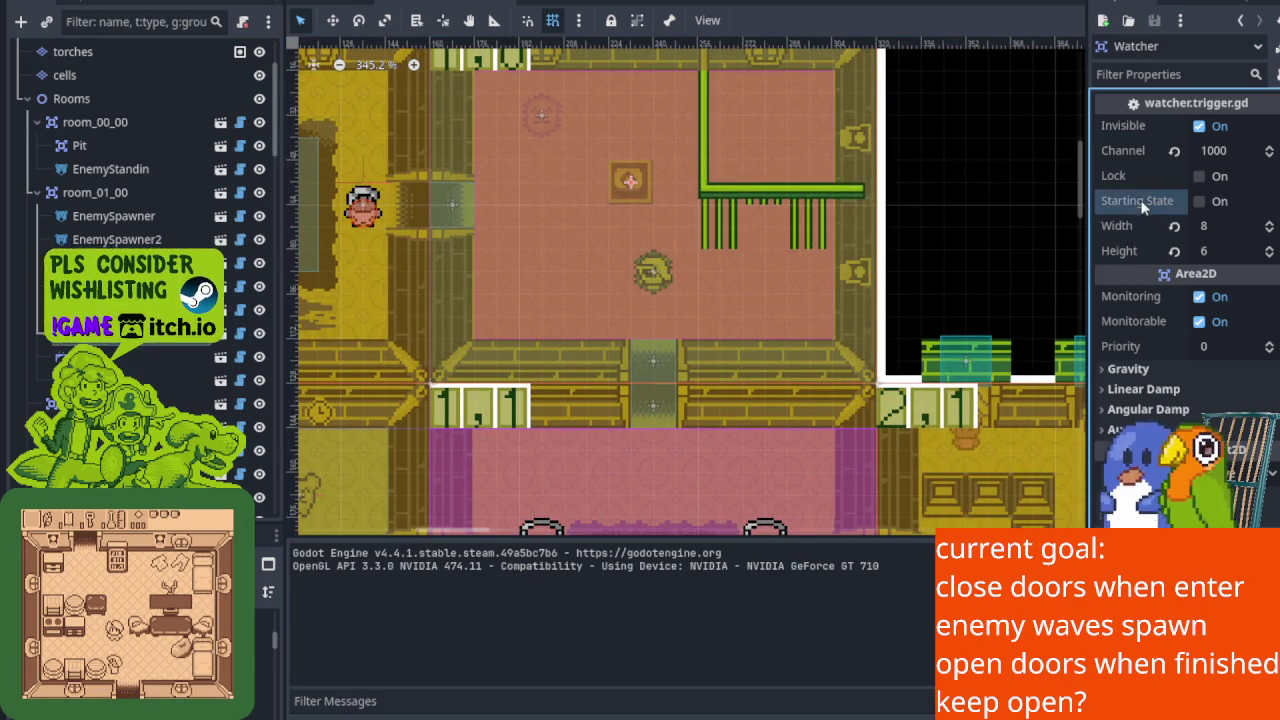
pyautogui.scroll(4, 584, 309)
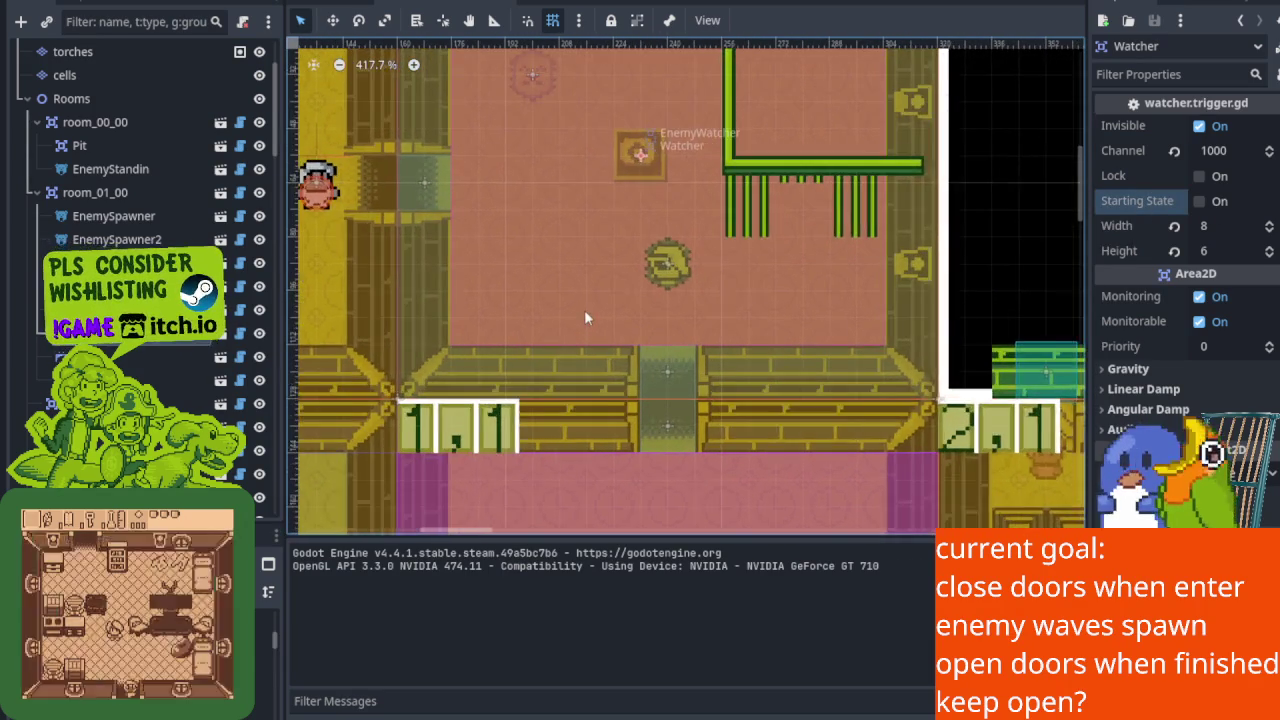
pyautogui.moveTo(601, 287); pyautogui.dragTo(588, 391)
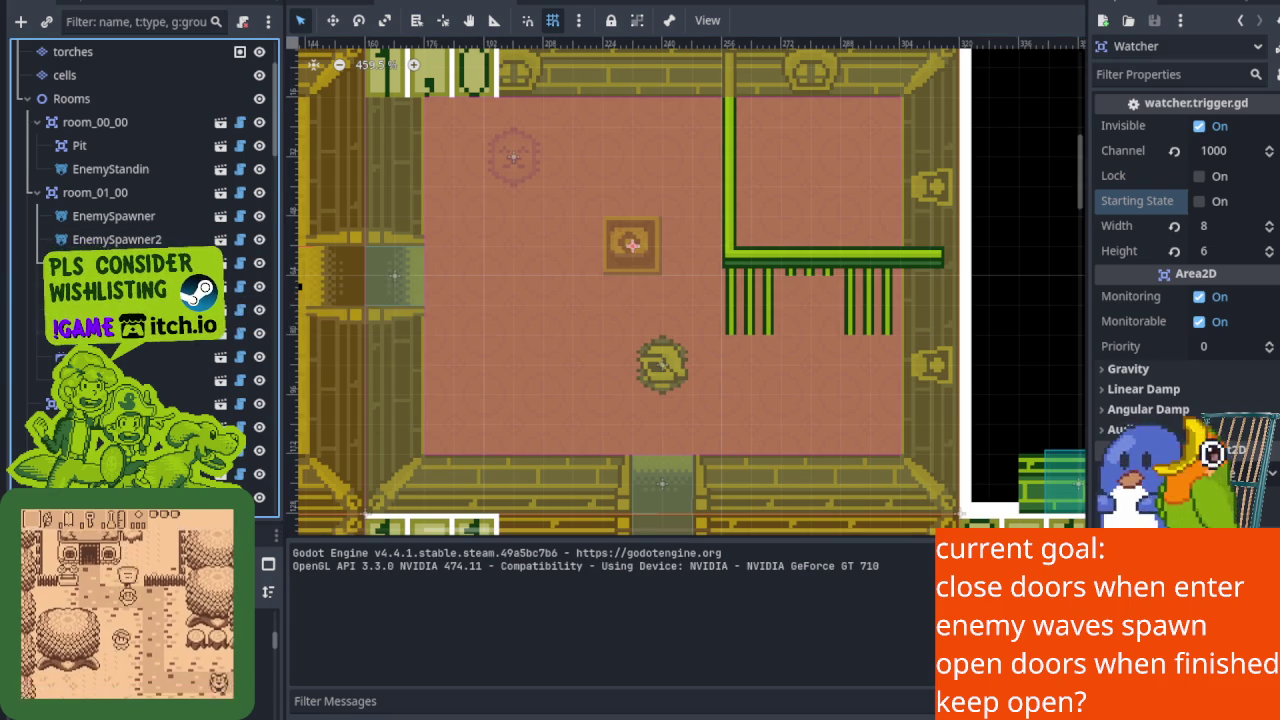
pyautogui.click(200, 262)
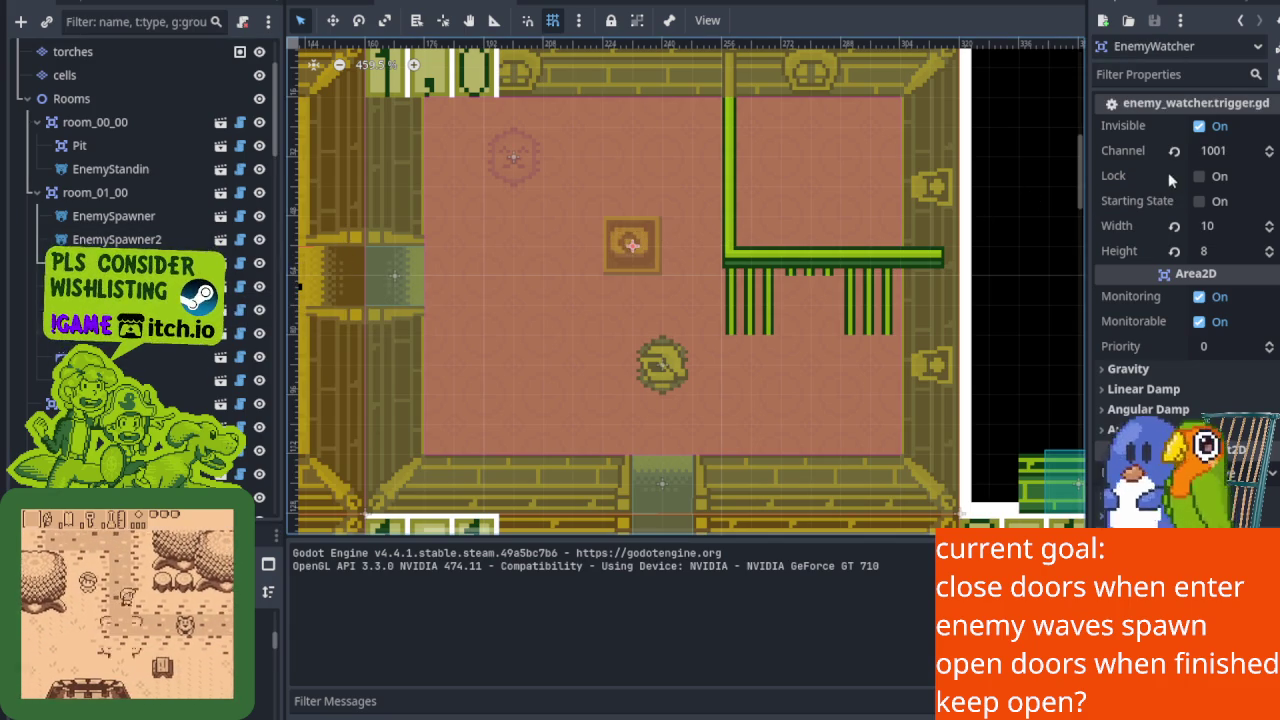
pyautogui.click(1135, 201)
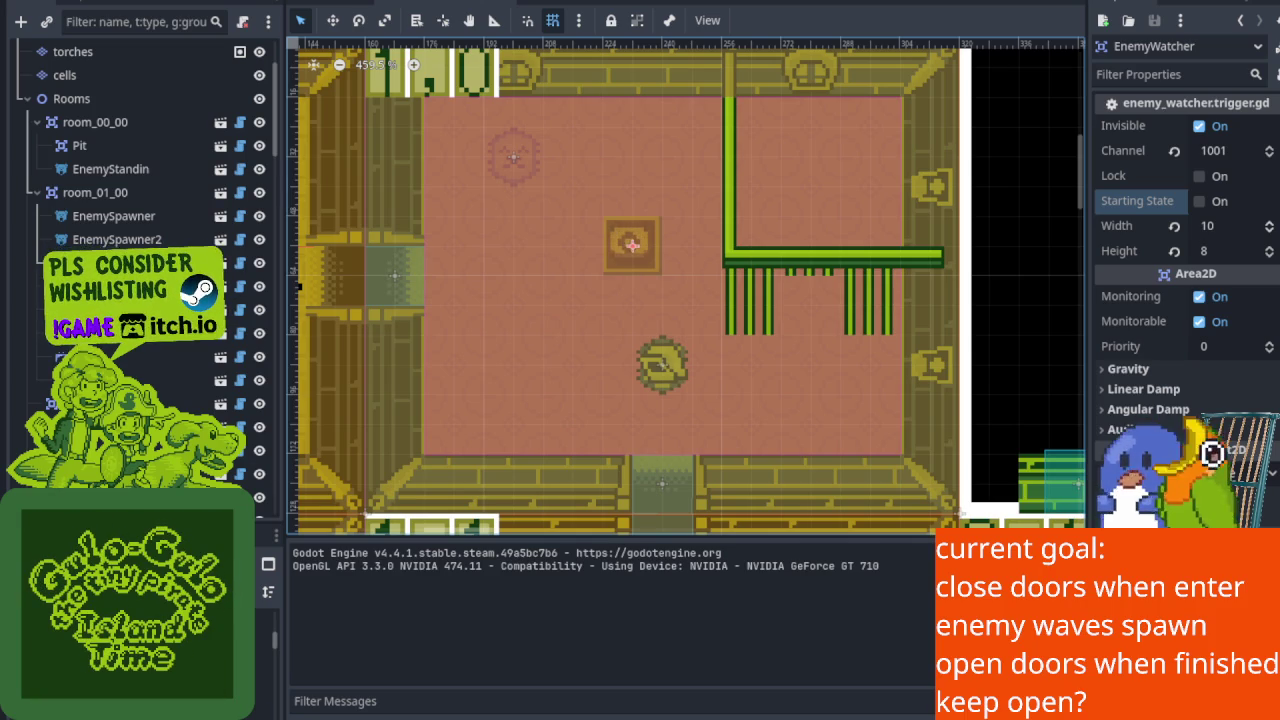
pyautogui.moveTo(339, 412); pyautogui.dragTo(259, 308)
# Pan through rooms 2,1, 4,1, 5,1 and 4,2 until room 7,2 with its trophy statue shows.
pyautogui.scroll(-10, 956, 372)
pyautogui.hscroll(10, 956, 372)
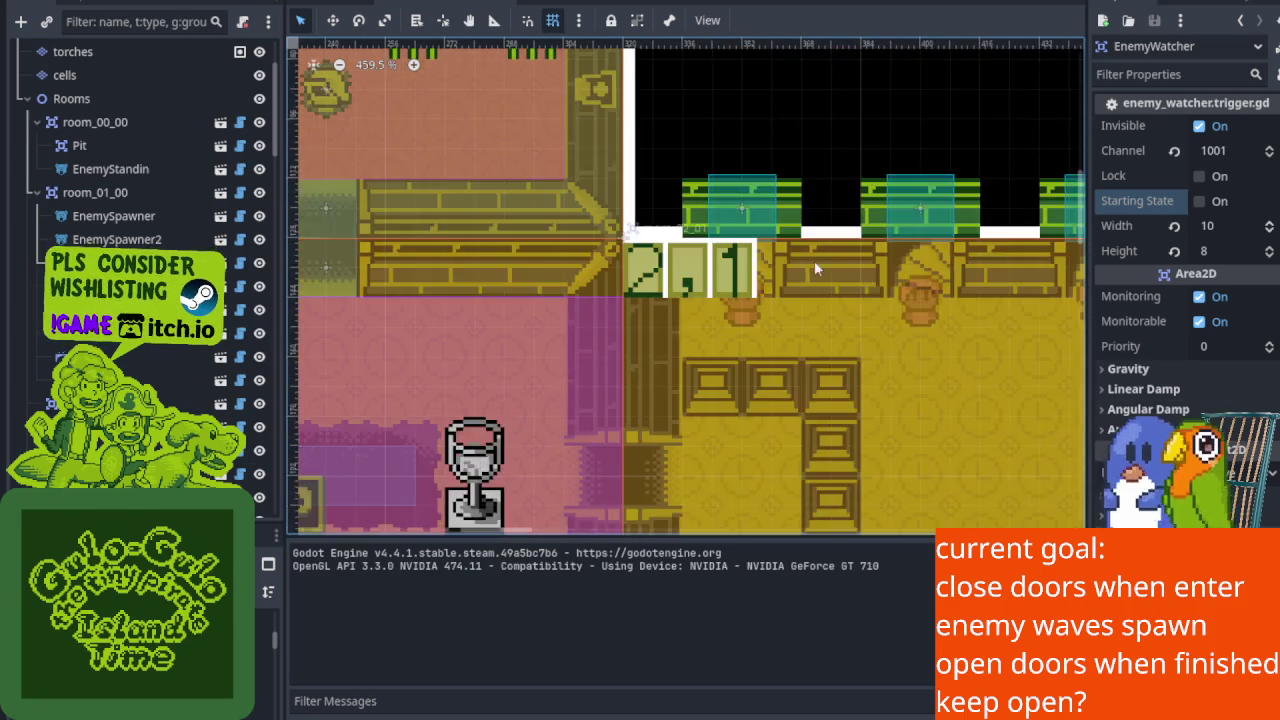
pyautogui.hscroll(15, 657, 300)
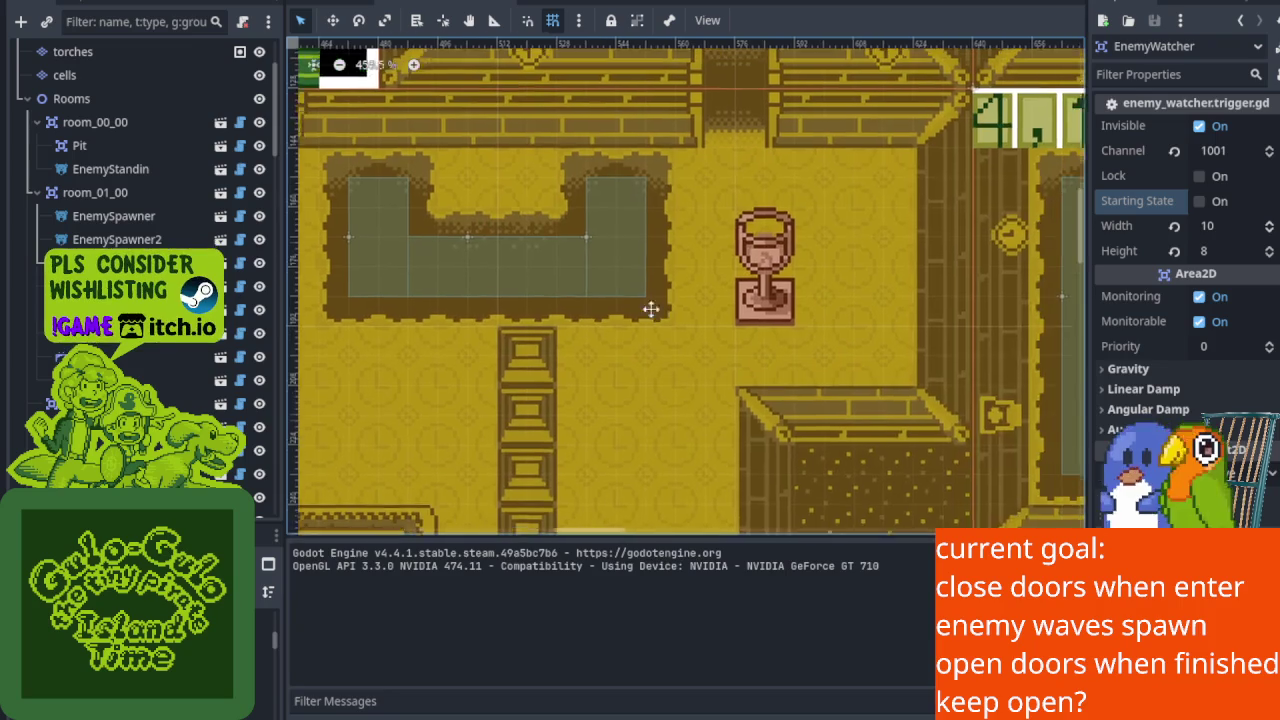
pyautogui.scroll(3, 691, 309)
pyautogui.hscroll(6, 580, 288)
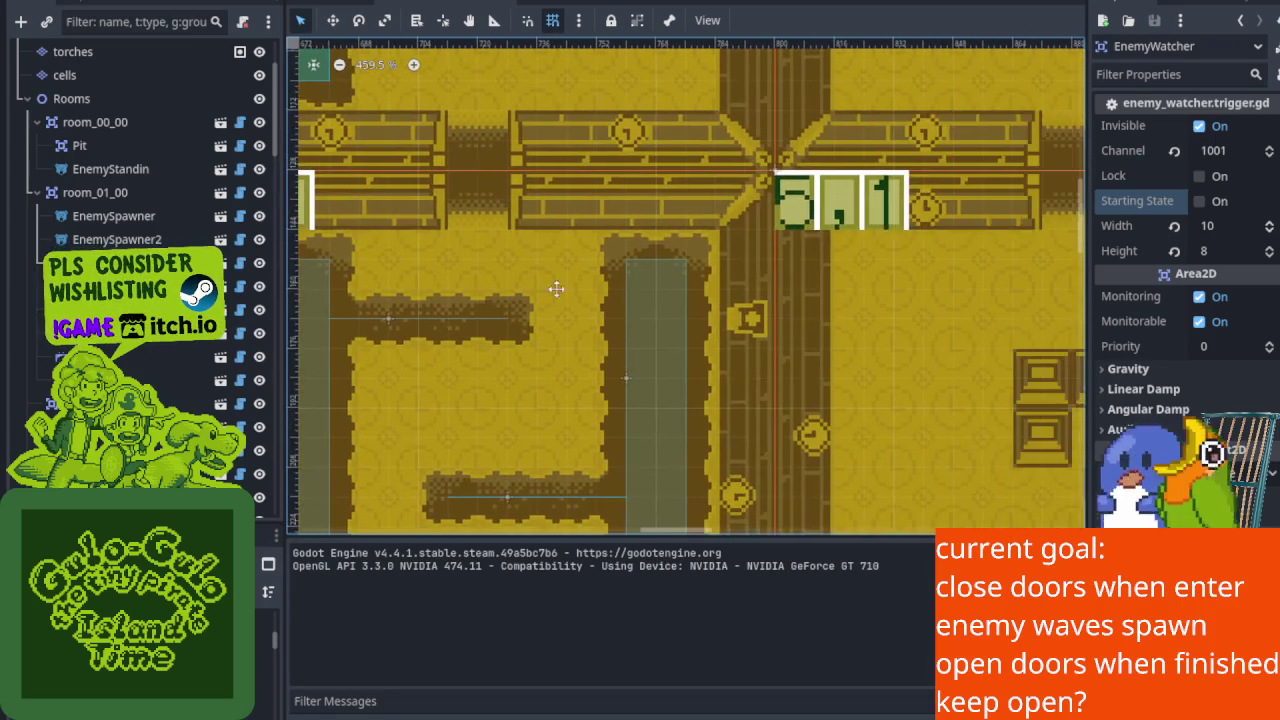
pyautogui.hscroll(3, 660, 280)
pyautogui.scroll(-4, 608, 266)
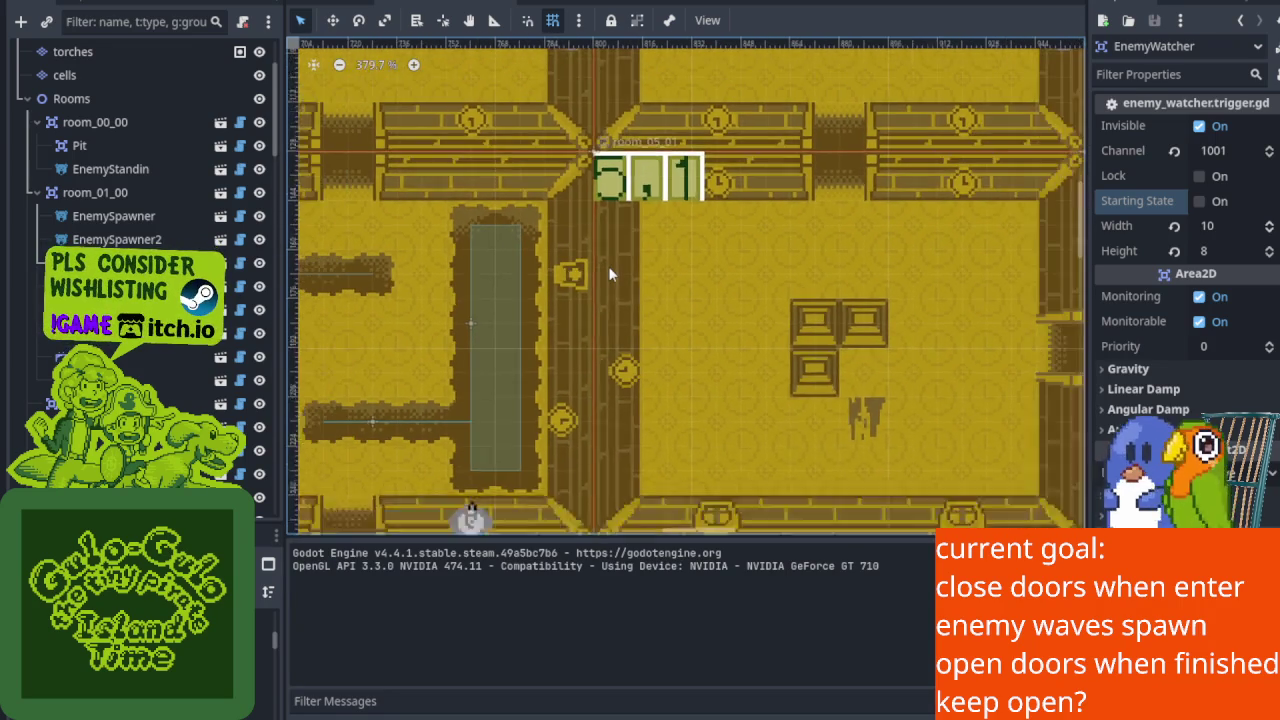
pyautogui.scroll(-5, 643, 283)
pyautogui.hscroll(2, 643, 283)
pyautogui.hscroll(-6, 601, 283)
pyautogui.scroll(-4, 601, 283)
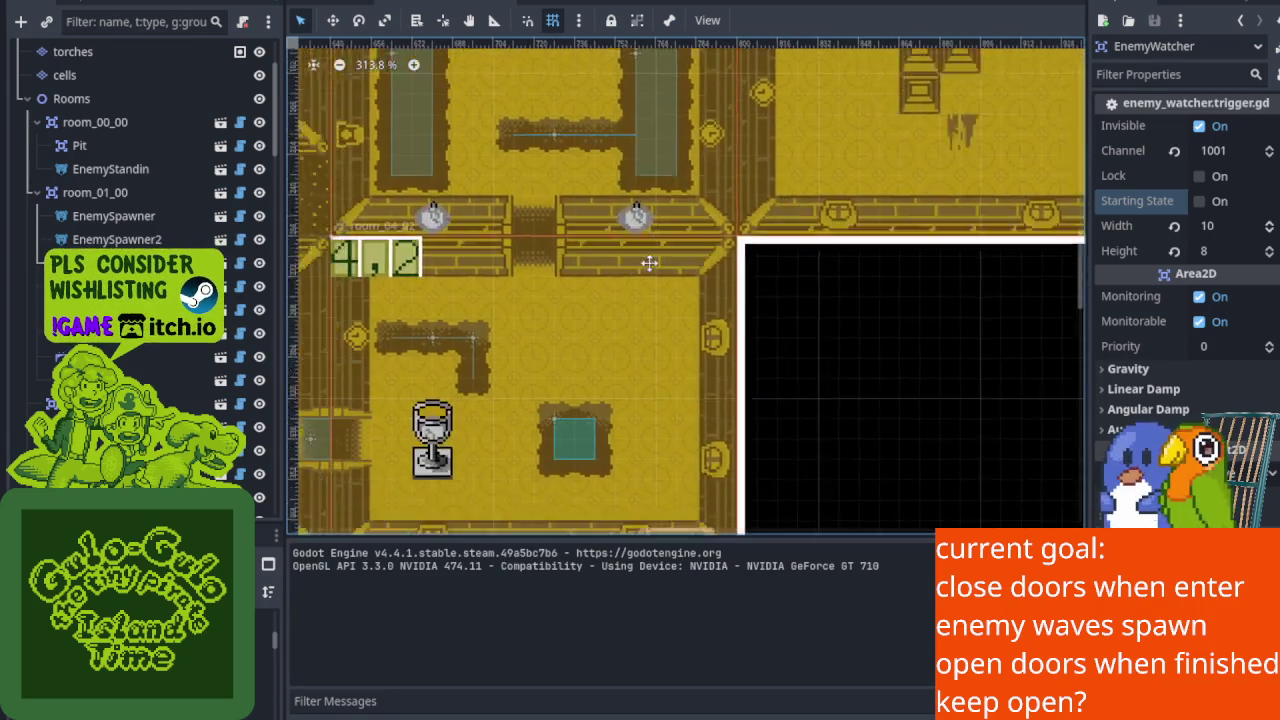
pyautogui.hscroll(7, 711, 306)
pyautogui.scroll(3, 711, 306)
pyautogui.hscroll(6, 800, 325)
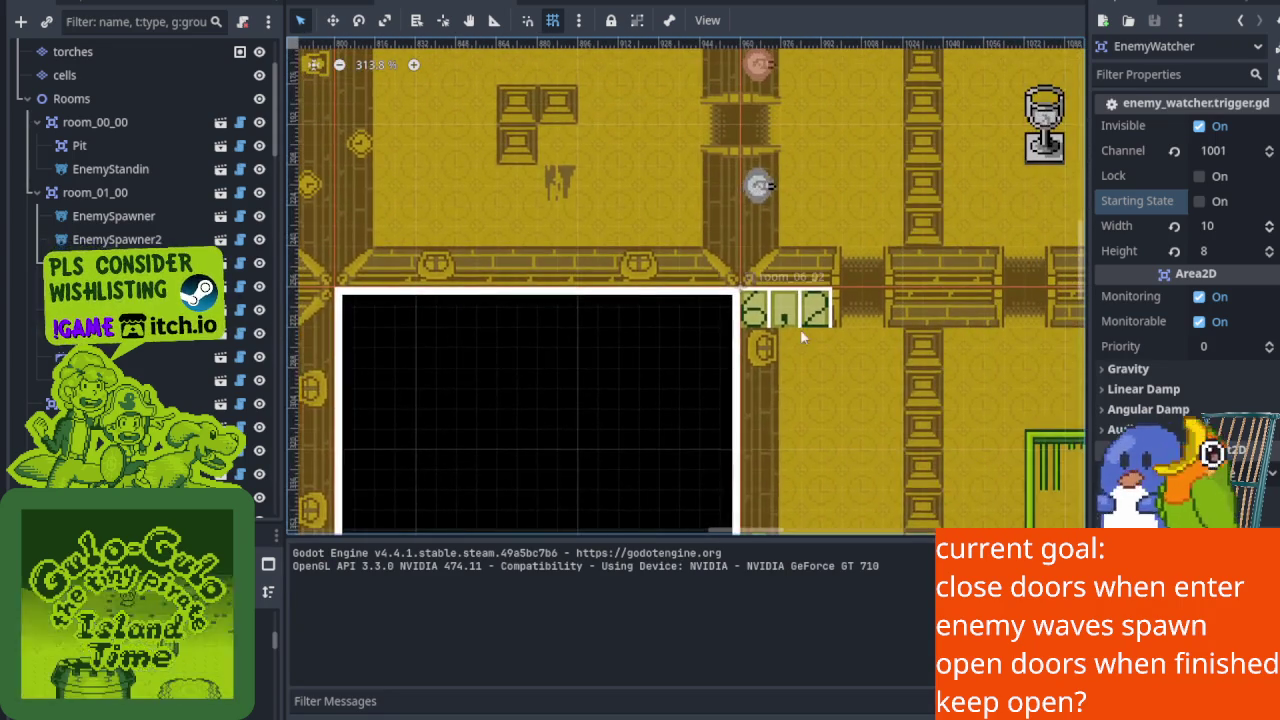
pyautogui.hscroll(3, 827, 253)
pyautogui.scroll(-1, 827, 253)
pyautogui.hscroll(6, 827, 253)
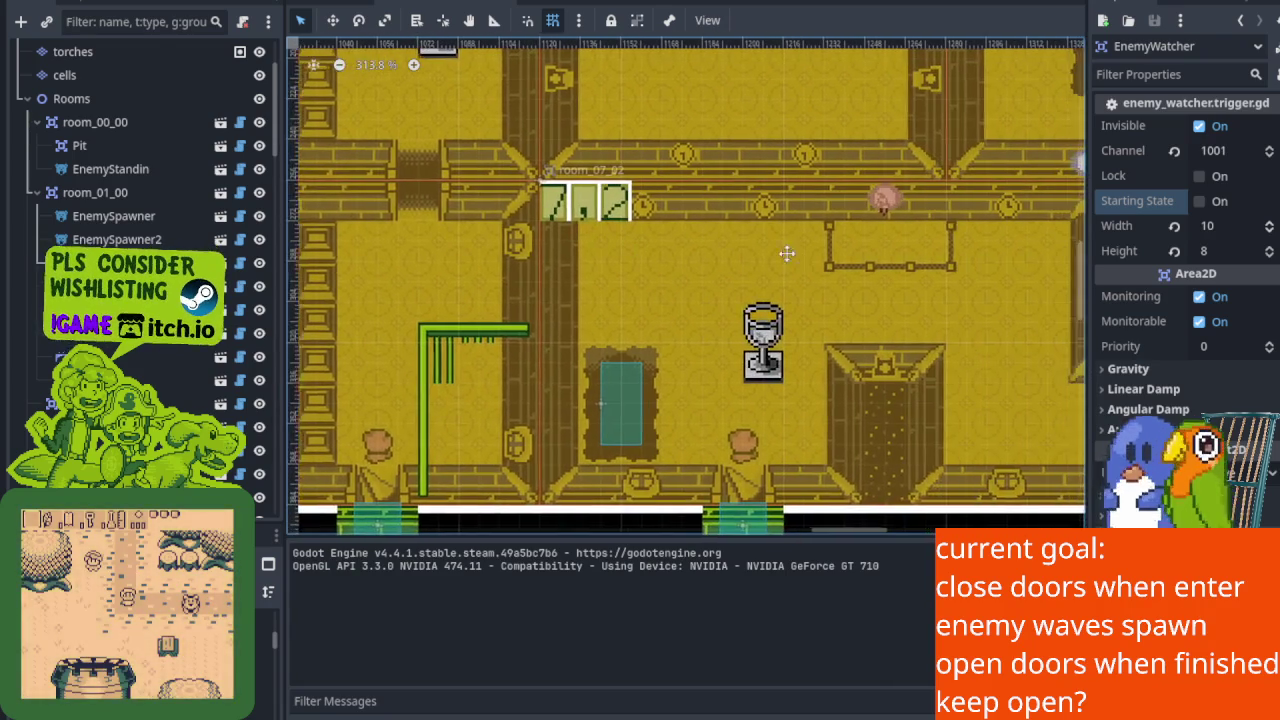
pyautogui.scroll(-1, 750, 247)
pyautogui.scroll(3, 58, 234)
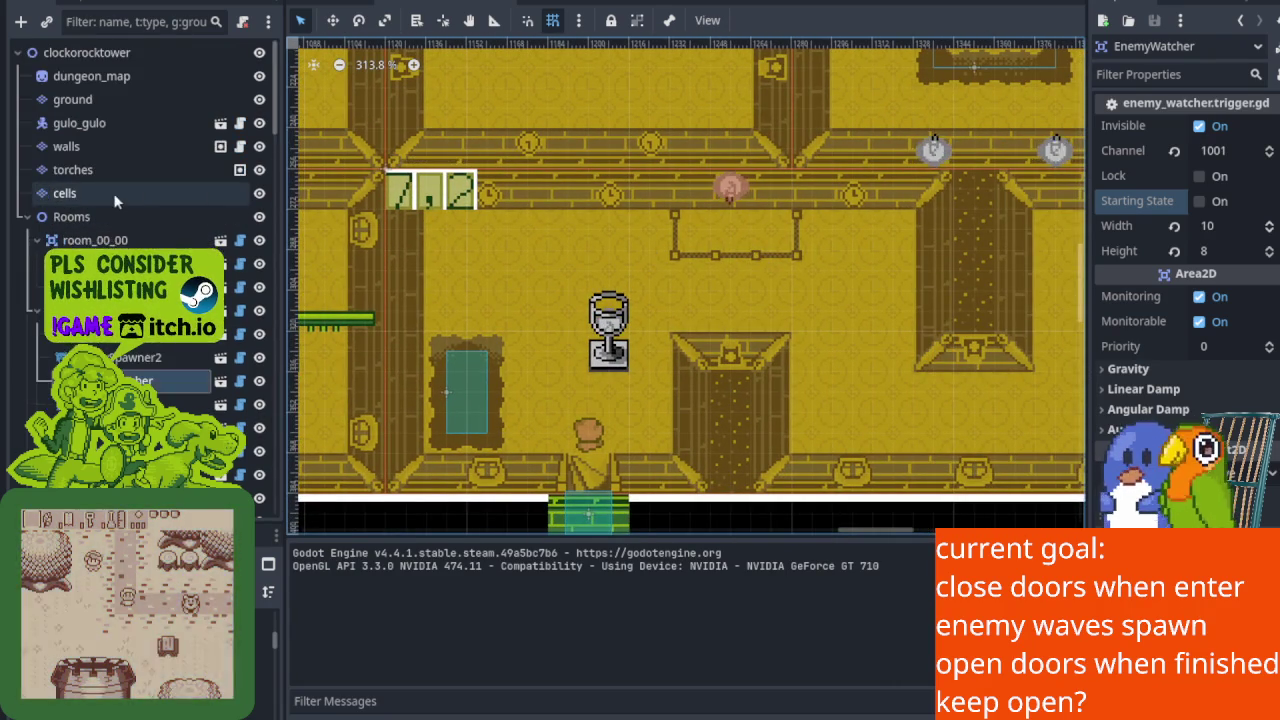
pyautogui.click(132, 195)
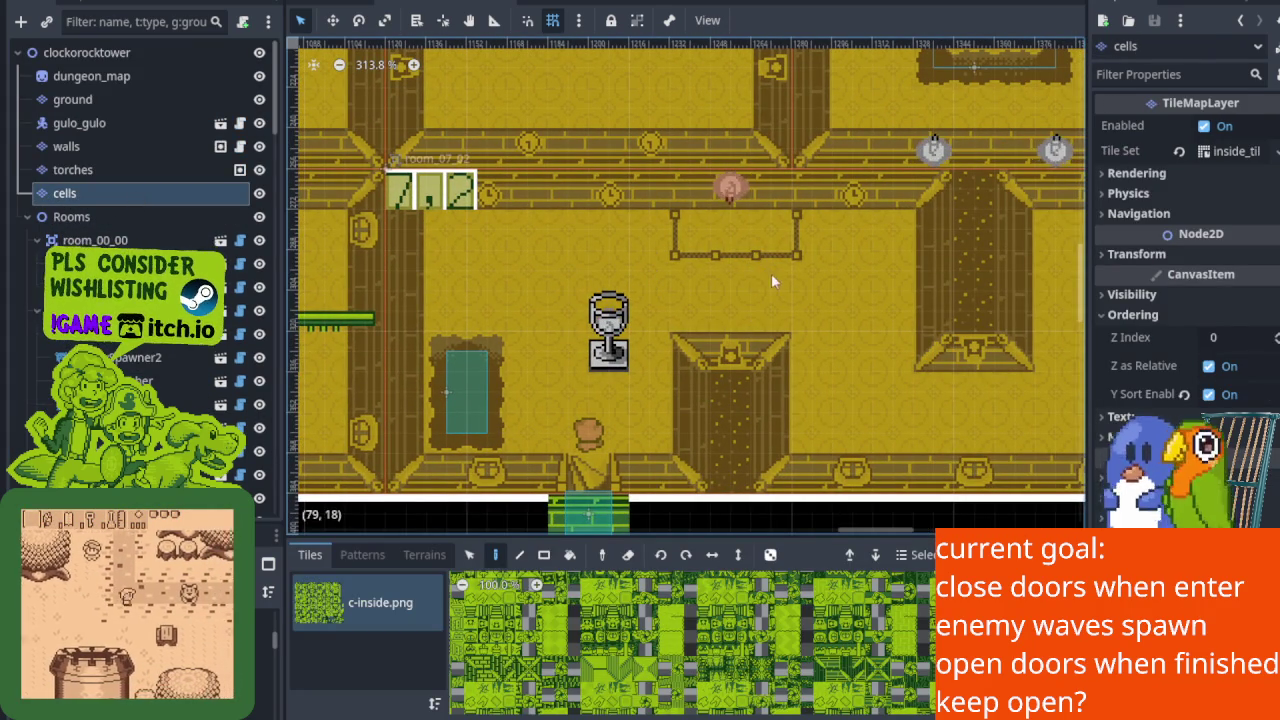
# Hide and reshow the walls layer, then select the walls TileMapLayer for tile editing.
pyautogui.scroll(1, 769, 282)
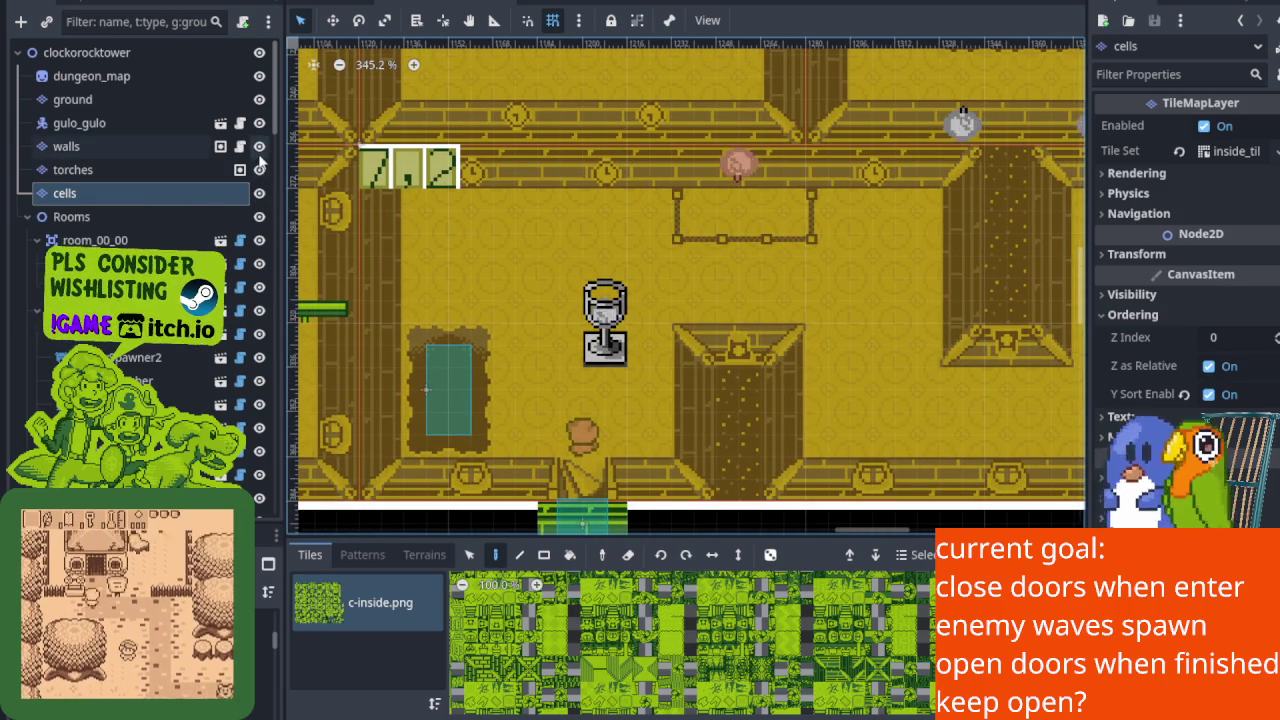
pyautogui.click(259, 147)
pyautogui.click(259, 147)
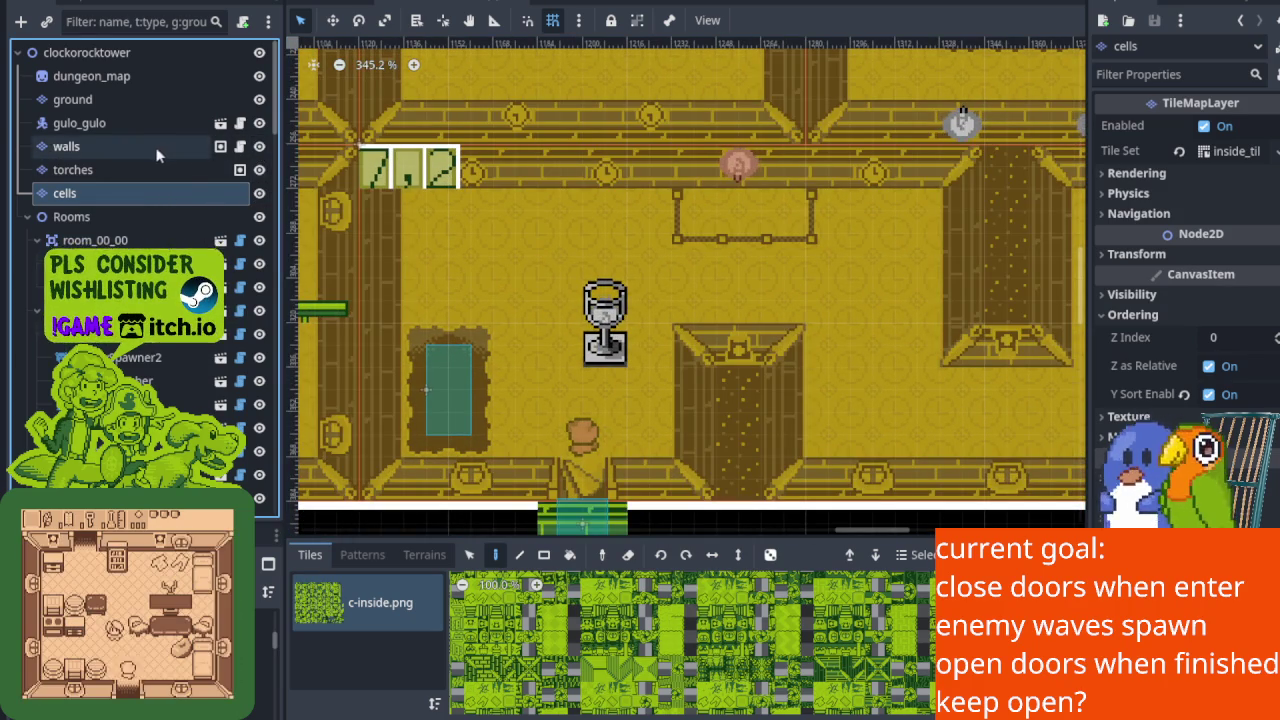
pyautogui.click(66, 146)
pyautogui.scroll(2, 719, 273)
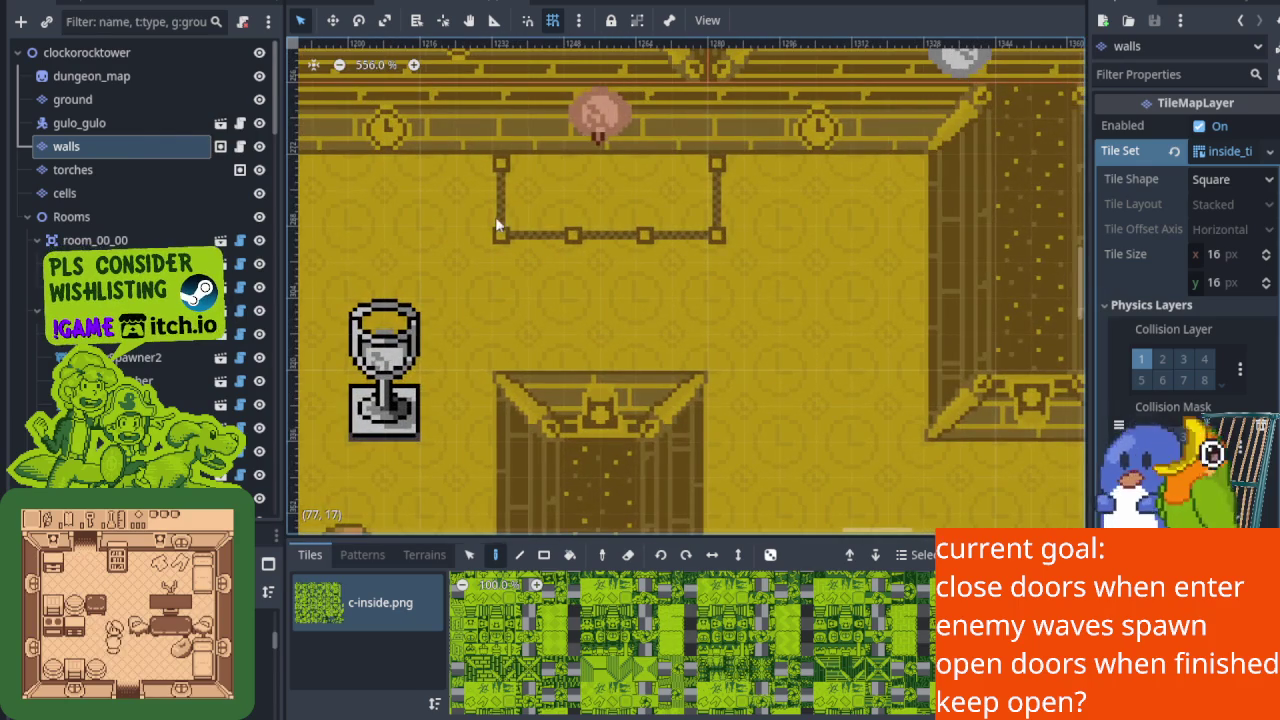
# Zoom and pan in on the bracket-shaped outline below the room's top wall.
pyautogui.scroll(1, 612, 263)
pyautogui.moveTo(614, 263); pyautogui.dragTo(574, 296)
pyautogui.scroll(3, 592, 283)
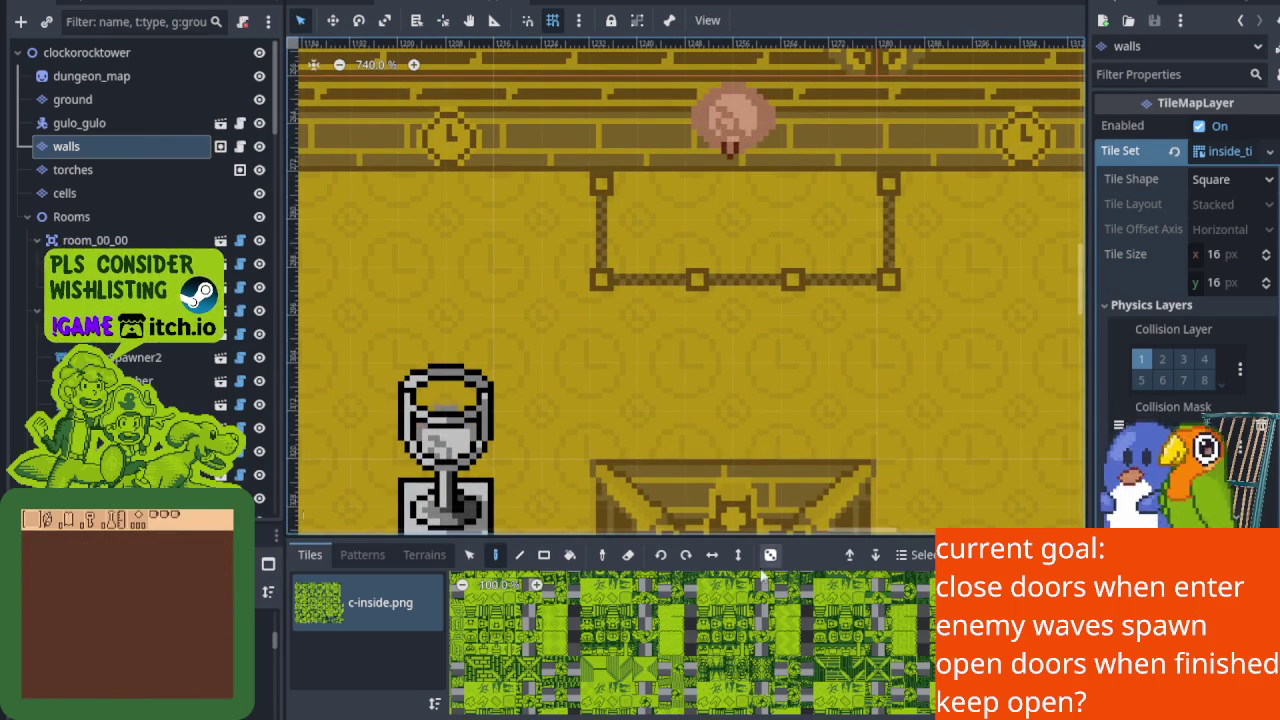
pyautogui.hscroll(-5, 768, 297)
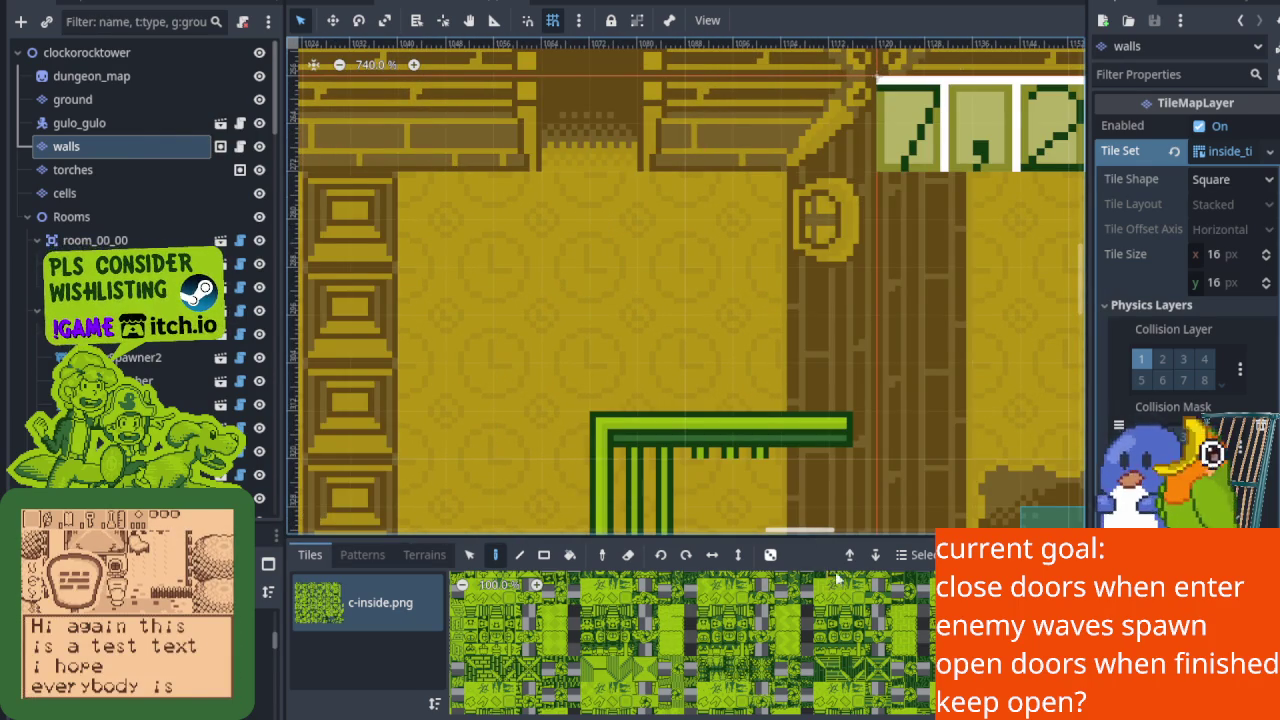
pyautogui.scroll(-12, 843, 420)
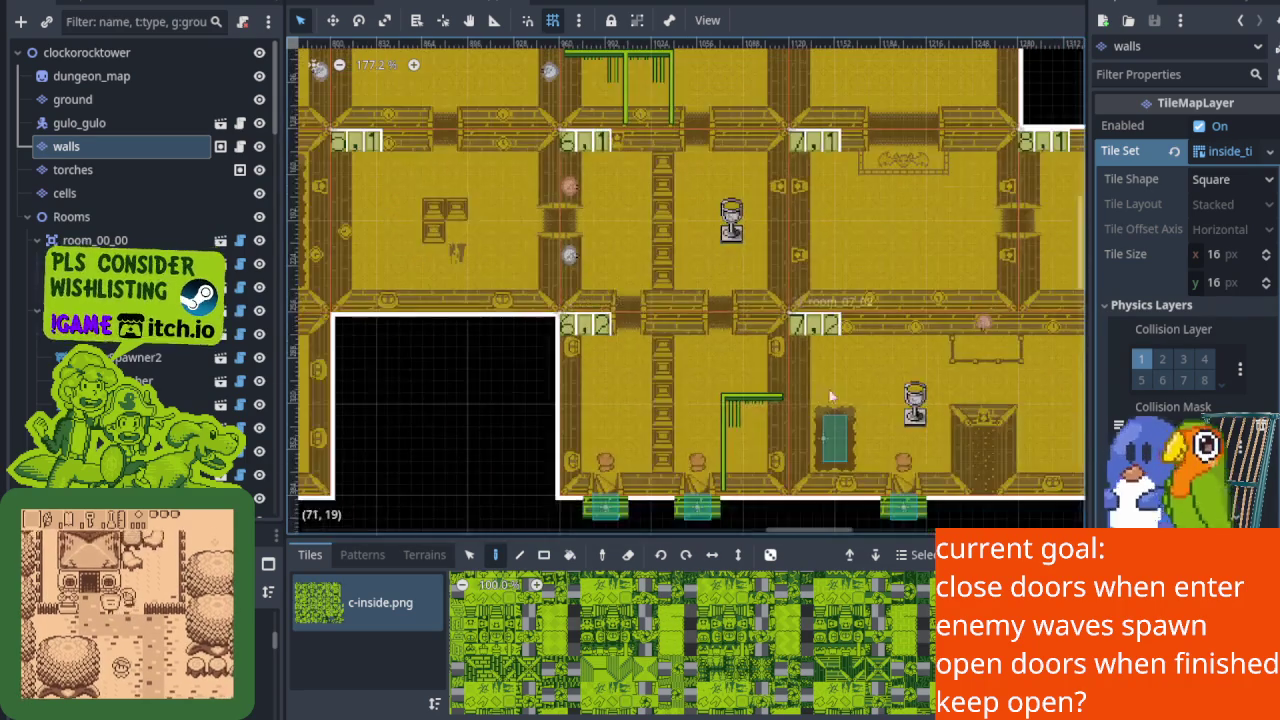
pyautogui.scroll(1, 843, 420)
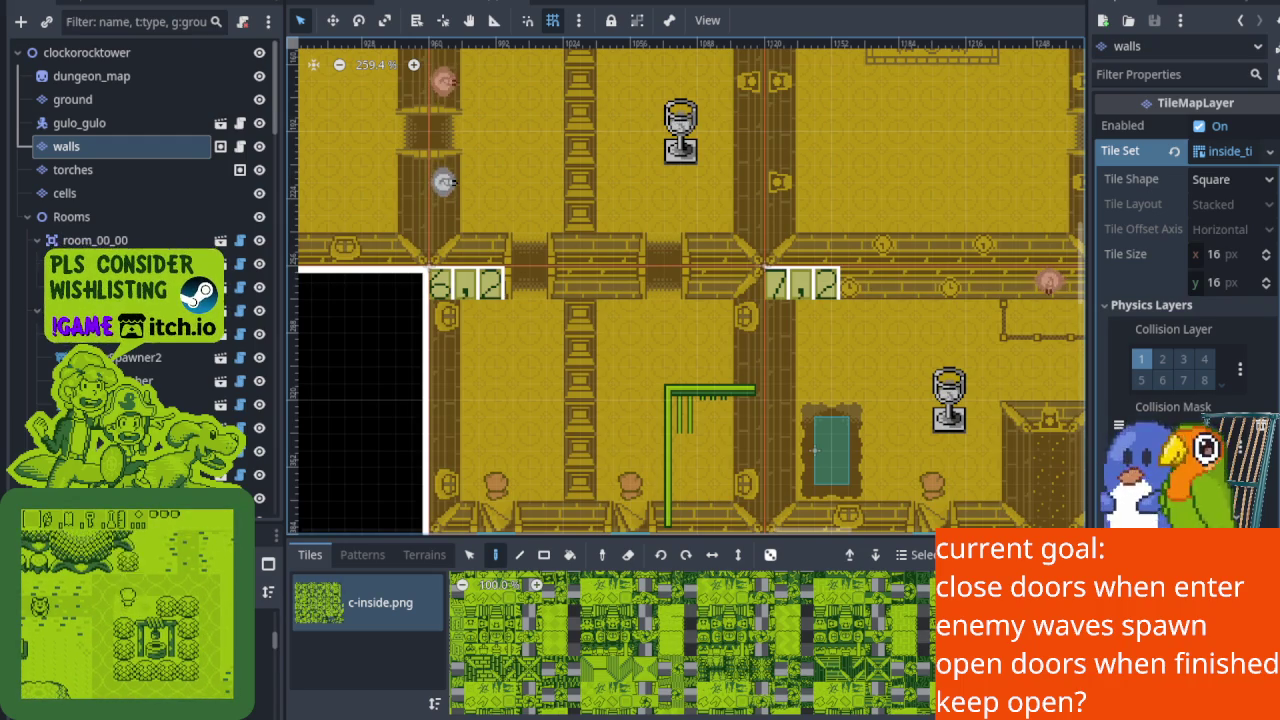
pyautogui.hscroll(5, 504, 305)
pyautogui.scroll(-1, 504, 305)
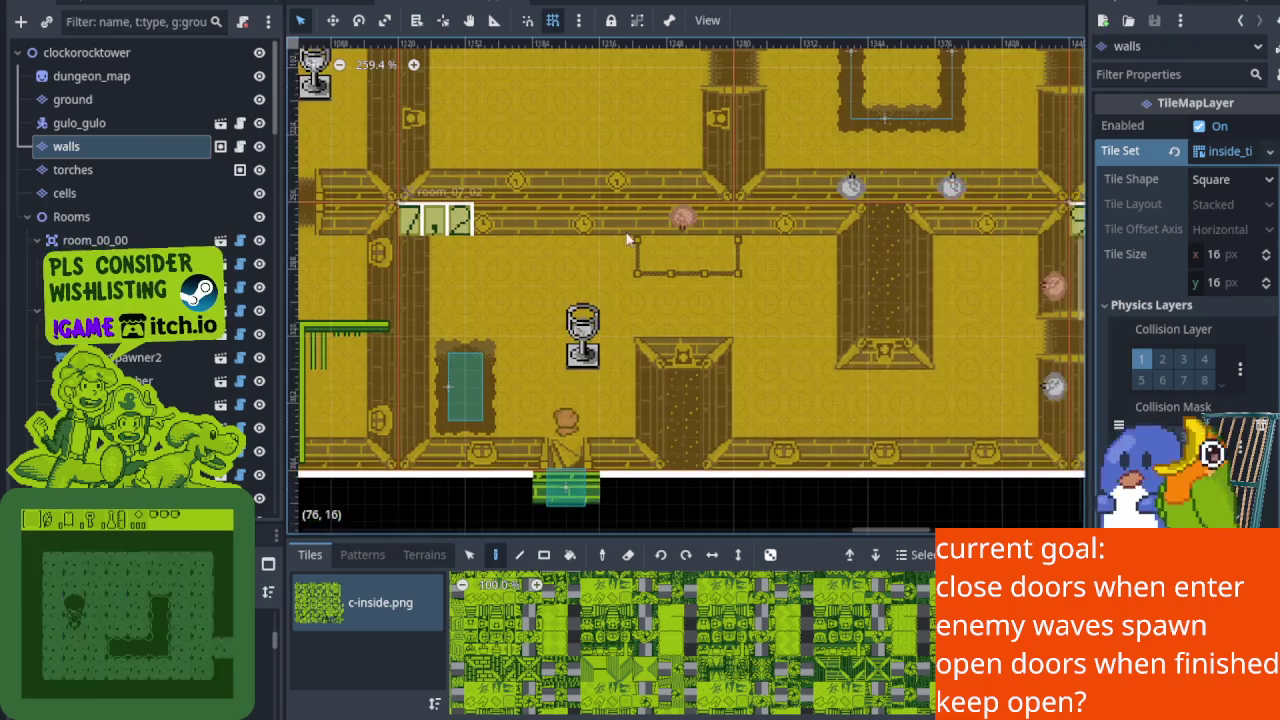
pyautogui.hscroll(2, 628, 238)
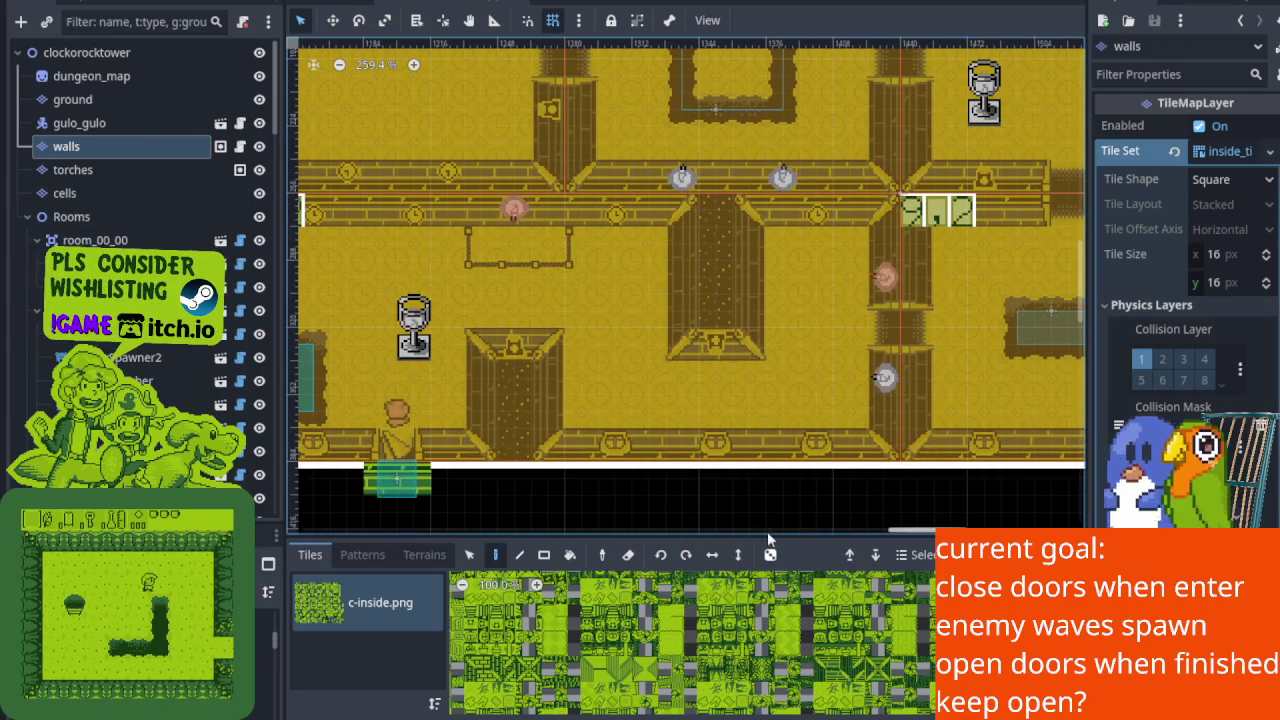
pyautogui.scroll(-3, 700, 582)
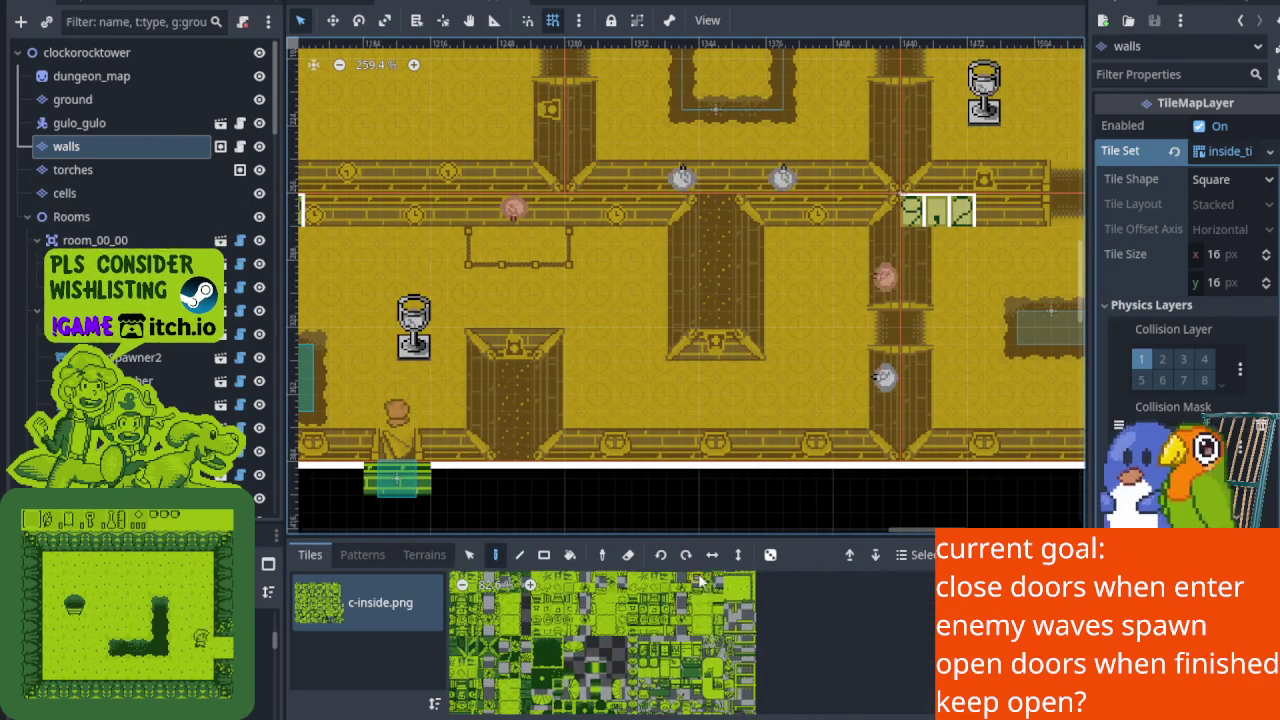
pyautogui.scroll(-2, 733, 657)
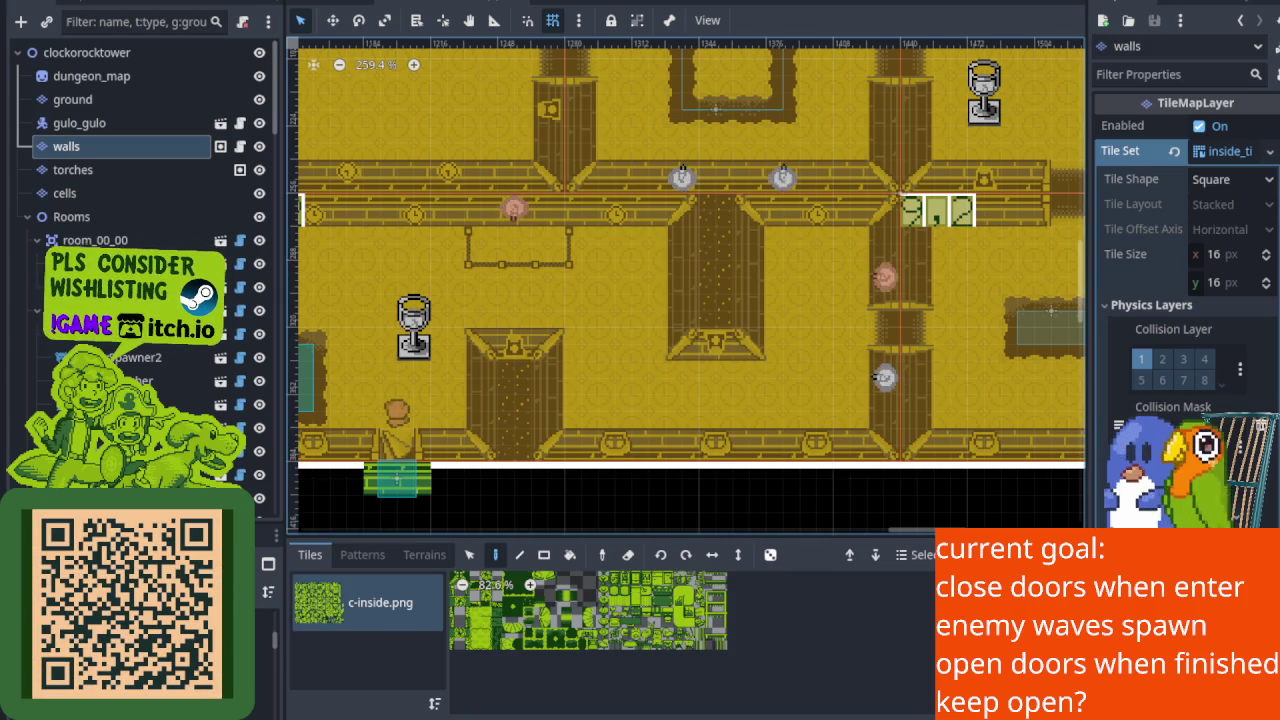
pyautogui.scroll(8, 593, 385)
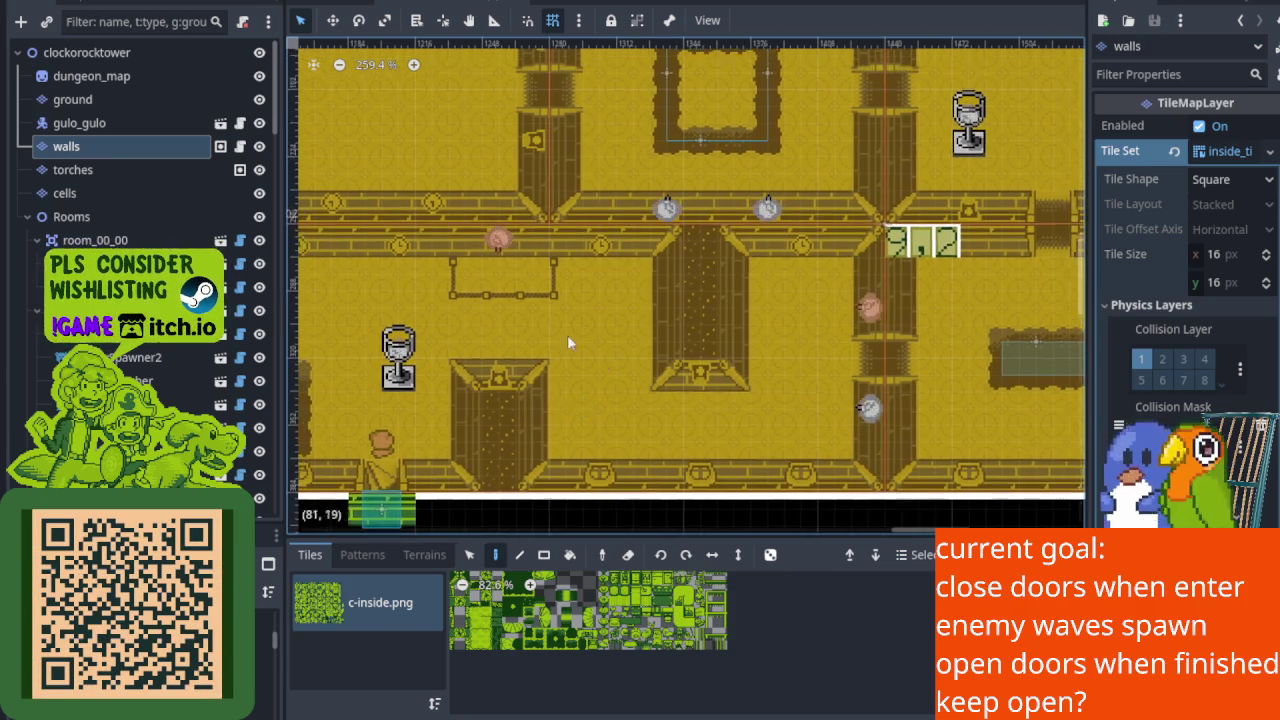
pyautogui.scroll(1, 440, 258)
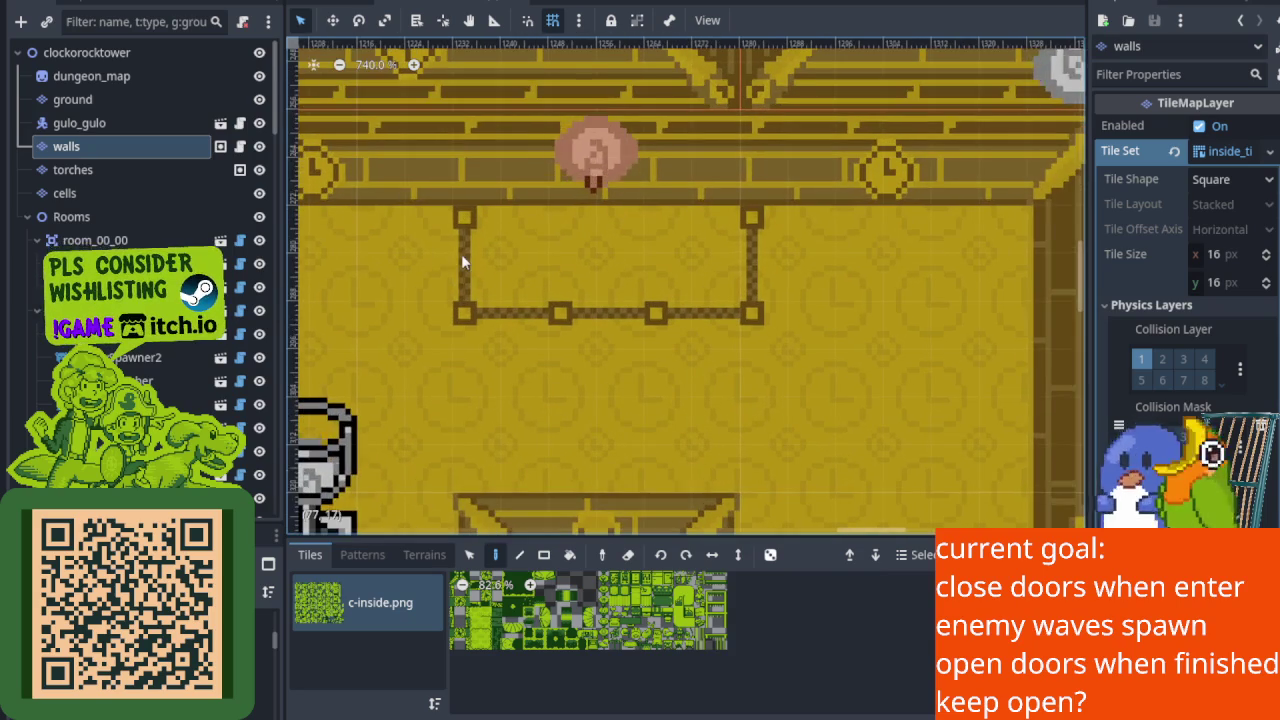
# Erase the outline's left side and right post tiles from the walls tilemap.
pyautogui.rightClick(463, 216)
pyautogui.rightClick(463, 313)
pyautogui.rightClick(558, 313)
pyautogui.rightClick(655, 313)
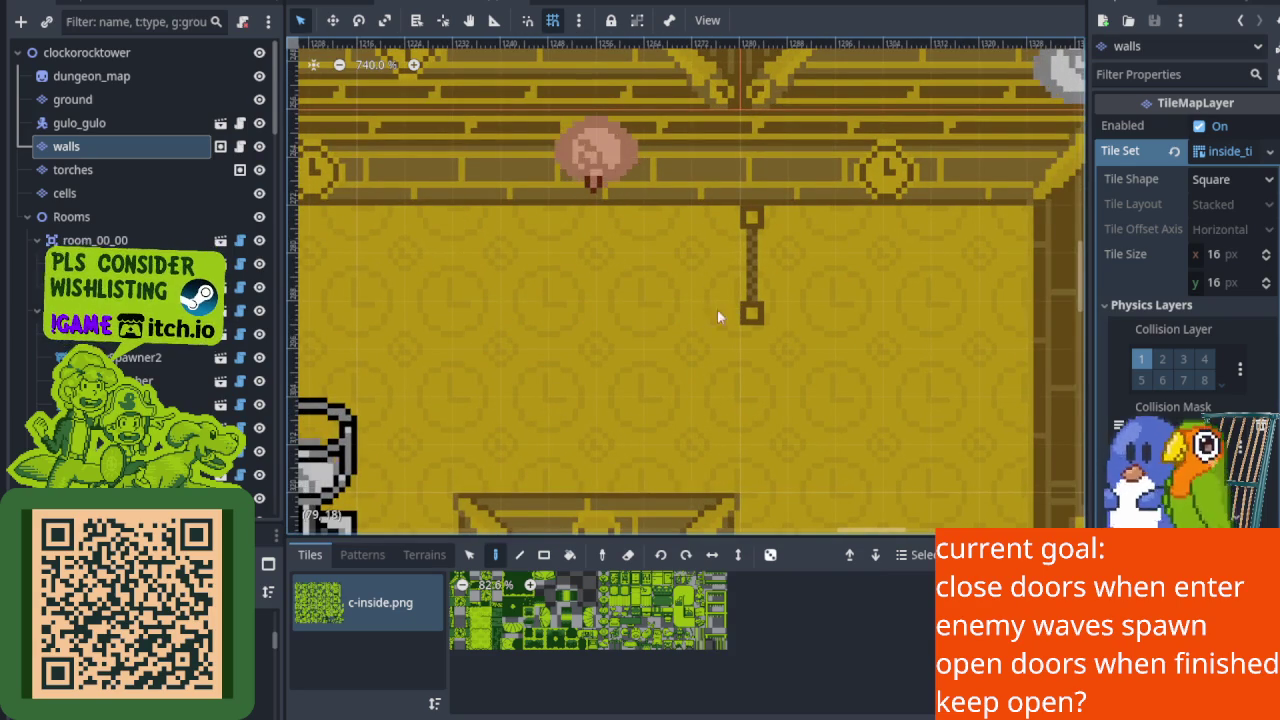
pyautogui.rightClick(750, 277)
pyautogui.scroll(2, 632, 658)
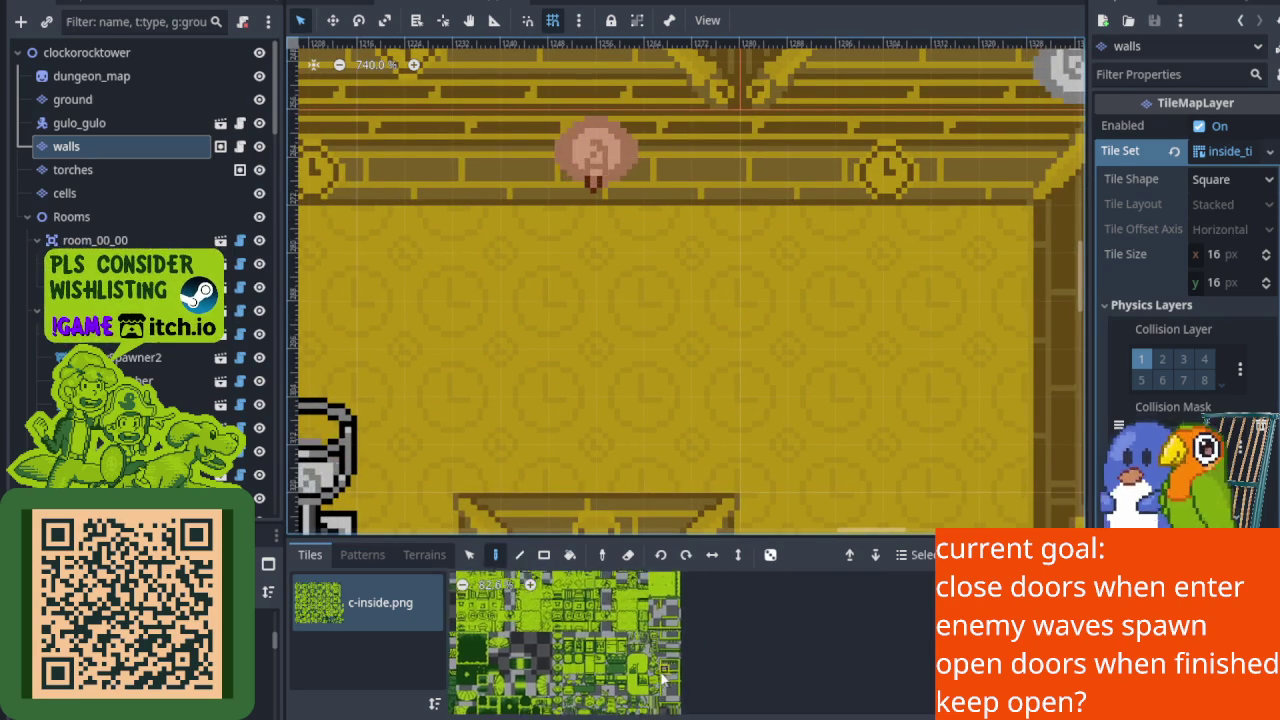
pyautogui.scroll(-3, 620, 648)
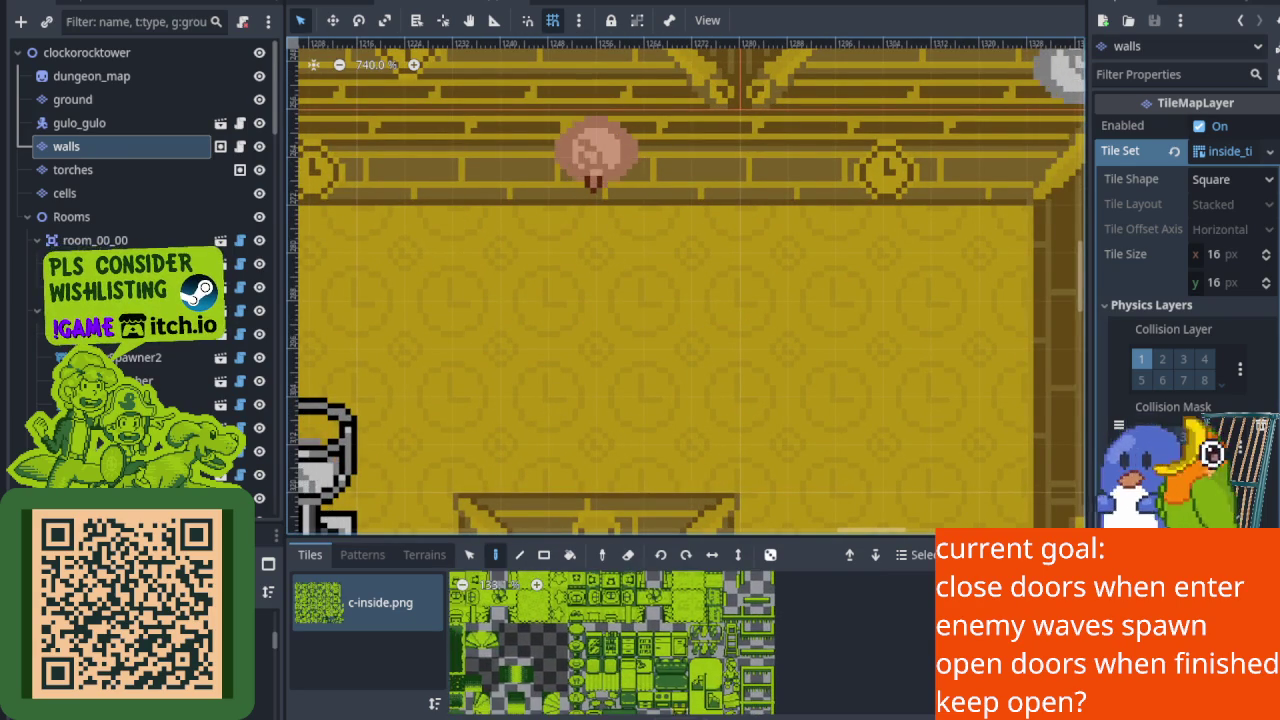
pyautogui.scroll(2, 632, 607)
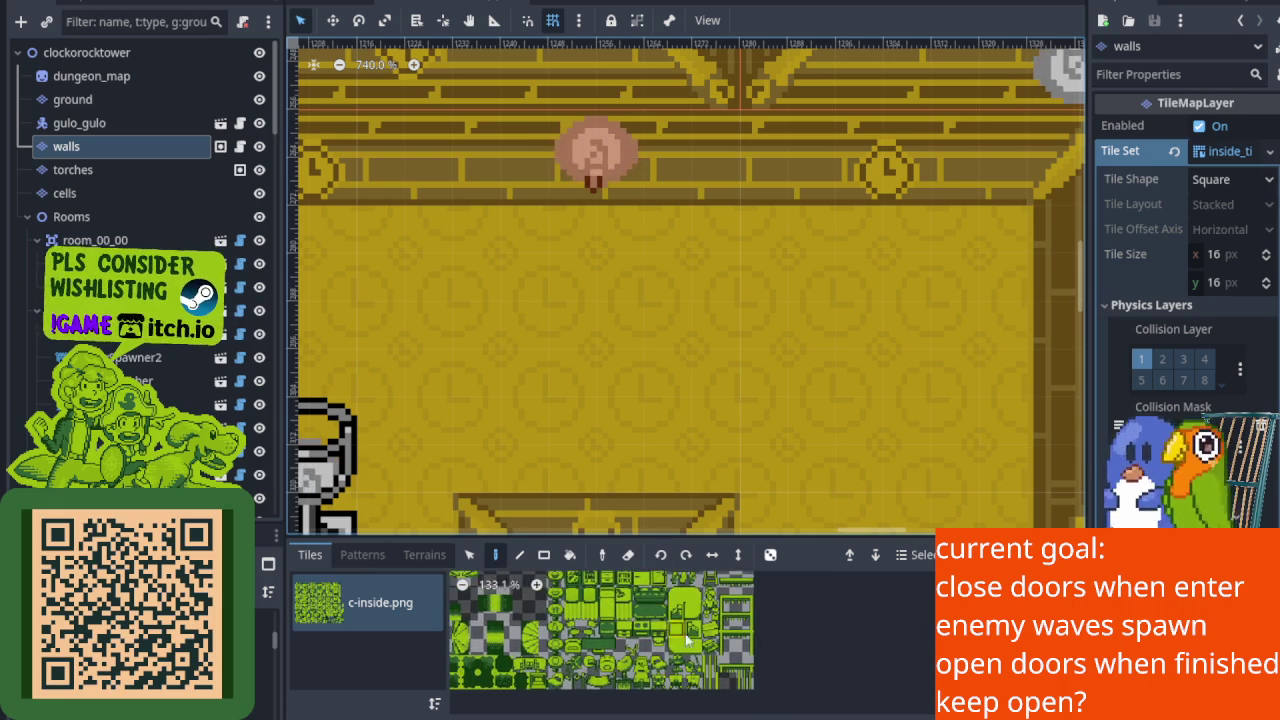
pyautogui.scroll(-5, 707, 700)
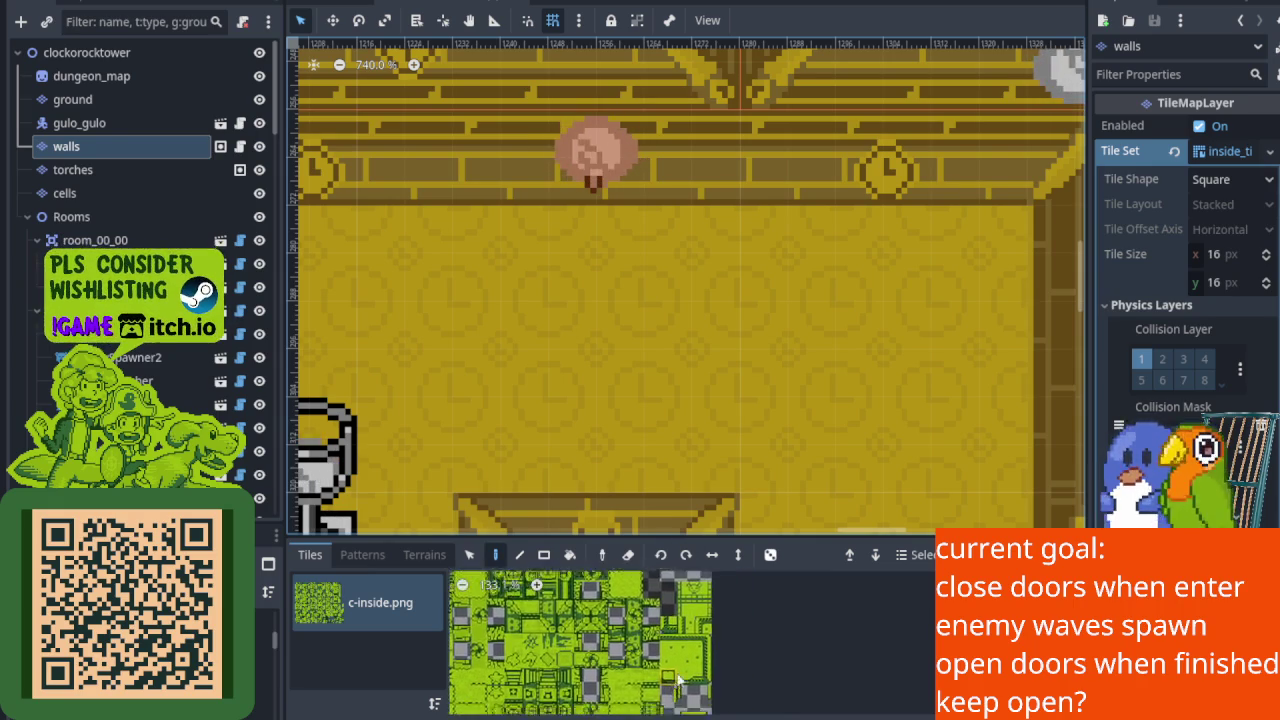
pyautogui.scroll(2, 746, 660)
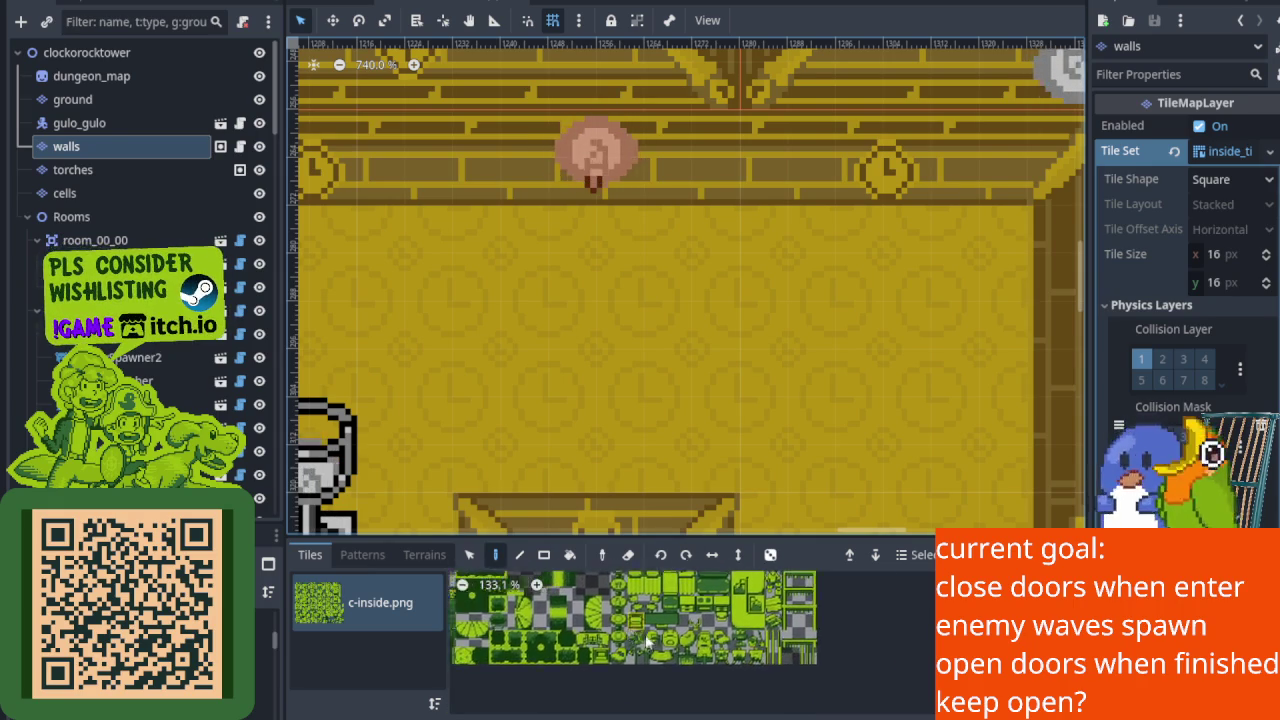
# Select the cells layer and bring the cup and doorway into view.
pyautogui.click(137, 194)
pyautogui.scroll(-2, 706, 354)
pyautogui.moveTo(665, 355); pyautogui.dragTo(574, 260)
pyautogui.scroll(-2, 632, 620)
pyautogui.scroll(-3, 640, 625)
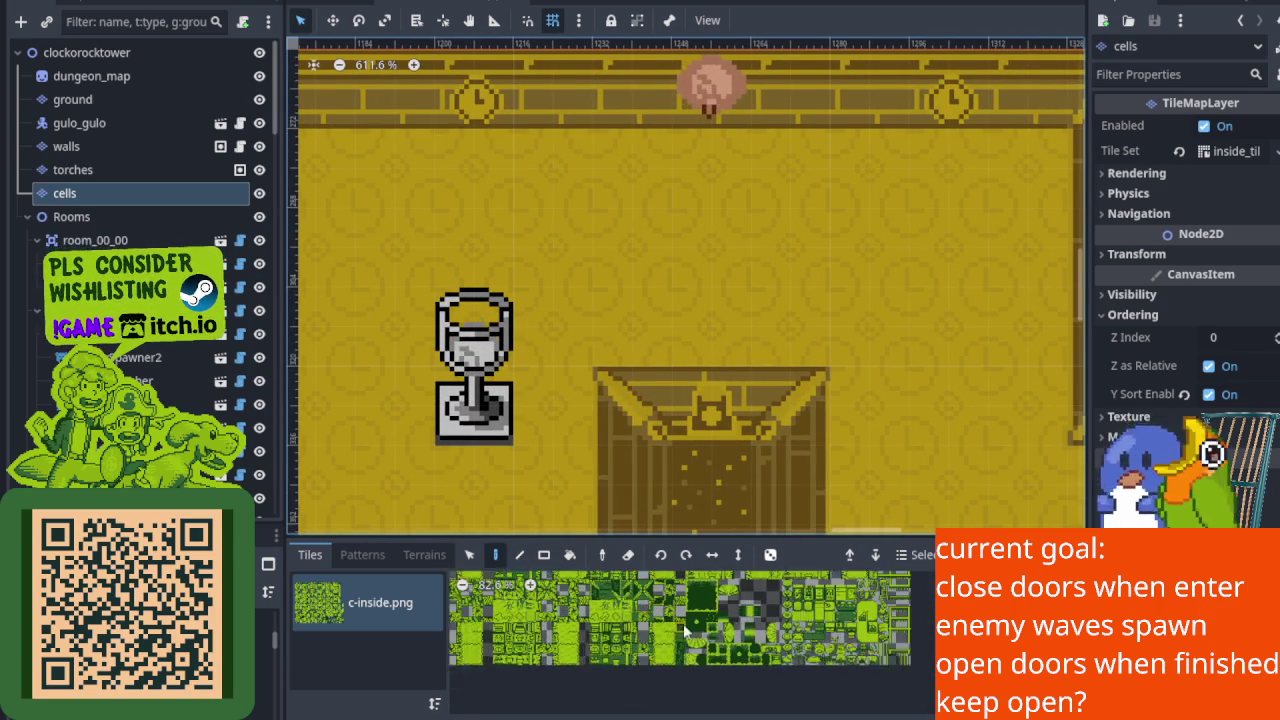
pyautogui.scroll(-2, 683, 646)
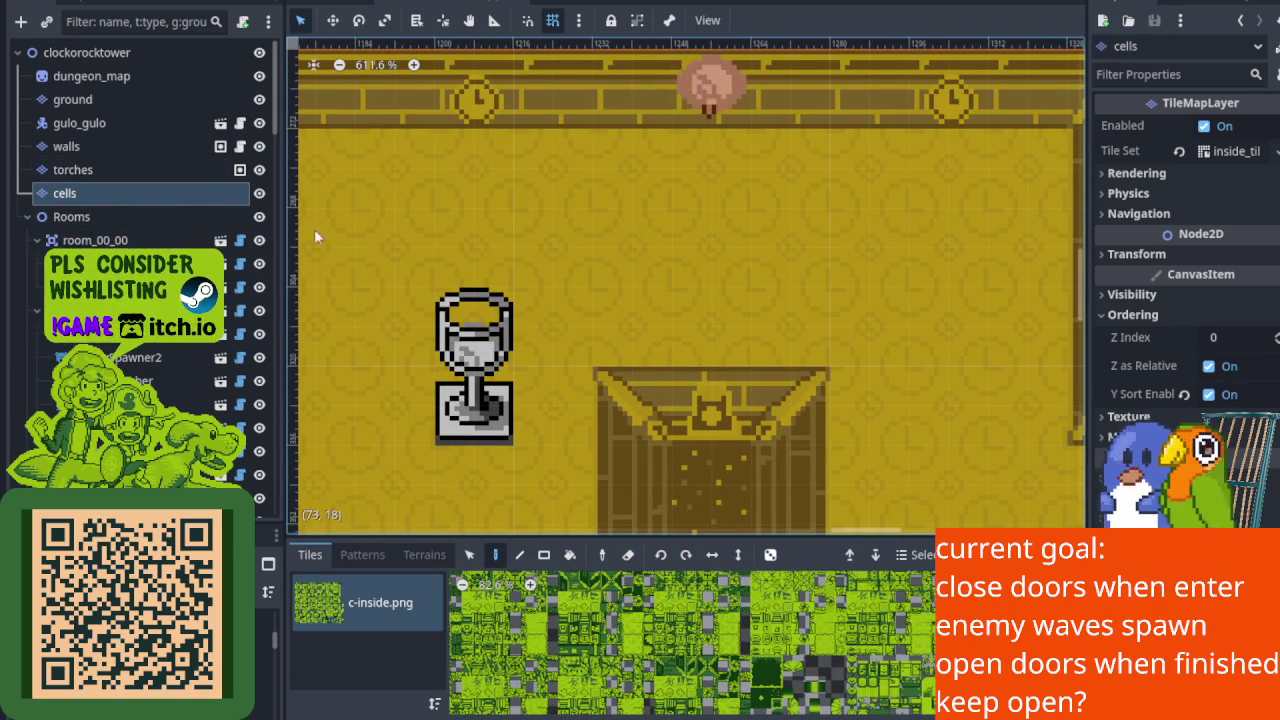
# Open the torches layer's TileSet editor on its e-environmental atlas in Select mode.
pyautogui.click(145, 172)
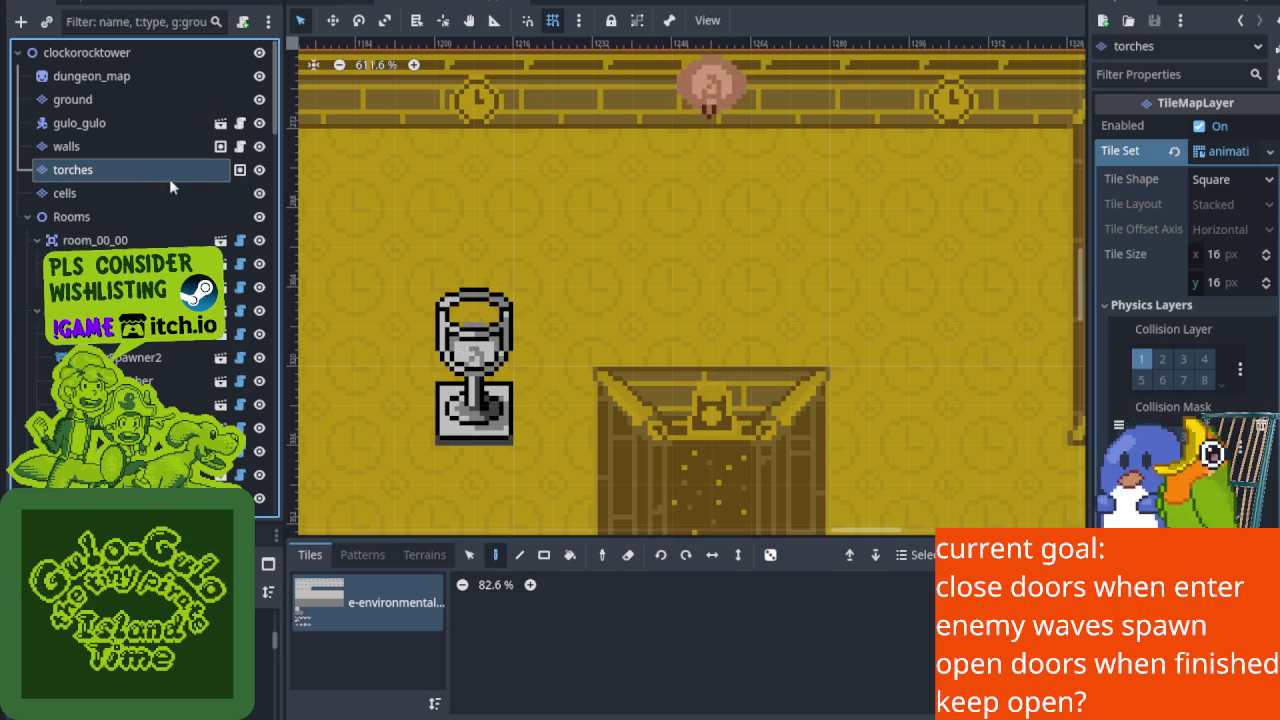
pyautogui.scroll(-3, 731, 366)
pyautogui.click(368, 605)
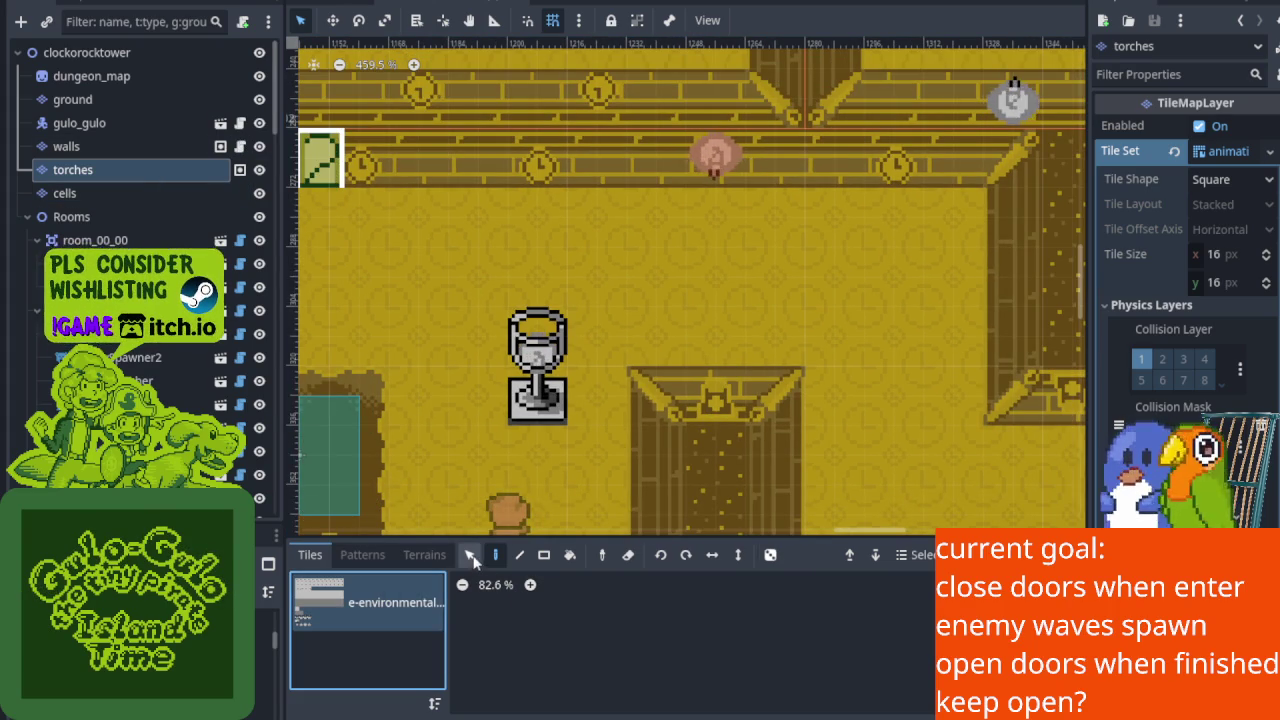
pyautogui.click(738, 690)
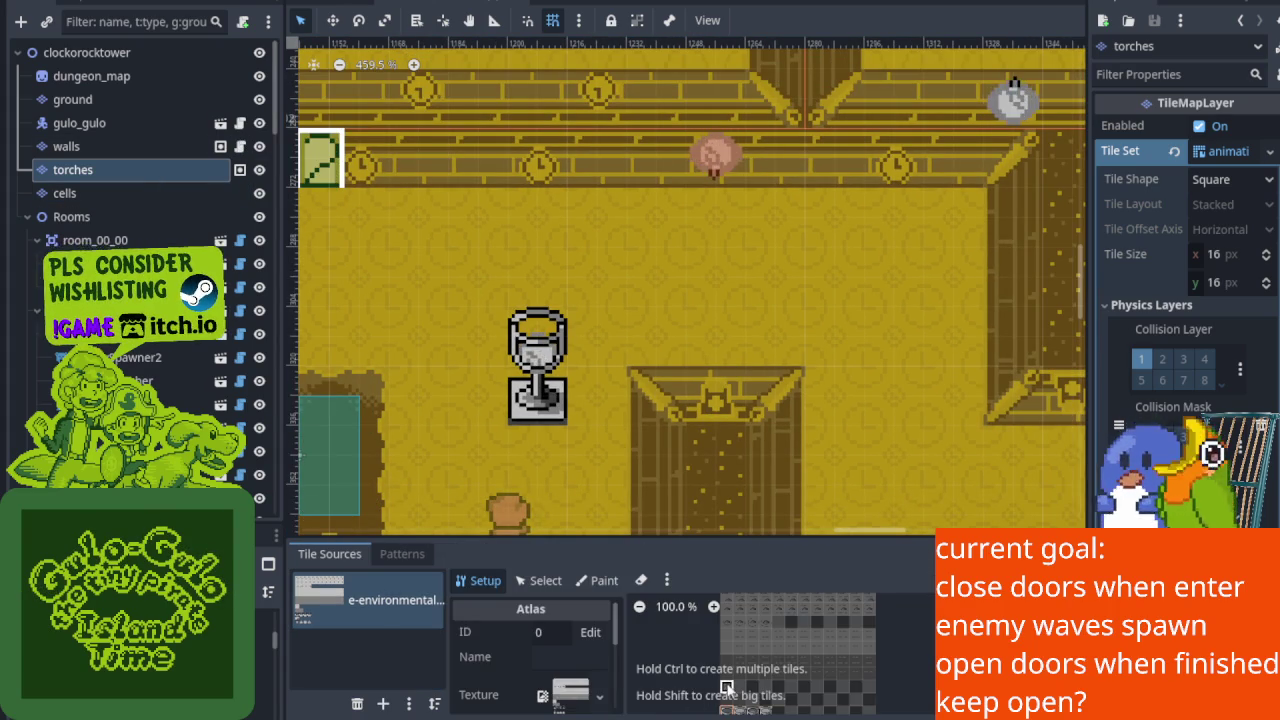
pyautogui.click(543, 580)
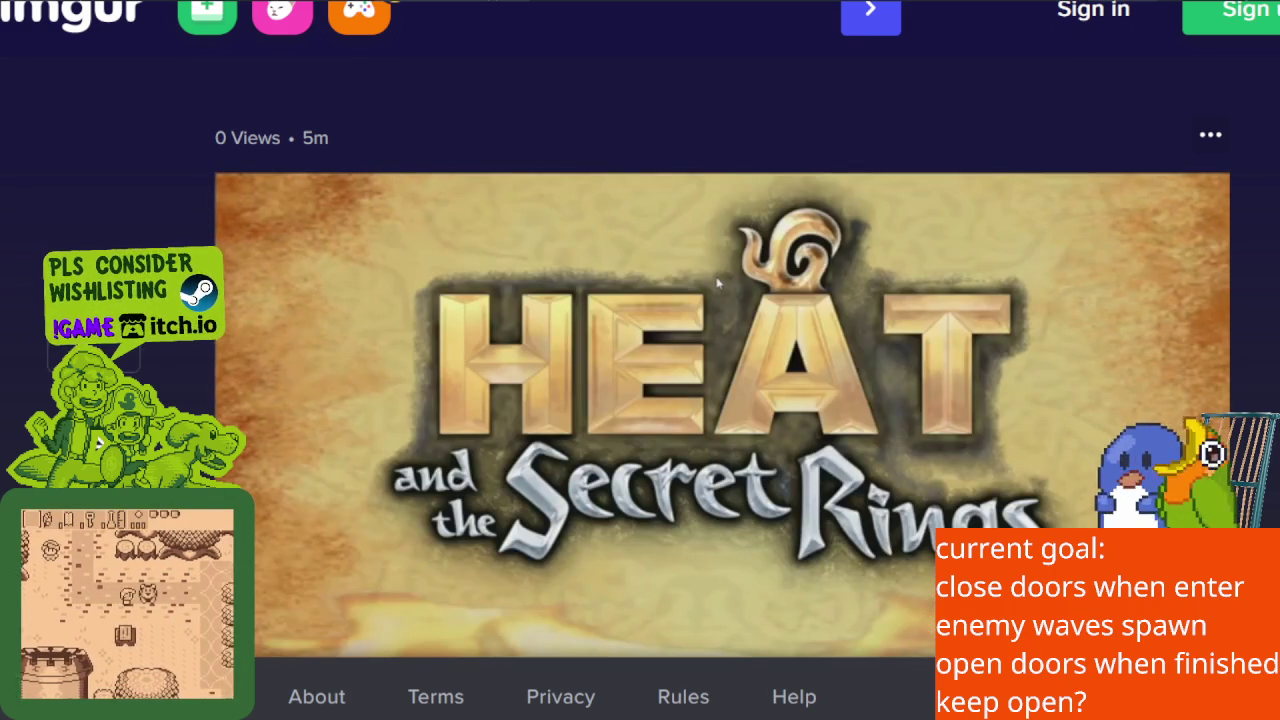
# Pause the demo video at 0:26 on the Heat and the Secret Rings title screen.
pyautogui.scroll(-2, 363, 587)
pyautogui.scroll(1, 363, 587)
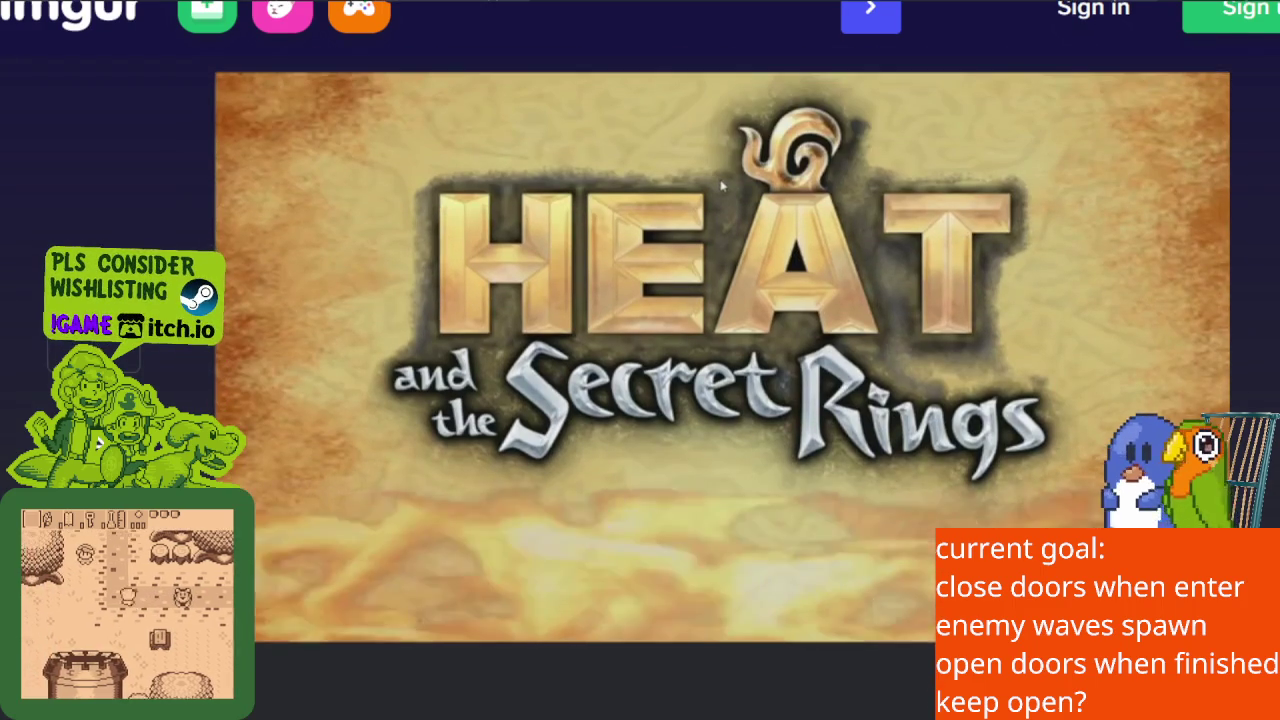
pyautogui.click(267, 607)
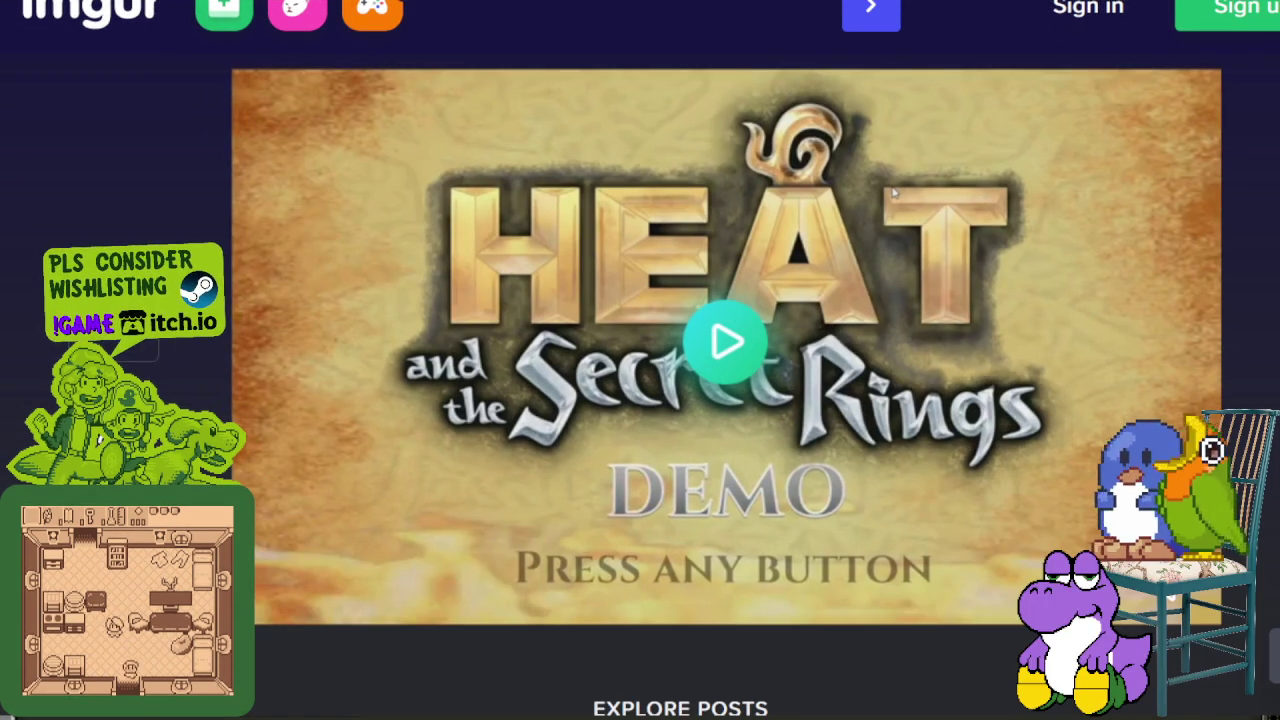
pyautogui.moveTo(683, 445)
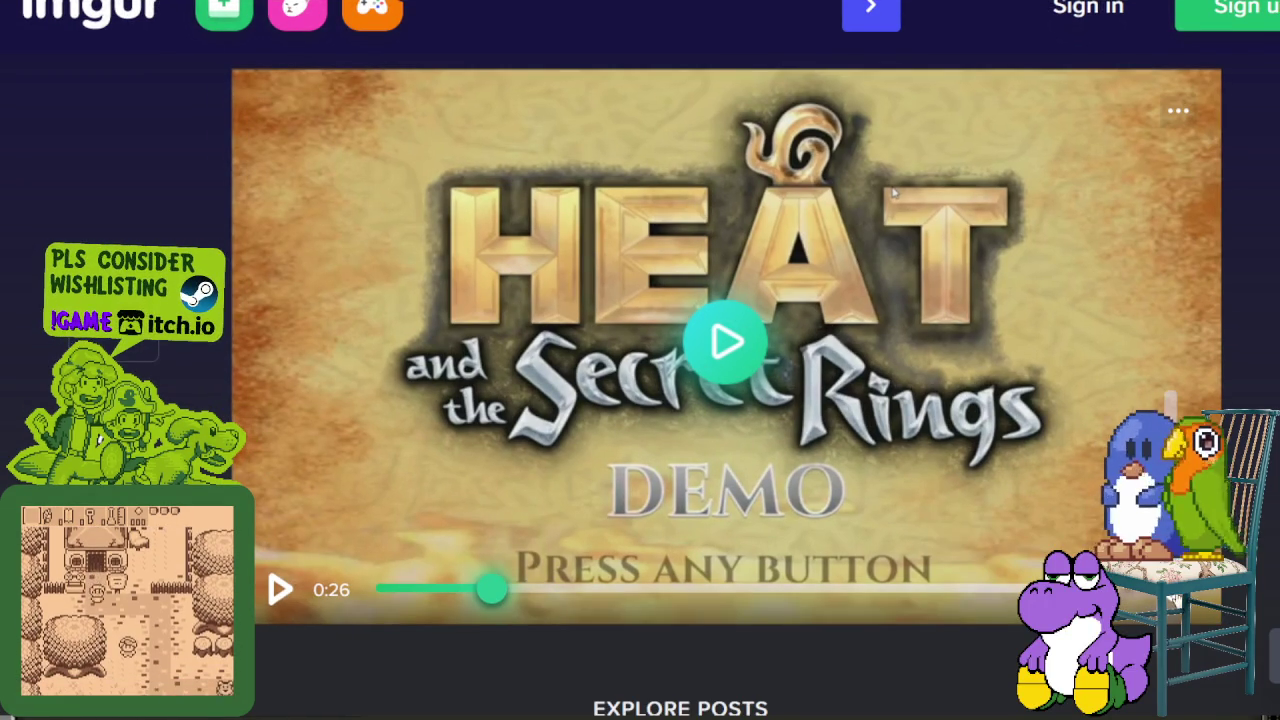
# Play the demo clip and pause it on the options page.
pyautogui.click(348, 584)
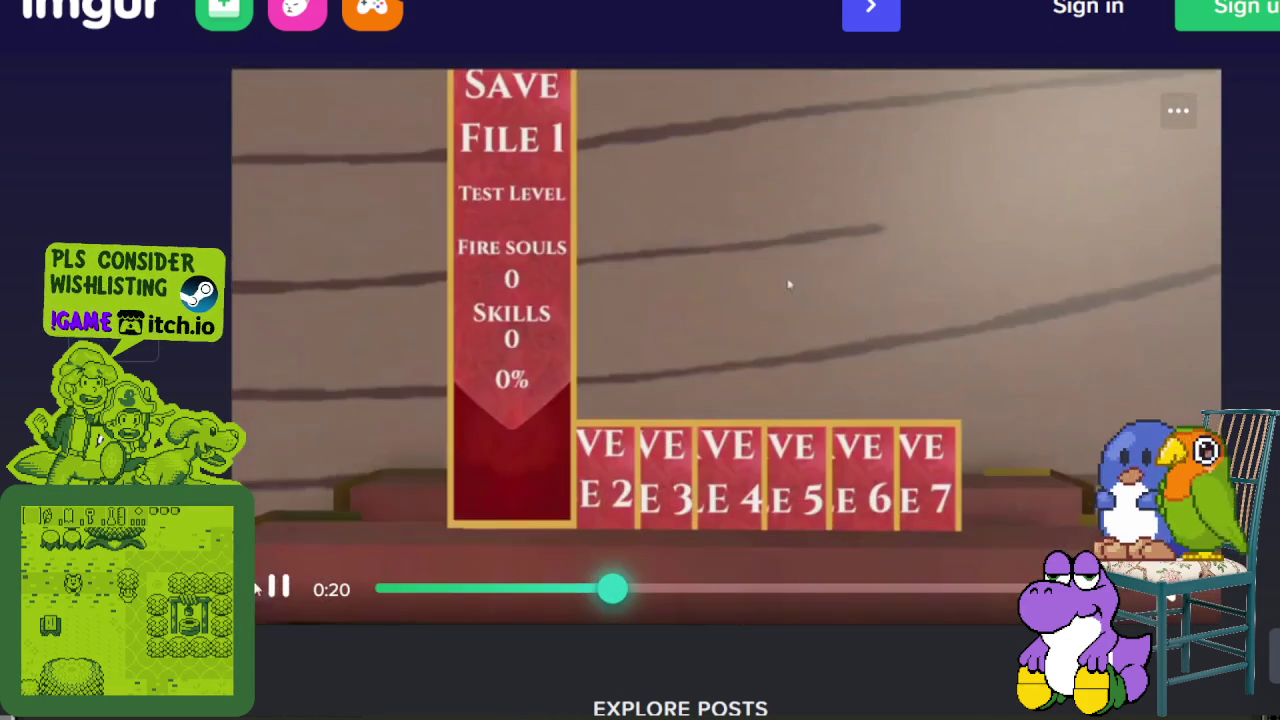
pyautogui.click(278, 590)
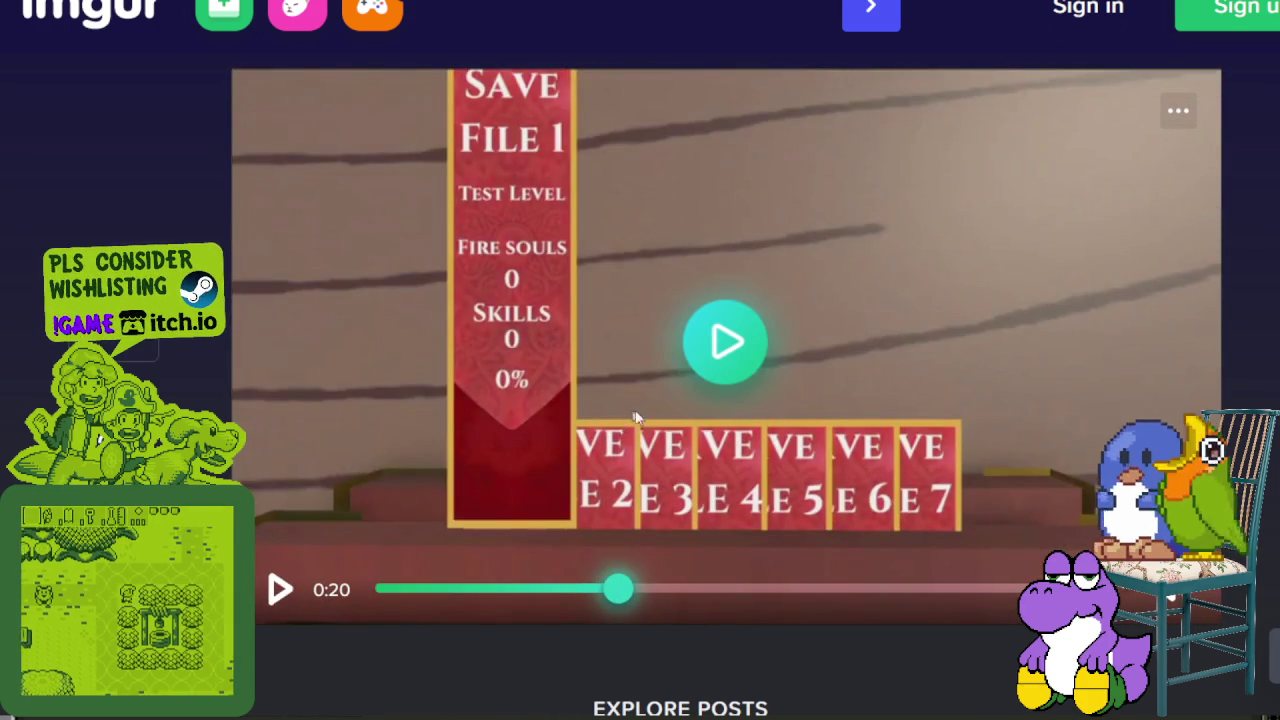
pyautogui.click(725, 342)
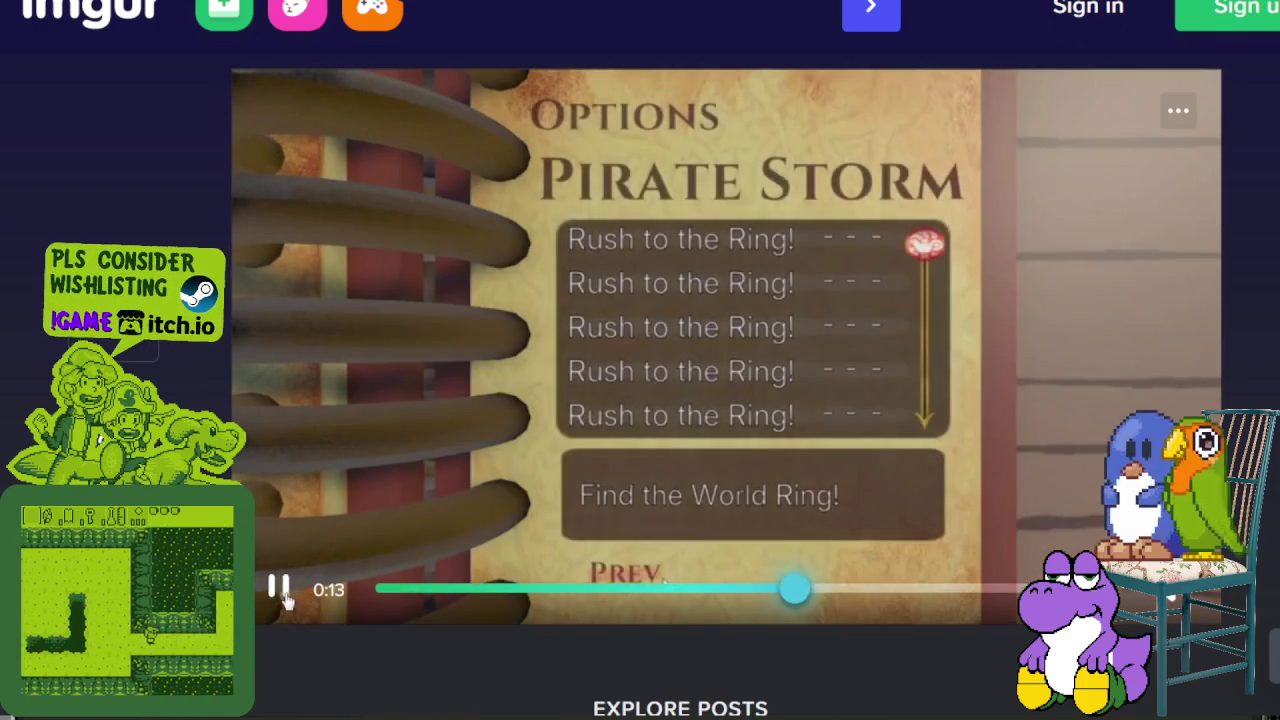
pyautogui.click(281, 590)
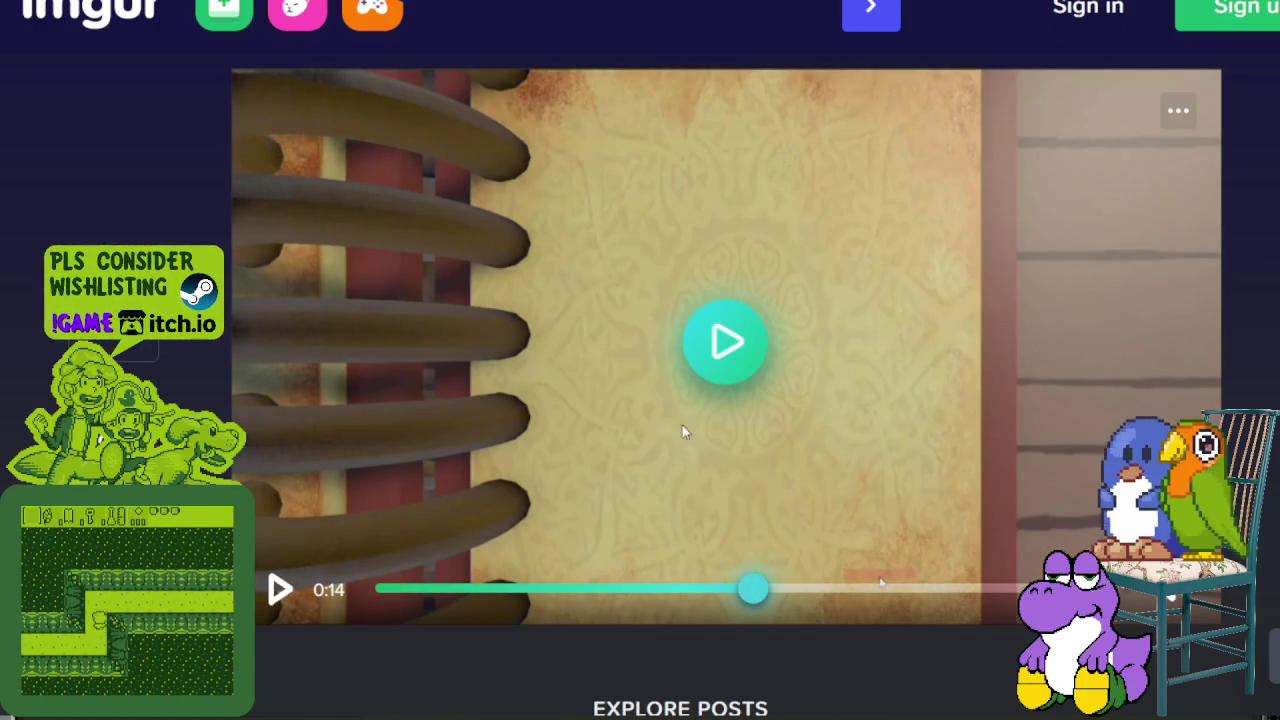
pyautogui.click(280, 592)
pyautogui.click(278, 592)
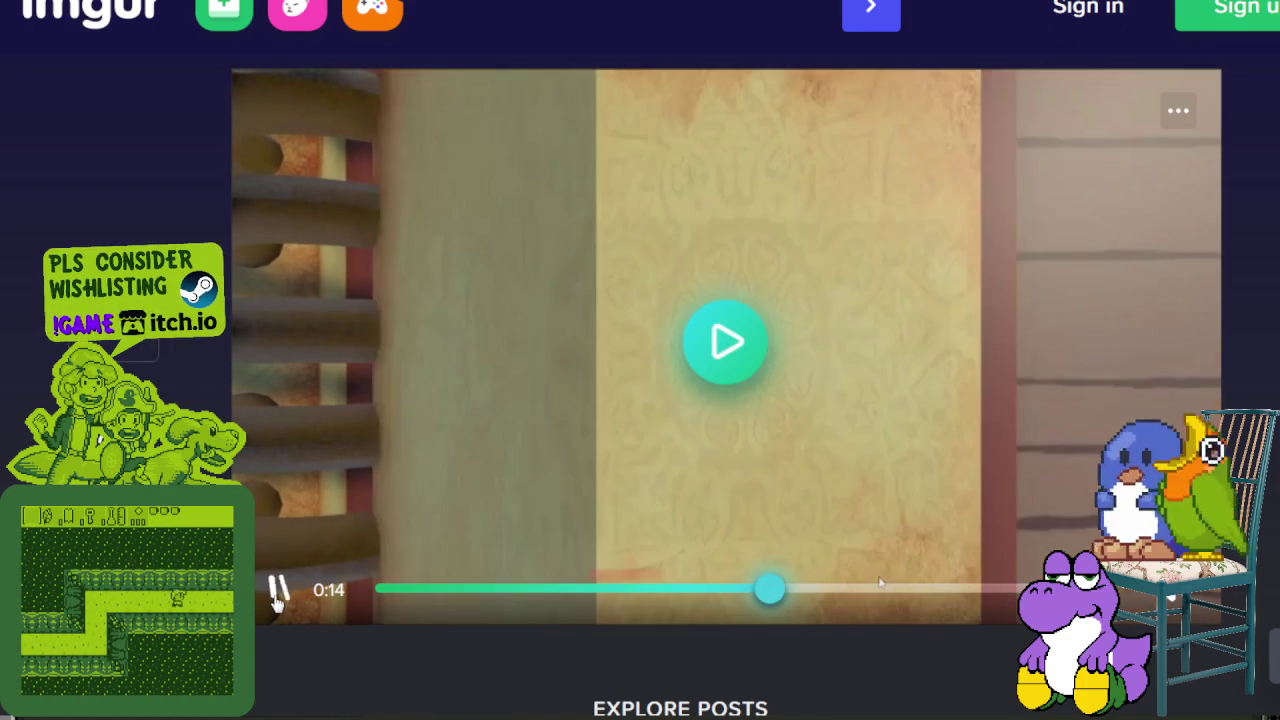
# Seek back to the Night Palace options and play on to the Skill Set screen with Necklaces A–D.
pyautogui.click(756, 589)
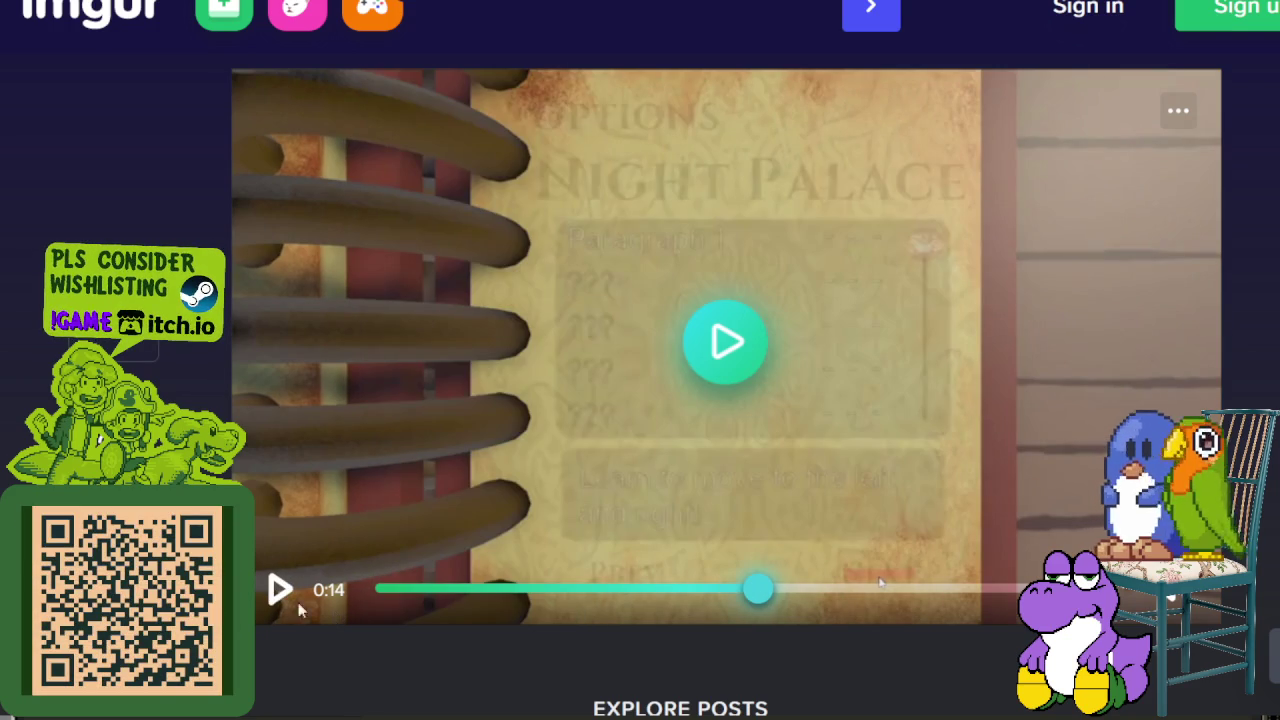
pyautogui.click(279, 592)
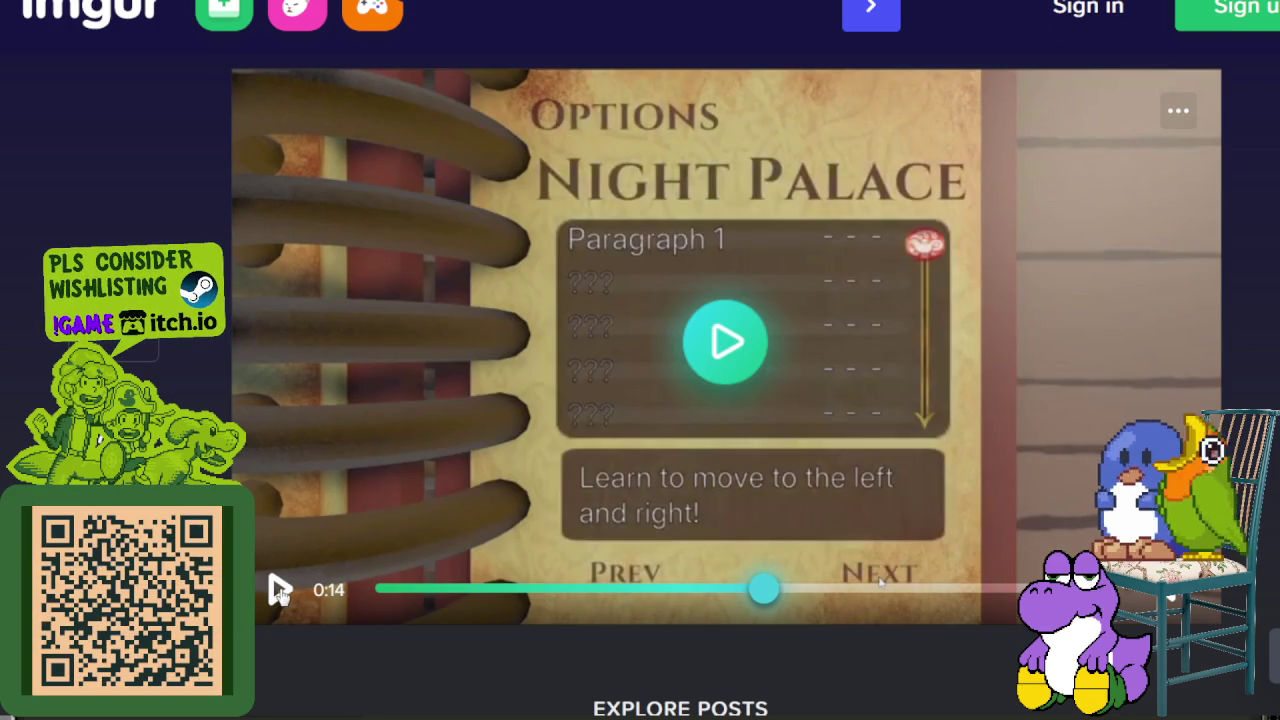
pyautogui.click(282, 590)
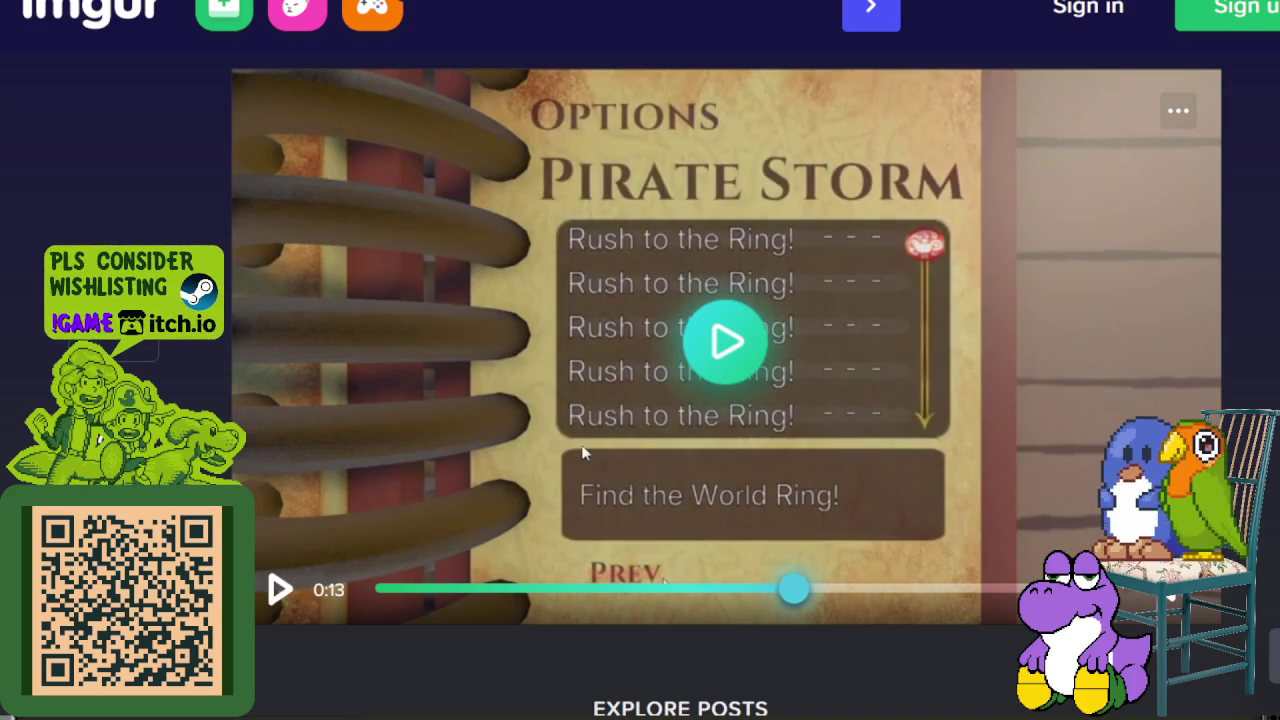
pyautogui.click(280, 590)
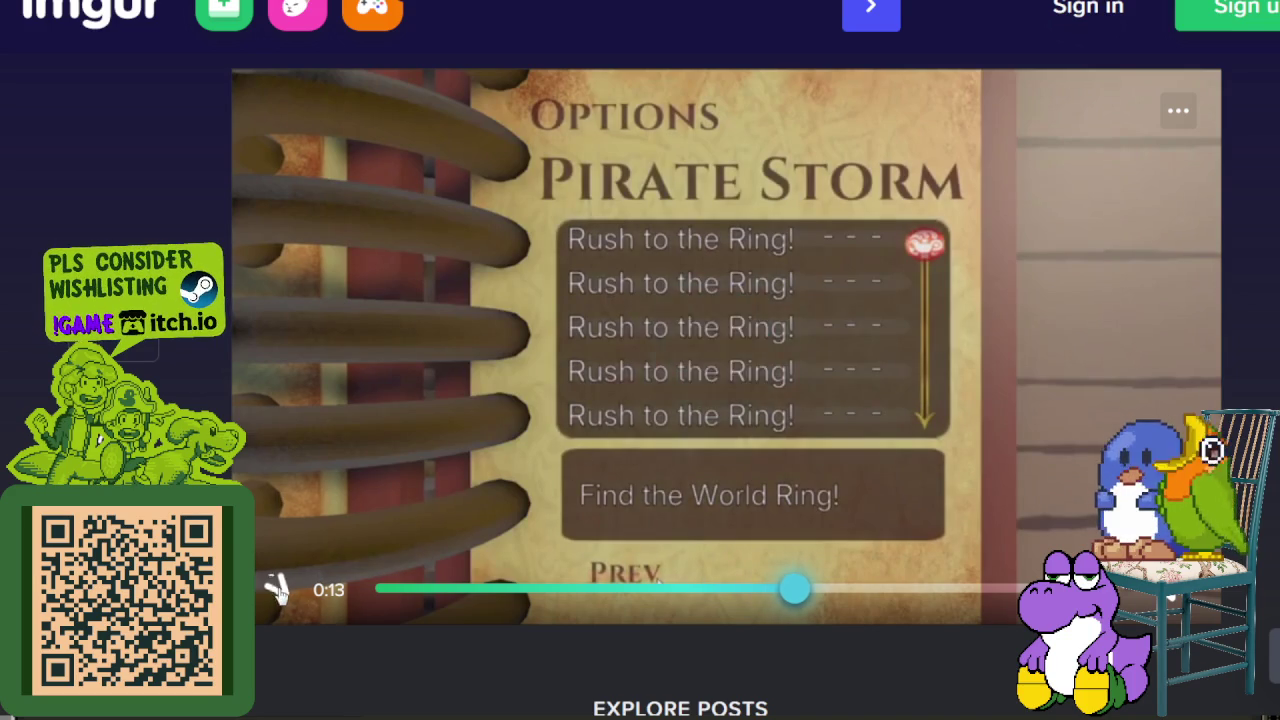
pyautogui.click(278, 590)
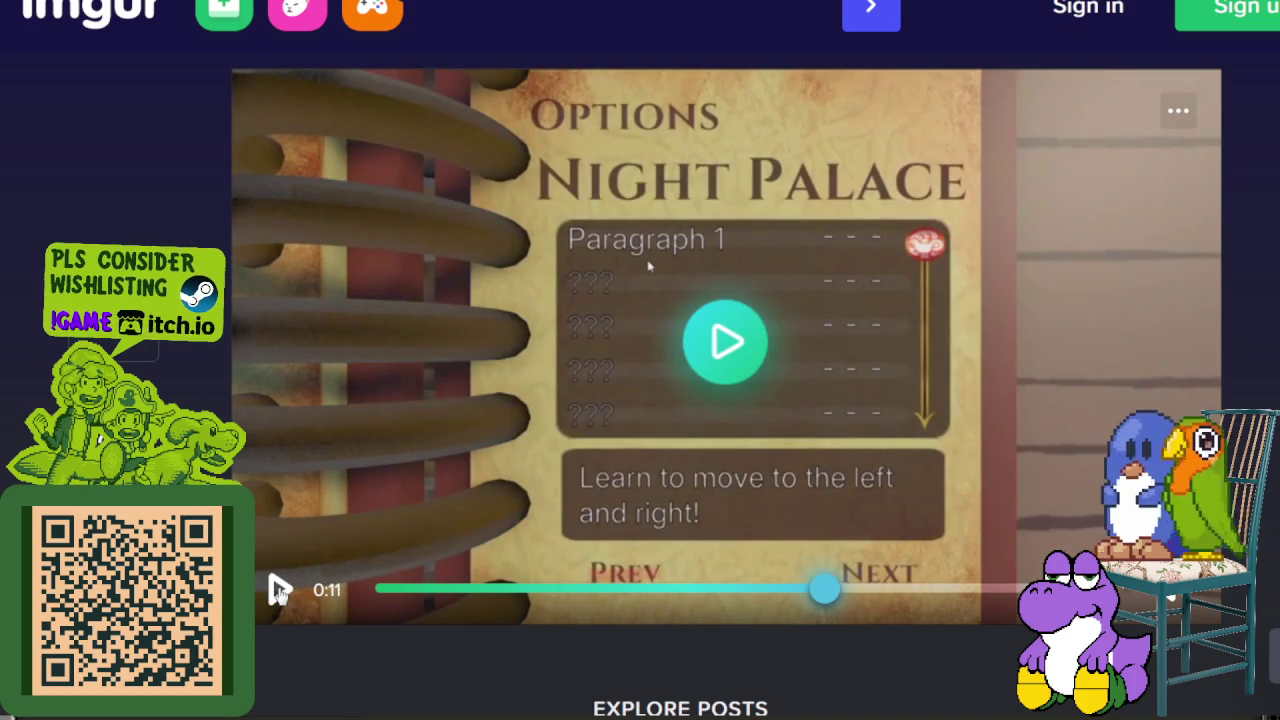
pyautogui.click(280, 590)
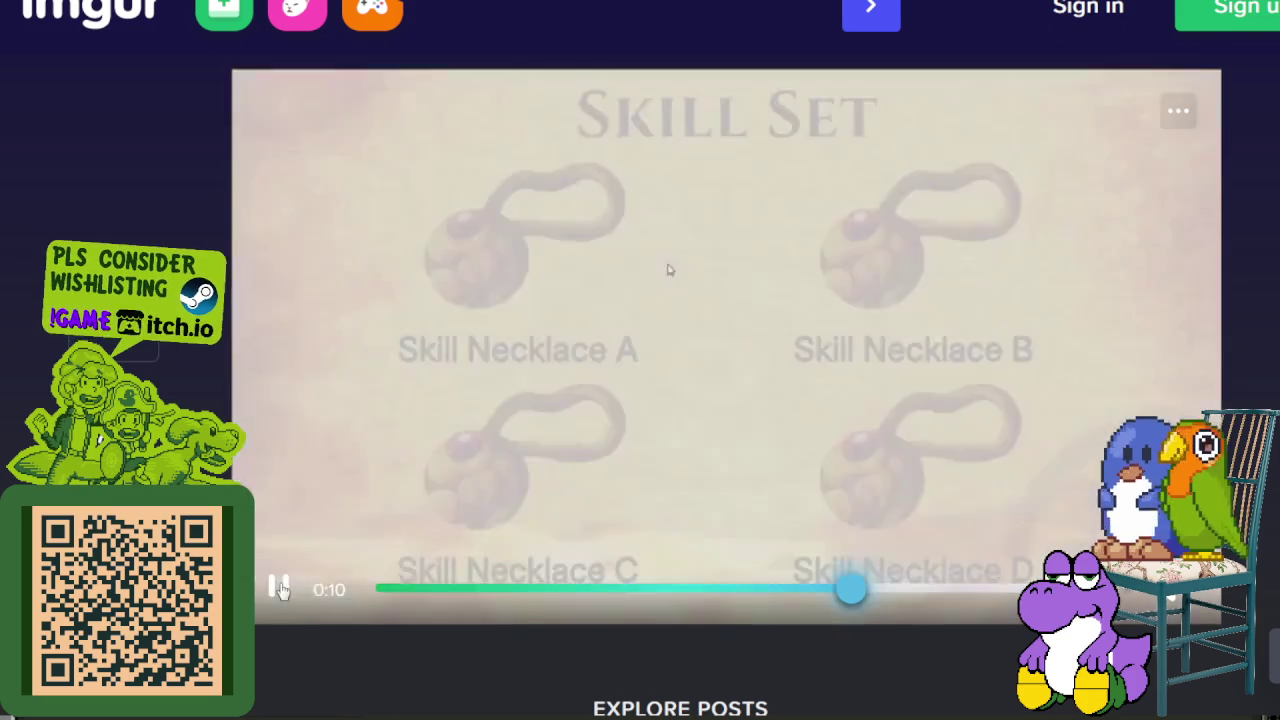
pyautogui.click(280, 588)
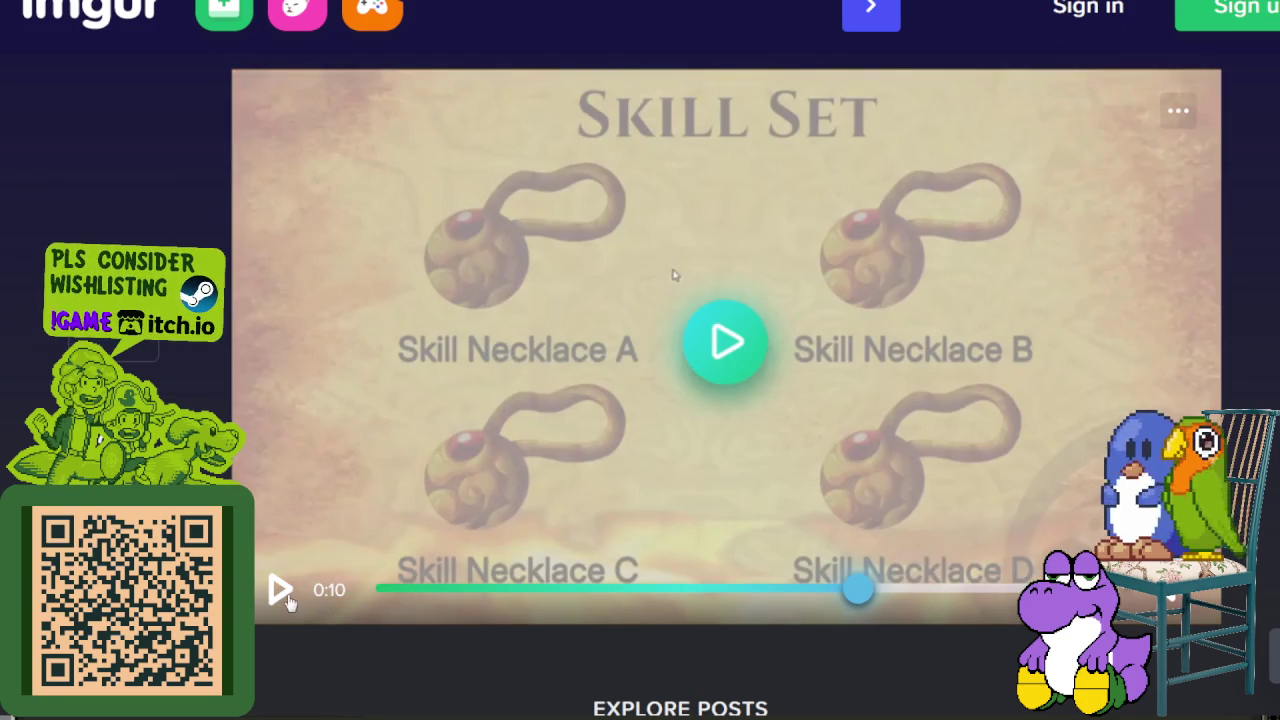
pyautogui.click(823, 592)
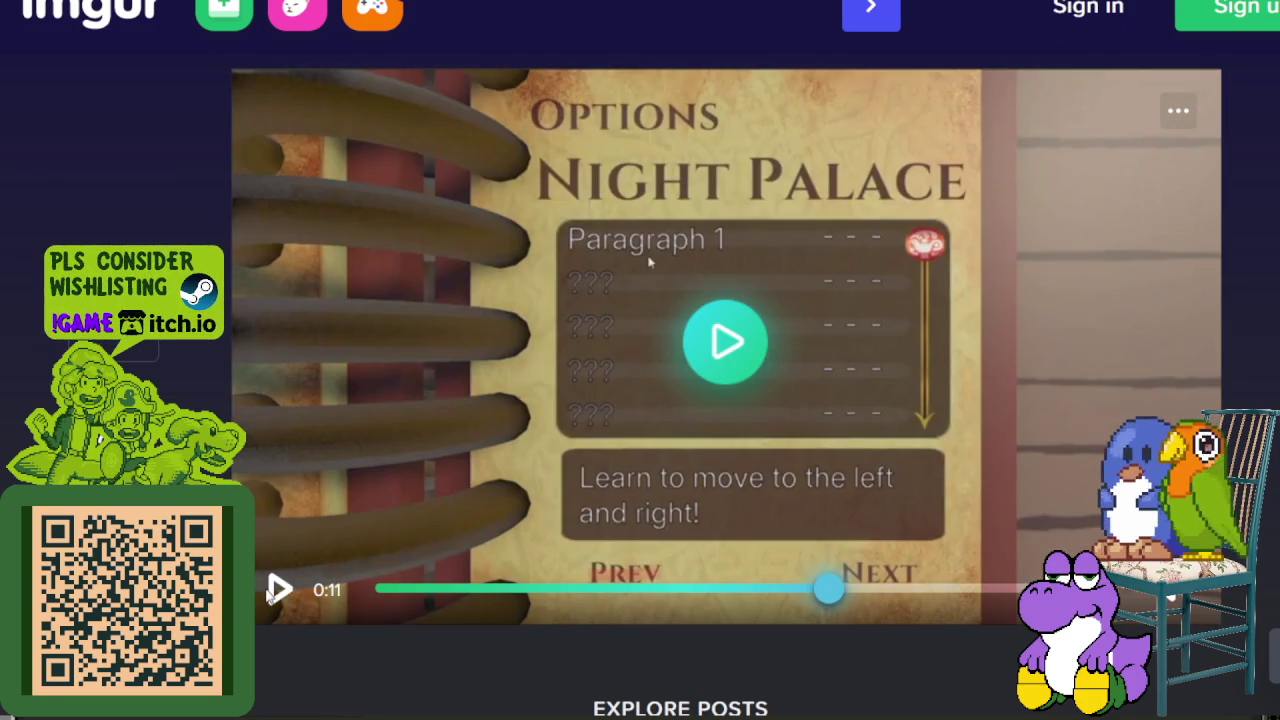
pyautogui.click(278, 590)
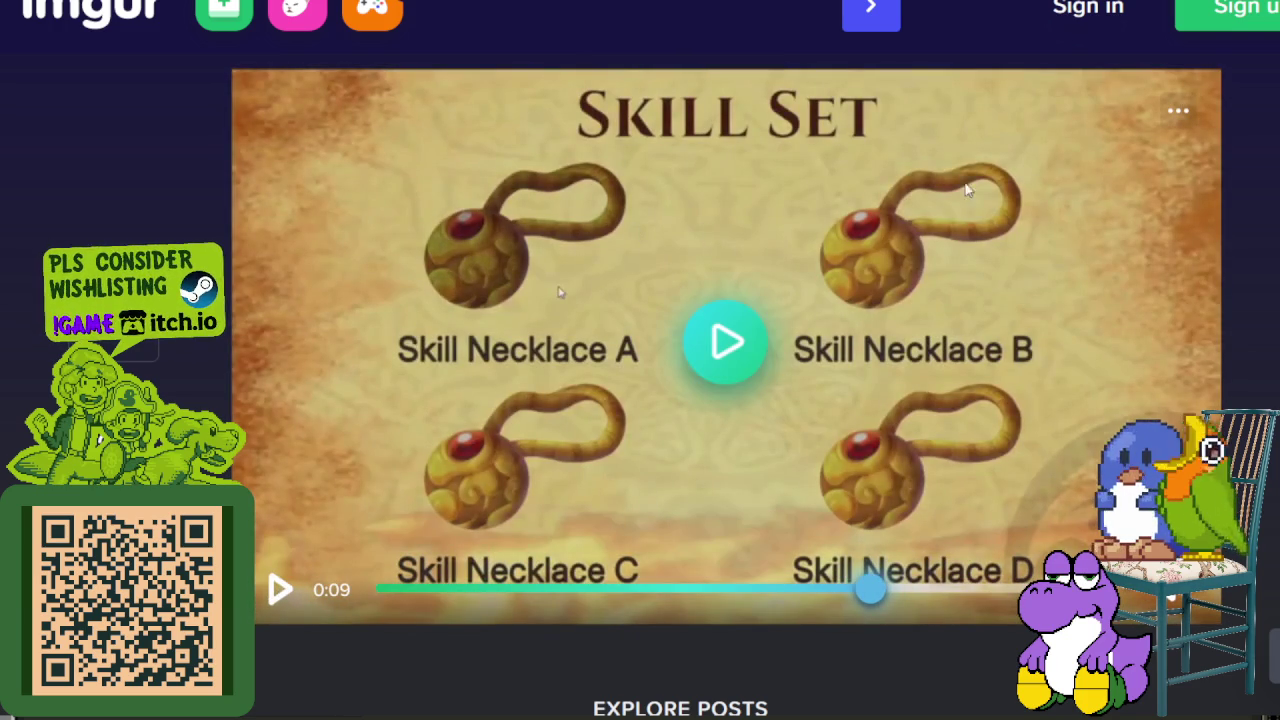
# Rewind to the four Skill Necklaces and pause on the Skill Necklace B choices.
pyautogui.click(278, 592)
pyautogui.click(280, 591)
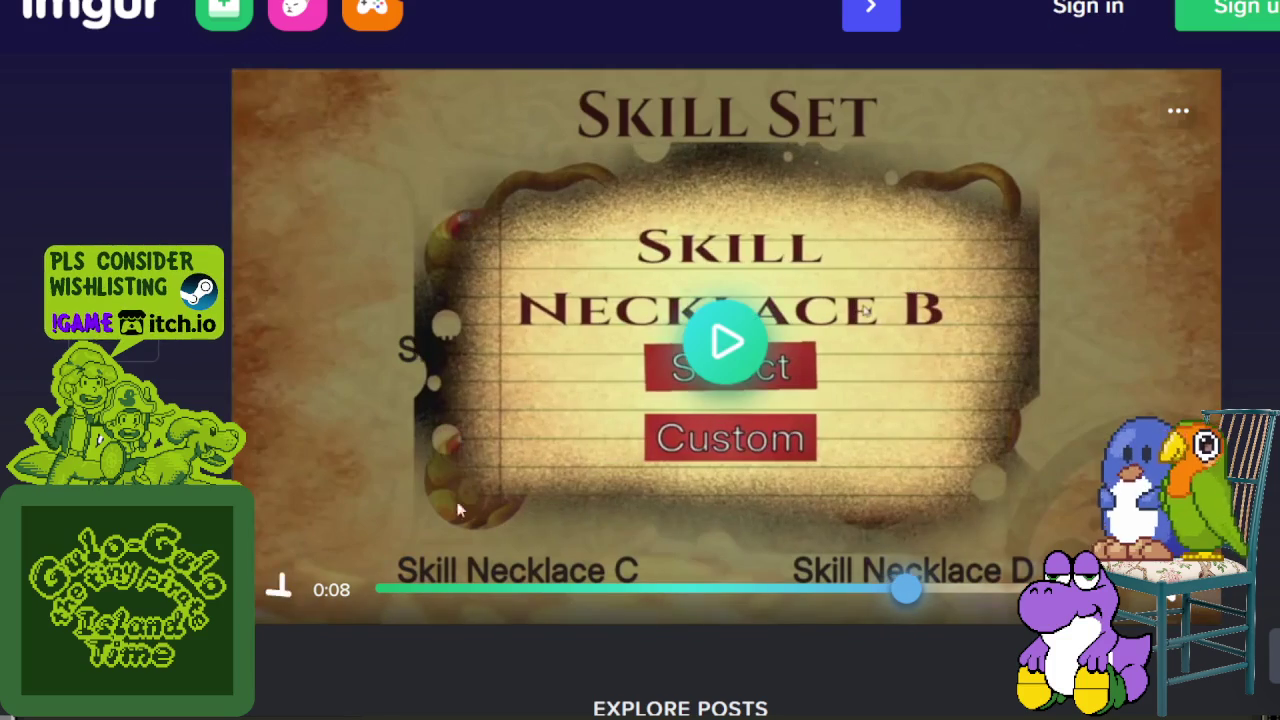
pyautogui.click(886, 591)
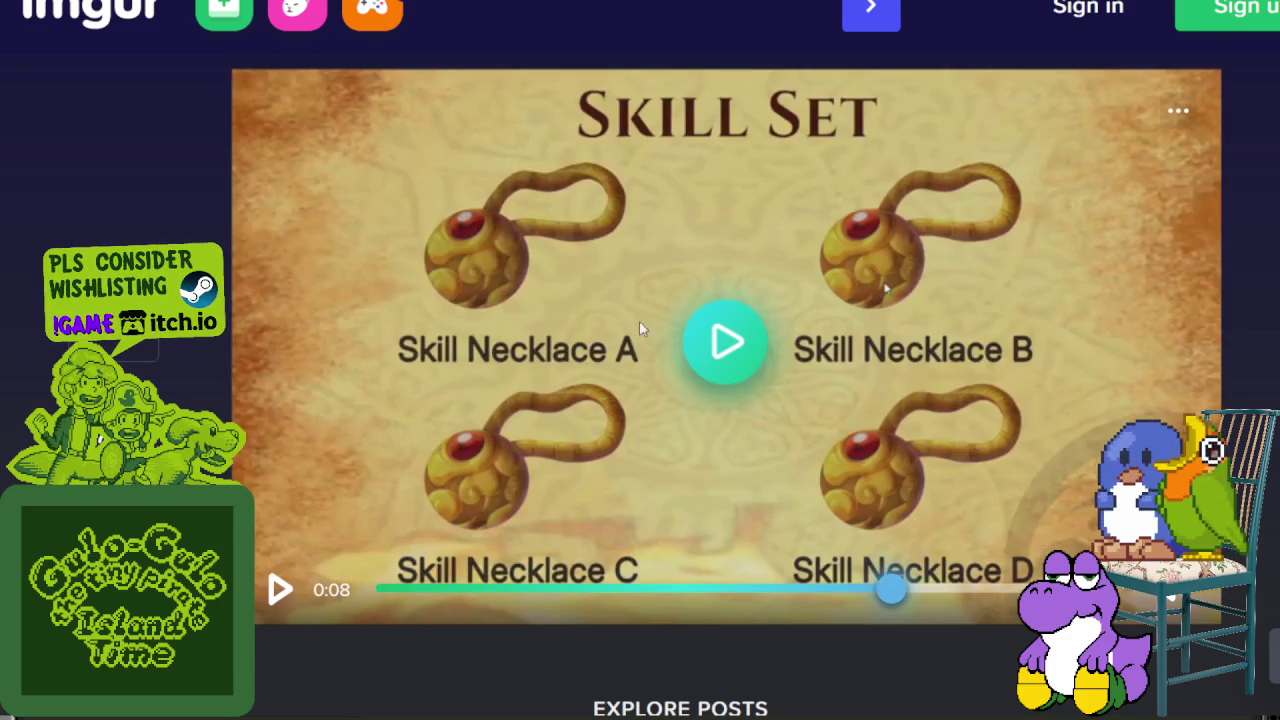
pyautogui.click(279, 591)
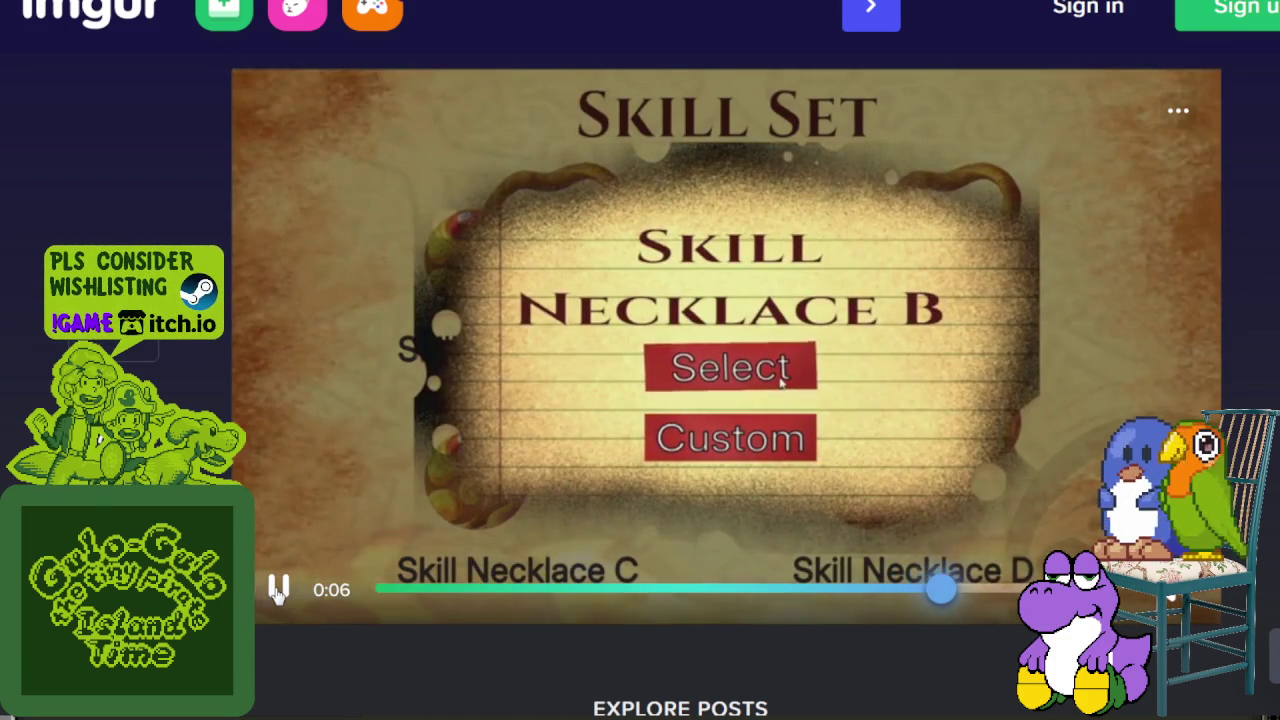
pyautogui.click(279, 591)
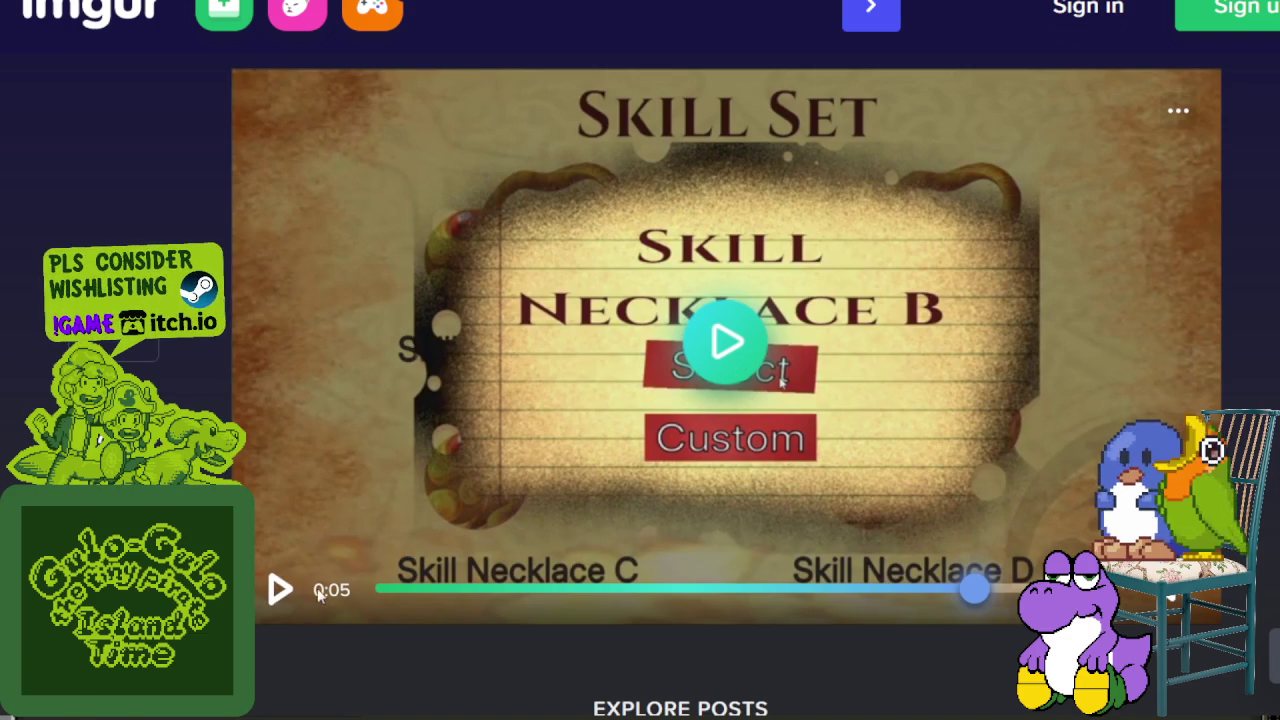
# Play on to the Accept Mission confirmation for Rush to the Ring.
pyautogui.click(278, 590)
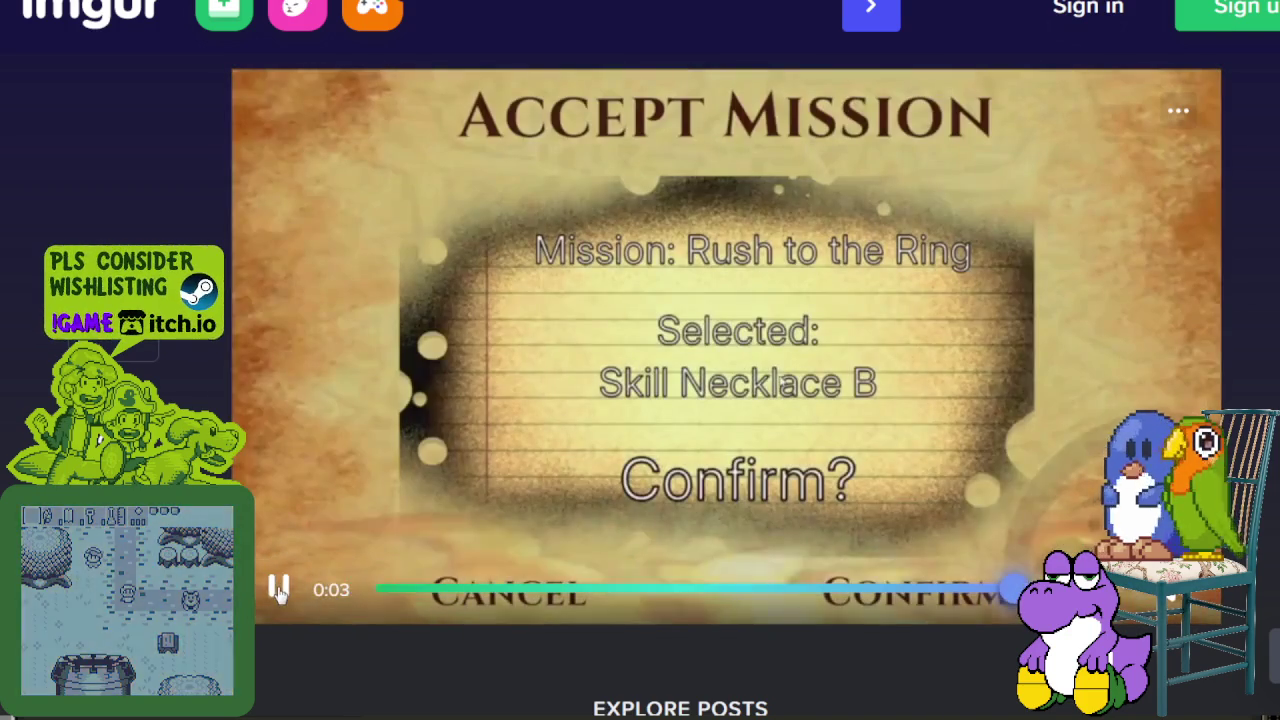
pyautogui.click(280, 592)
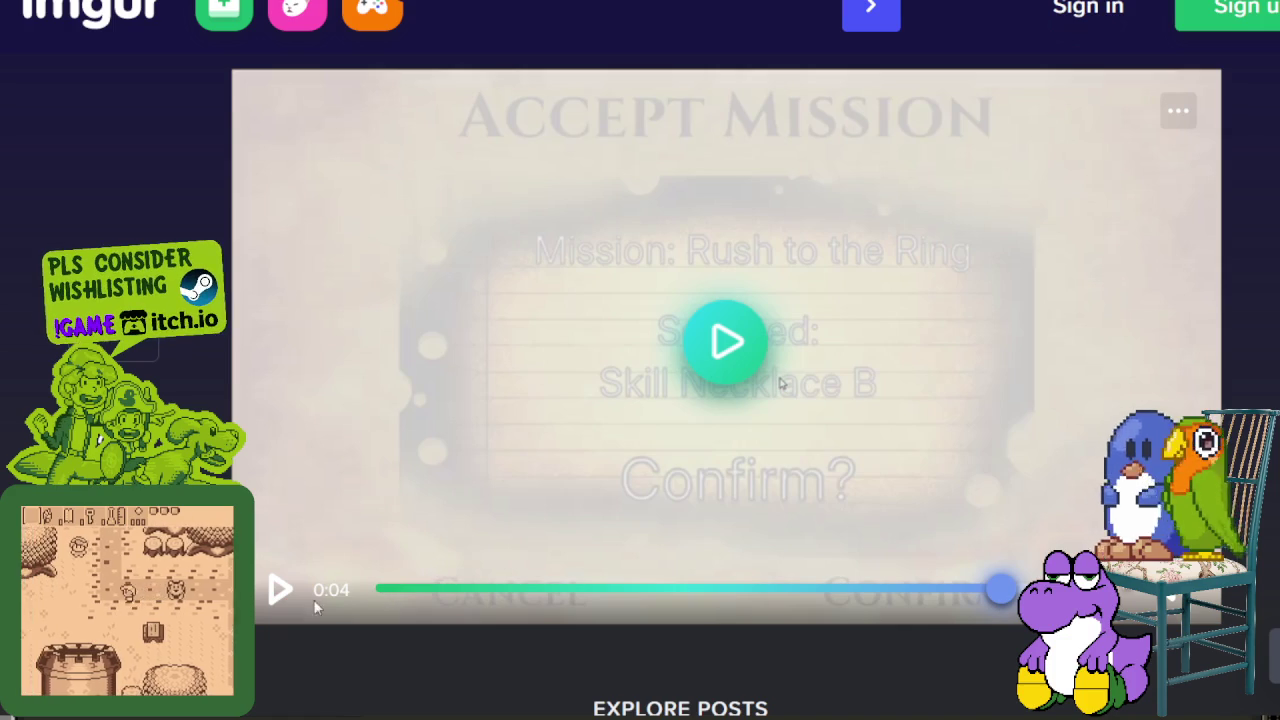
pyautogui.click(279, 590)
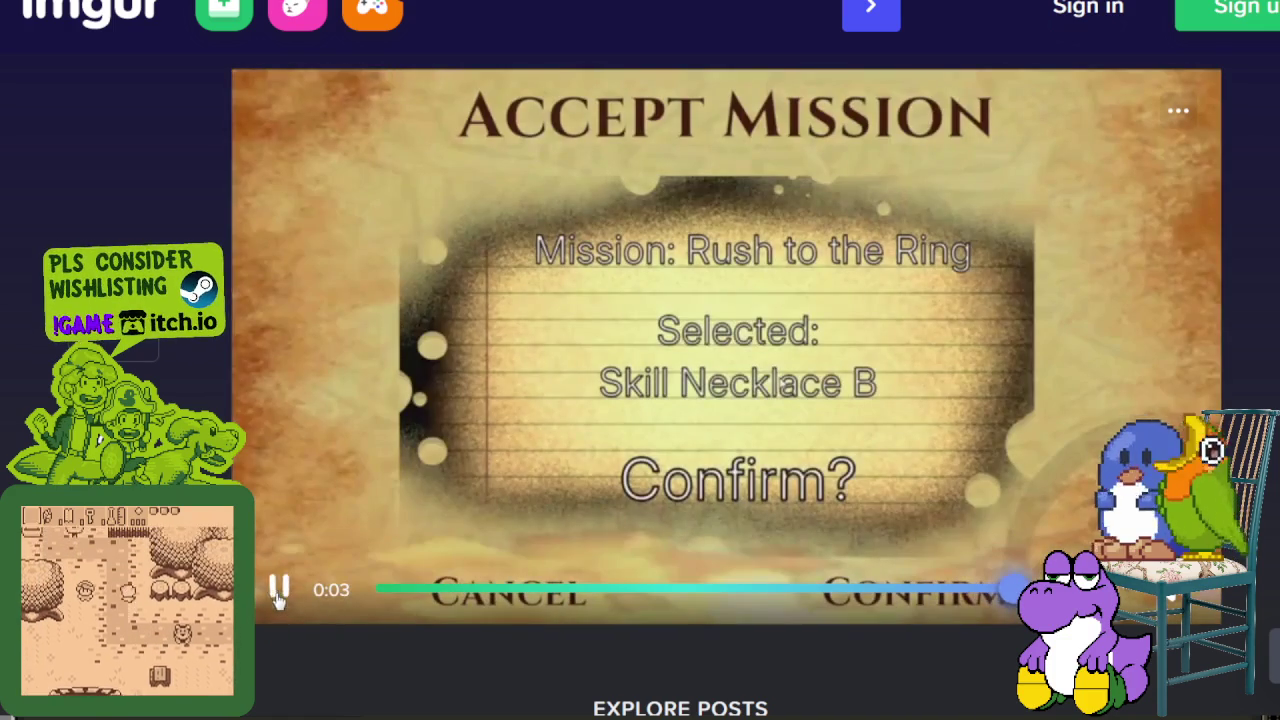
pyautogui.click(279, 590)
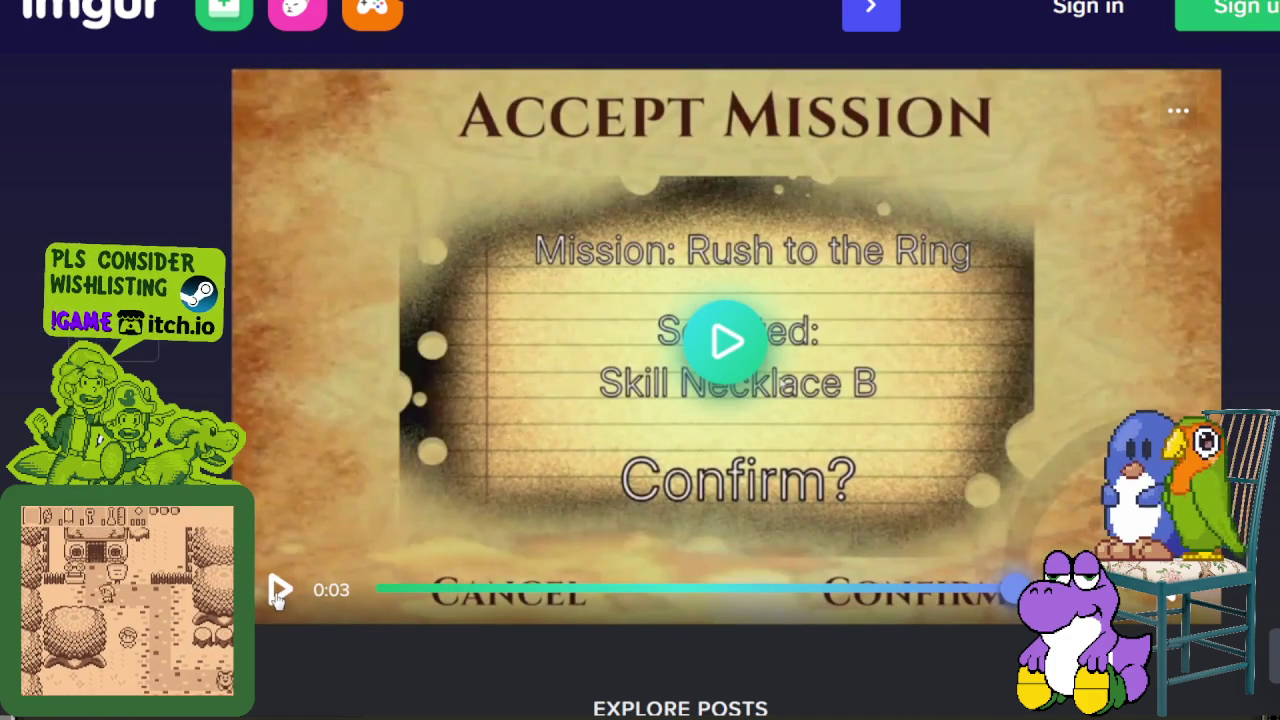
pyautogui.click(279, 590)
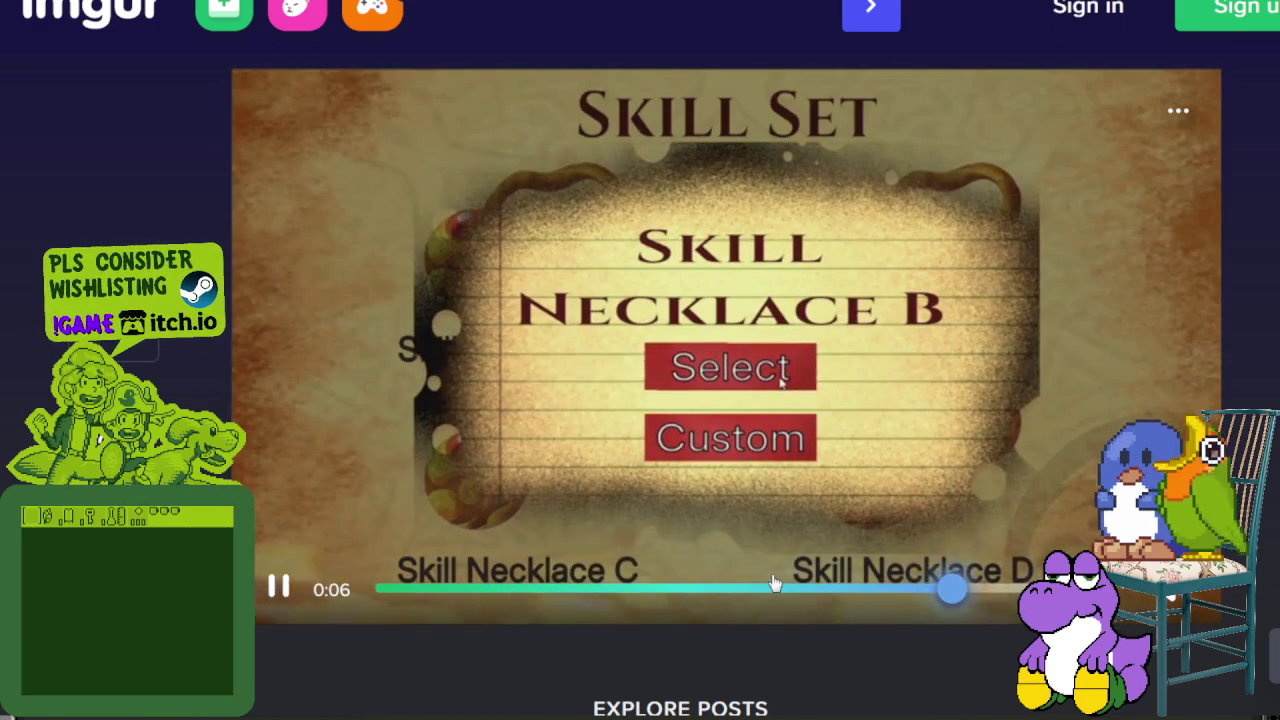
# Pause the clip, then seek back to the Heat and the Secret Rings title screen at 0:26.
pyautogui.click(278, 590)
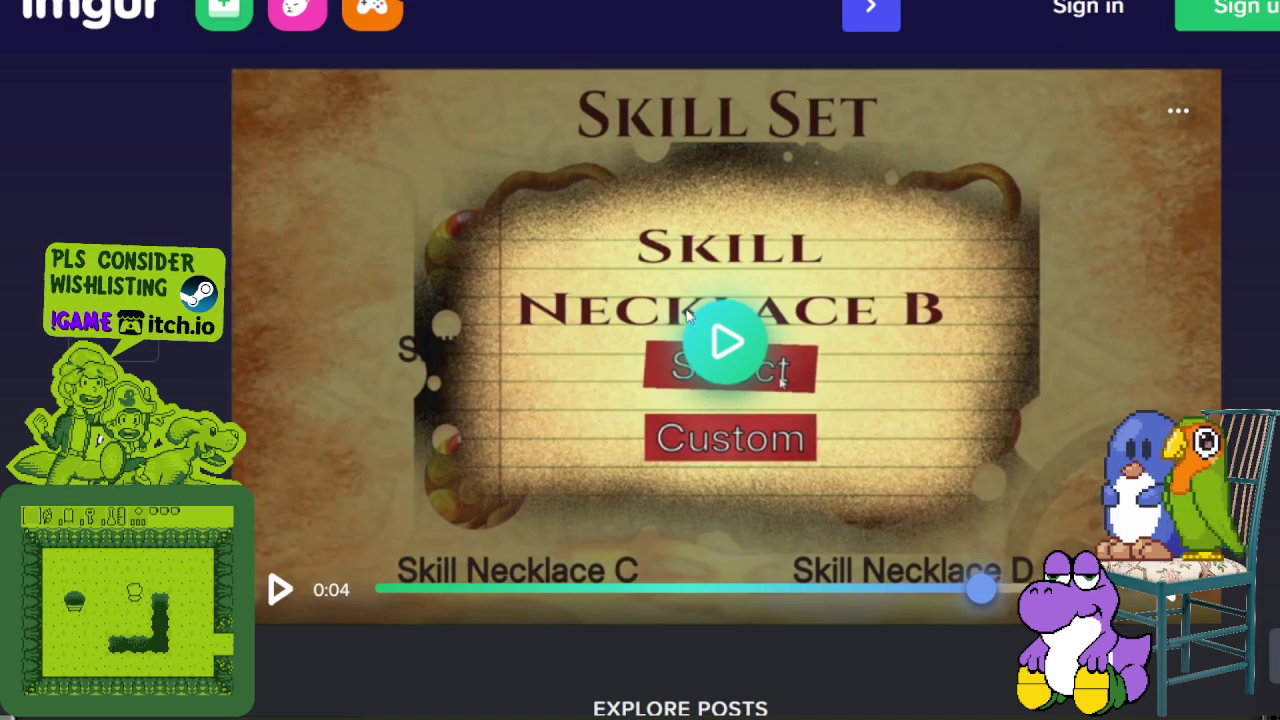
pyautogui.click(962, 594)
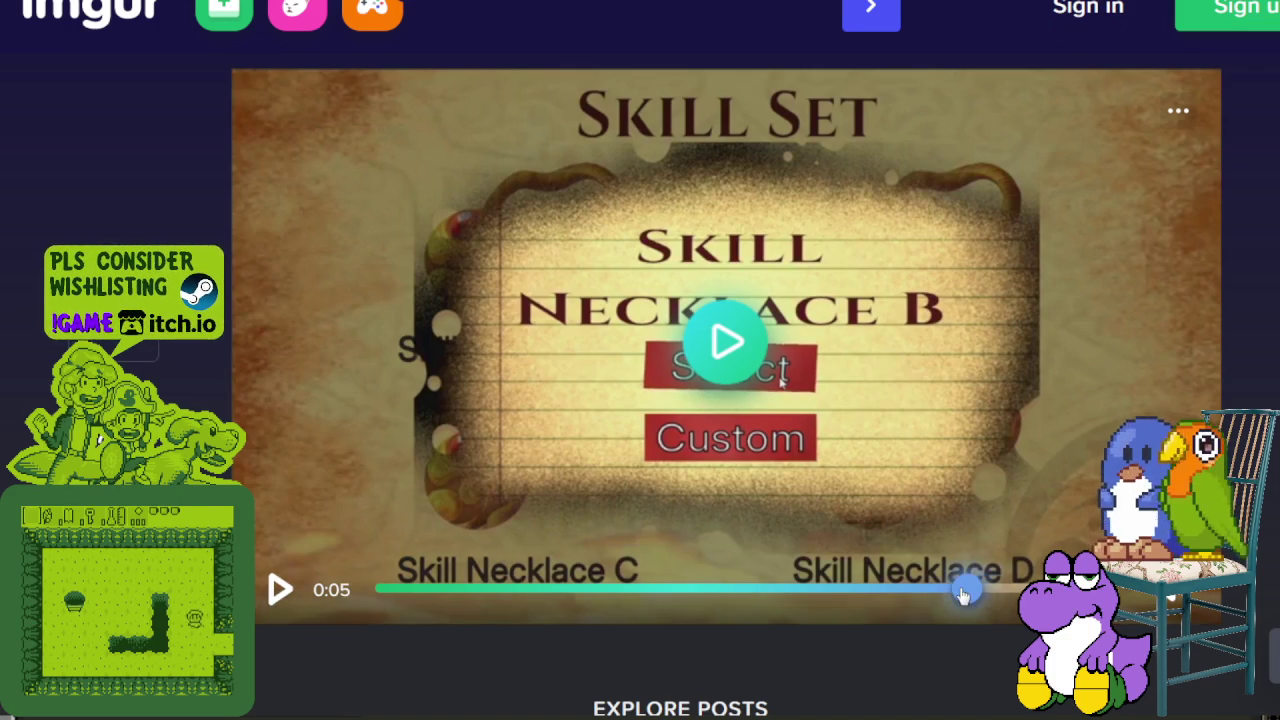
pyautogui.click(280, 590)
pyautogui.click(280, 590)
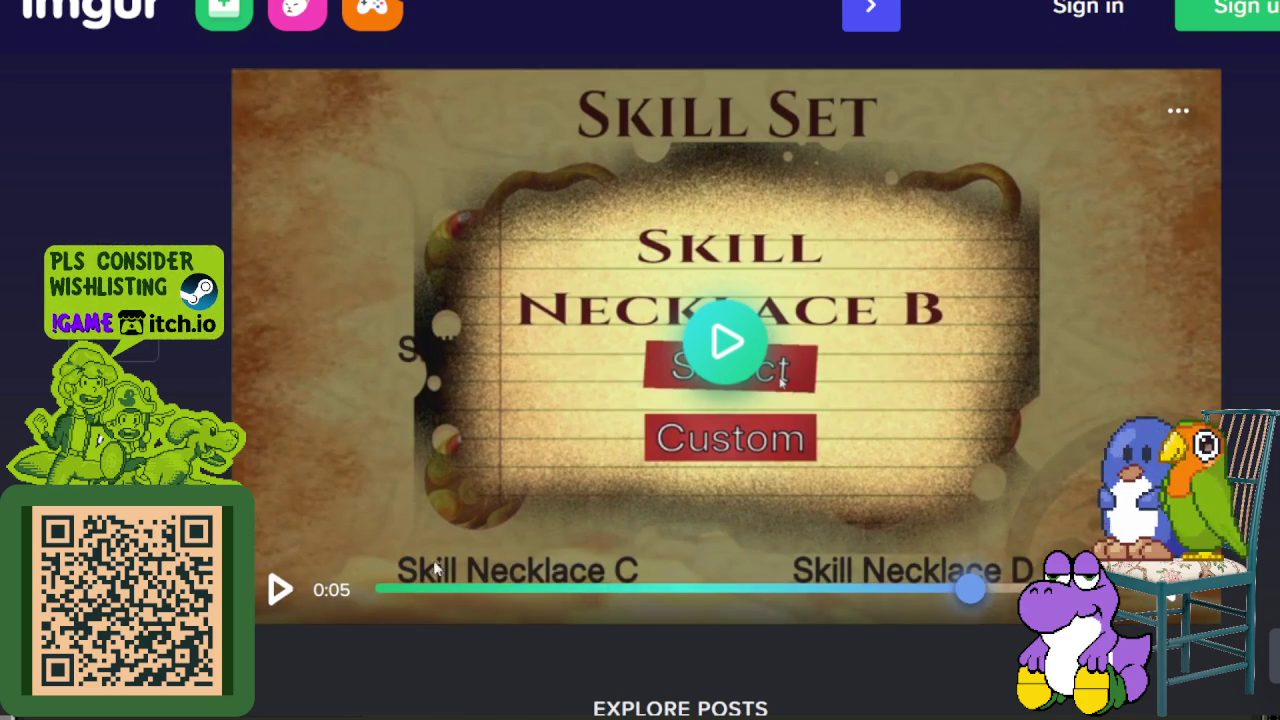
pyautogui.click(481, 591)
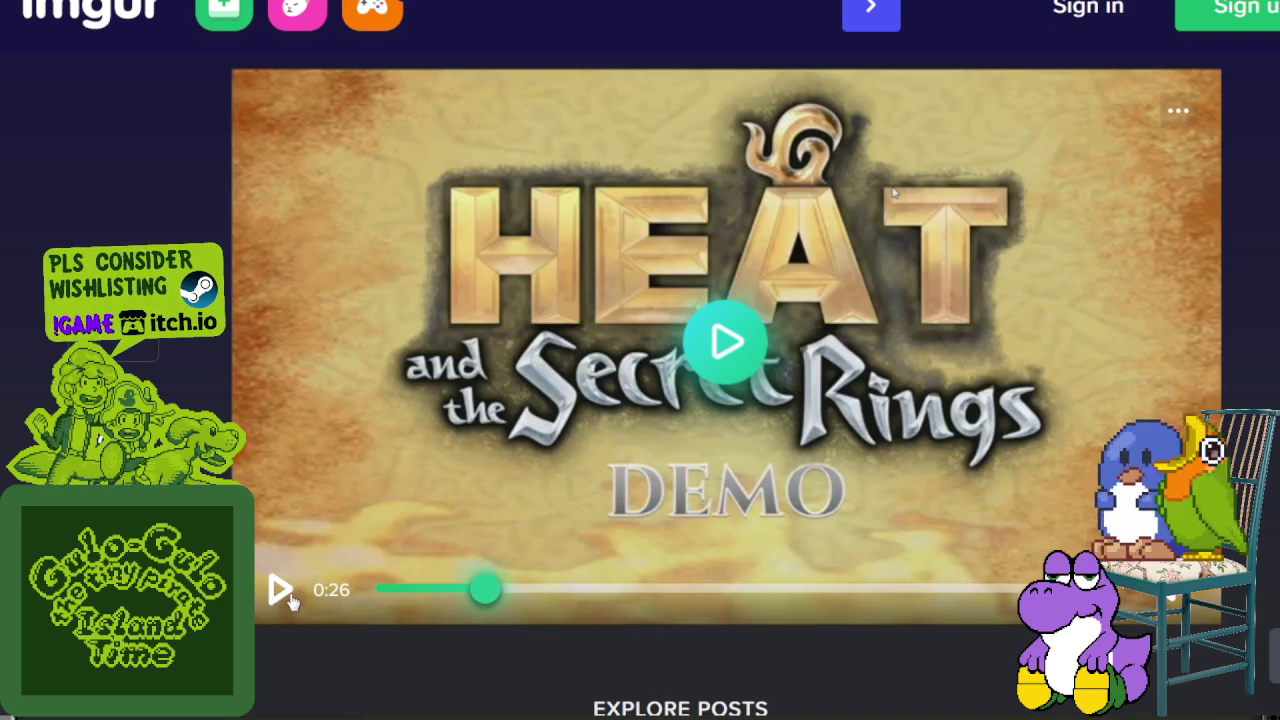
# Play the clip from the title, pausing on the Skill Set page and Skill Necklace B popup.
pyautogui.click(288, 594)
pyautogui.click(287, 594)
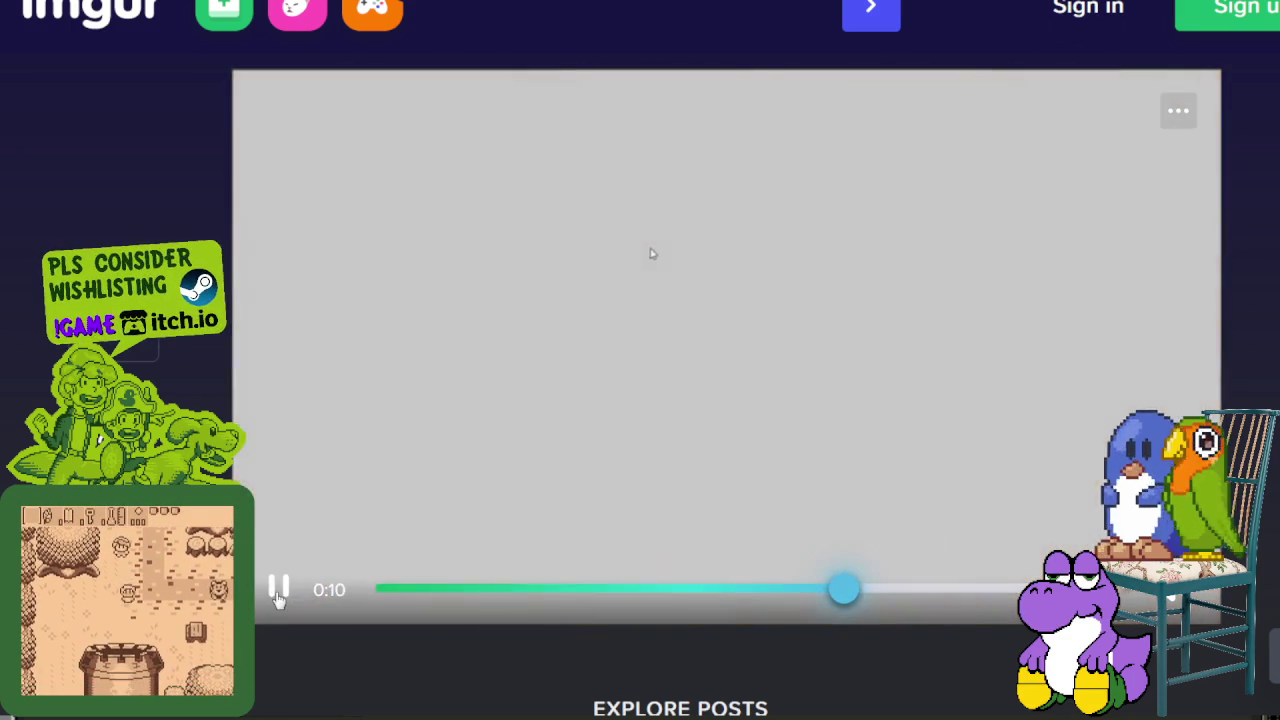
pyautogui.click(662, 262)
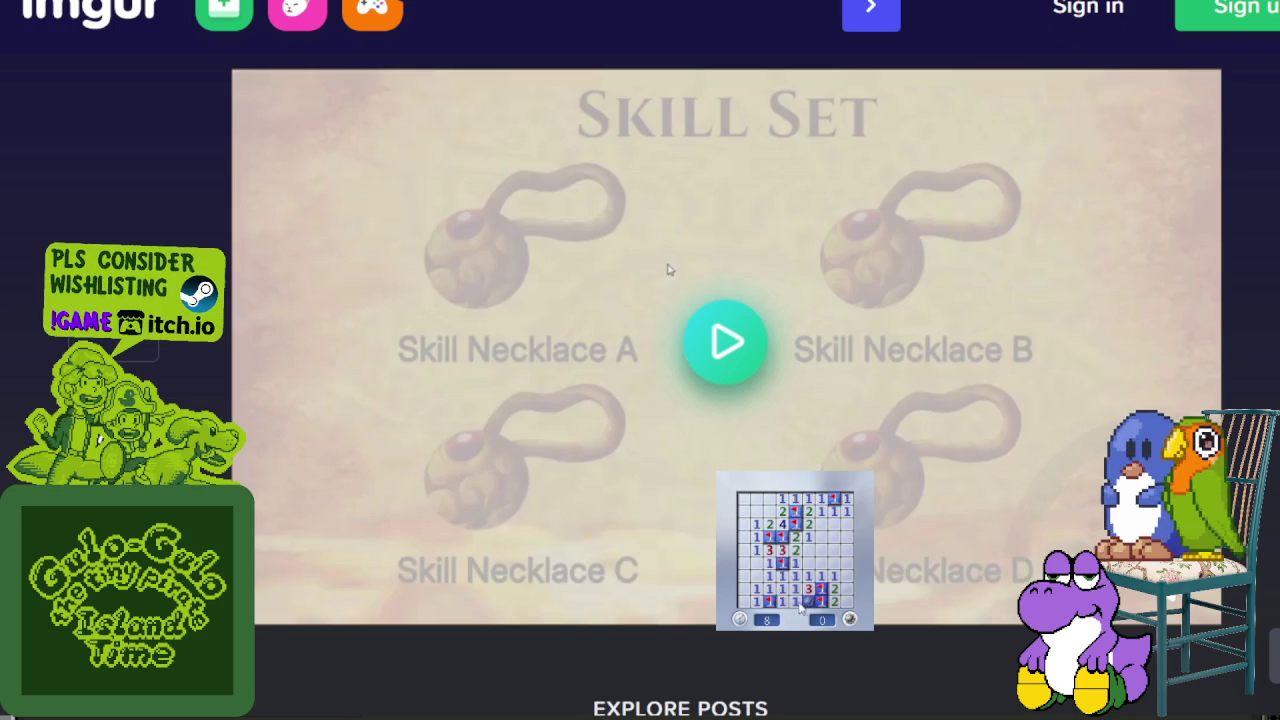
pyautogui.moveTo(620, 513)
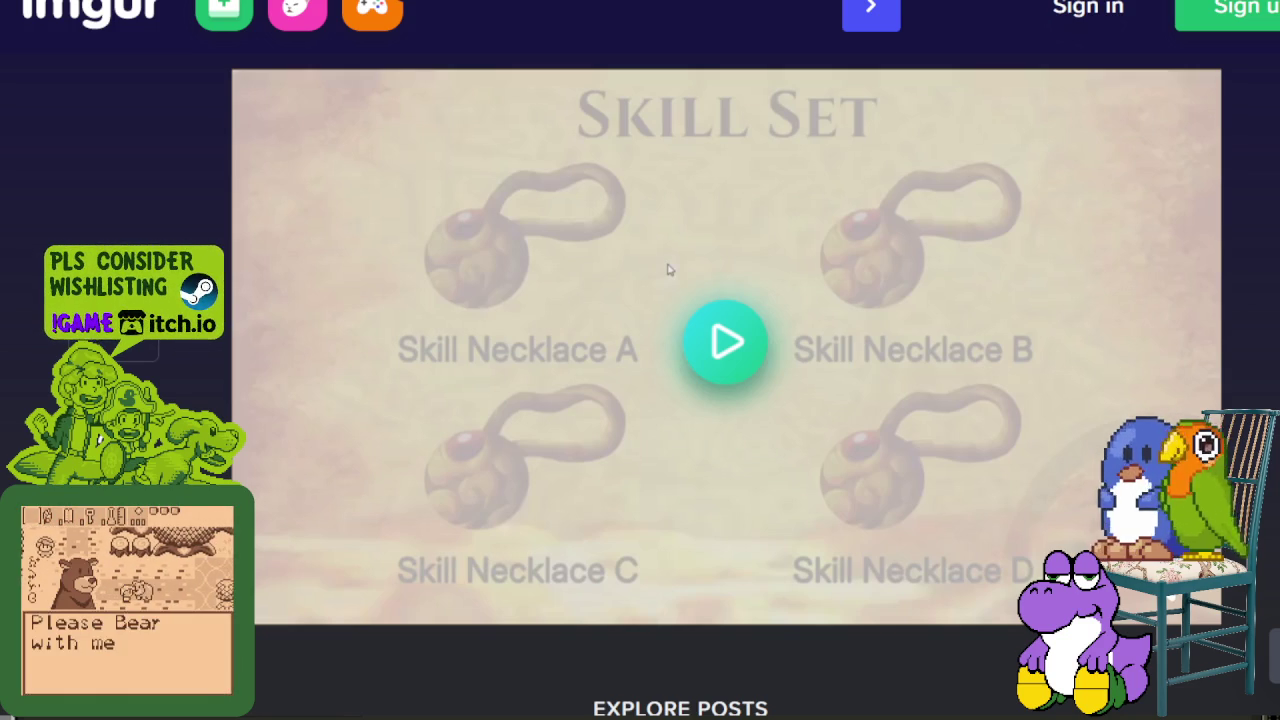
pyautogui.moveTo(451, 460)
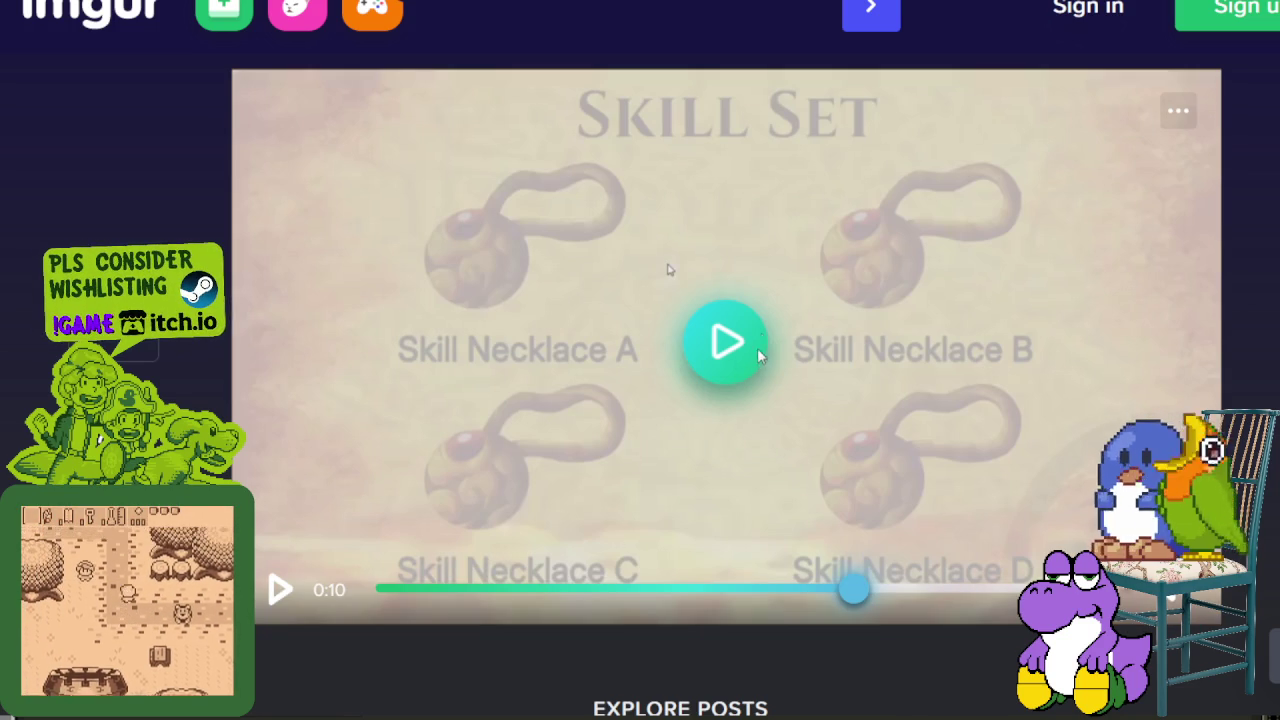
pyautogui.click(731, 343)
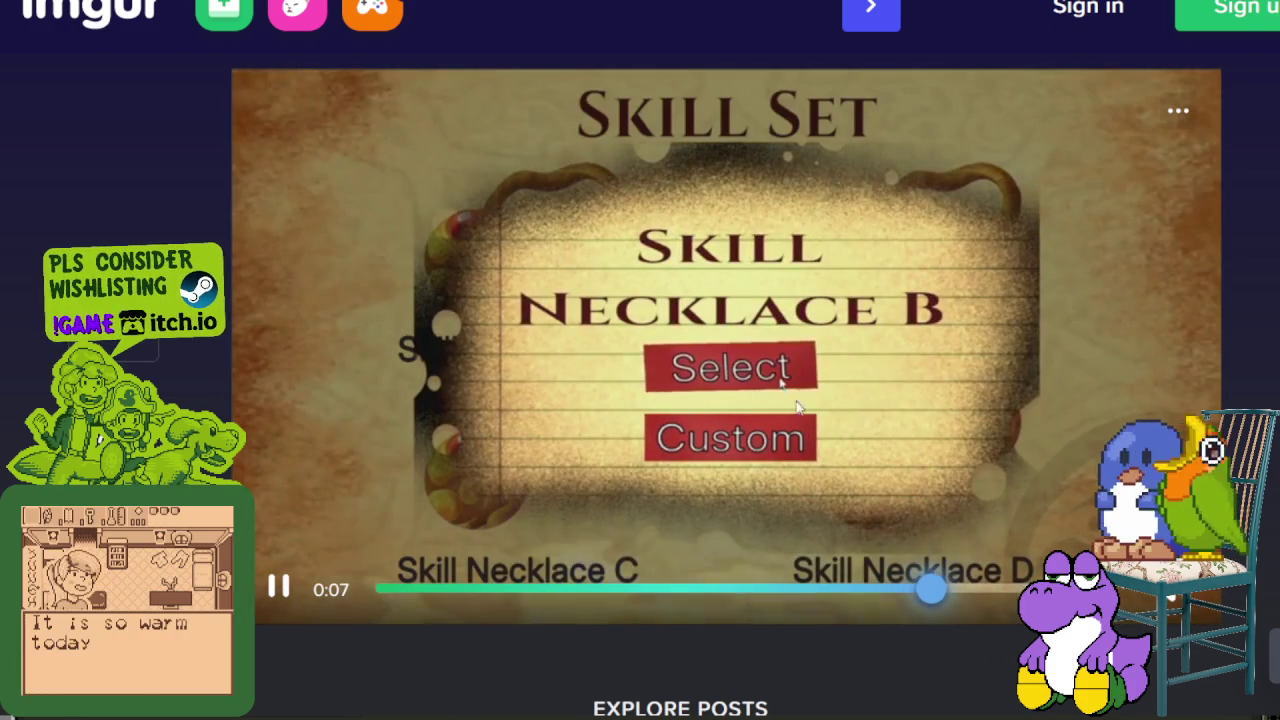
pyautogui.click(278, 590)
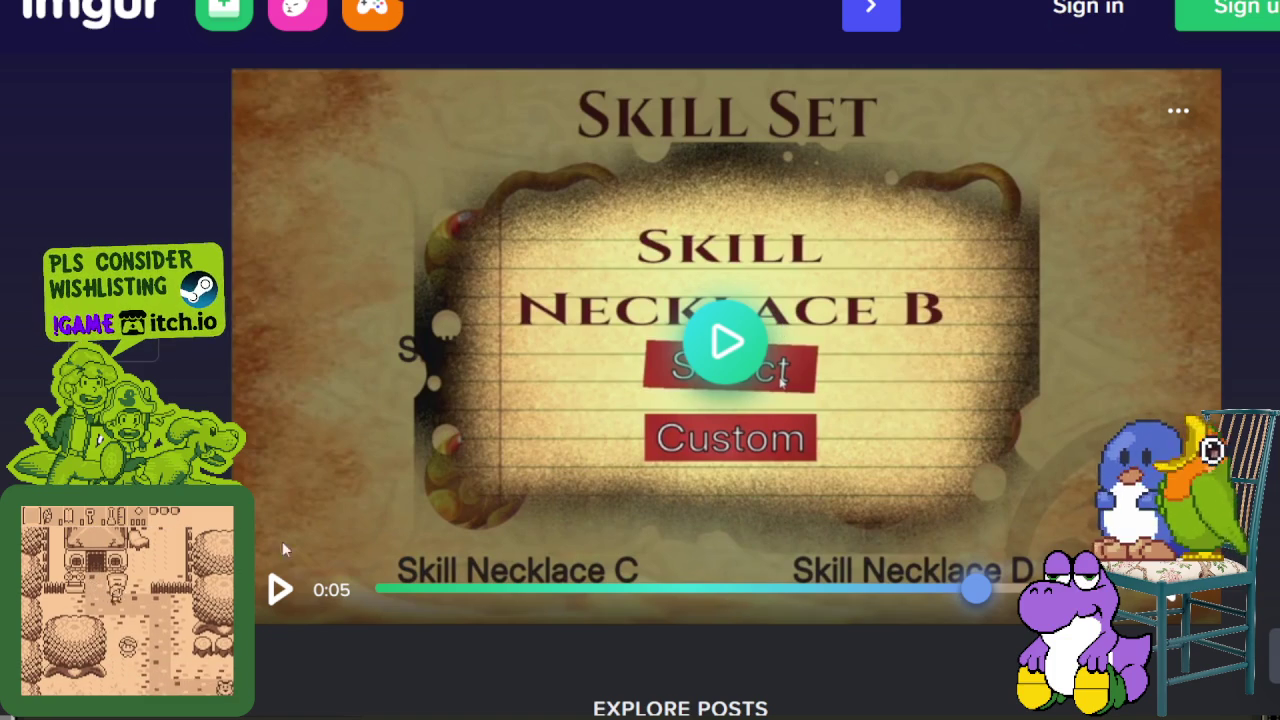
pyautogui.click(282, 590)
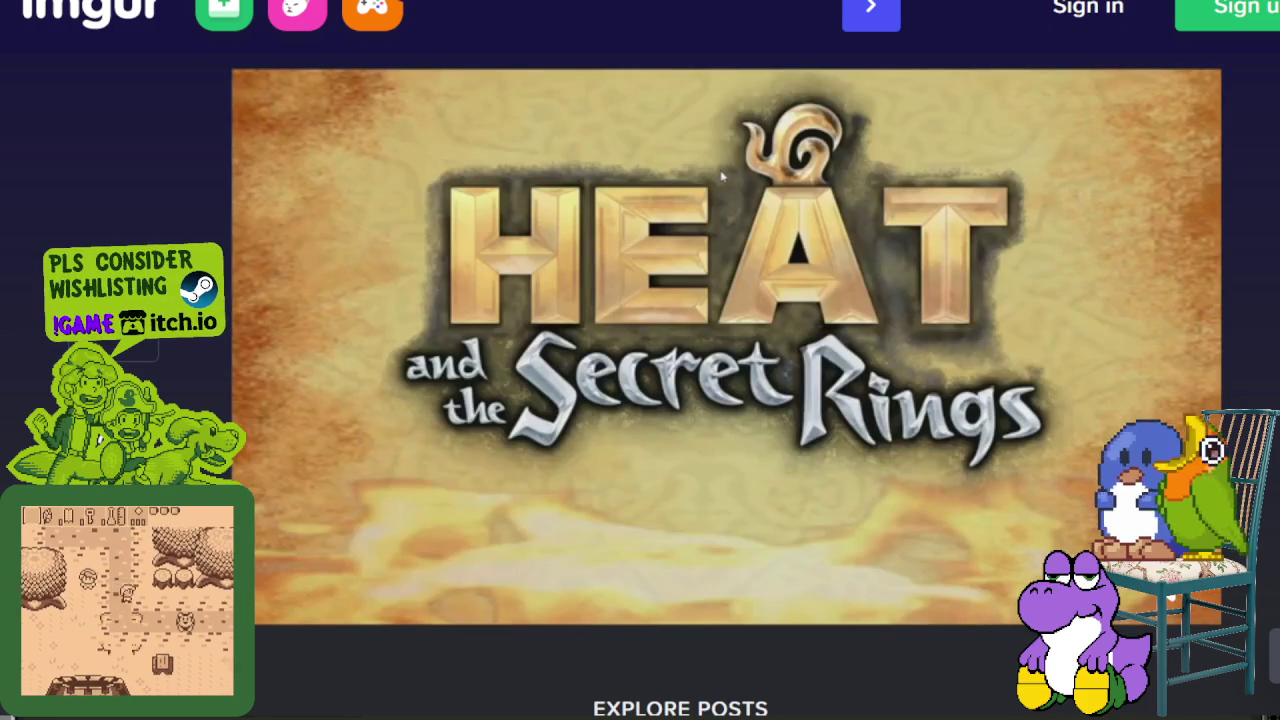
# Skip ahead past the door scene and save-file screens, then pause on the Skill Set screen.
pyautogui.moveTo(540, 600)
pyautogui.moveTo(549, 598); pyautogui.dragTo(581, 598)
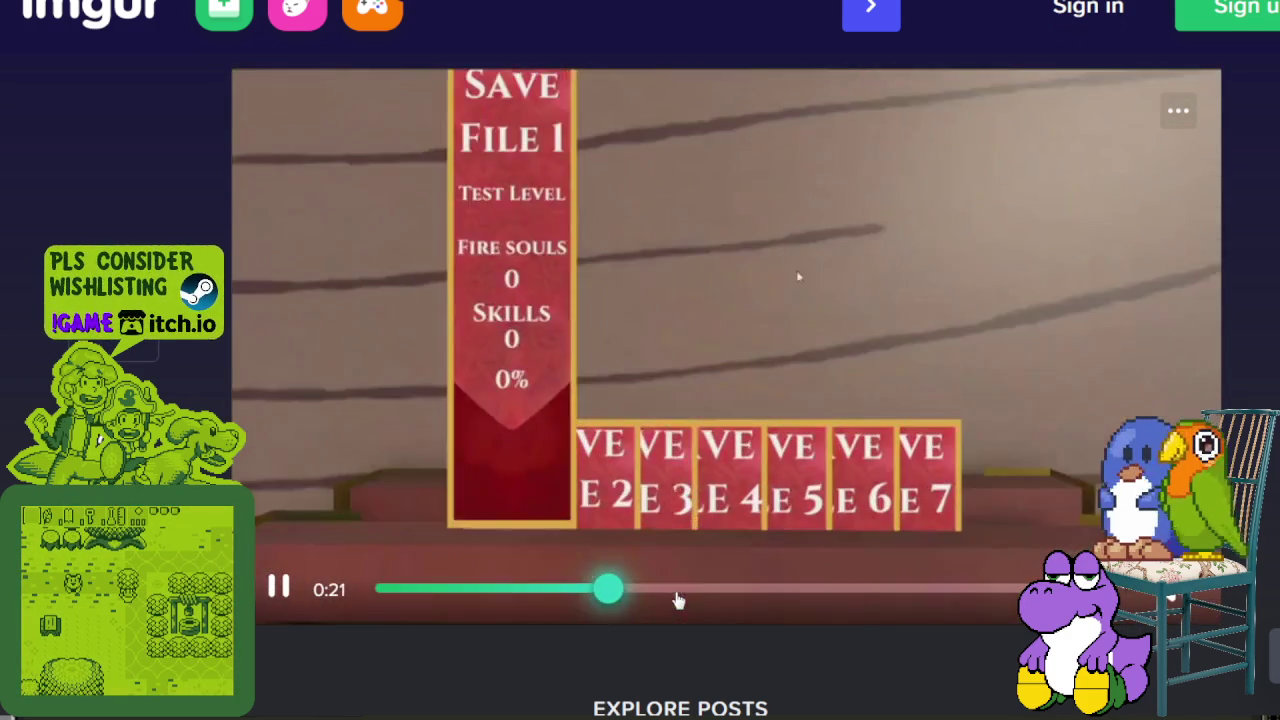
pyautogui.click(679, 598)
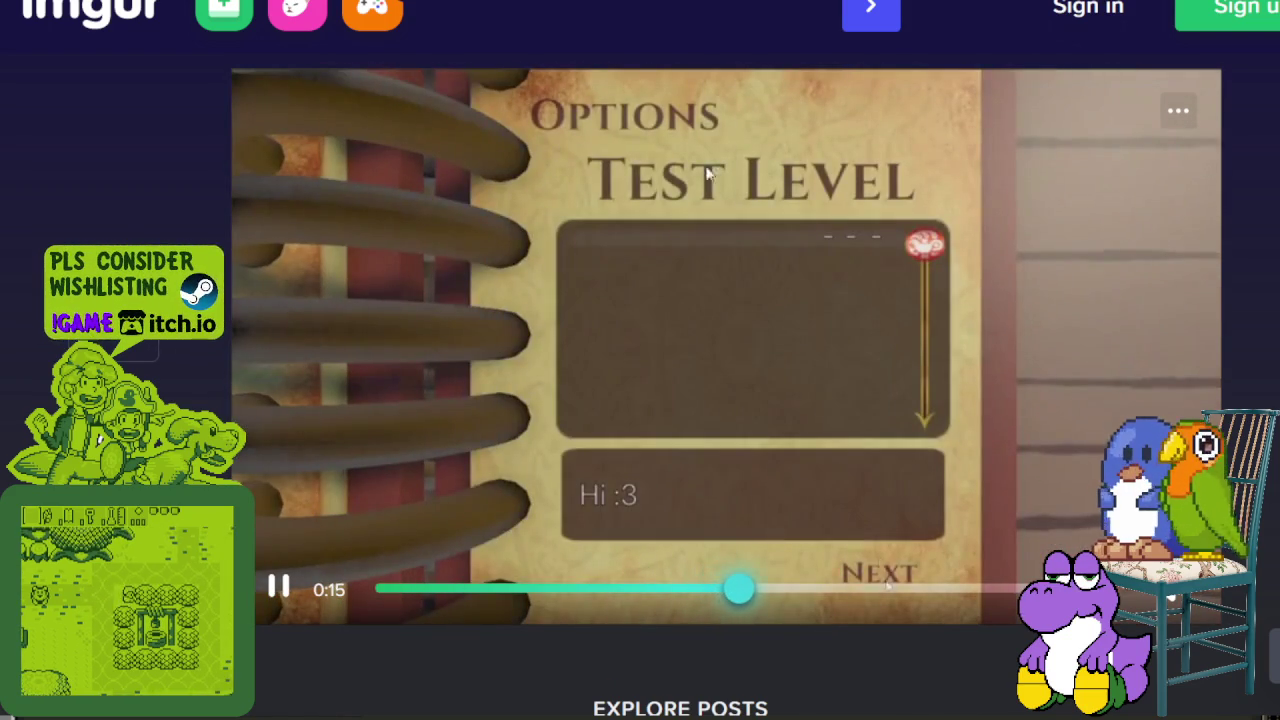
pyautogui.click(279, 586)
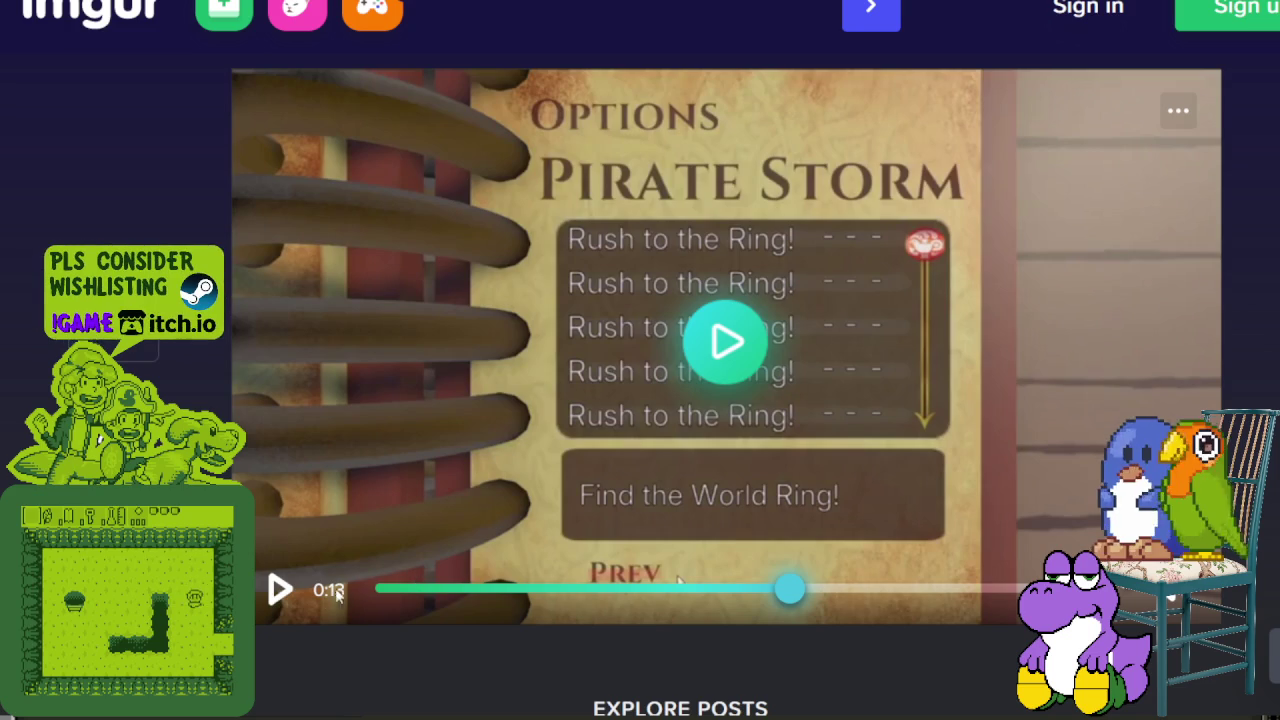
pyautogui.click(279, 593)
pyautogui.click(279, 593)
pyautogui.click(279, 593)
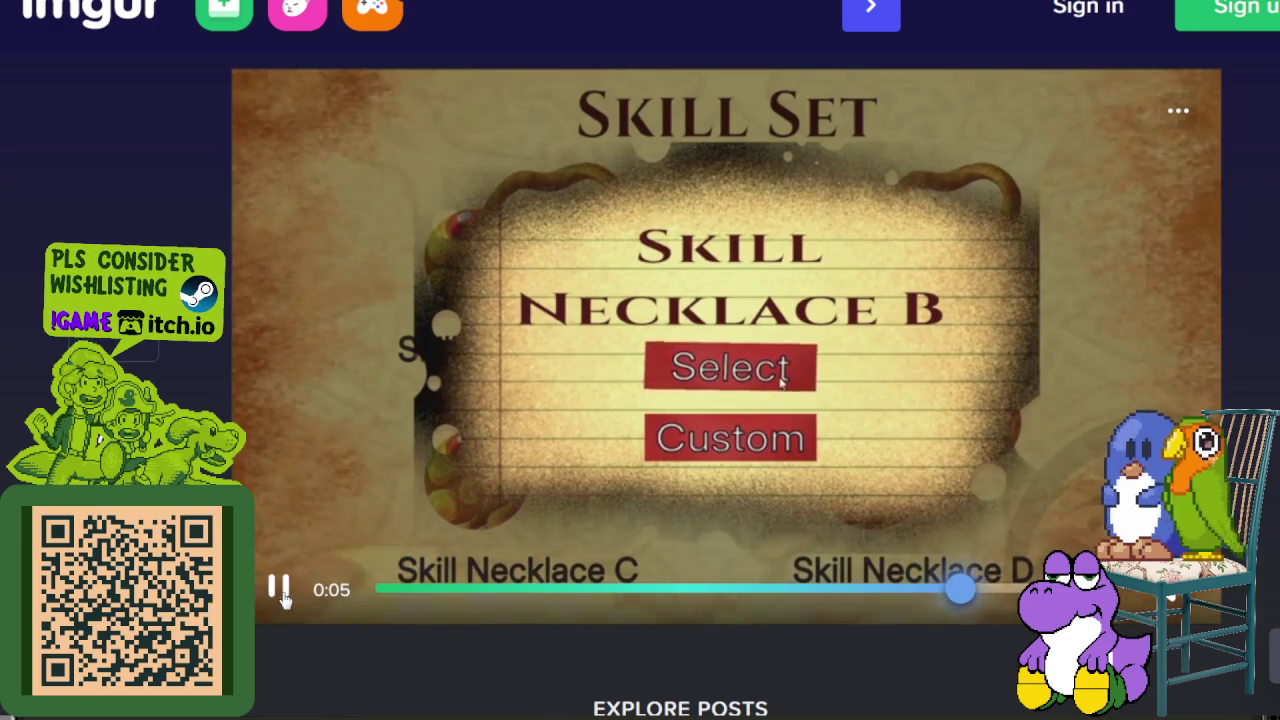
pyautogui.click(283, 595)
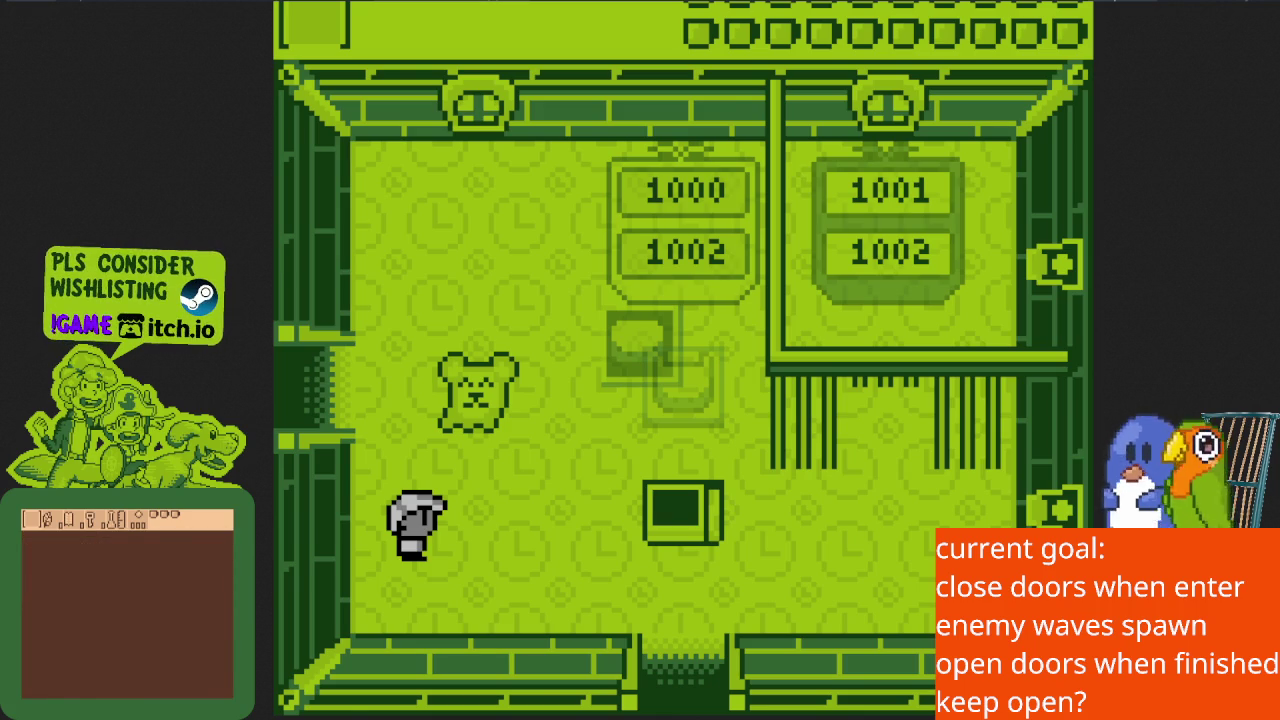
# Stop the running game with F8 and return to the clockorocktower level at room 7,2.
pyautogui.press('F8')
pyautogui.scroll(-2, 490, 268)
# Save the scene and select the gulo_gulo player node.
pyautogui.scroll(-2, 450, 284)
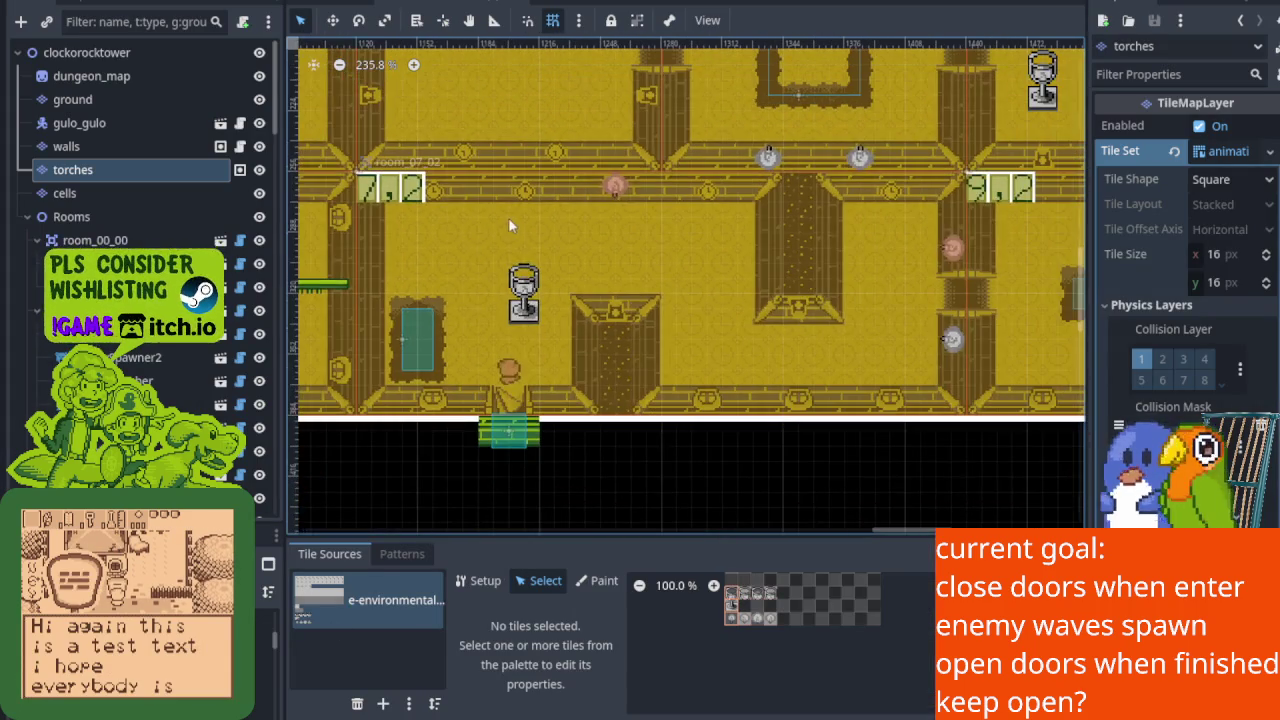
pyautogui.hotkey('ctrl', 's')
pyautogui.scroll(-3, 467, 271)
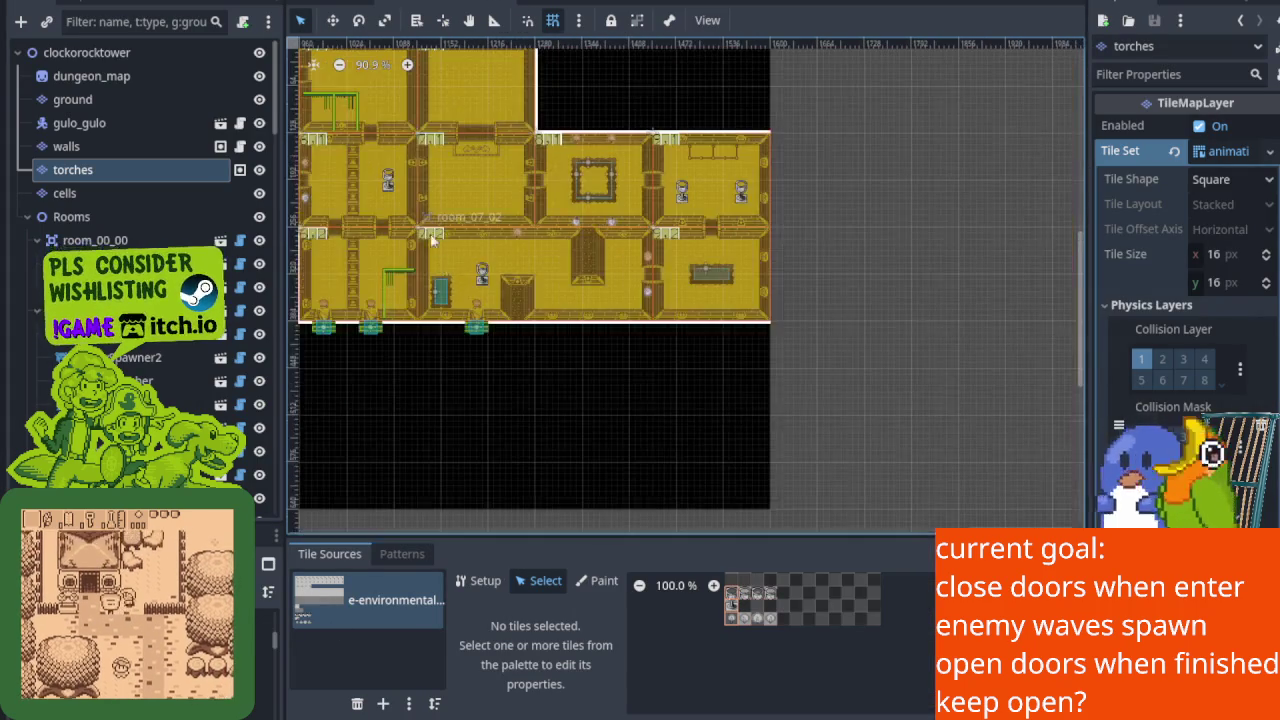
pyautogui.hscroll(-10, 440, 280)
pyautogui.scroll(3, 440, 280)
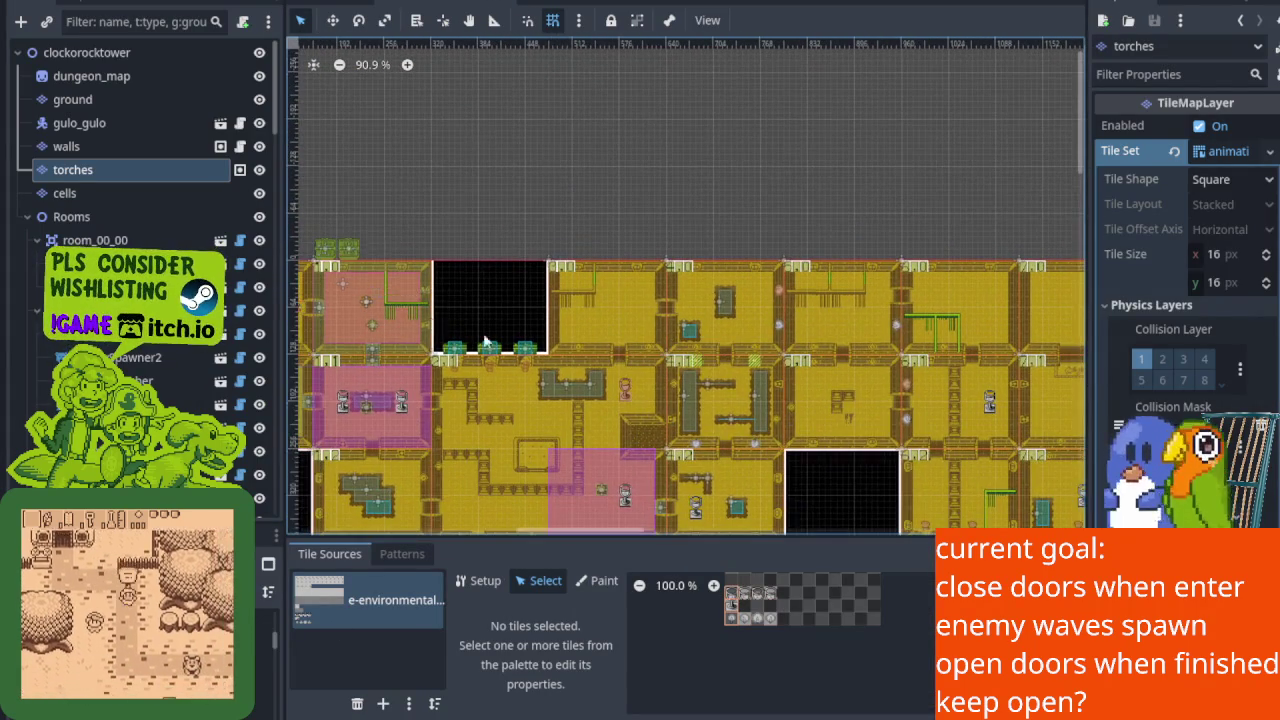
pyautogui.scroll(8, 448, 333)
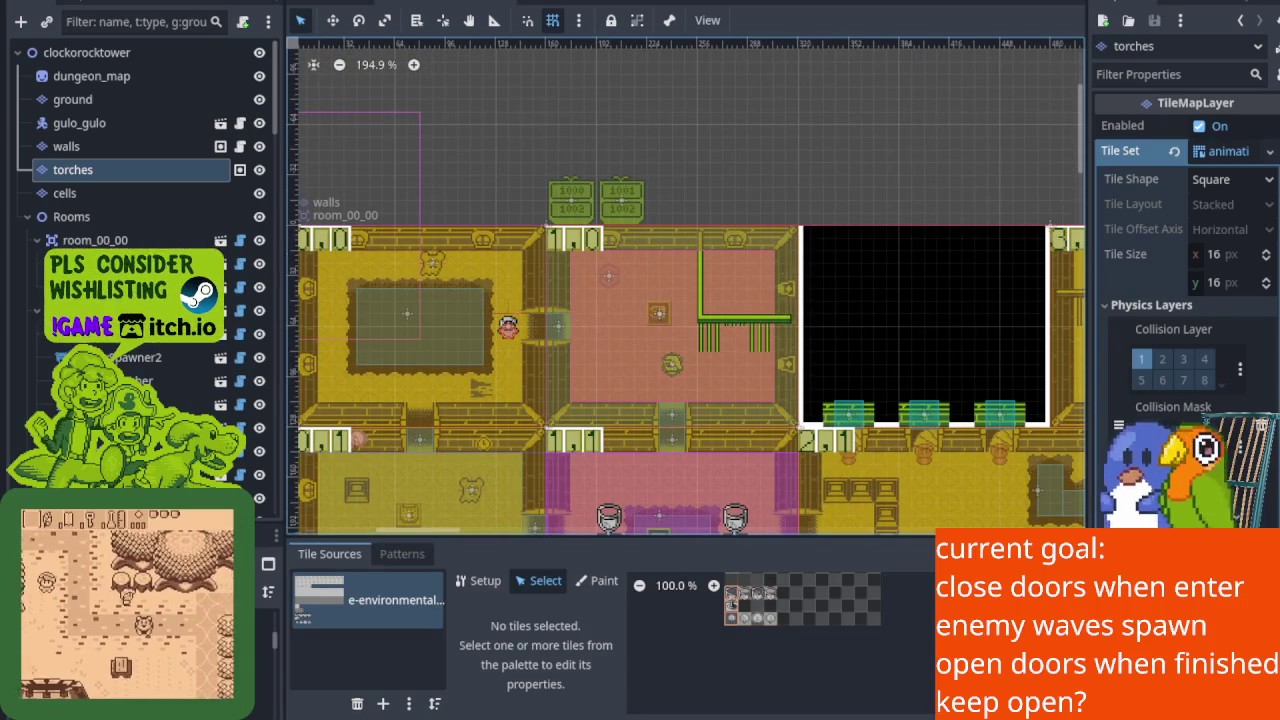
pyautogui.click(79, 123)
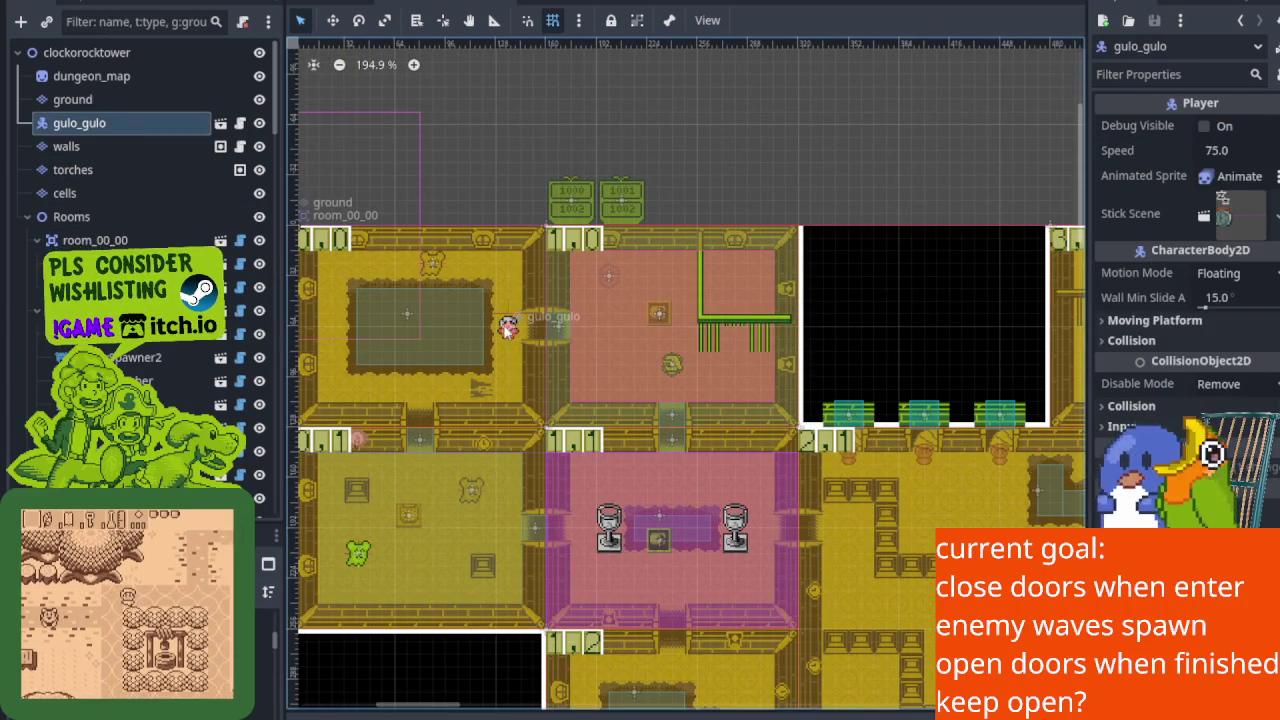
pyautogui.click(508, 328)
pyautogui.click(79, 123)
# Move gulo_gulo by (112, -88) px above room 1,0, save, and switch to global.gd.
pyautogui.click(333, 20)
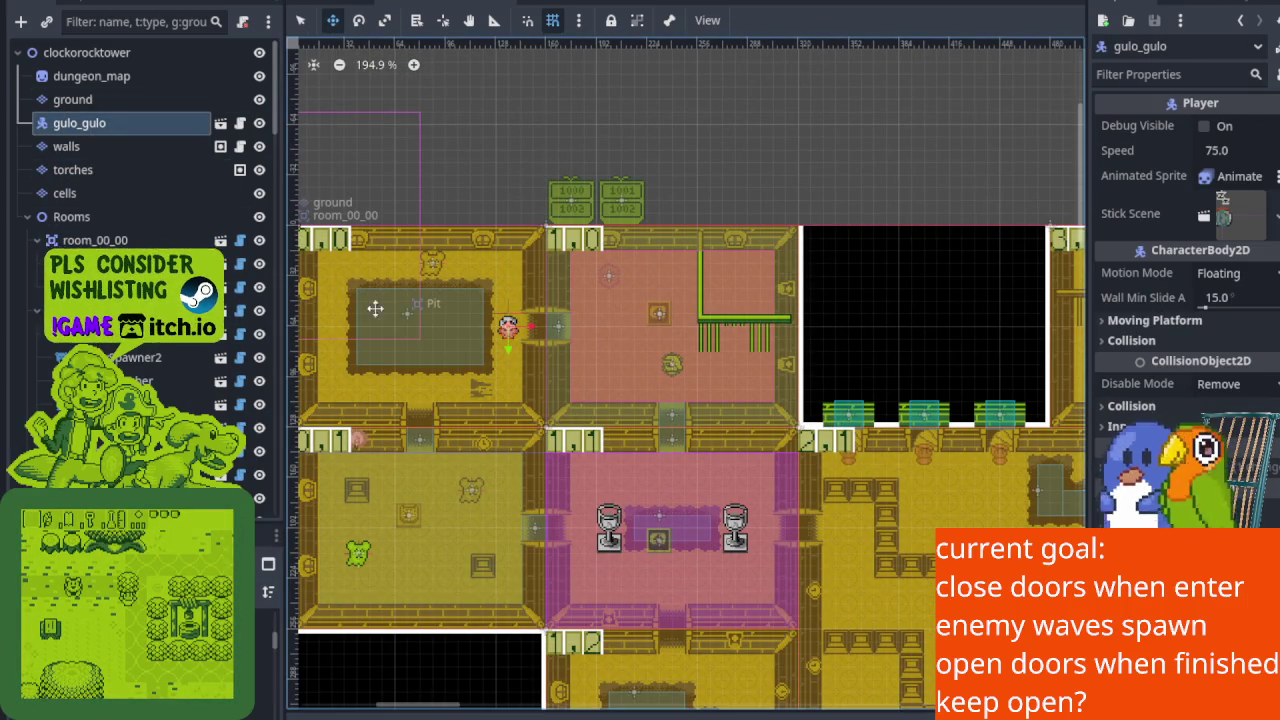
pyautogui.moveTo(508, 326)
pyautogui.mouseDown()
pyautogui.moveTo(671, 183)
pyautogui.moveTo(684, 188)
pyautogui.mouseUp()
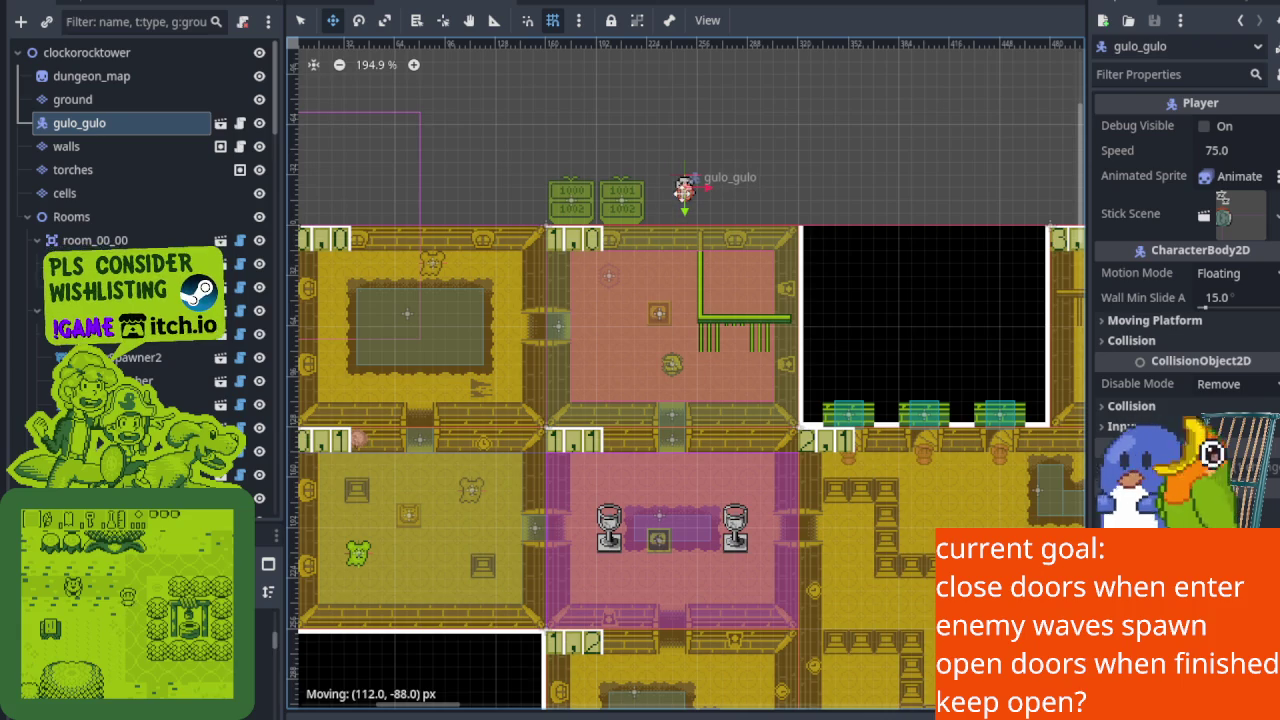
pyautogui.hotkey('ctrl', 's')
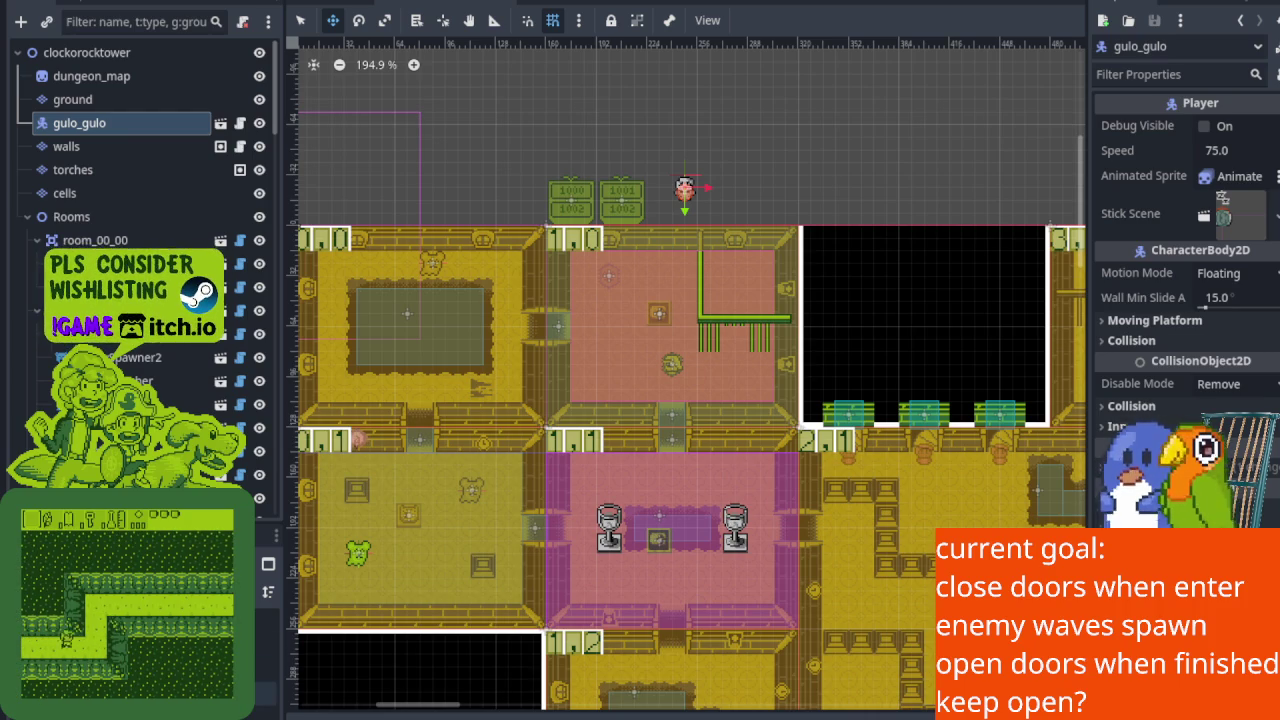
pyautogui.hotkey('ctrl', 'F3')
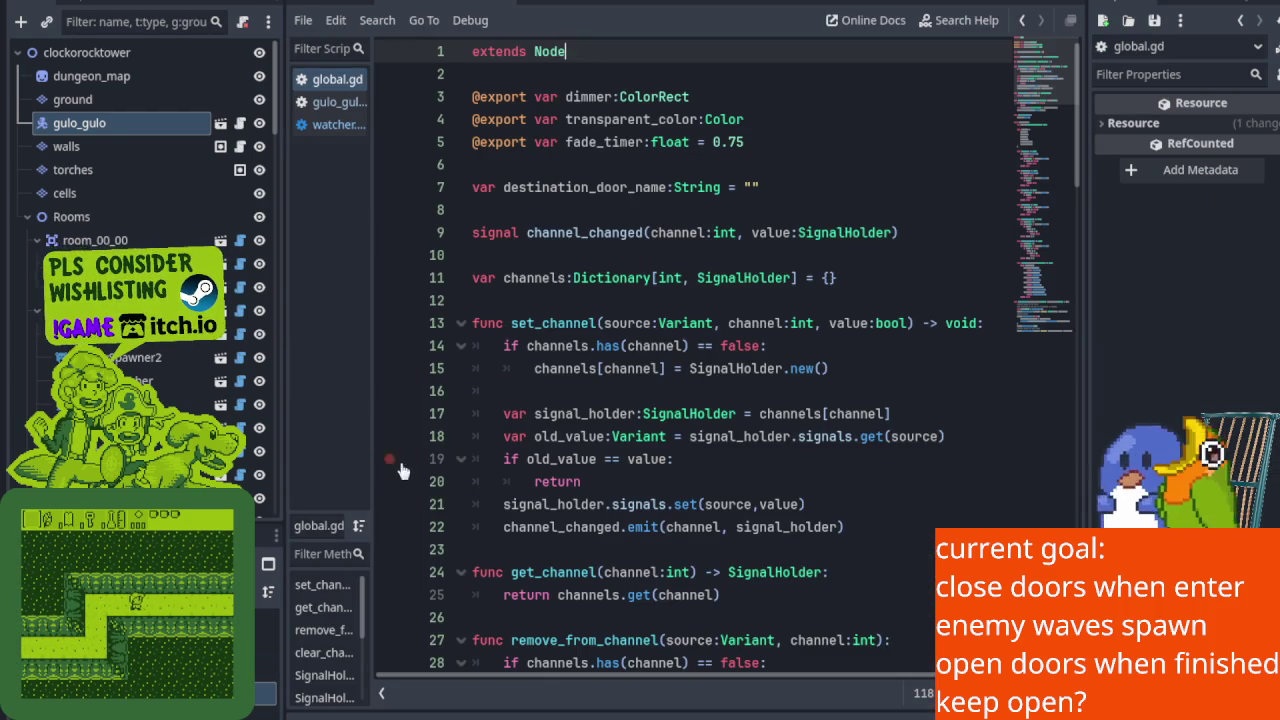
# Resize the docks so global.gd's code and full script names are visible.
pyautogui.moveTo(279, 353); pyautogui.dragTo(143, 350)
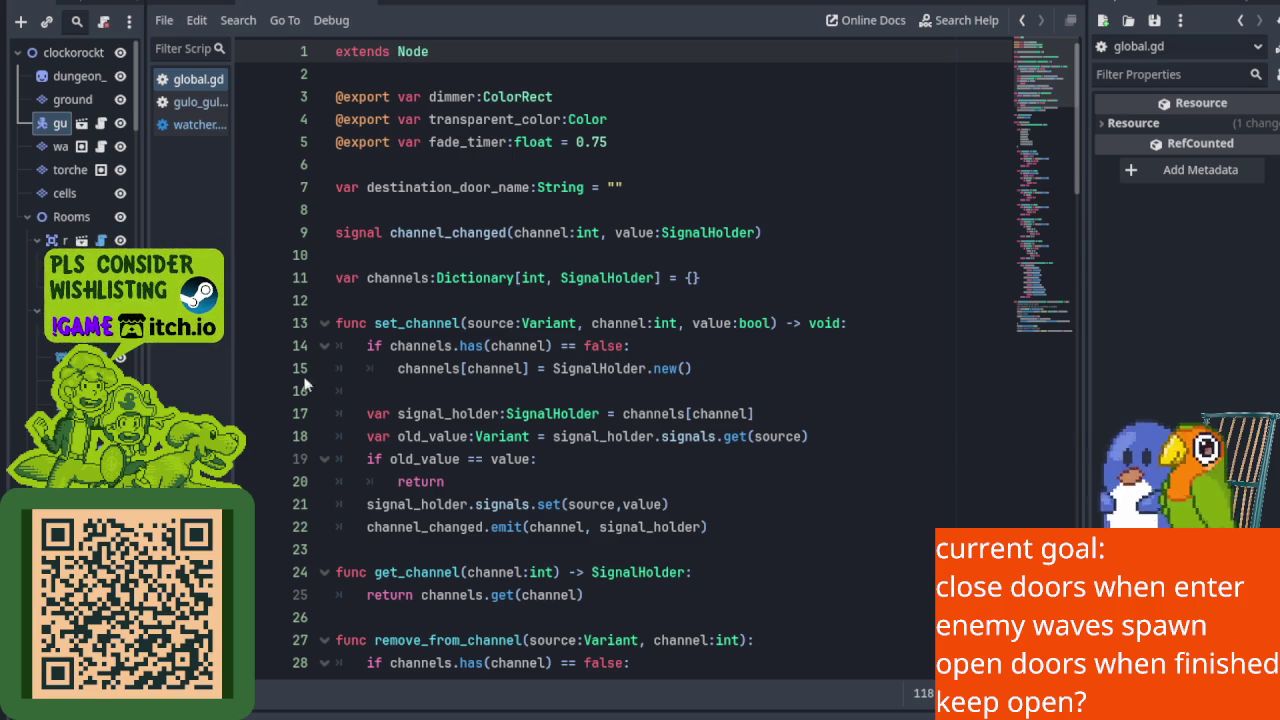
pyautogui.click(300, 346)
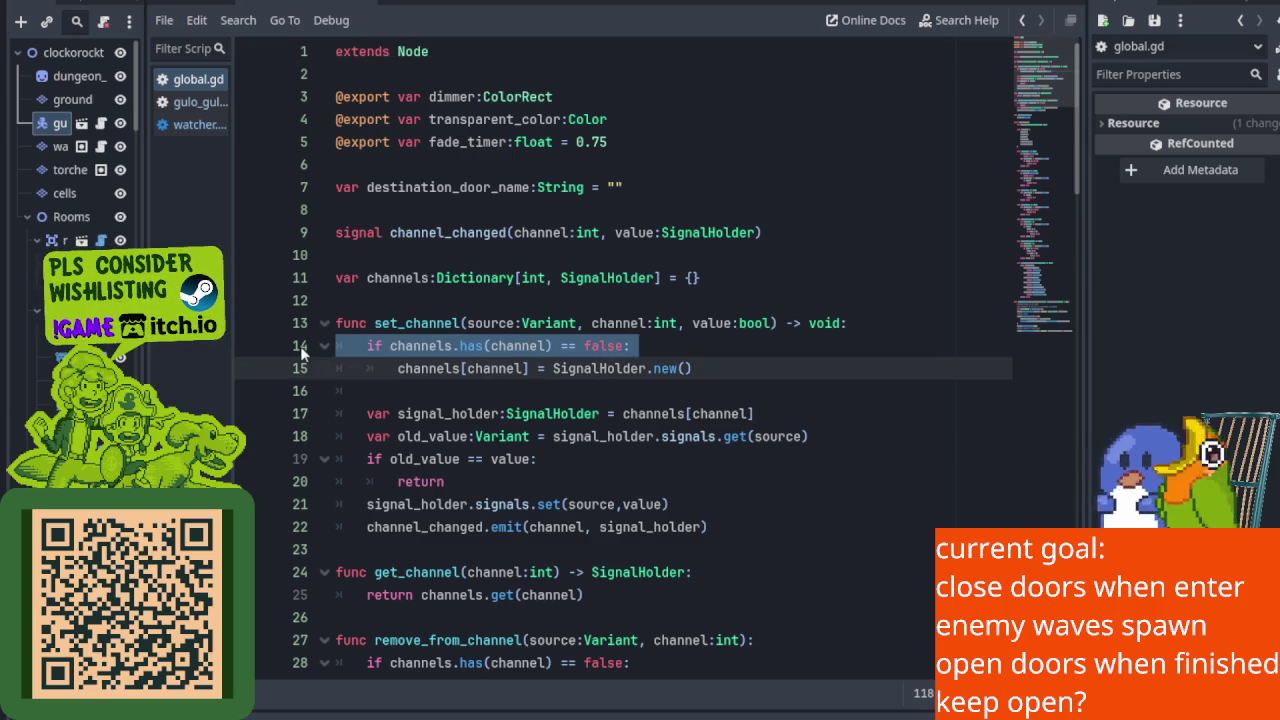
pyautogui.scroll(-3, 302, 346)
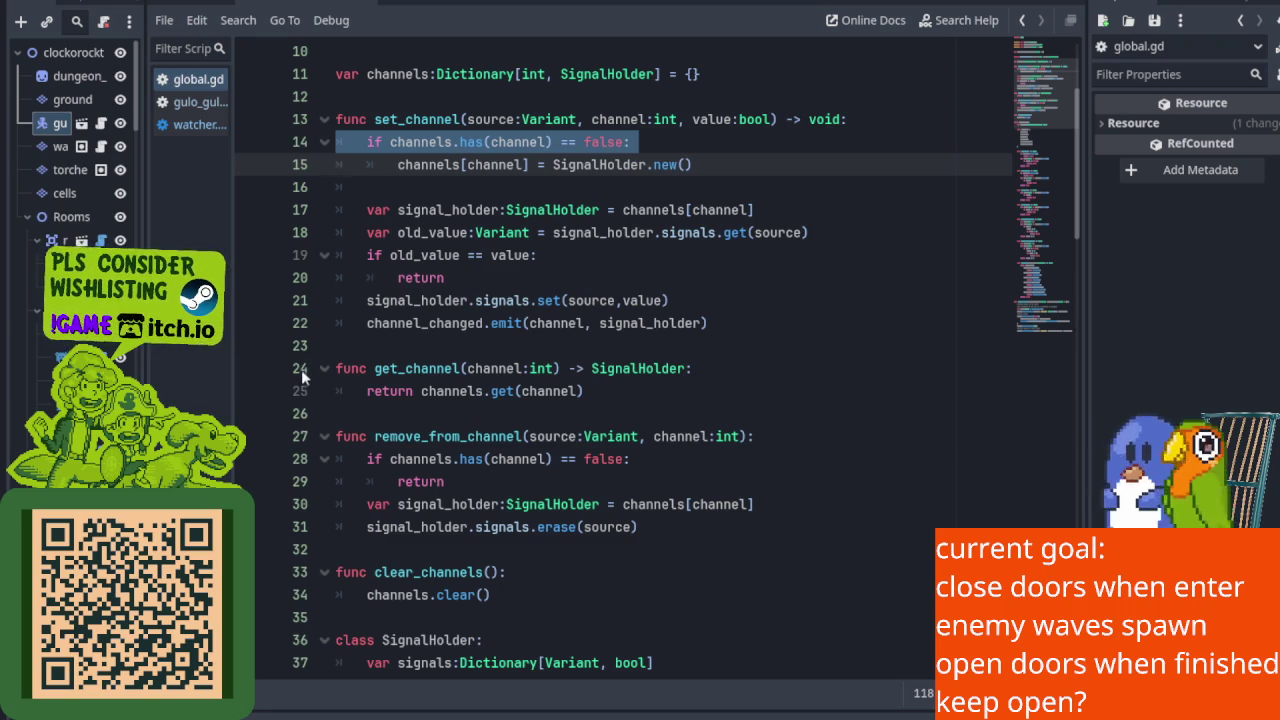
pyautogui.click(301, 368)
pyautogui.click(301, 391)
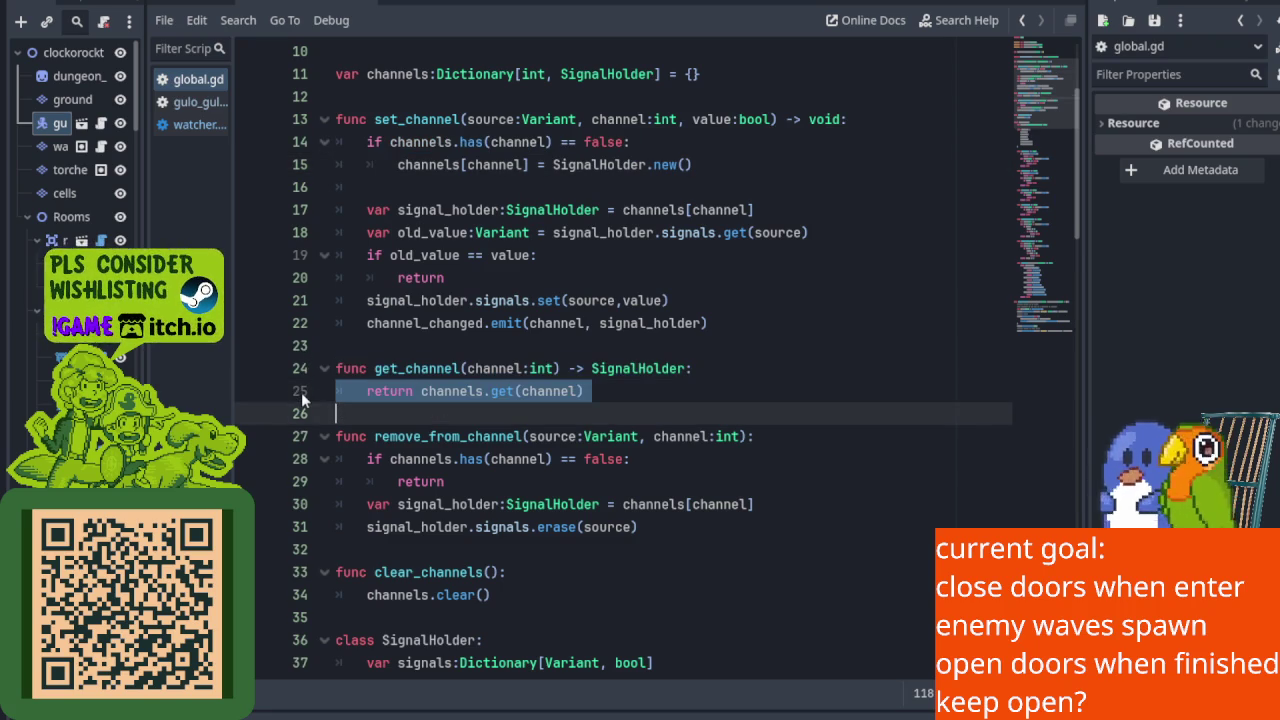
pyautogui.click(301, 371)
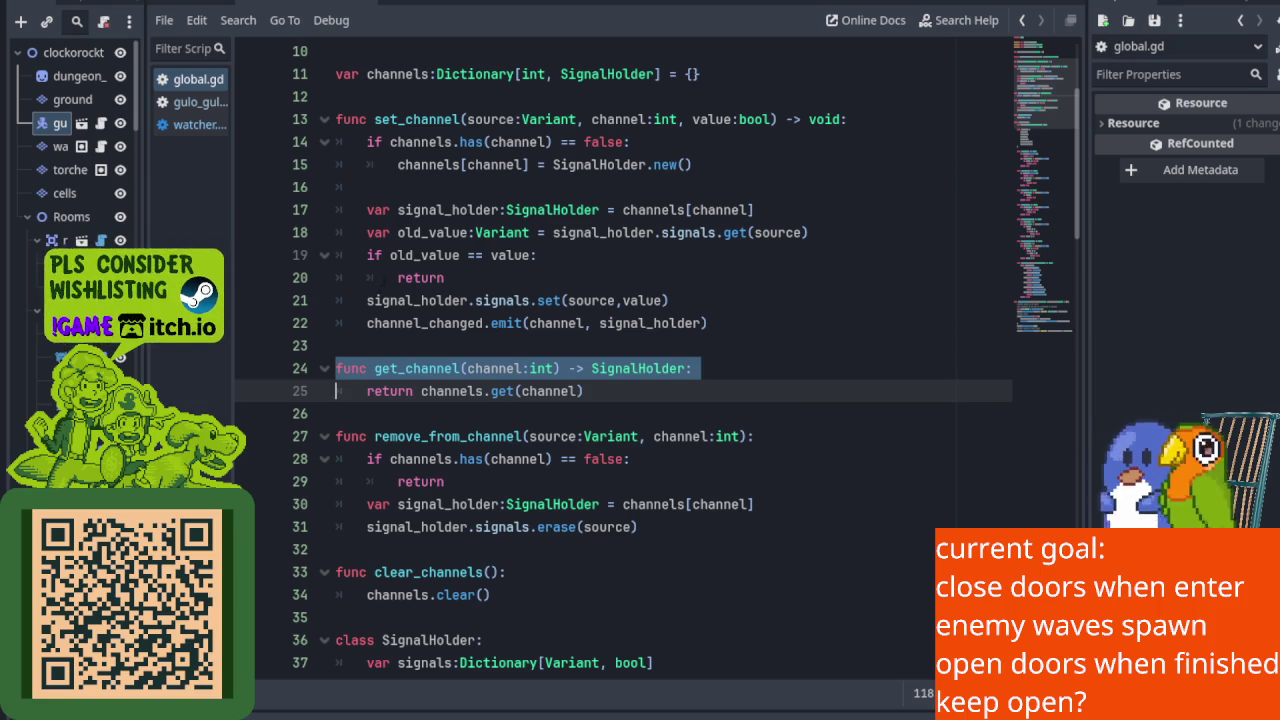
pyautogui.scroll(1, 250, 120)
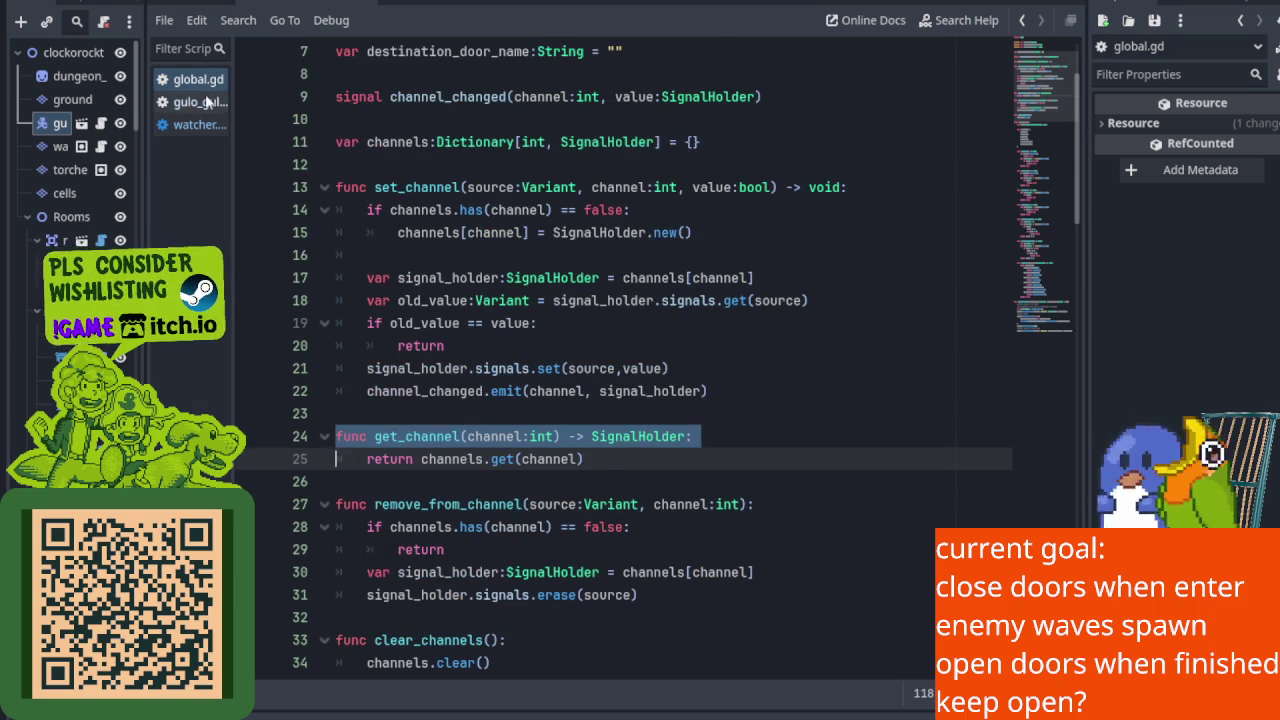
pyautogui.moveTo(230, 113); pyautogui.dragTo(339, 113)
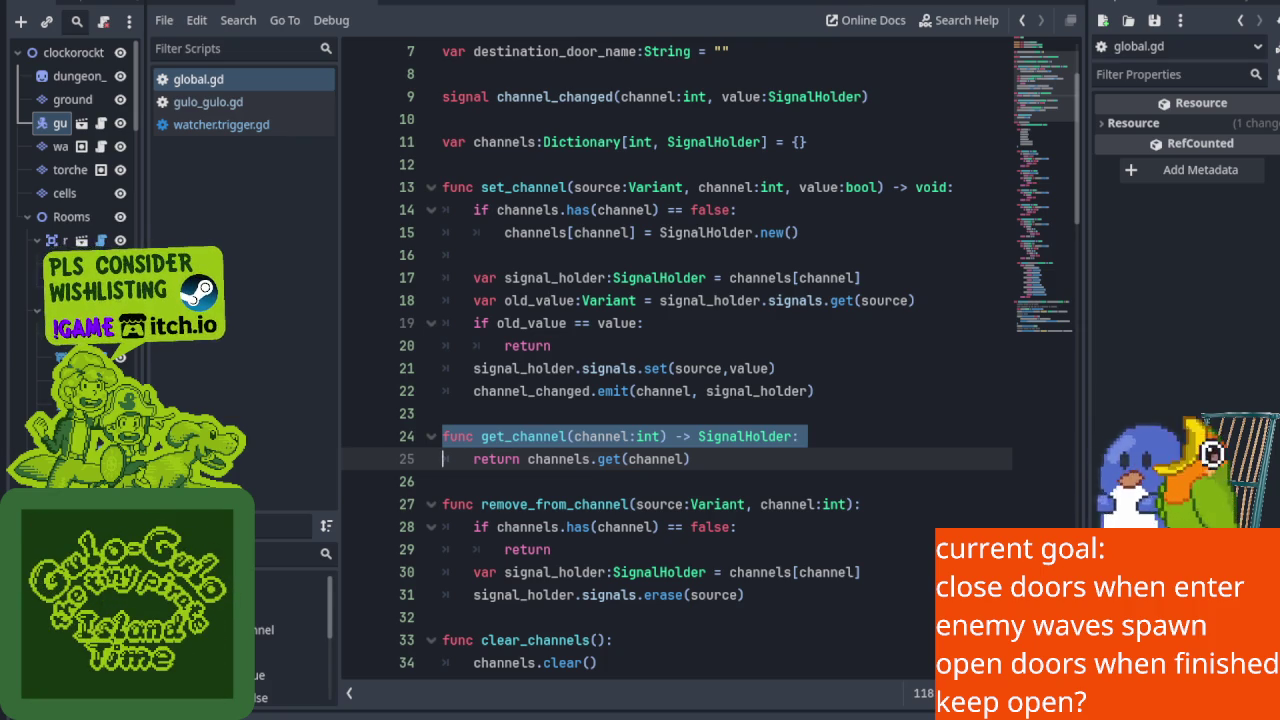
# Copy set_channel's lines 14–15, which create a missing channel, then place the cursor at line 24.
pyautogui.click(615, 232)
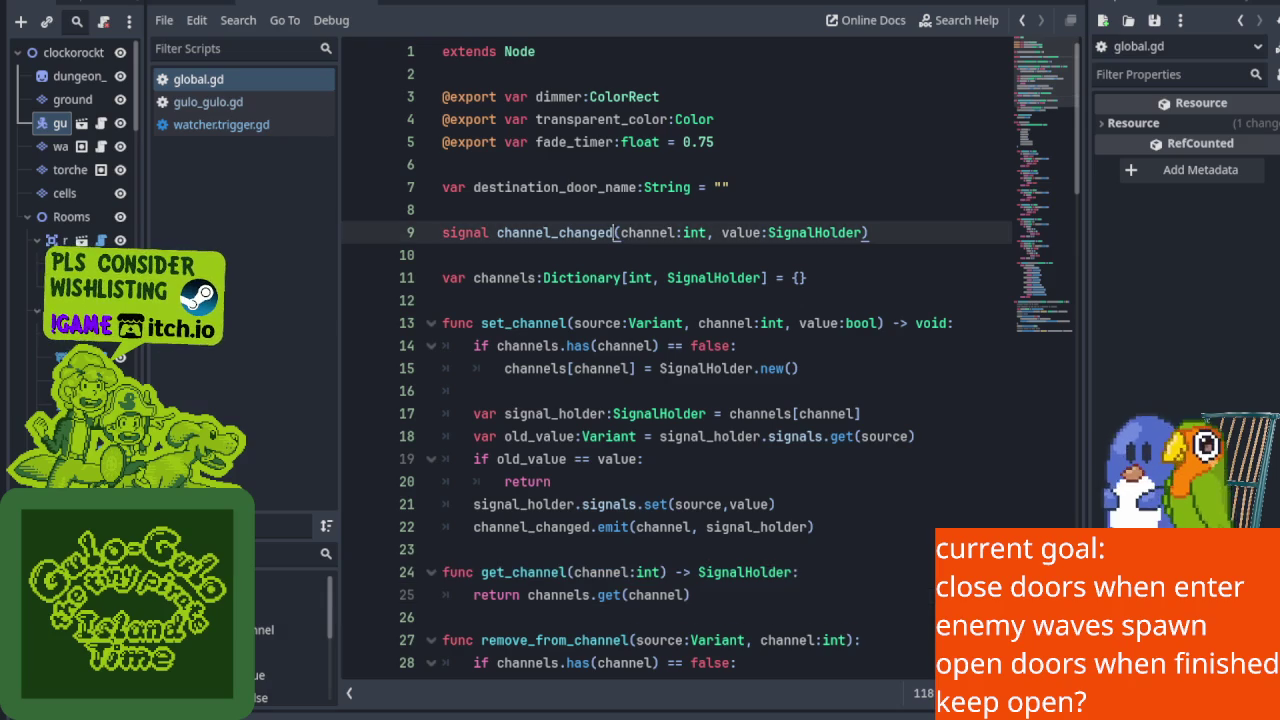
pyautogui.scroll(-2, 493, 360)
pyautogui.click(407, 280)
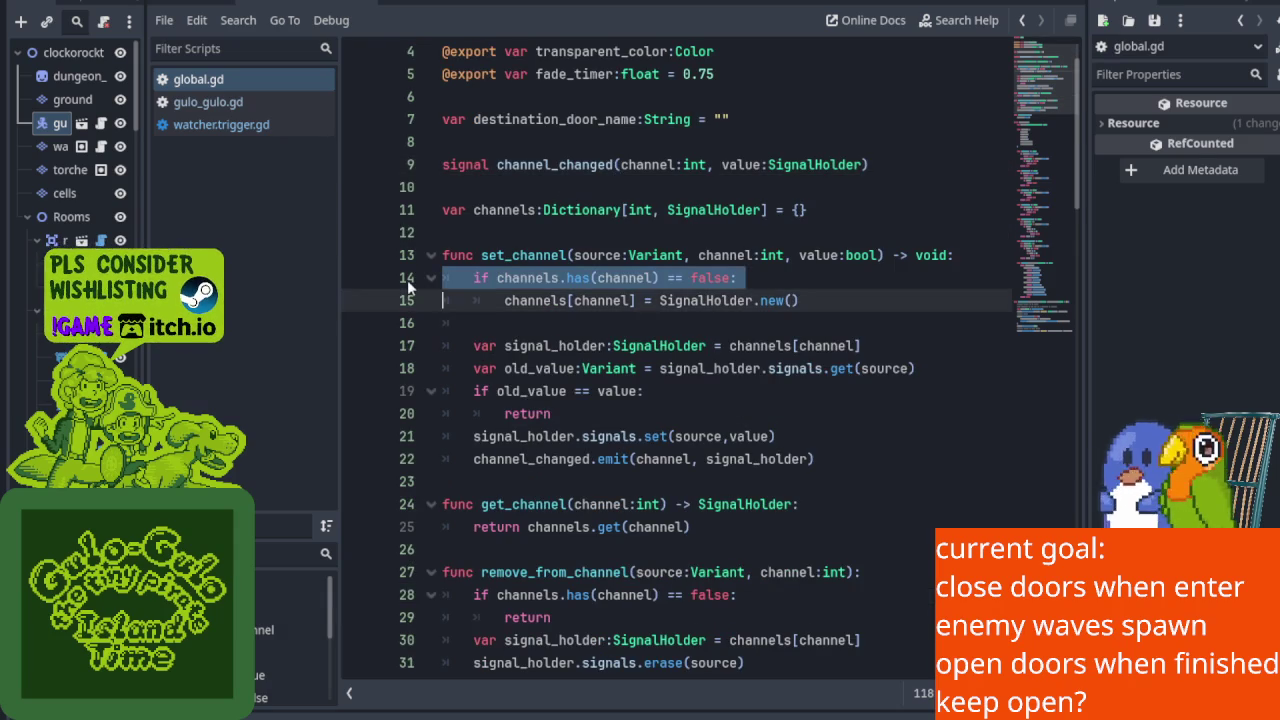
pyautogui.moveTo(840, 306); pyautogui.dragTo(444, 278)
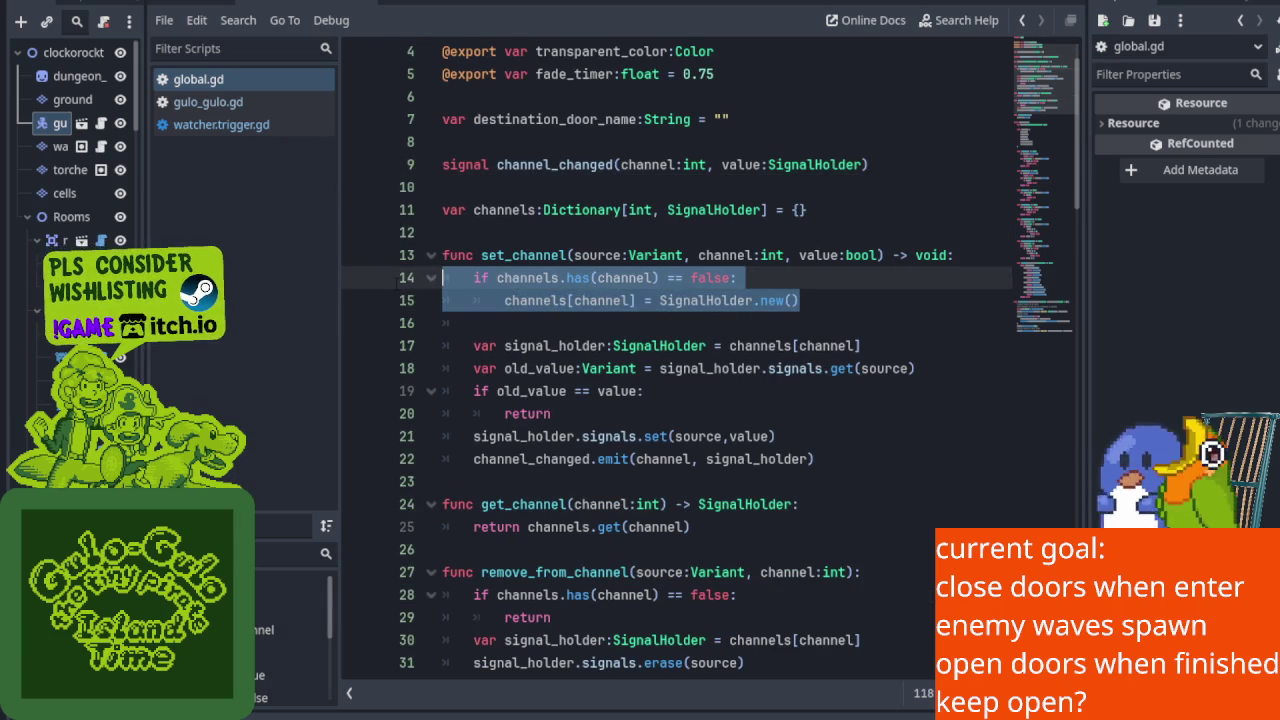
pyautogui.rightClick(477, 279)
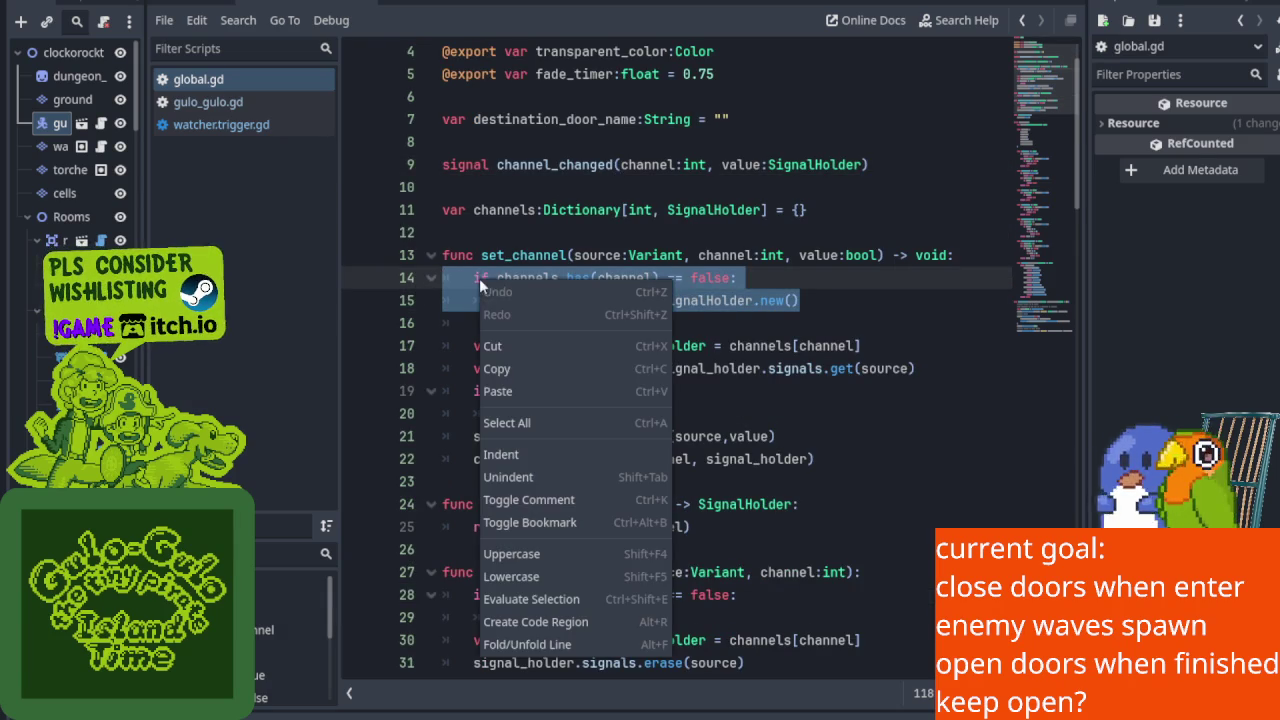
pyautogui.click(526, 373)
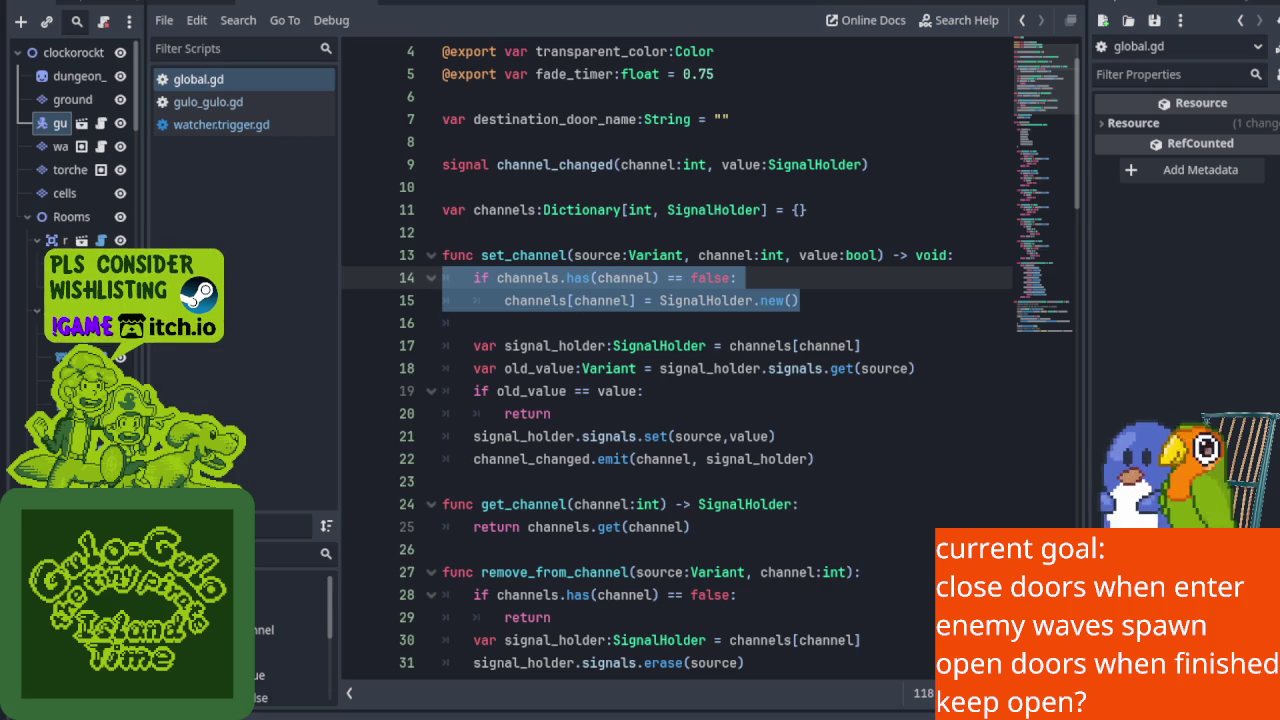
pyautogui.scroll(-2, 456, 372)
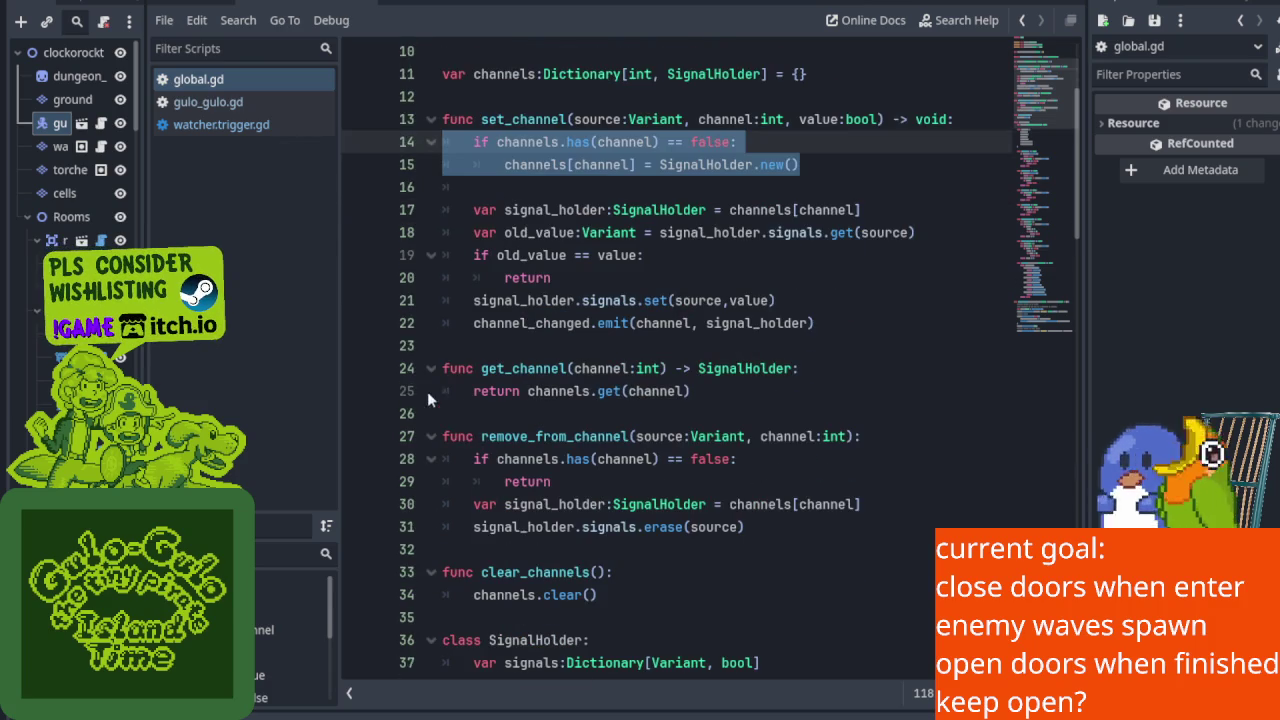
pyautogui.click(410, 375)
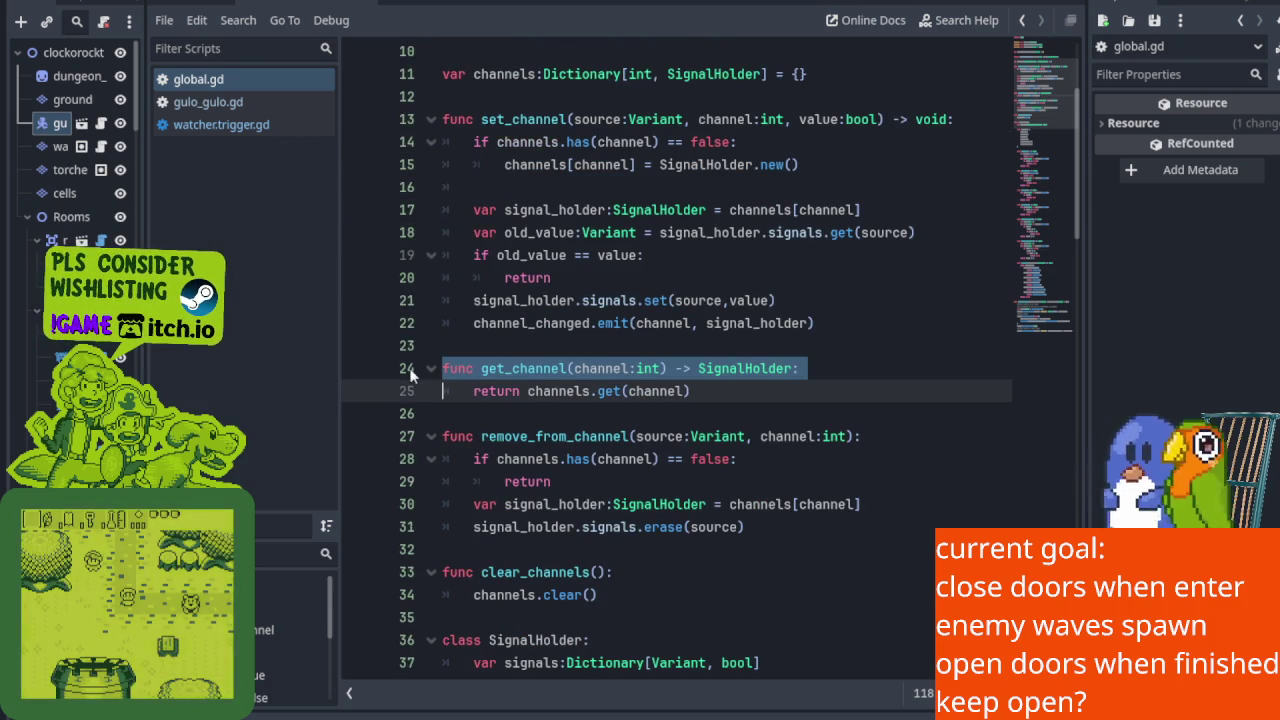
pyautogui.click(808, 372)
pyautogui.press('Return')
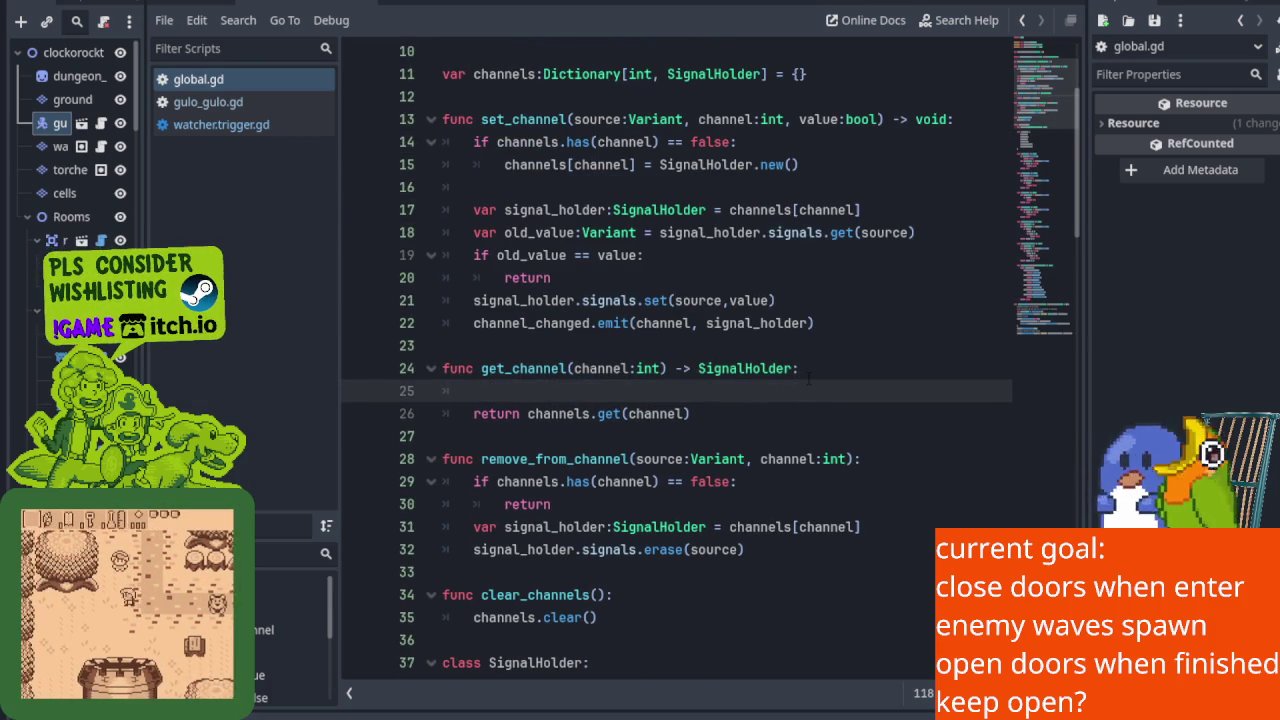
pyautogui.hotkey('ctrl', 'v')
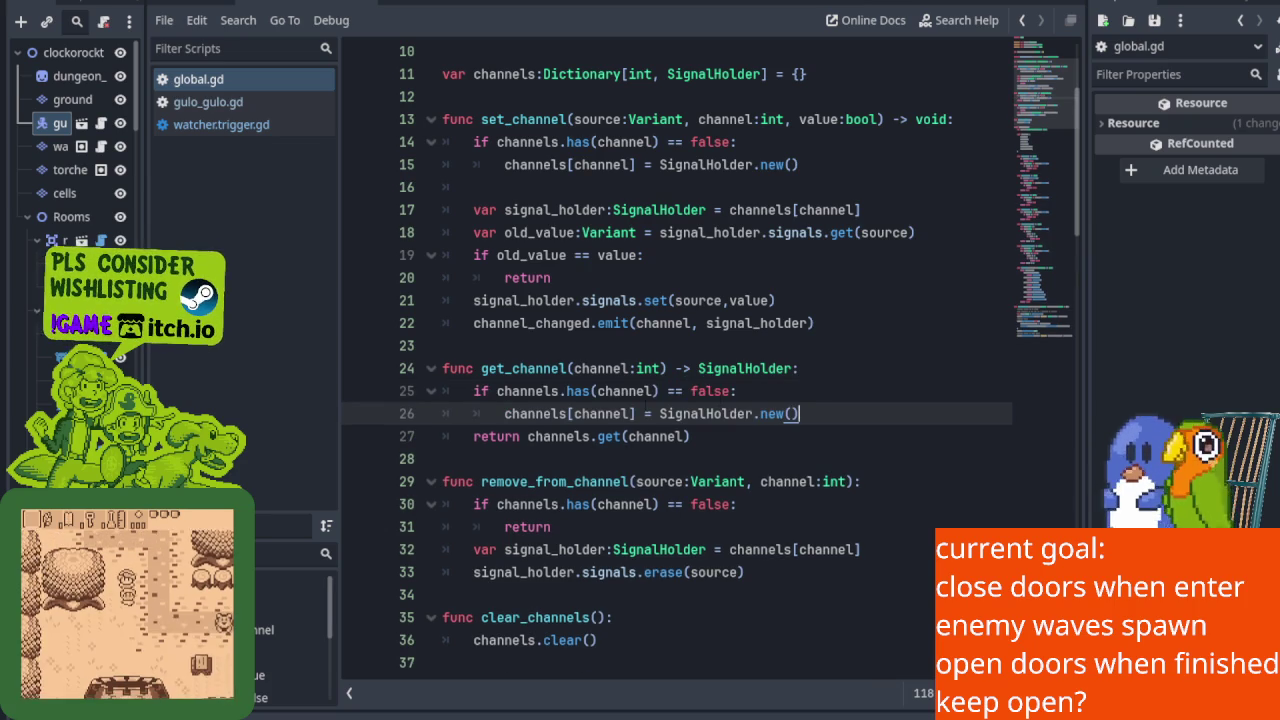
pyautogui.hotkey('ctrl', 's')
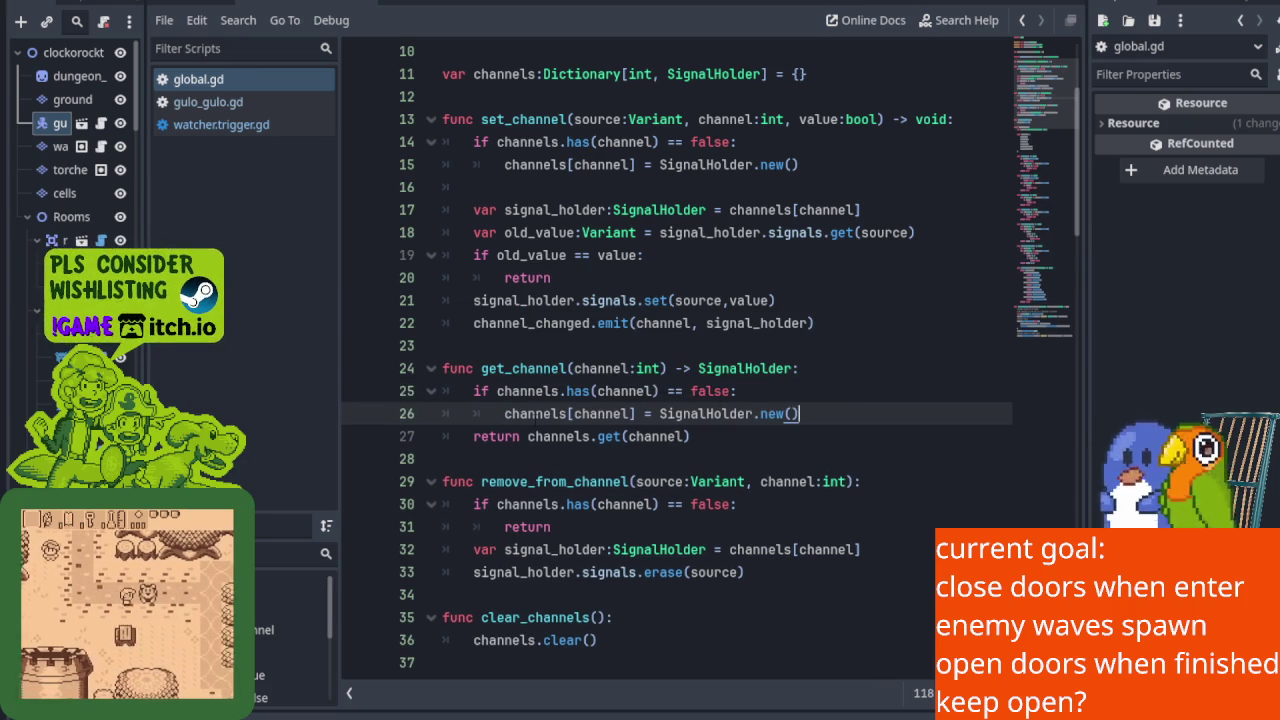
pyautogui.scroll(-1, 405, 367)
pyautogui.click(402, 327)
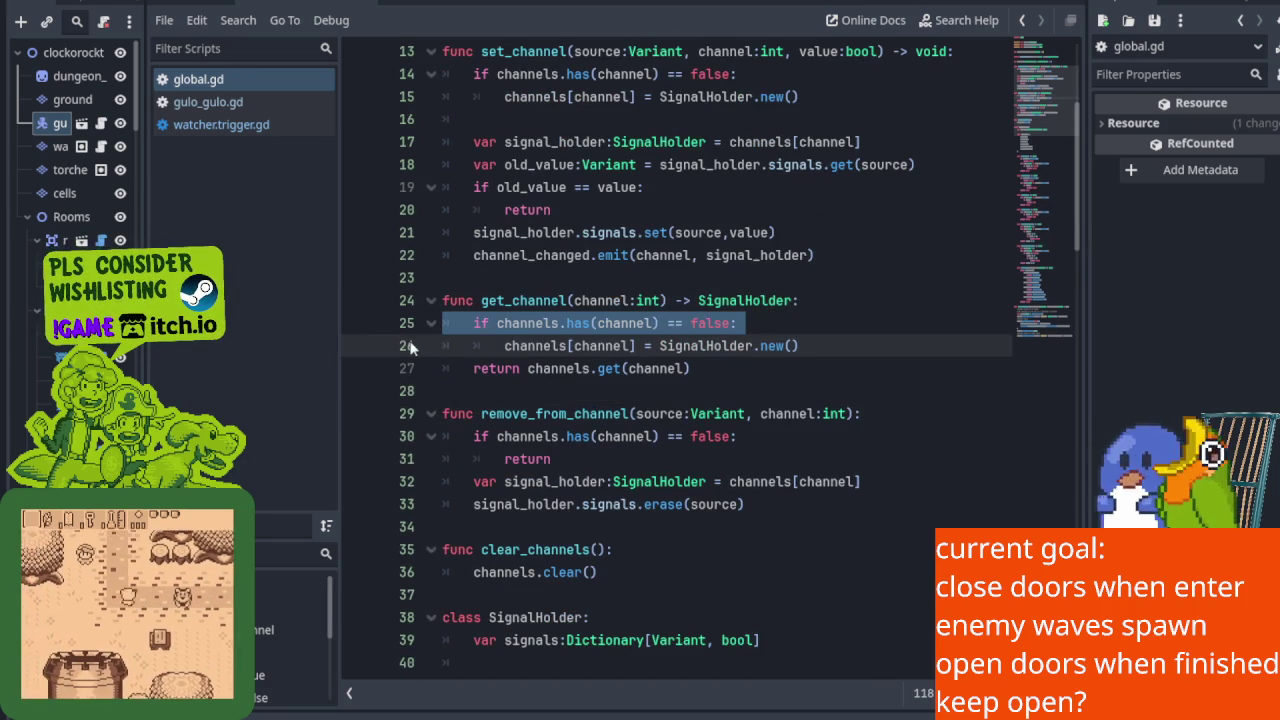
pyautogui.click(405, 346)
pyautogui.moveTo(835, 345)
pyautogui.mouseDown()
pyautogui.moveTo(442, 346)
pyautogui.moveTo(385, 323)
pyautogui.mouseUp()
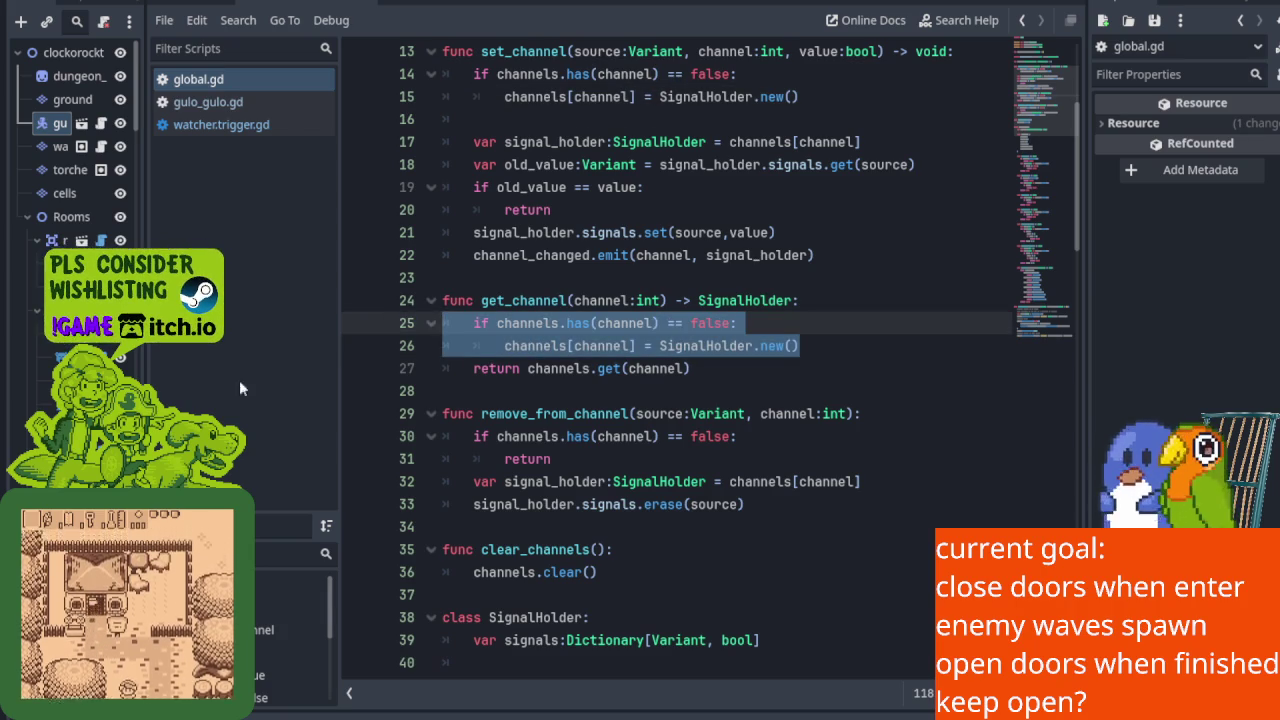
pyautogui.hotkey('ctrl', 's')
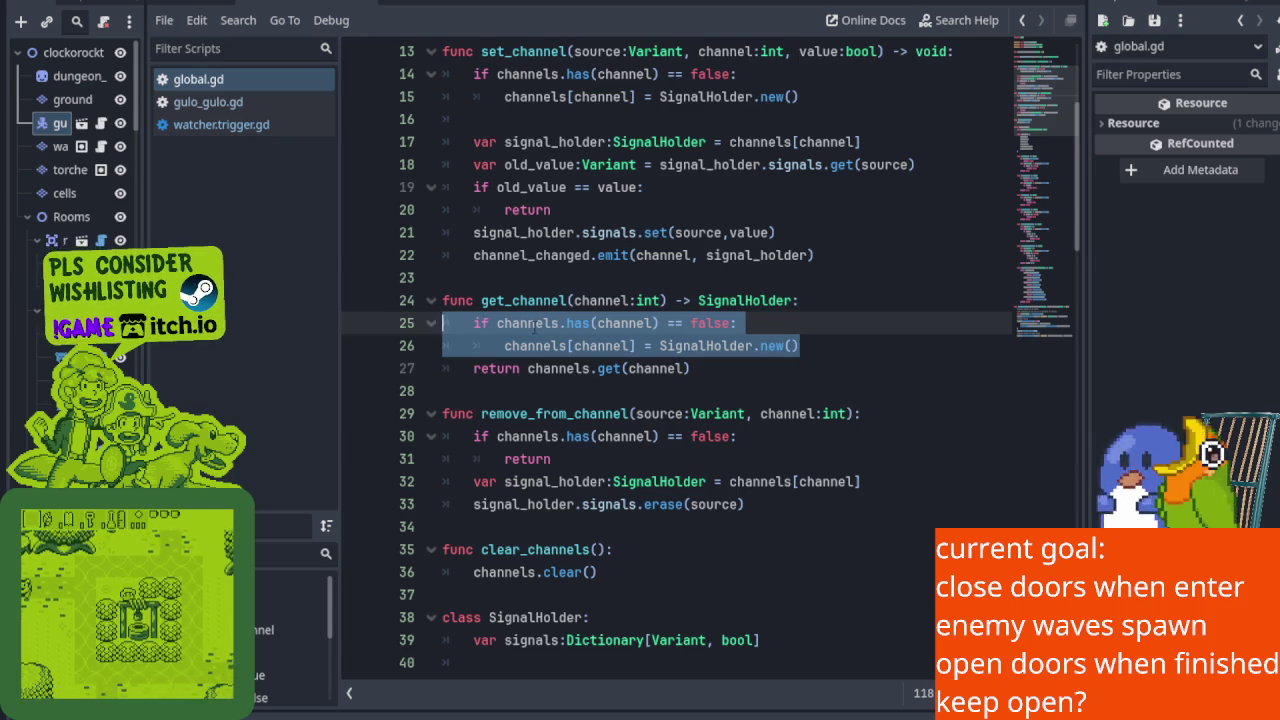
pyautogui.click(521, 323)
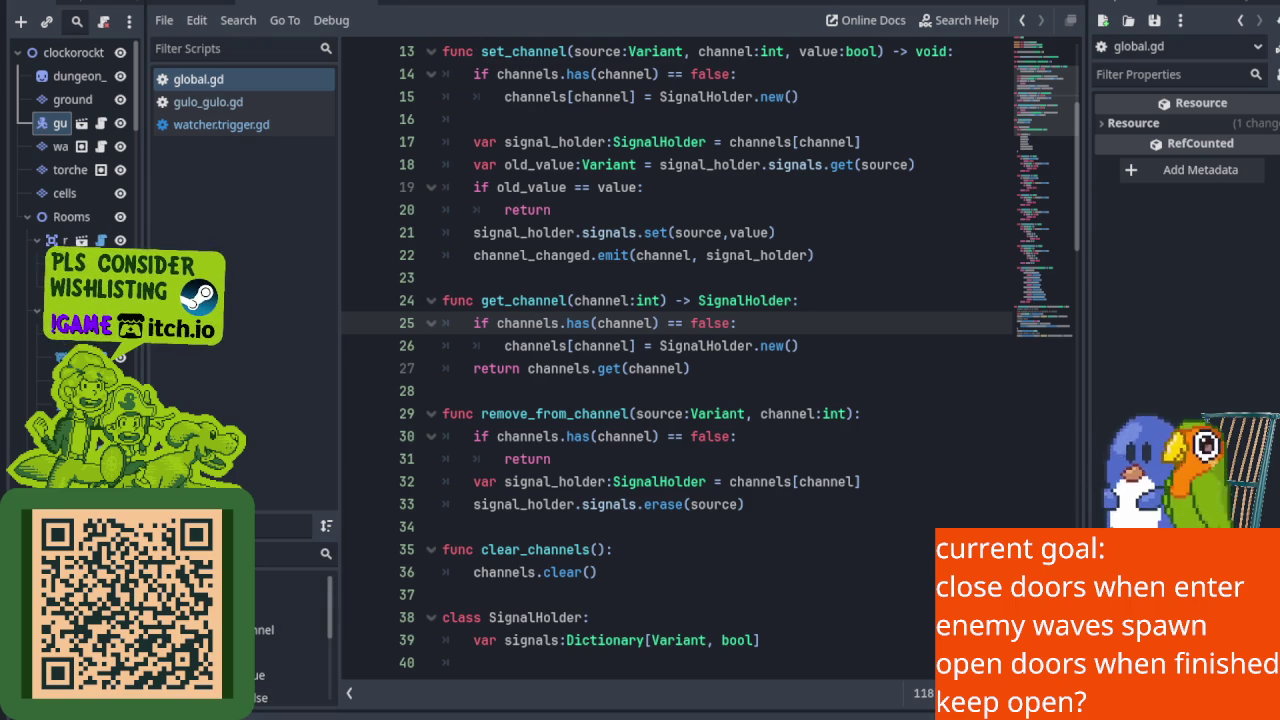
pyautogui.hotkey('ctrl', 'F1')
# Select the EnemyWatcher in room 1,0 and widen the Scene dock to show node names.
pyautogui.scroll(6, 503, 262)
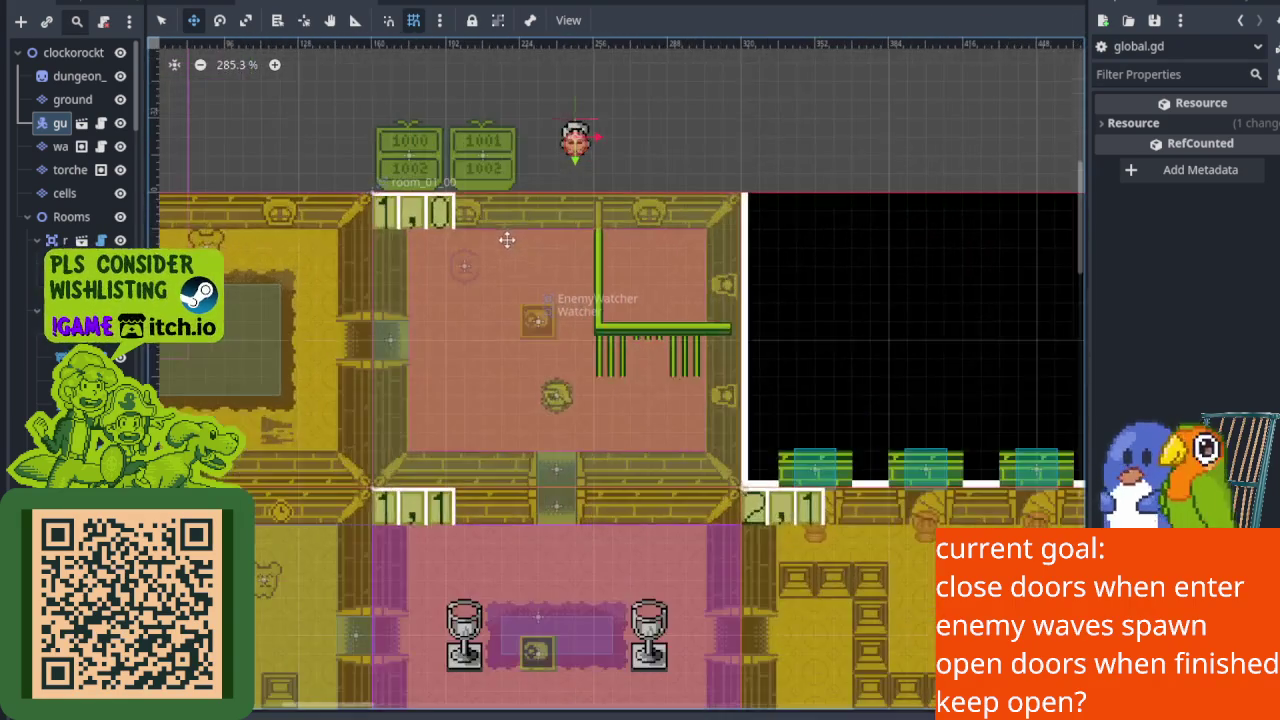
pyautogui.scroll(1, 503, 262)
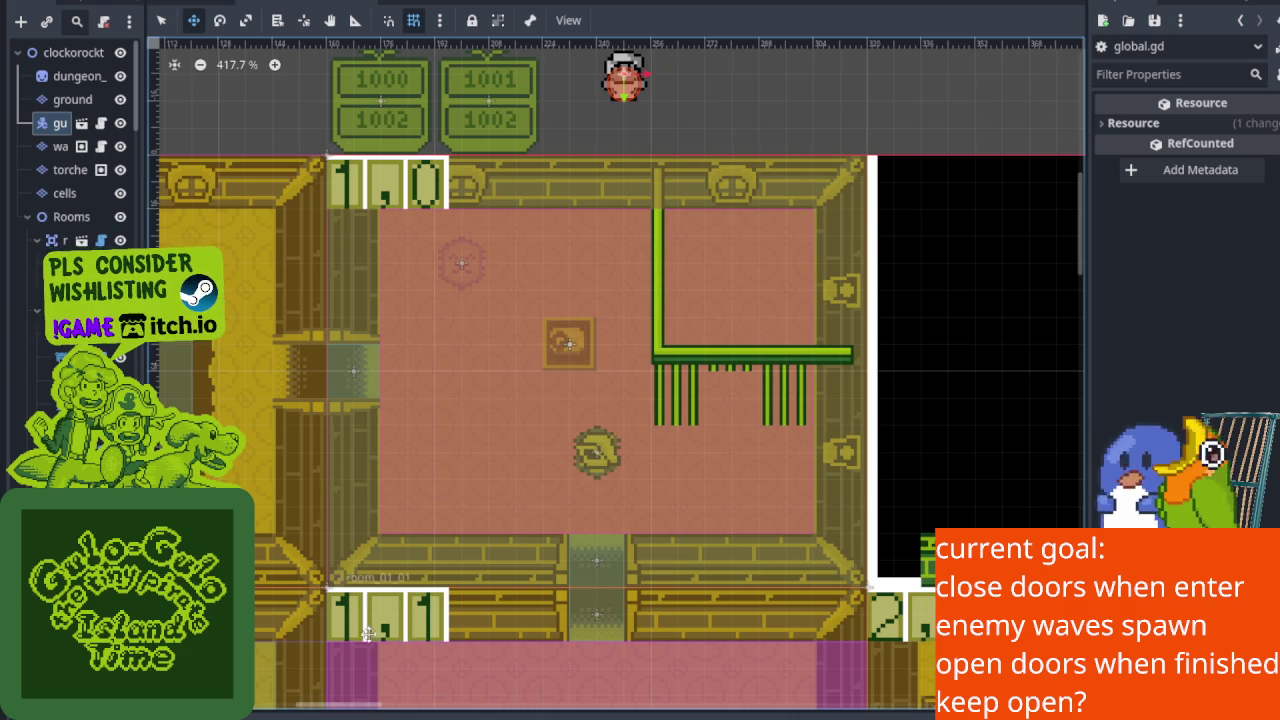
pyautogui.scroll(2, 577, 400)
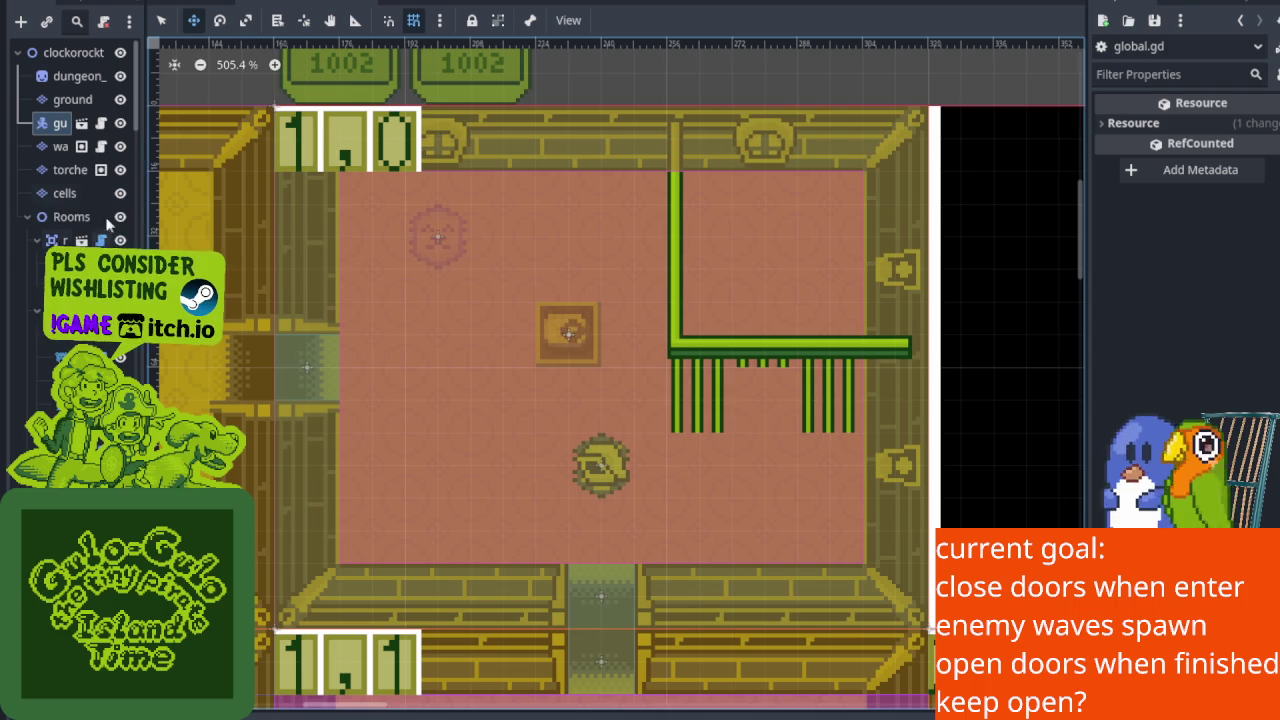
pyautogui.scroll(1, 349, 191)
pyautogui.scroll(1, 350, 240)
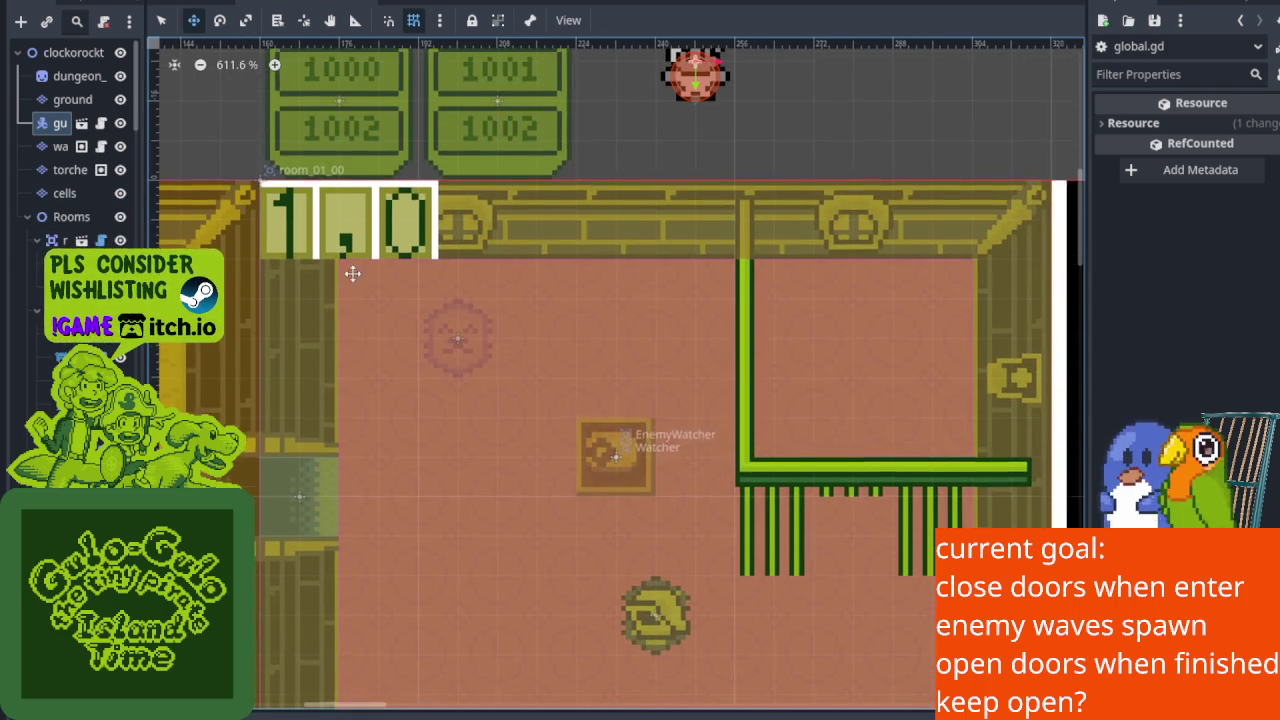
pyautogui.scroll(-2, 113, 200)
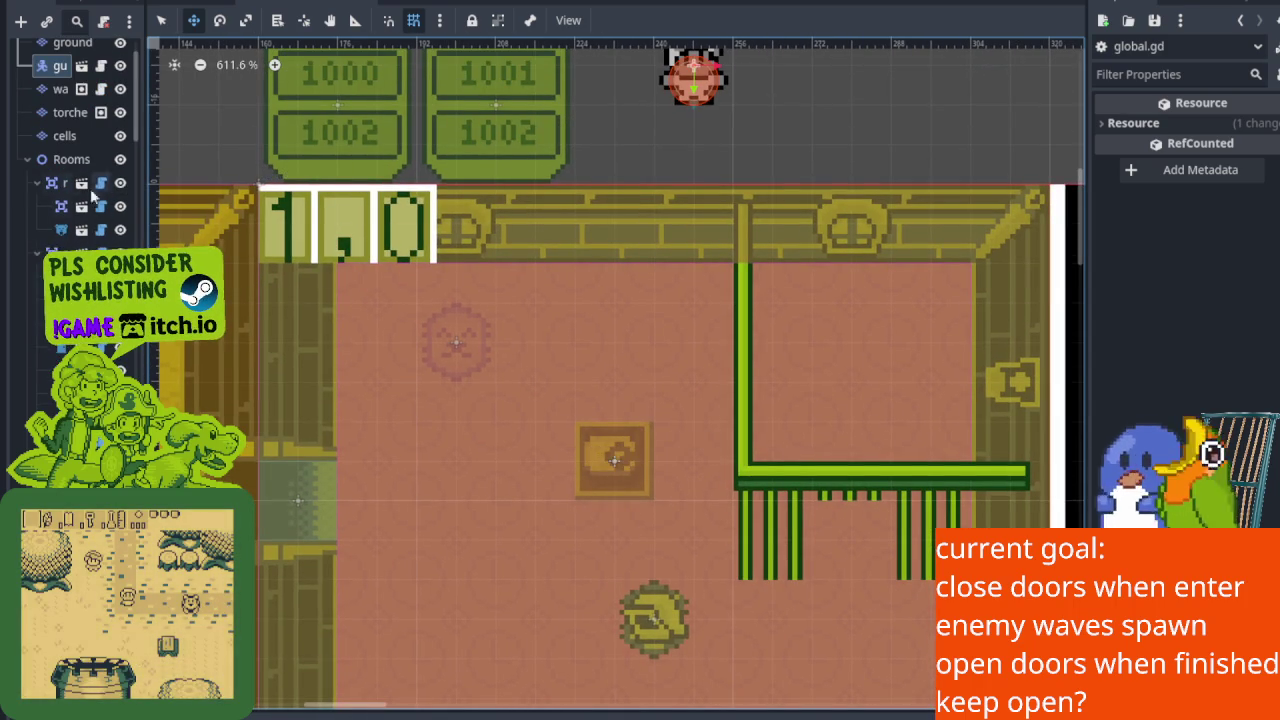
pyautogui.press('q')
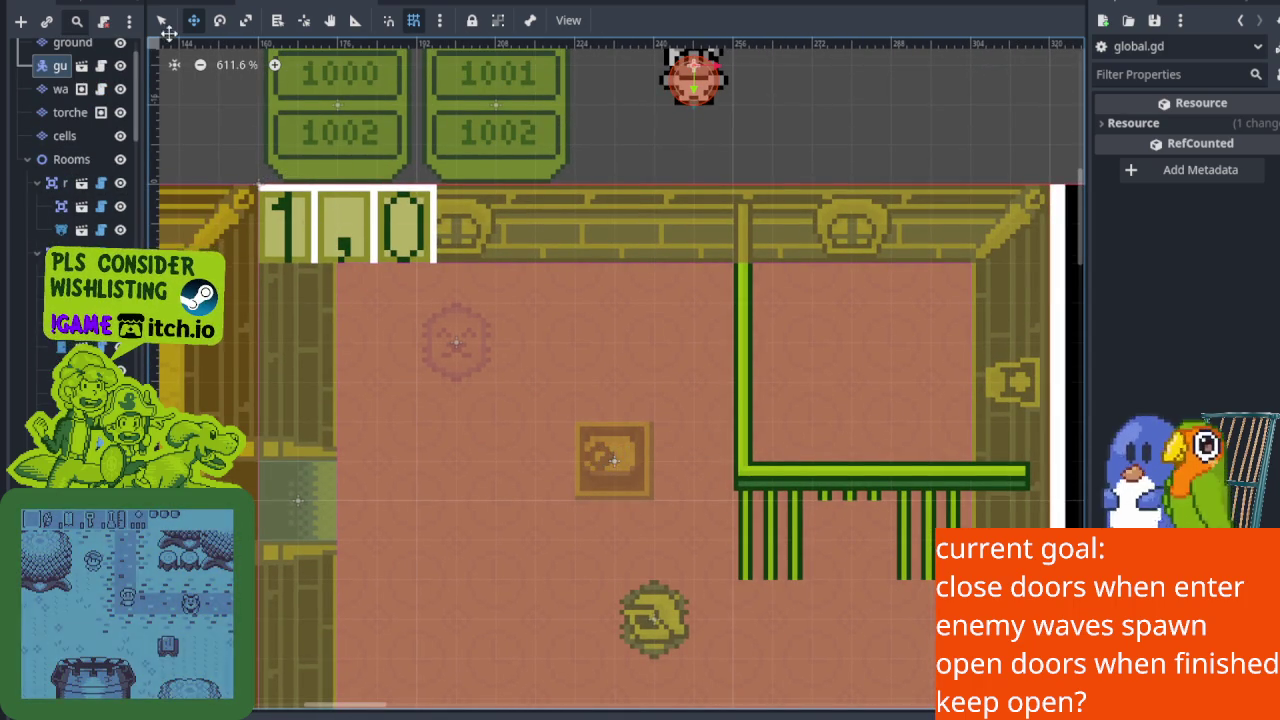
pyautogui.click(100, 345)
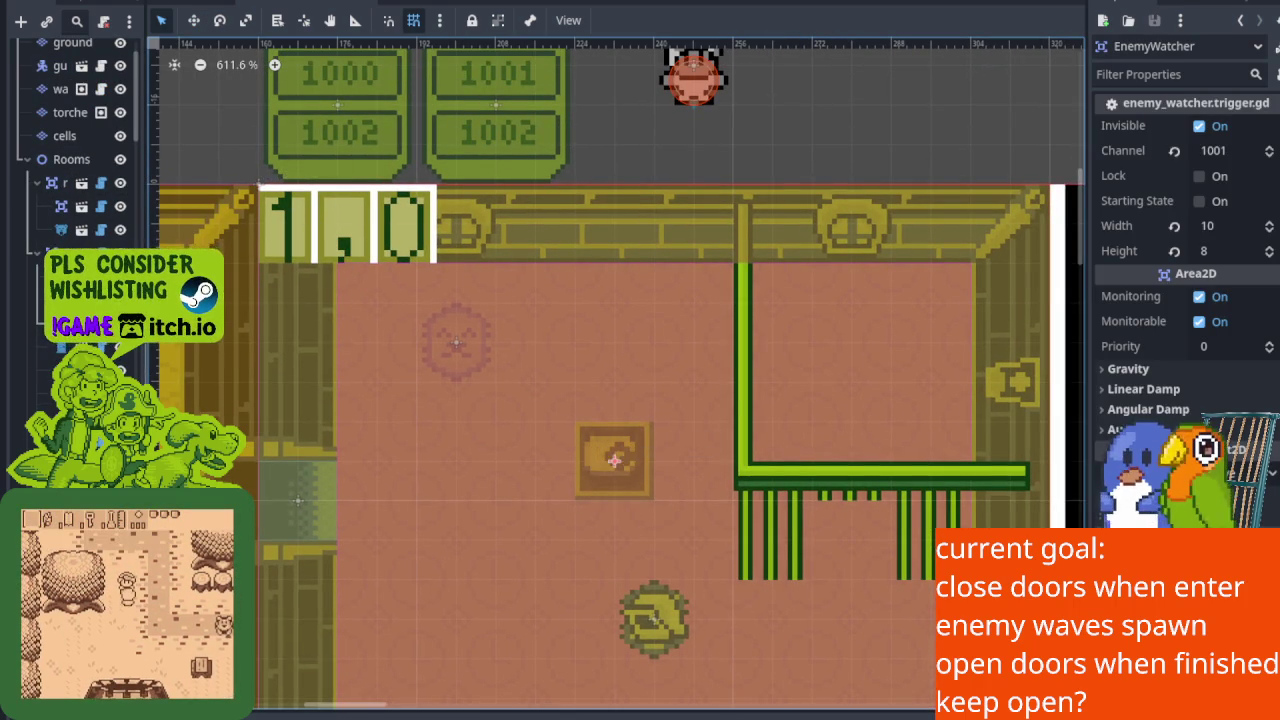
pyautogui.moveTo(150, 331)
pyautogui.mouseDown()
pyautogui.moveTo(347, 331)
pyautogui.moveTo(305, 331)
pyautogui.mouseUp()
# Hide a marker node and the pink floor layer, then move the EnemyWatcher down and right.
pyautogui.scroll(-3, 622, 359)
pyautogui.scroll(2, 541, 310)
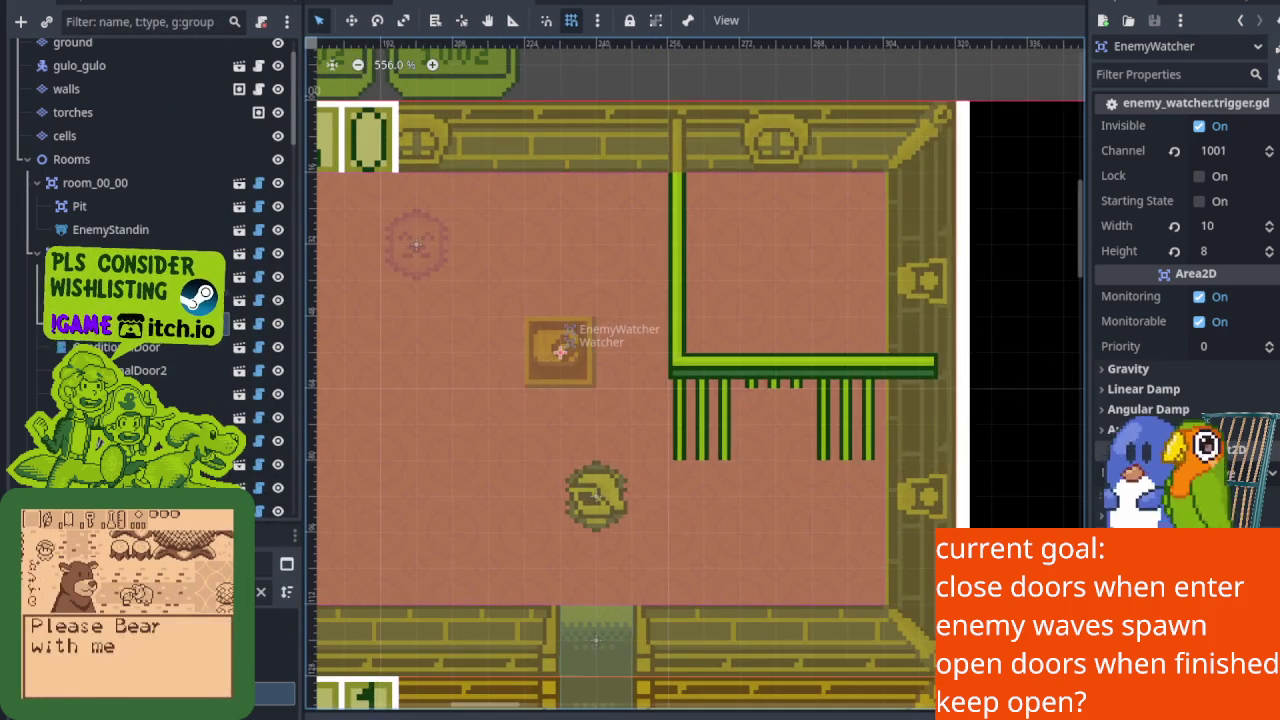
pyautogui.click(278, 277)
pyautogui.click(279, 299)
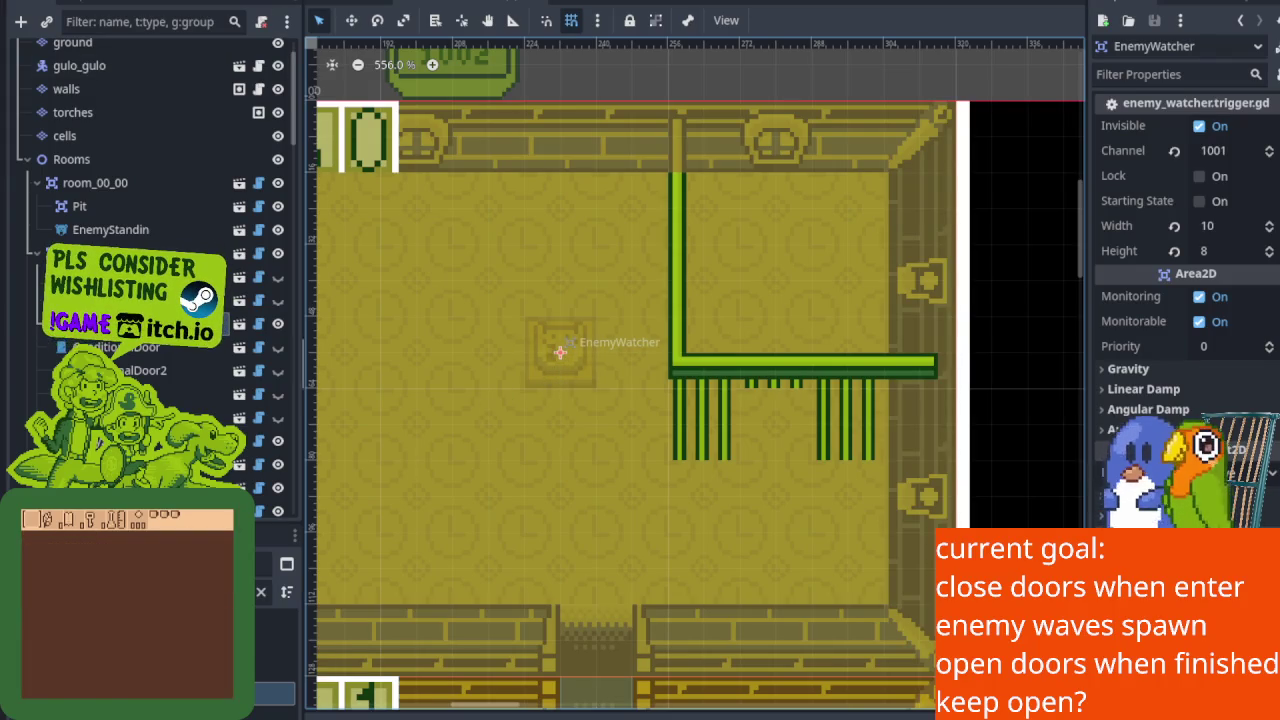
pyautogui.press('w')
pyautogui.moveTo(574, 374)
pyautogui.mouseDown()
pyautogui.moveTo(586, 423)
pyautogui.moveTo(611, 446)
pyautogui.mouseUp()
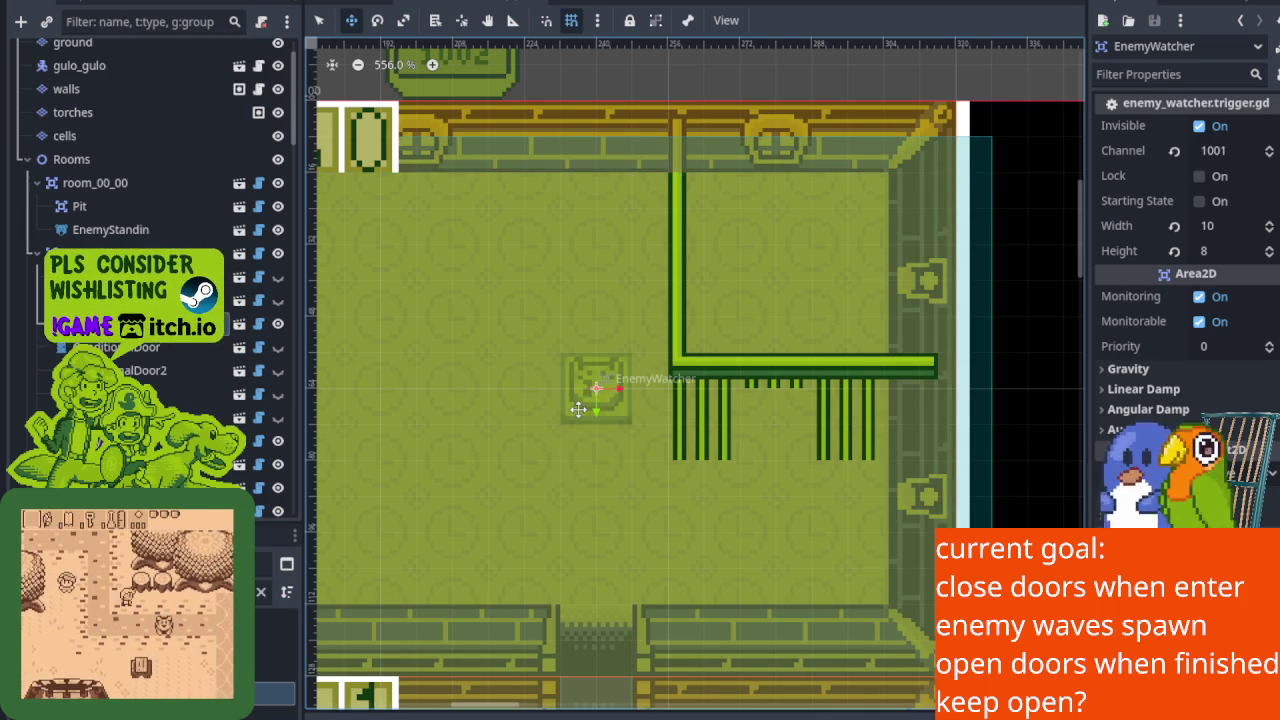
# Hide the EnemyWatcher, show the floor layer again, and check the 1001/1002 sign's visibility.
pyautogui.scroll(-3, 589, 302)
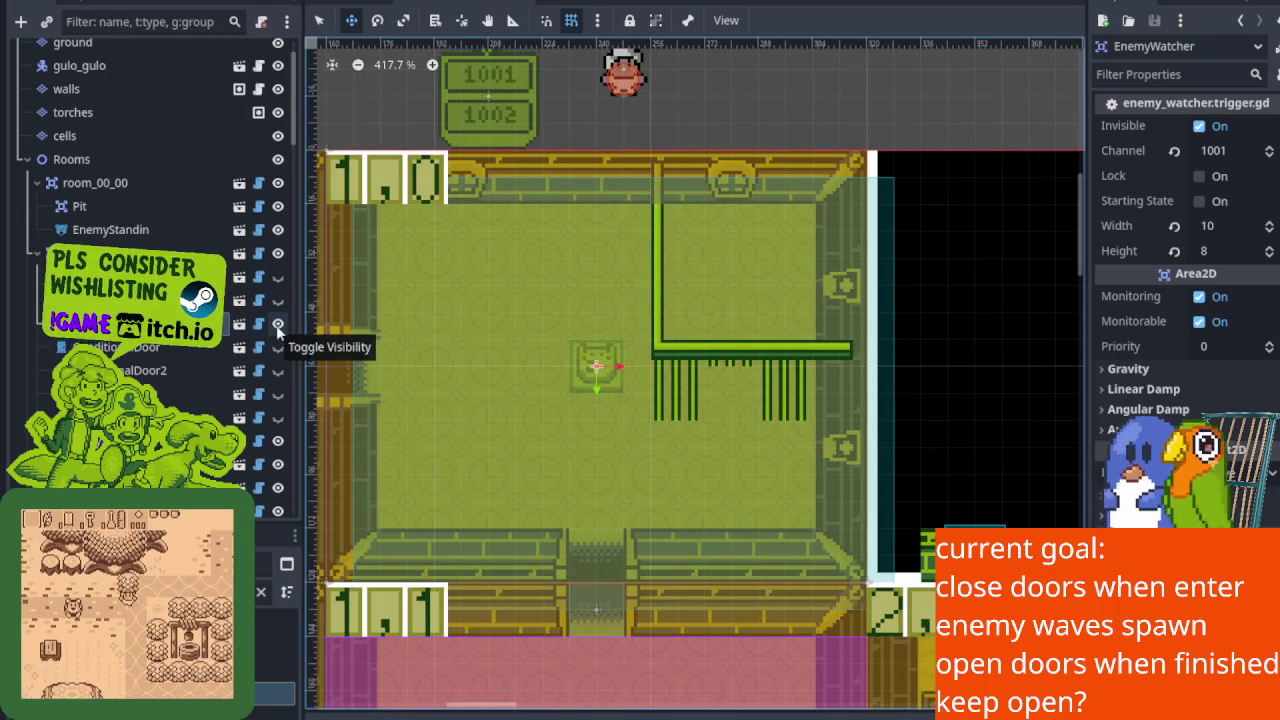
pyautogui.click(277, 325)
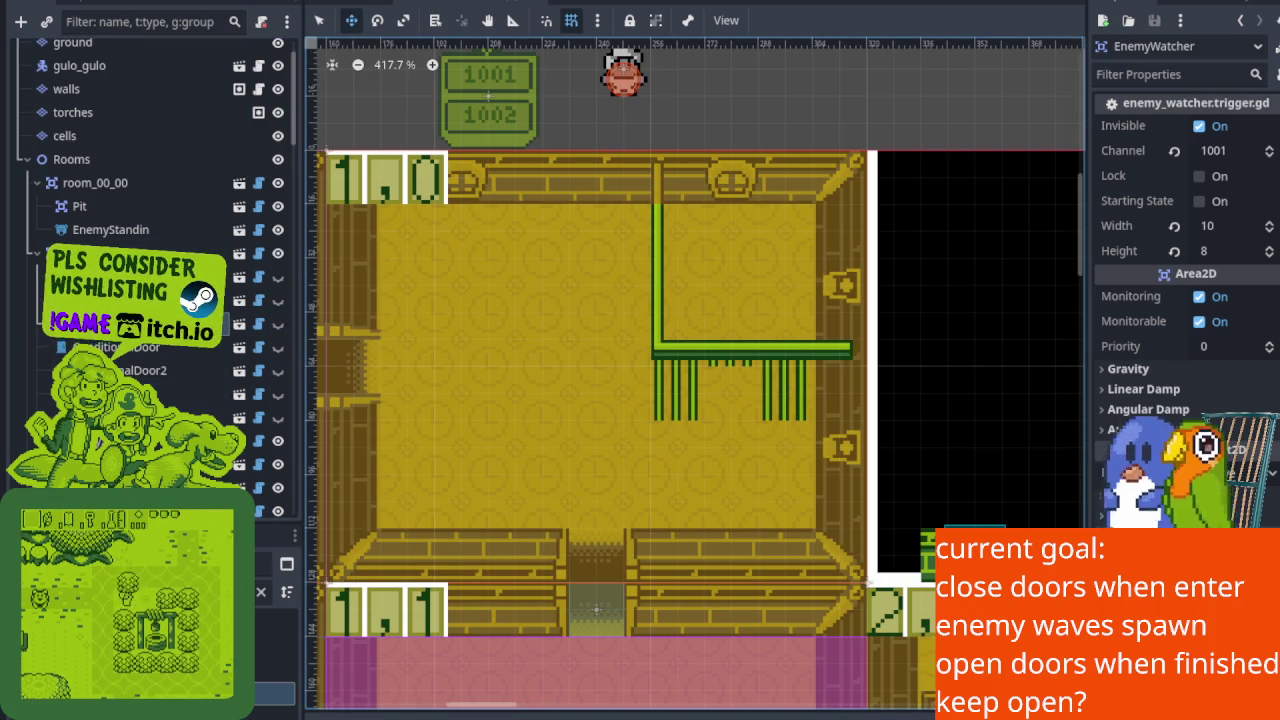
pyautogui.click(270, 396)
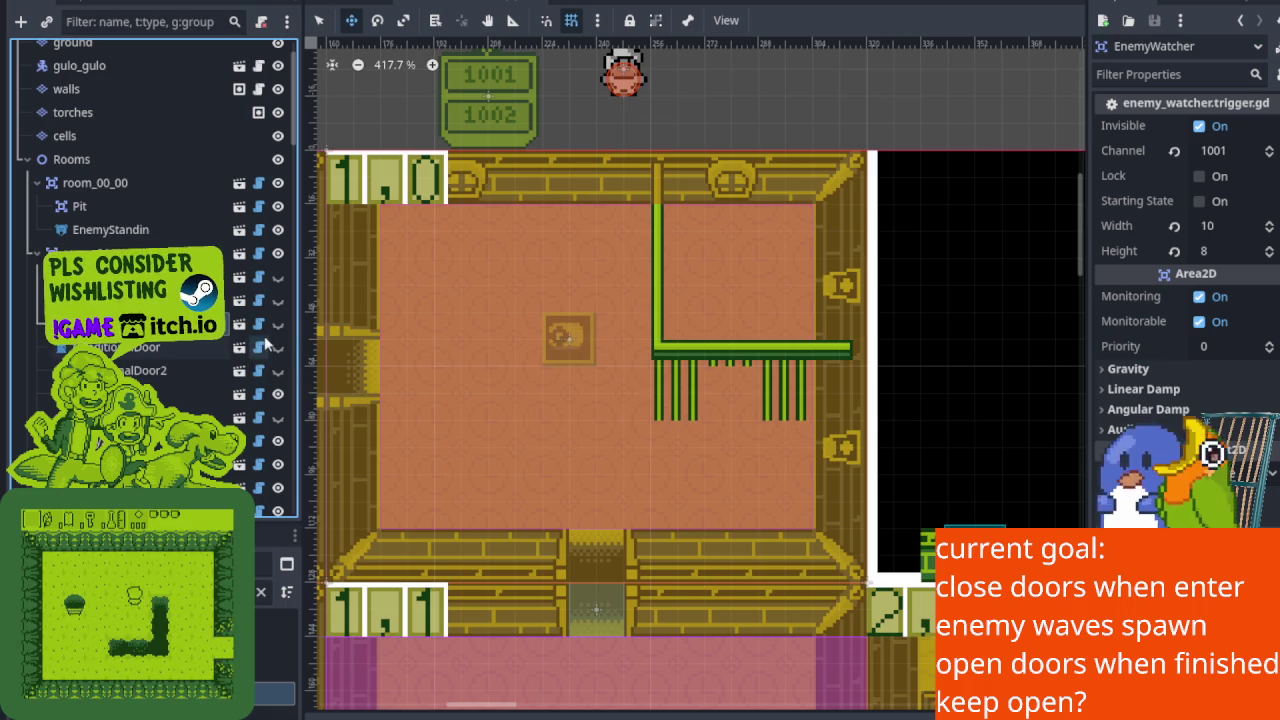
pyautogui.click(277, 325)
pyautogui.click(277, 326)
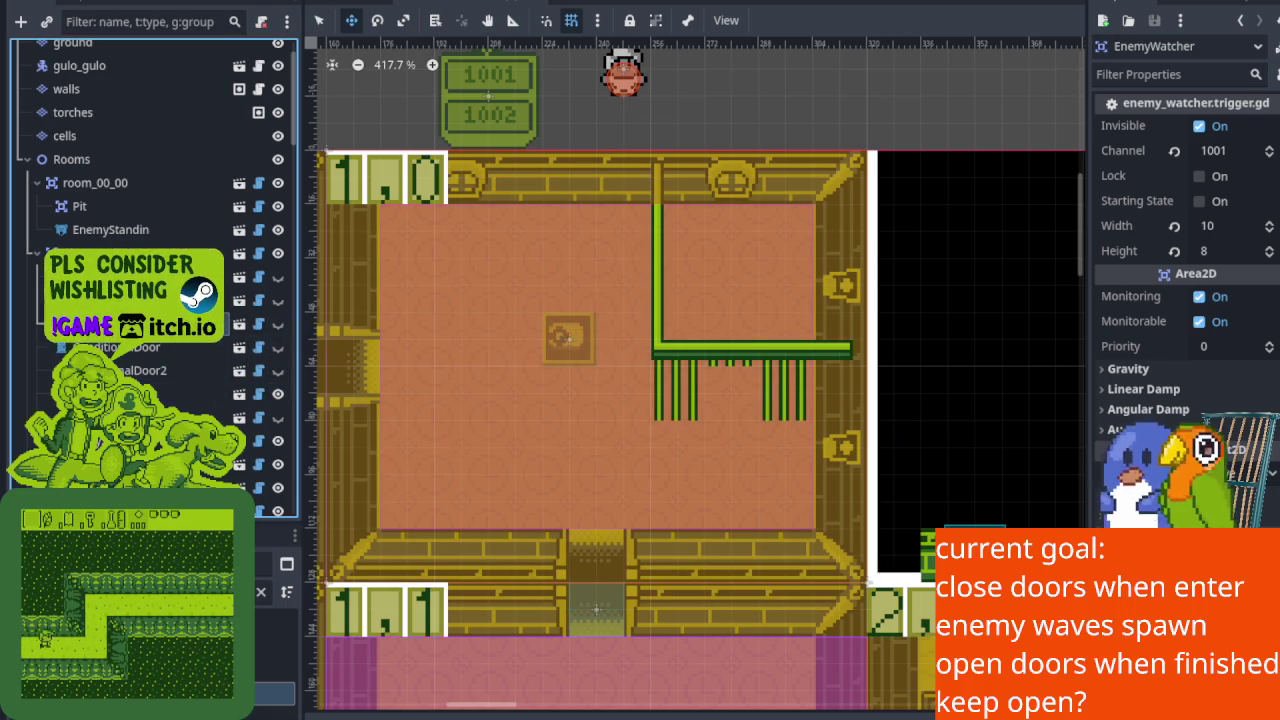
pyautogui.scroll(-4, 573, 314)
pyautogui.scroll(3, 573, 314)
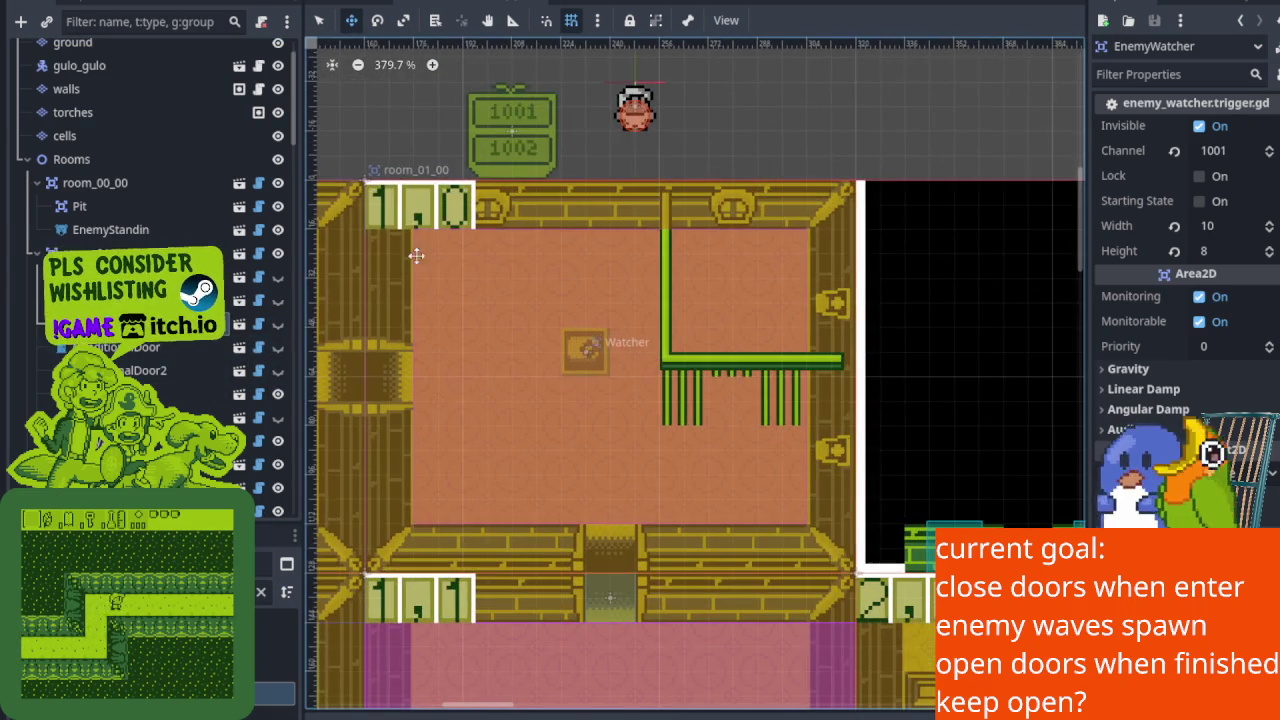
pyautogui.click(281, 441)
pyautogui.click(281, 441)
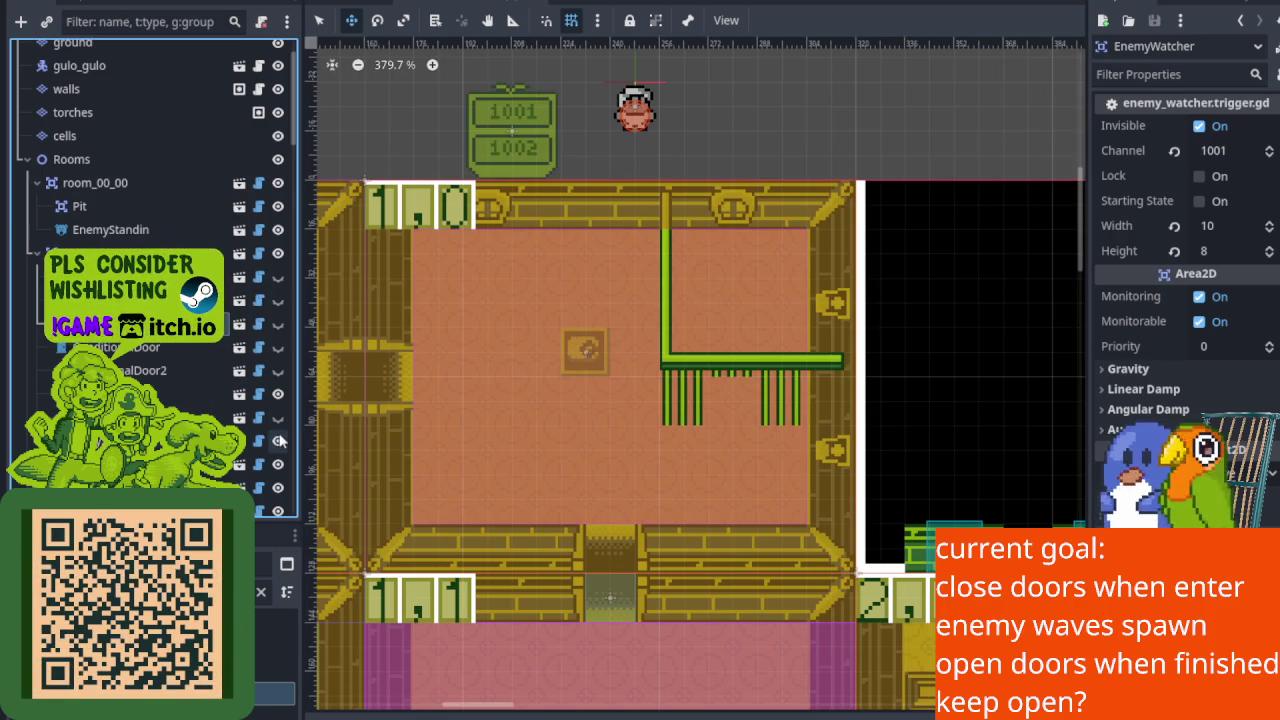
# Unhide the EnemyWatcher and move the 1001/1002 Relay2 sign into the room's upper right.
pyautogui.click(717, 225)
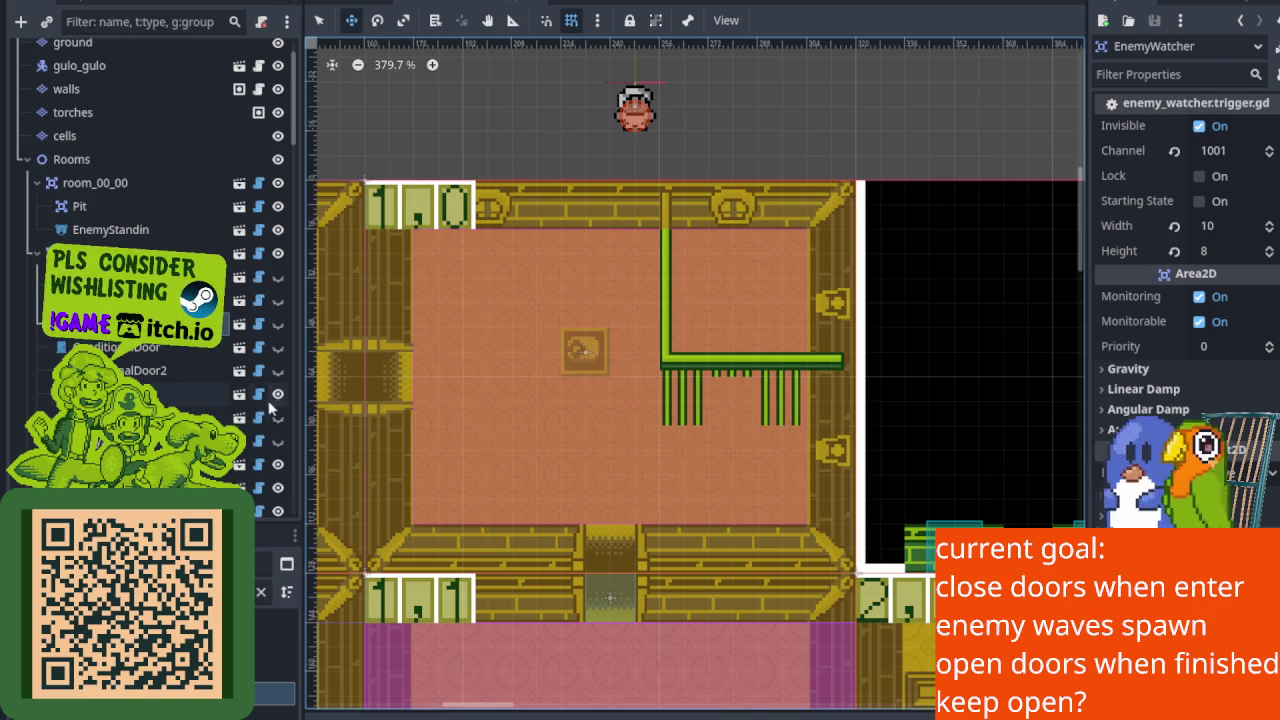
pyautogui.click(278, 324)
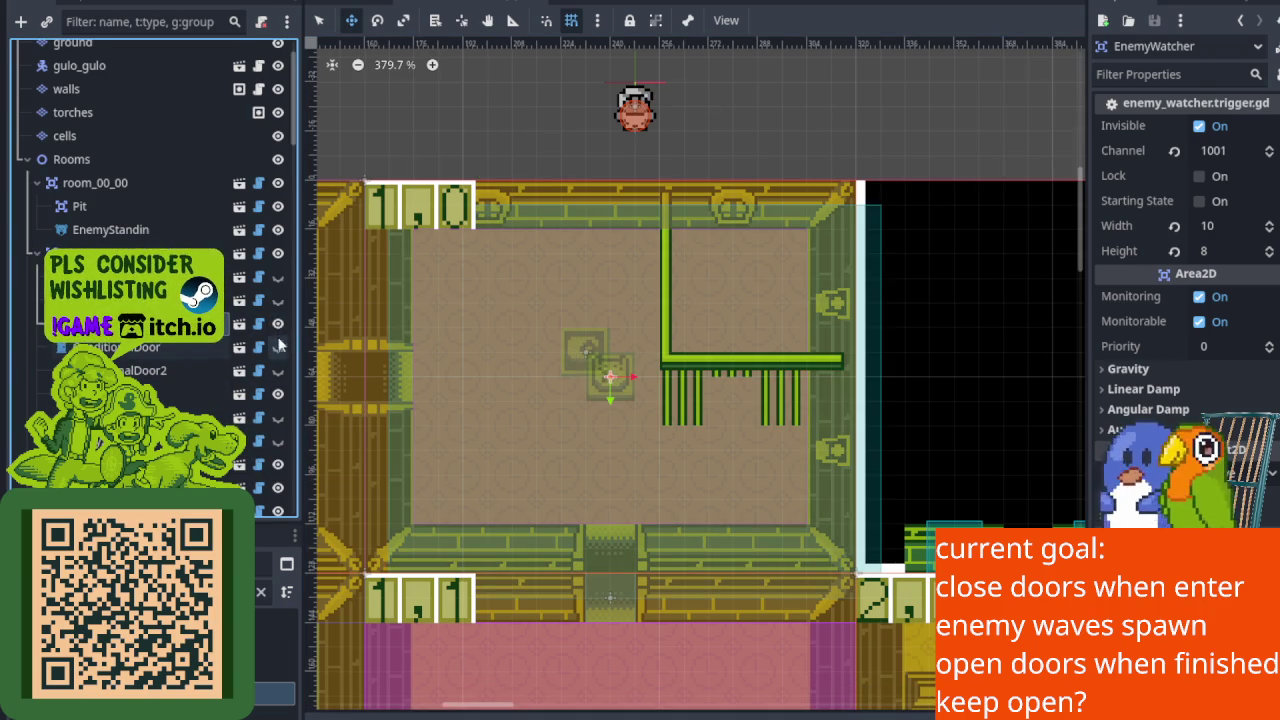
pyautogui.click(252, 452)
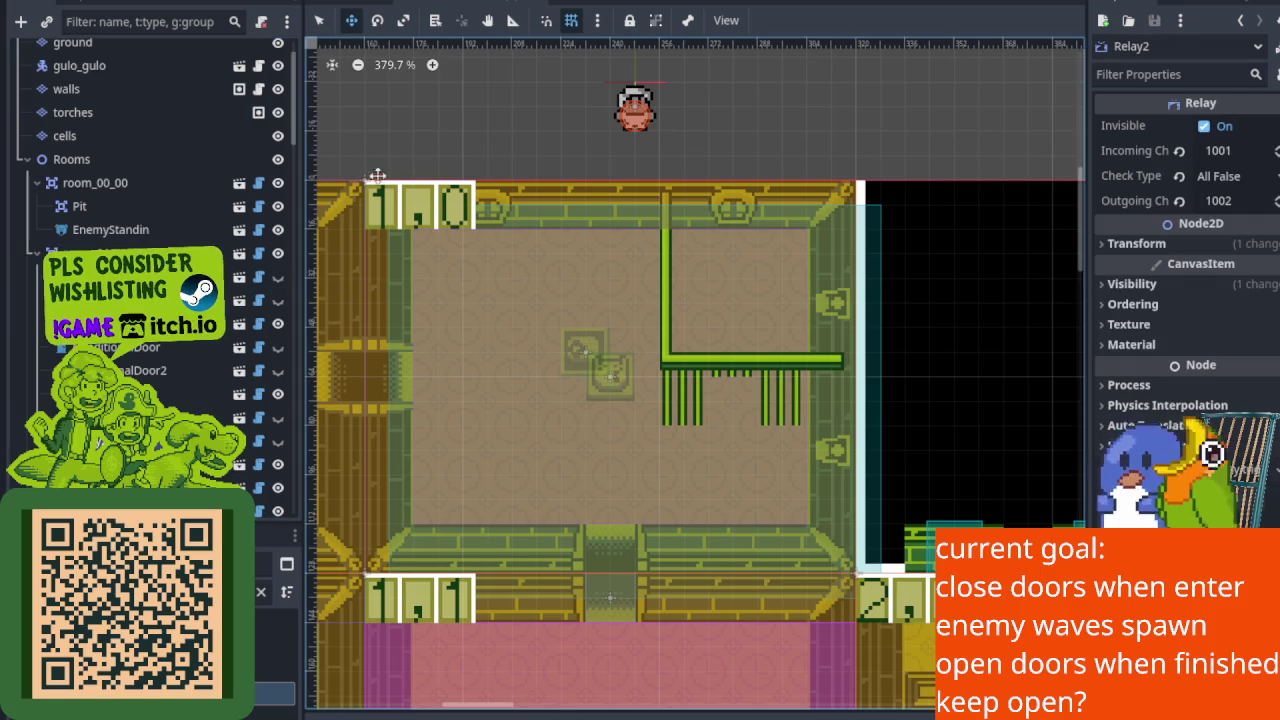
pyautogui.moveTo(460, 100)
pyautogui.mouseDown()
pyautogui.moveTo(729, 311)
pyautogui.moveTo(724, 302)
pyautogui.mouseUp()
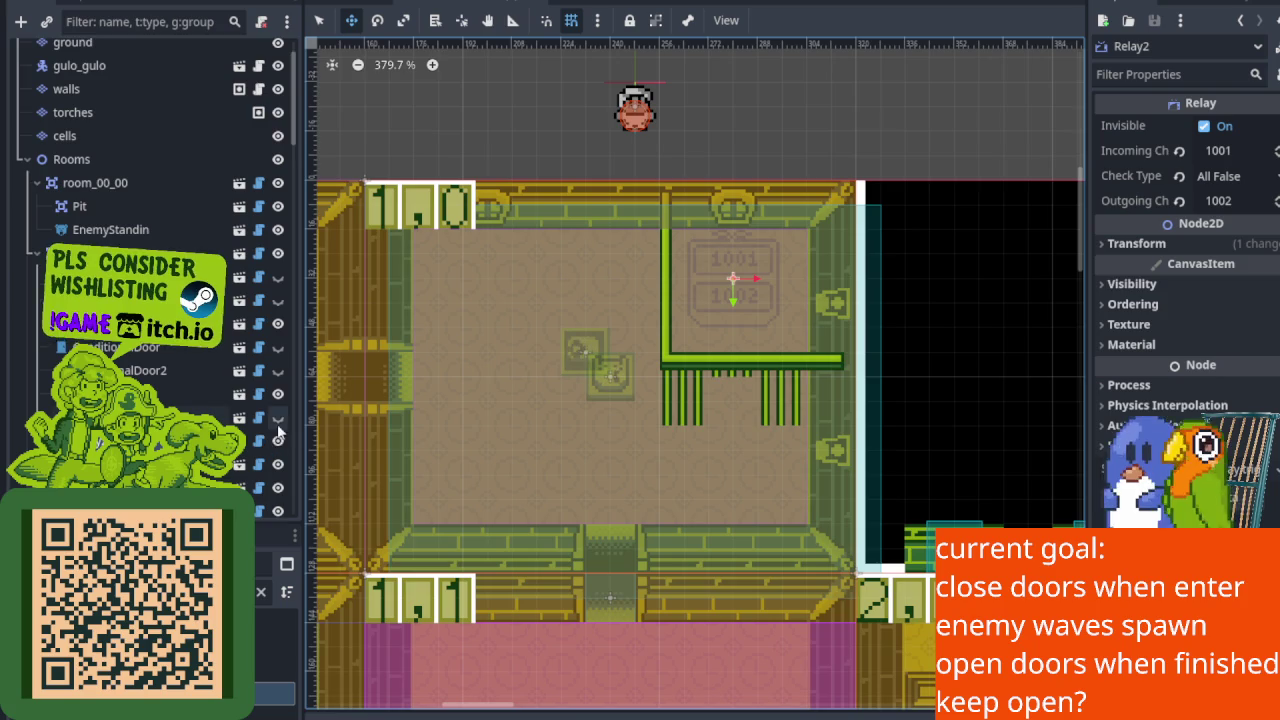
# Unhide the 1000/1002 relay, place it beside the other relay, and save the scene.
pyautogui.click(279, 418)
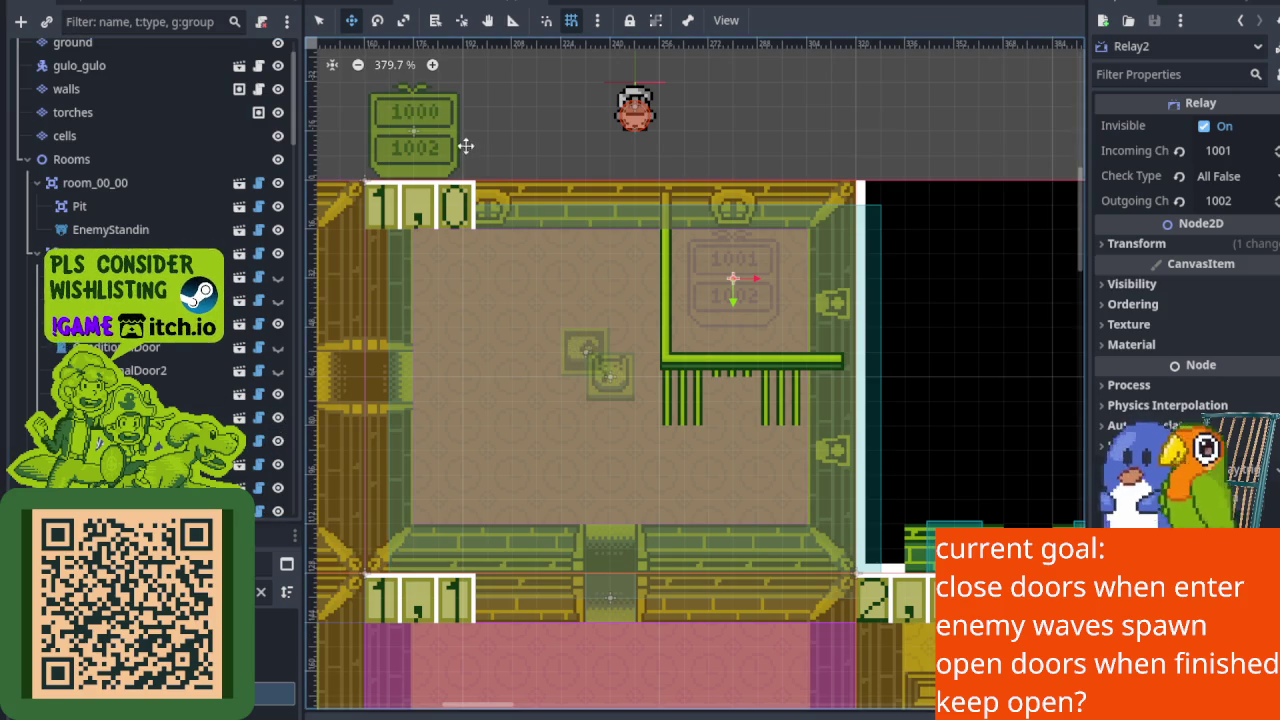
pyautogui.click(413, 131)
pyautogui.moveTo(413, 131); pyautogui.dragTo(617, 307)
pyautogui.hotkey('ctrl', 's')
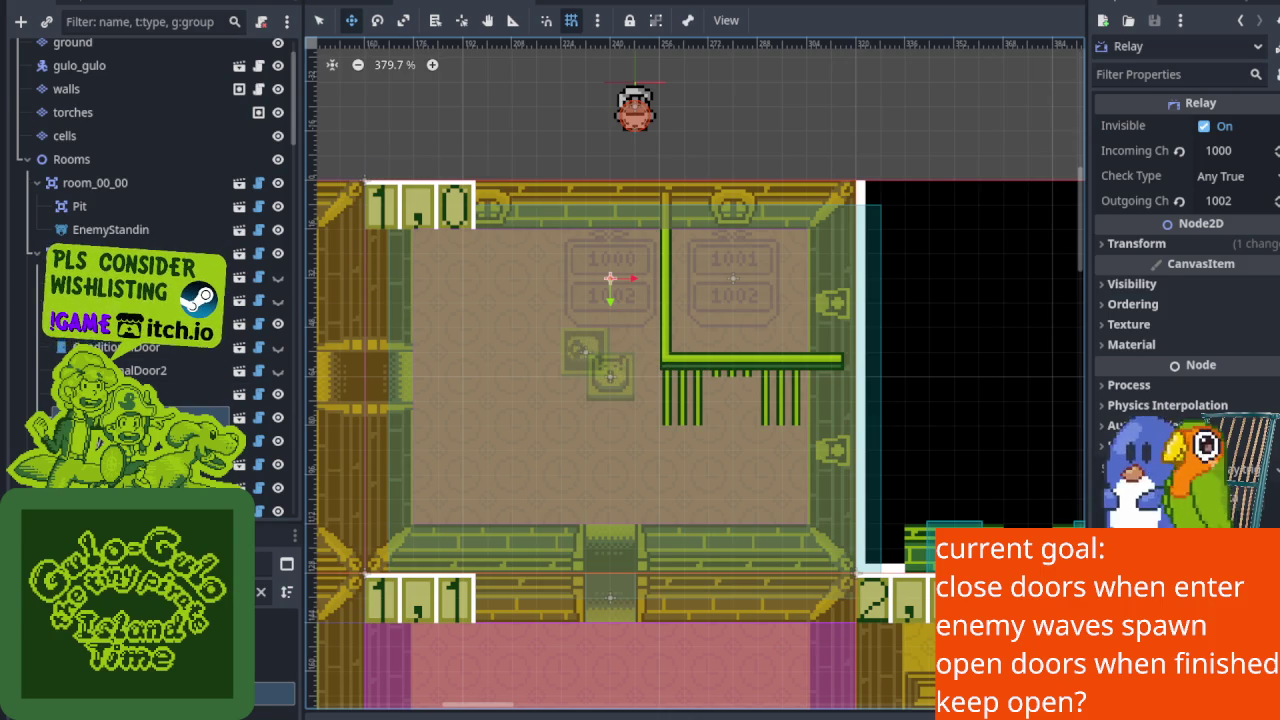
pyautogui.click(608, 375)
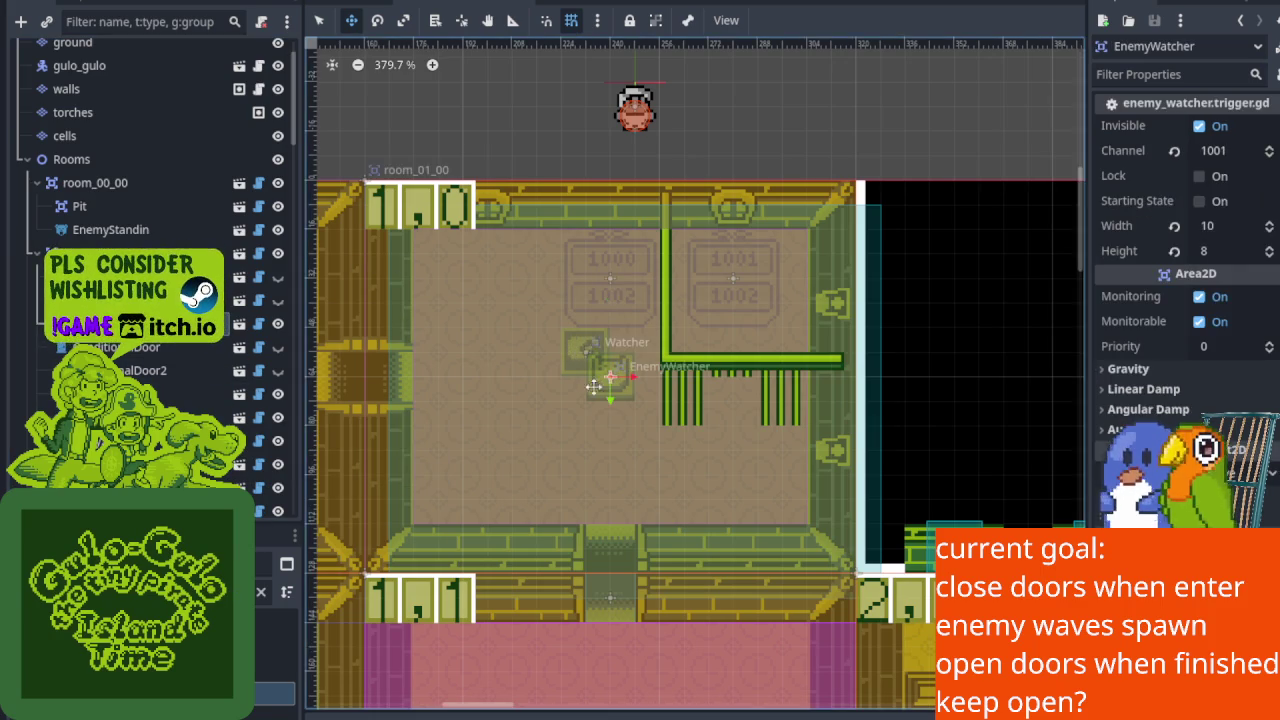
# Set the EnemyWatcher area to height 8 and width 10 after trying widths 9 and 8.
pyautogui.scroll(2, 558, 374)
pyautogui.hscroll(-3, 530, 350)
pyautogui.scroll(-1, 530, 350)
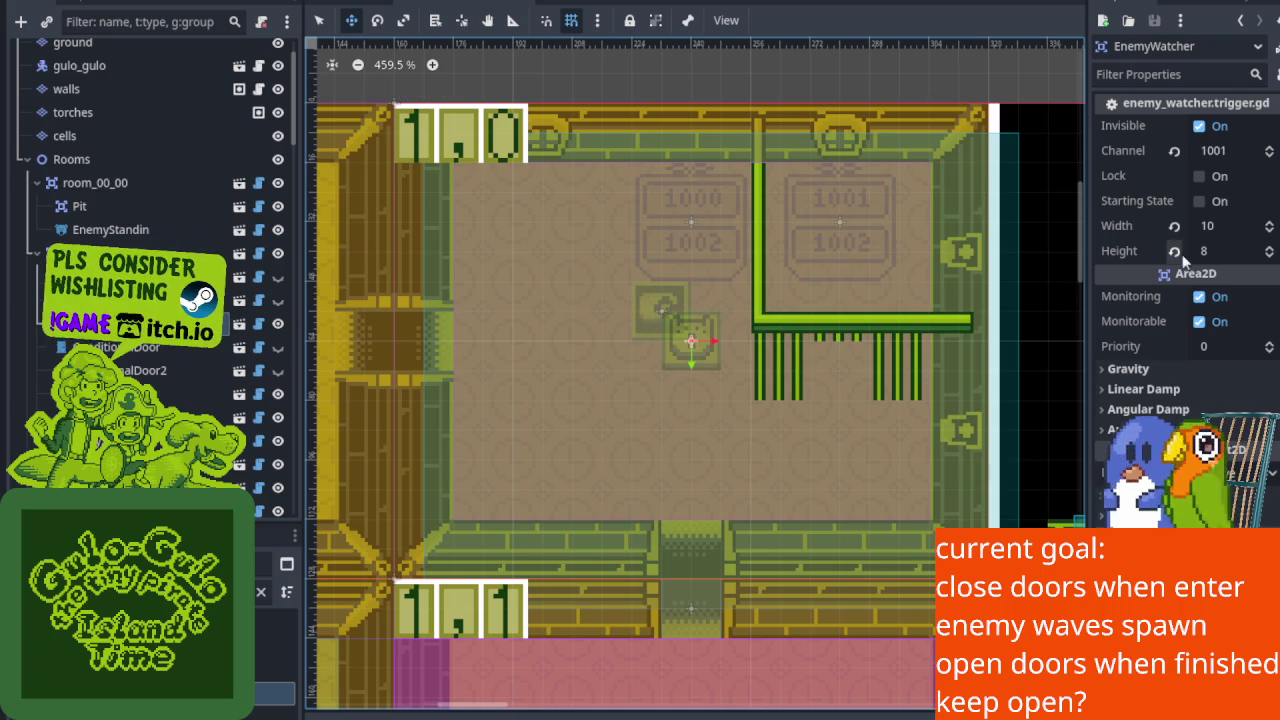
pyautogui.click(1270, 258)
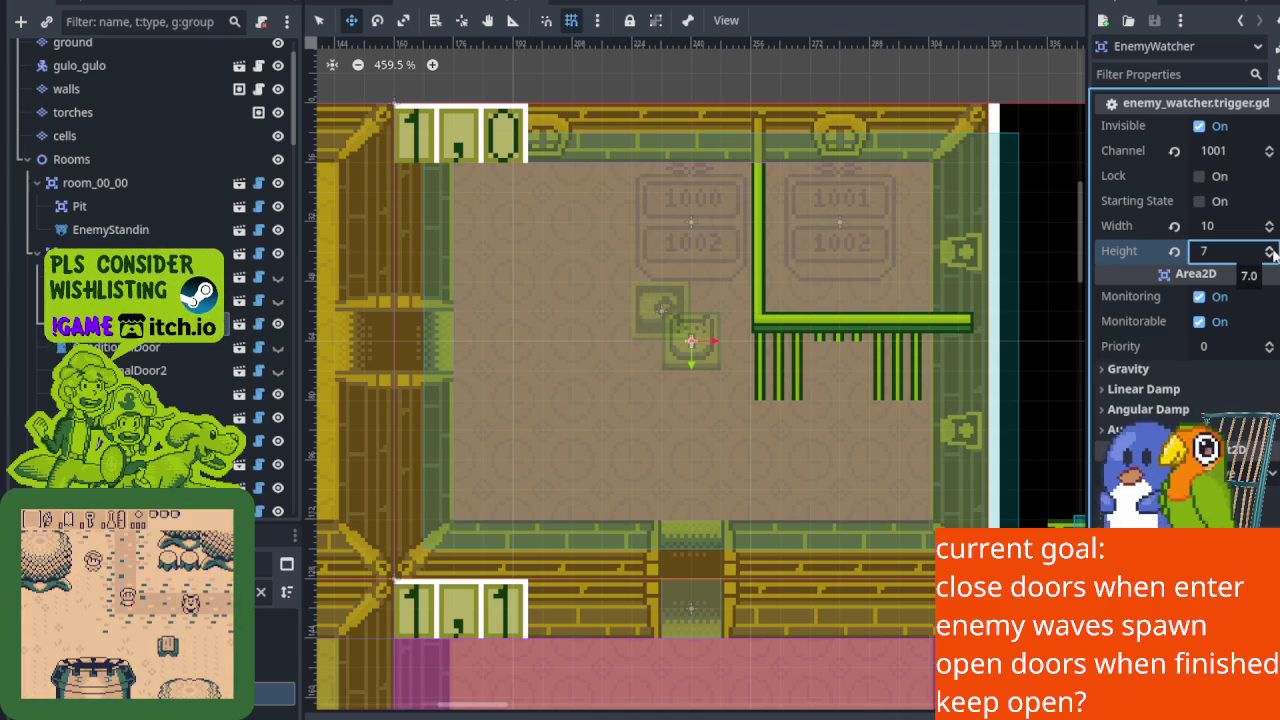
pyautogui.click(1271, 249)
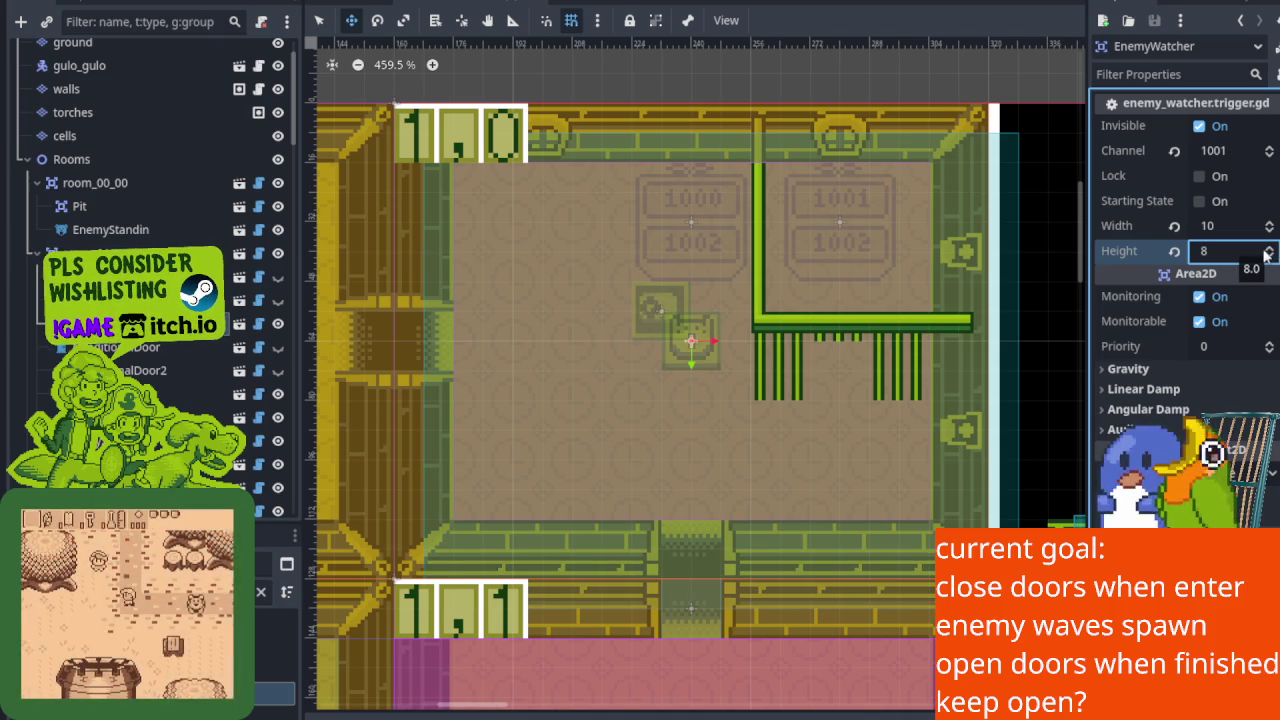
pyautogui.click(1267, 228)
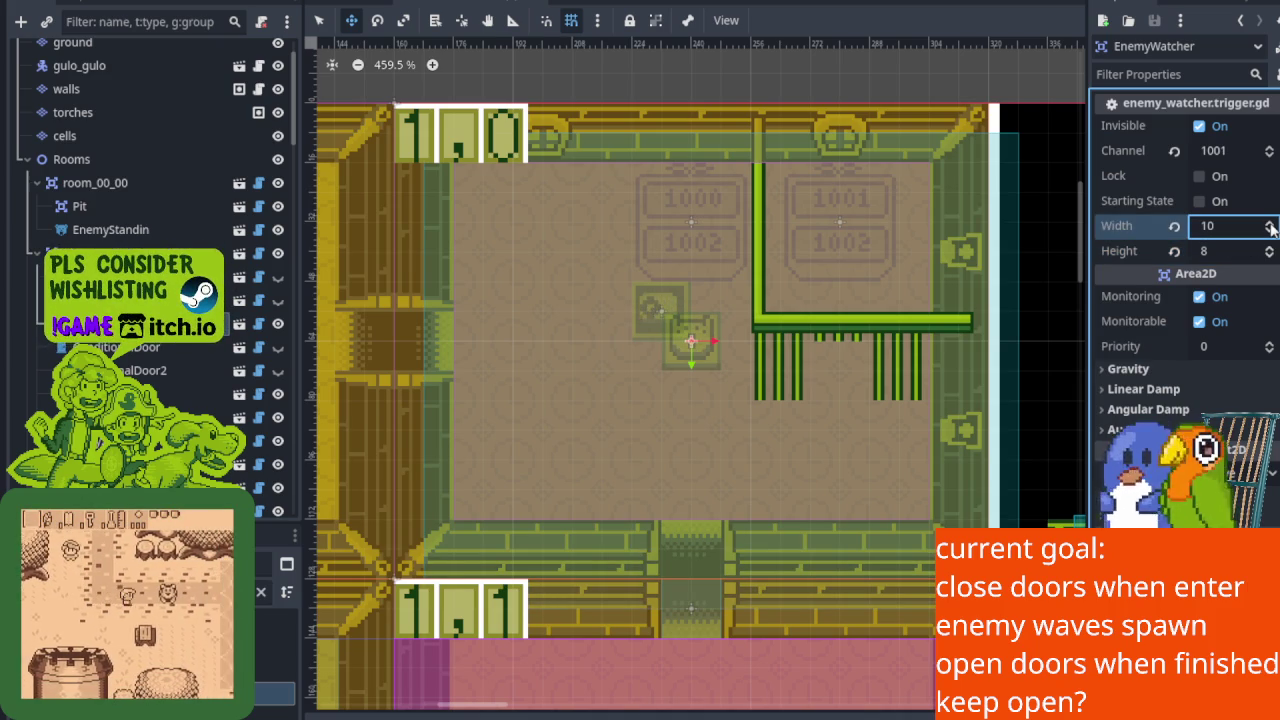
pyautogui.click(1271, 231)
pyautogui.click(1273, 231)
pyautogui.click(1270, 226)
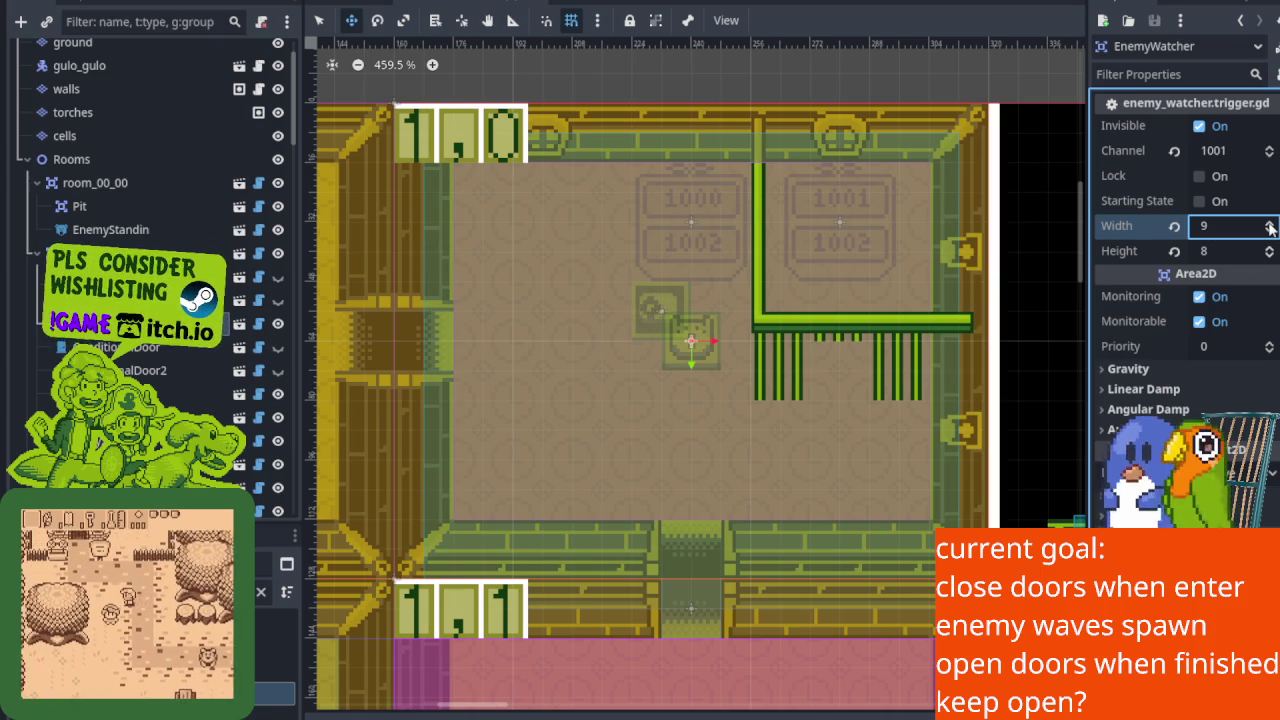
pyautogui.click(1270, 226)
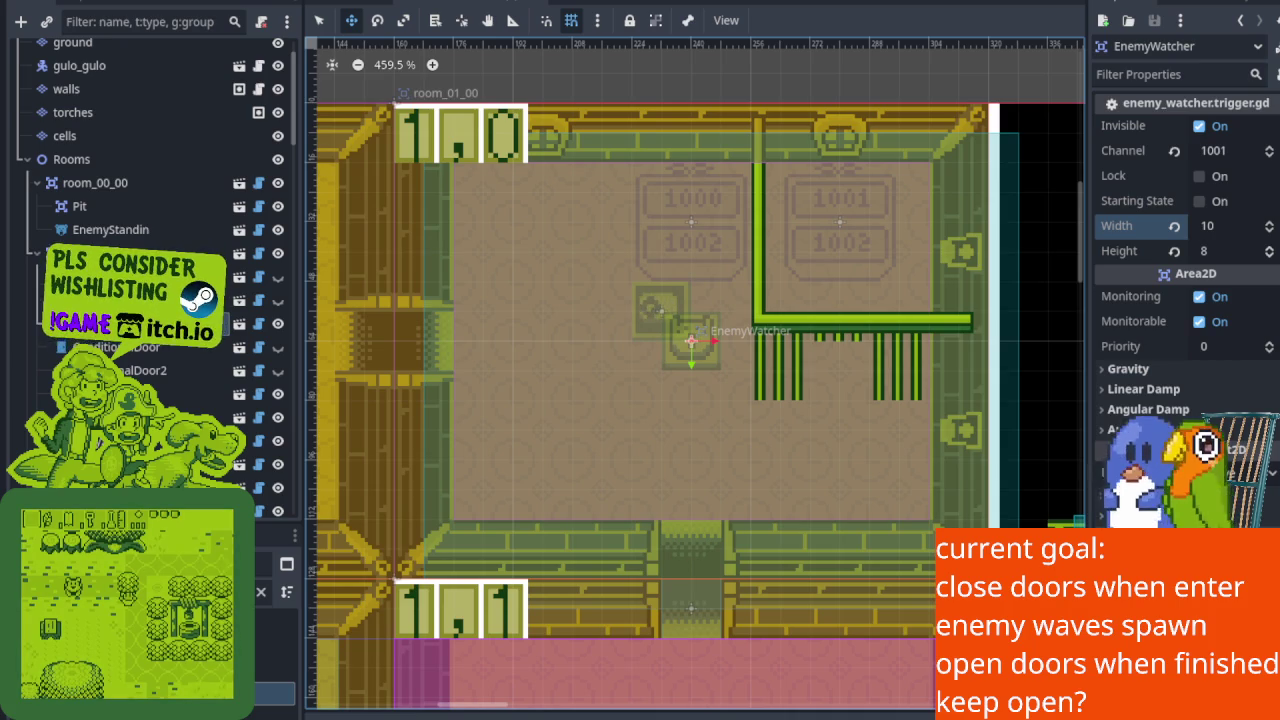
pyautogui.scroll(5, 623, 169)
# Place gulo_gulo in the corridor just outside room 1,0's west door, then resize the Scene dock.
pyautogui.hscroll(-2, 623, 357)
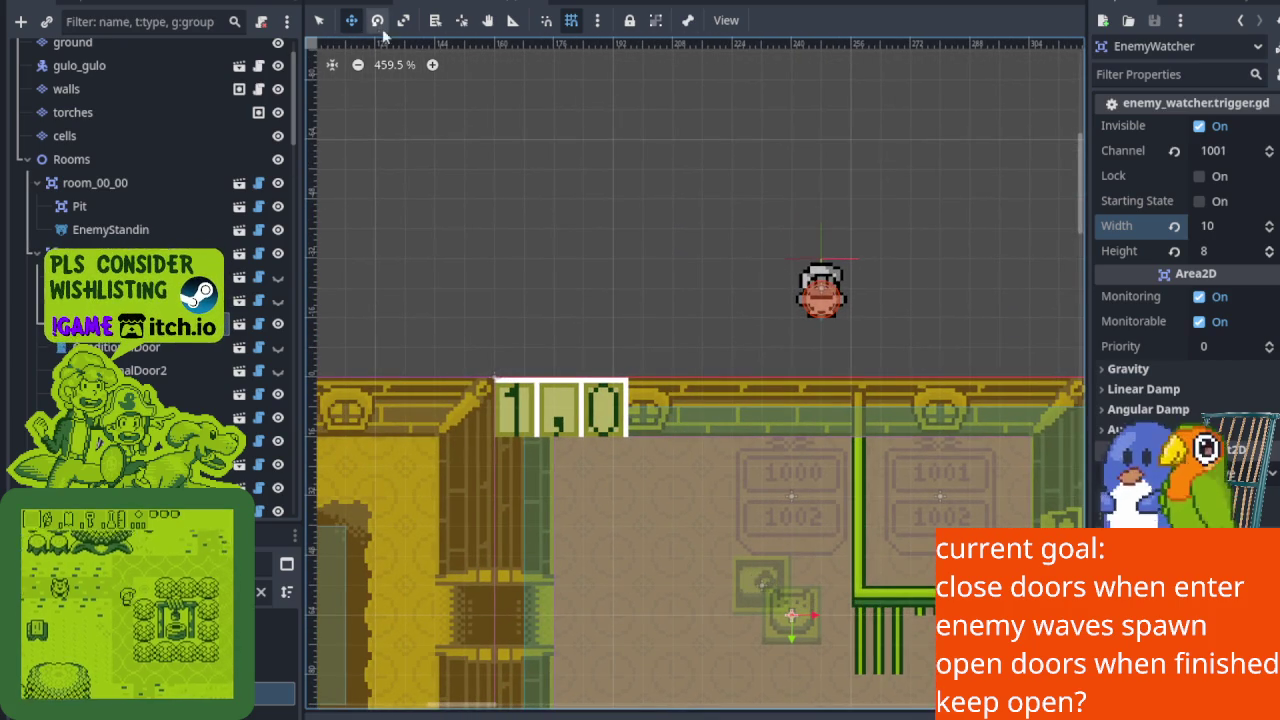
pyautogui.click(100, 66)
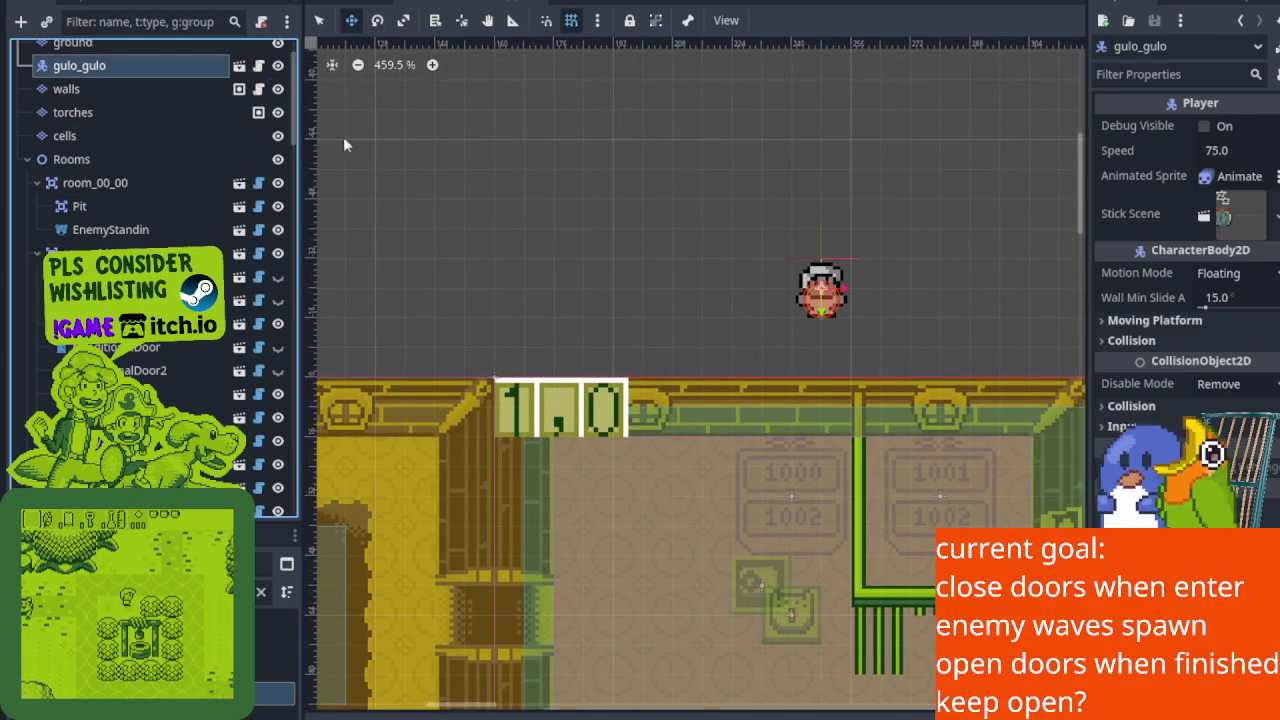
pyautogui.moveTo(821, 291)
pyautogui.mouseDown()
pyautogui.moveTo(757, 280)
pyautogui.moveTo(371, 523)
pyautogui.moveTo(405, 620)
pyautogui.mouseUp()
pyautogui.scroll(-5, 700, 380)
pyautogui.hscroll(-2, 700, 380)
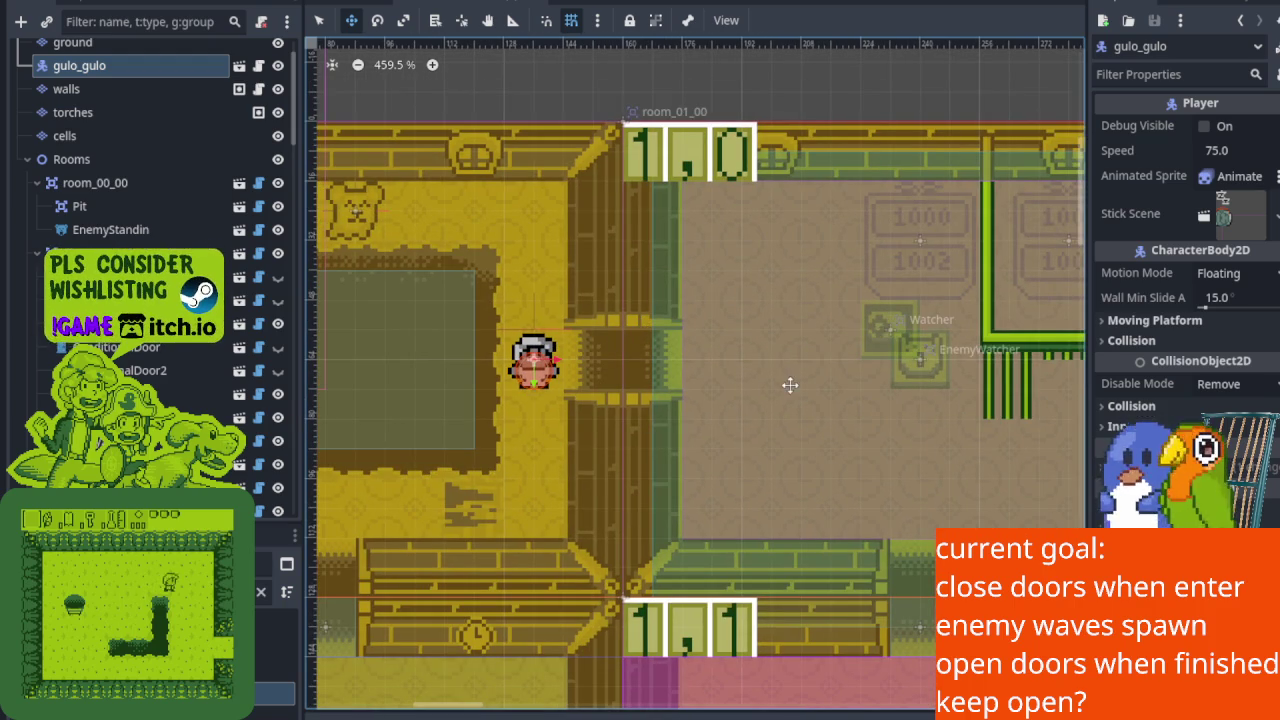
pyautogui.moveTo(301, 440); pyautogui.dragTo(148, 440)
pyautogui.hscroll(3, 241, 398)
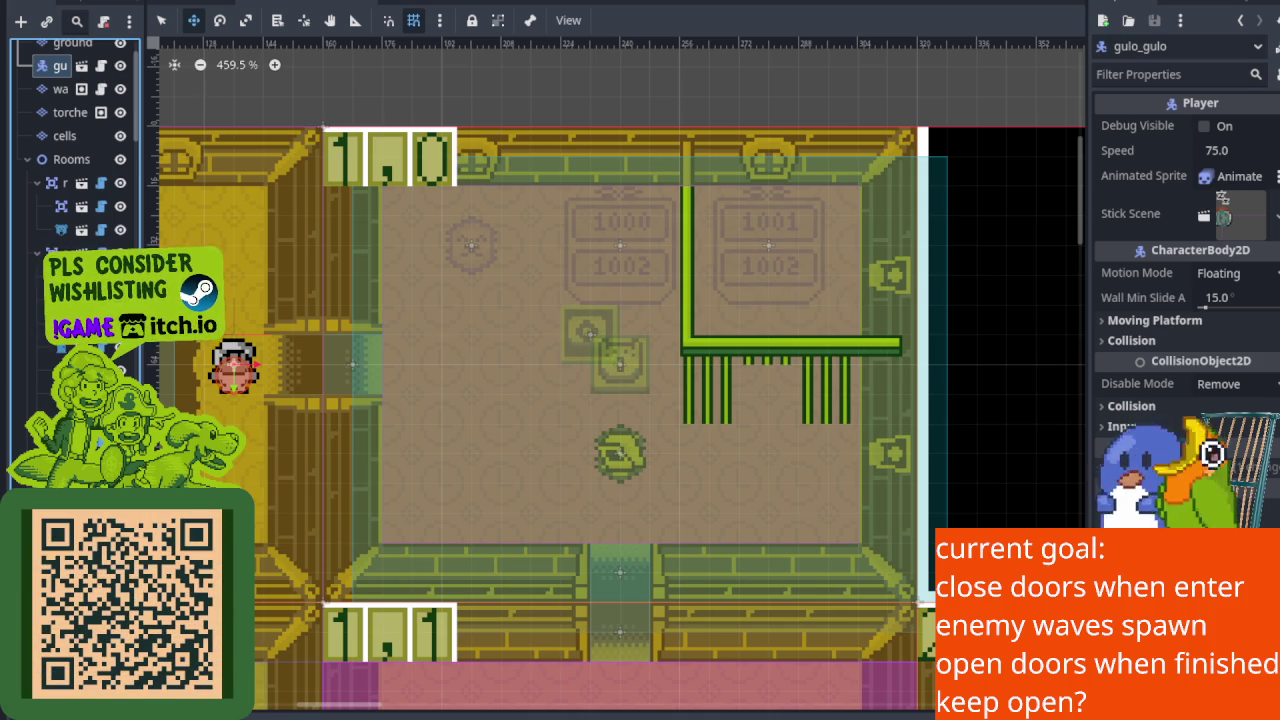
pyautogui.moveTo(144, 253); pyautogui.dragTo(403, 253)
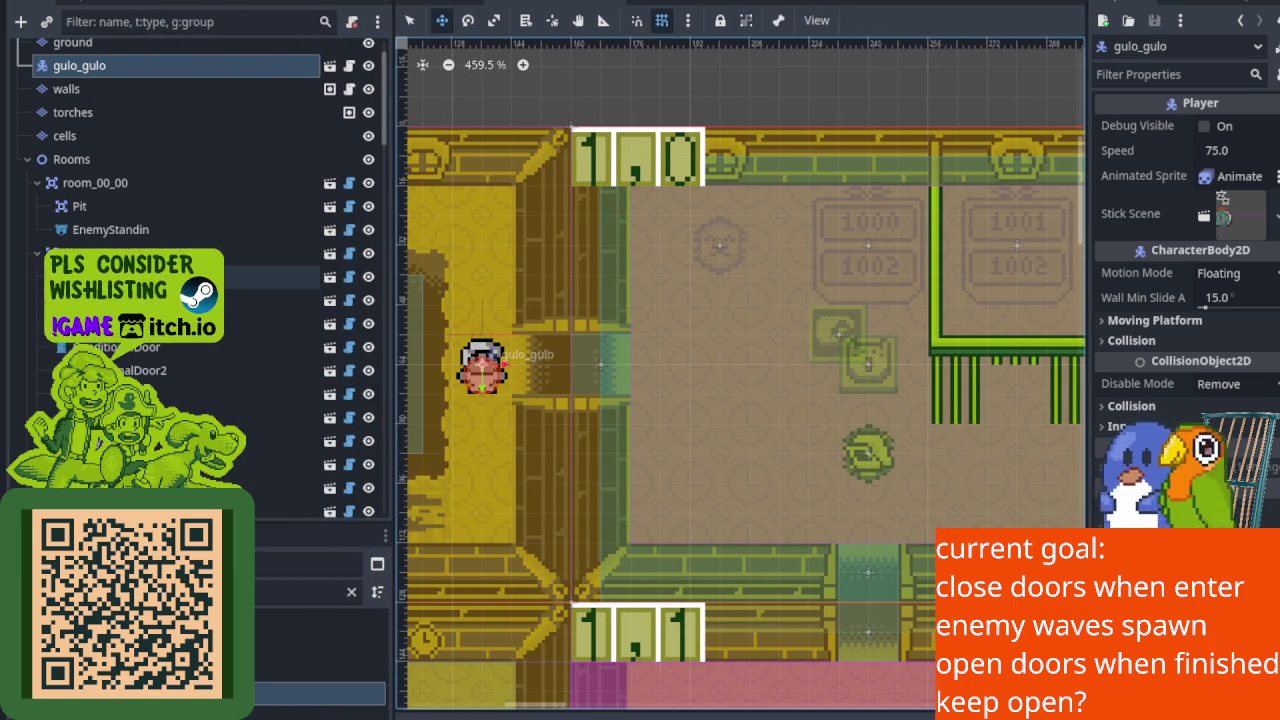
# Clear the Invisible flag on EnemySpawner, EnemyWatcher and Watcher in the Inspector.
pyautogui.click(270, 277)
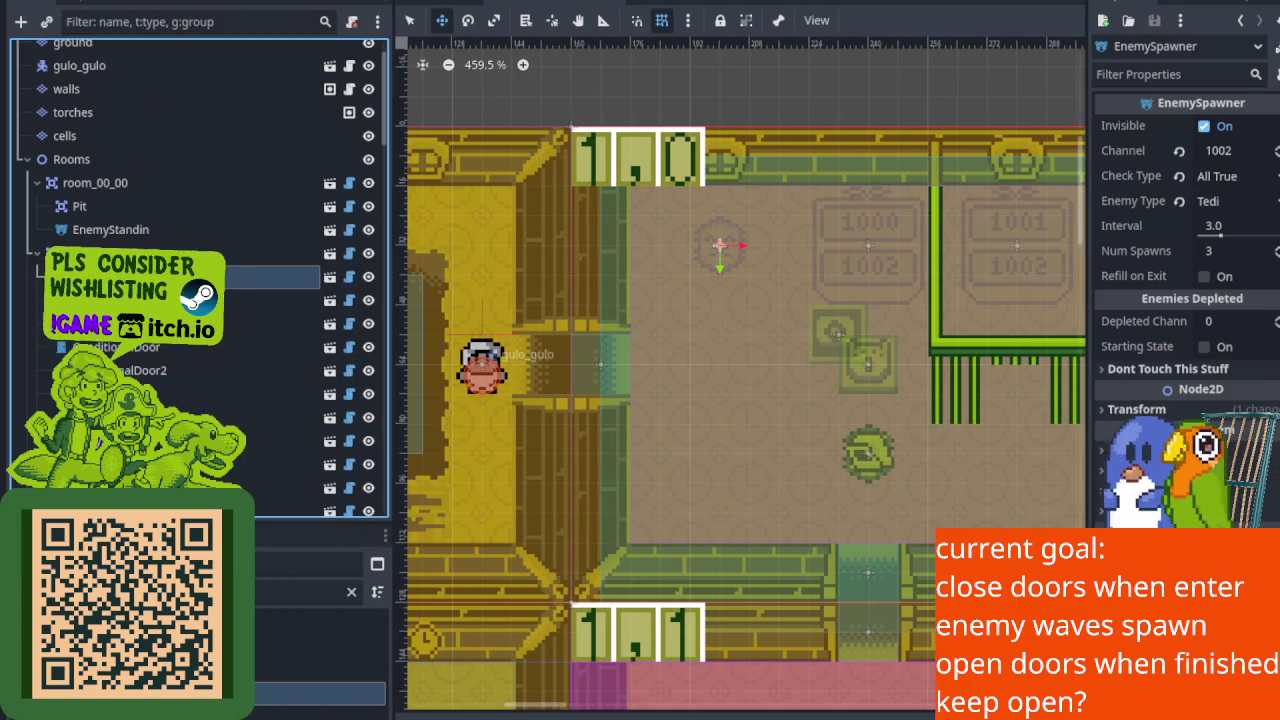
pyautogui.click(1205, 128)
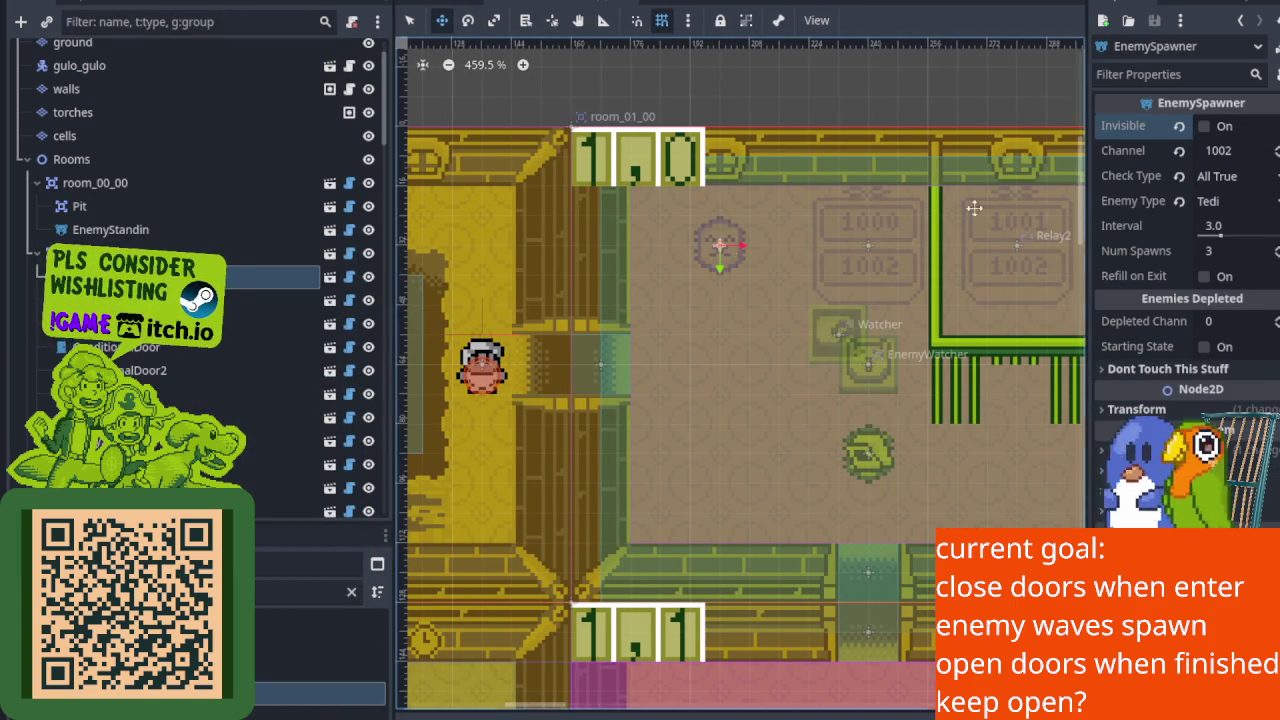
pyautogui.click(262, 300)
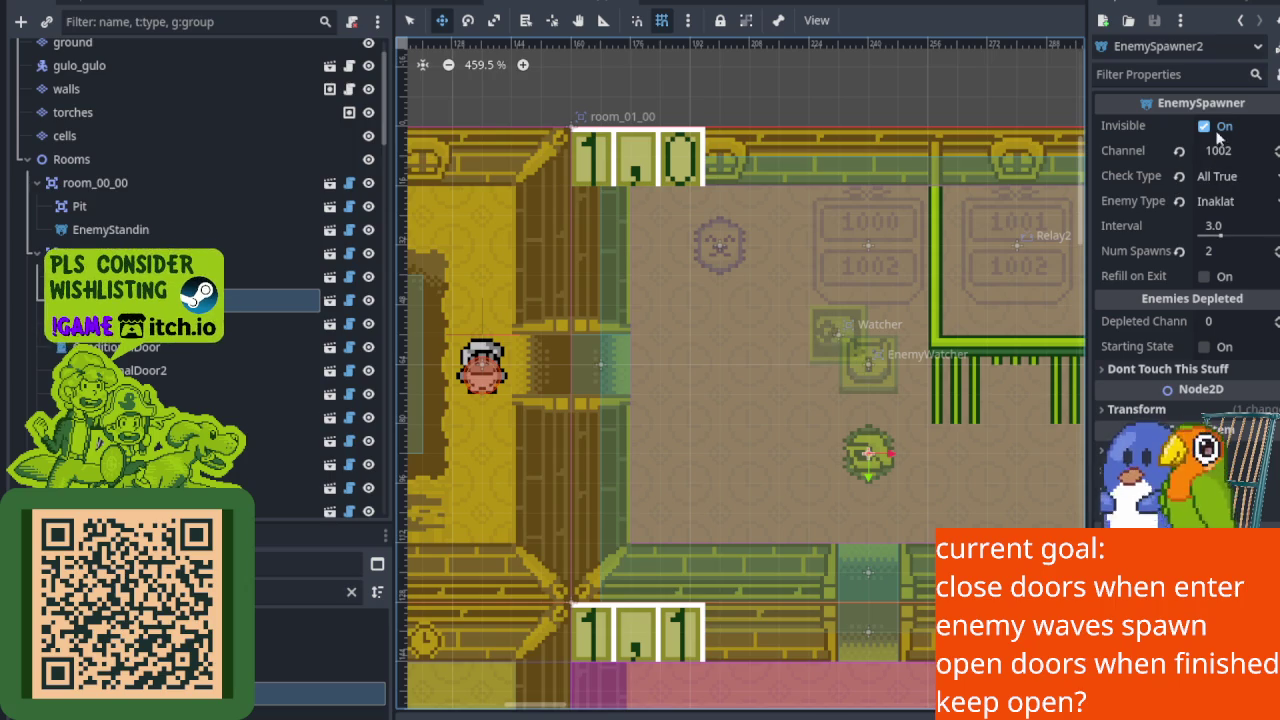
pyautogui.click(265, 323)
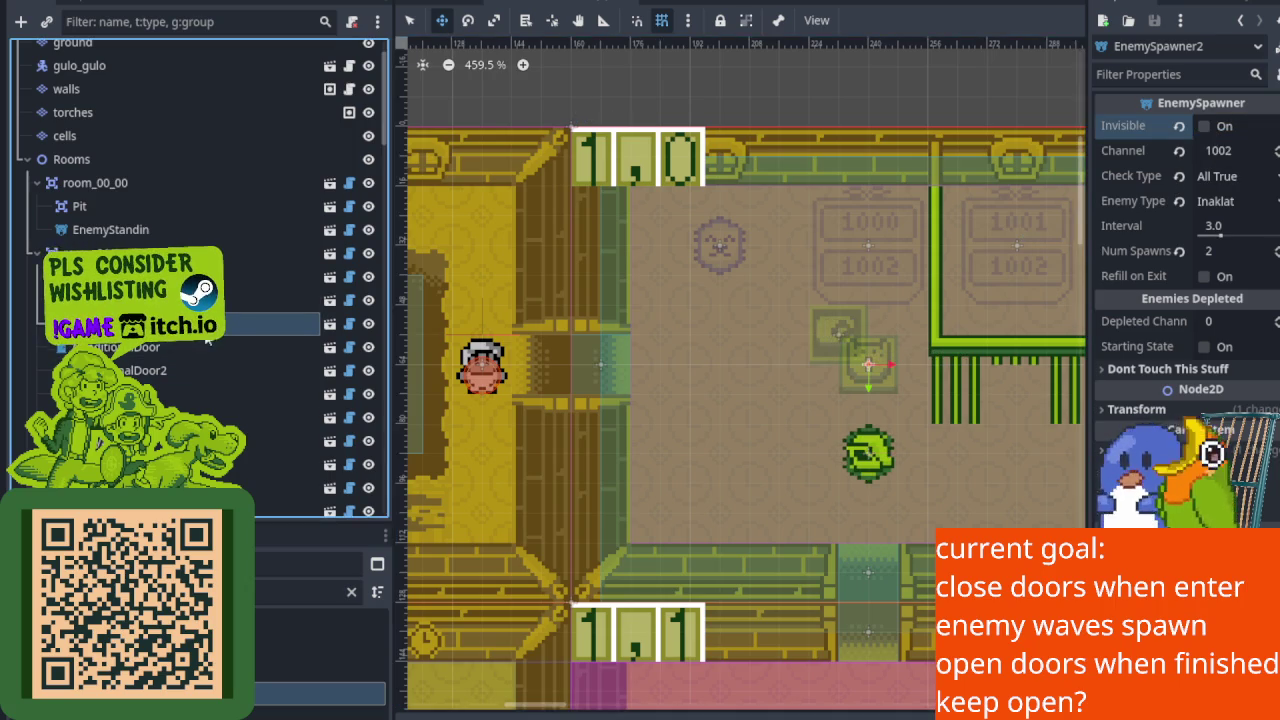
pyautogui.click(1199, 126)
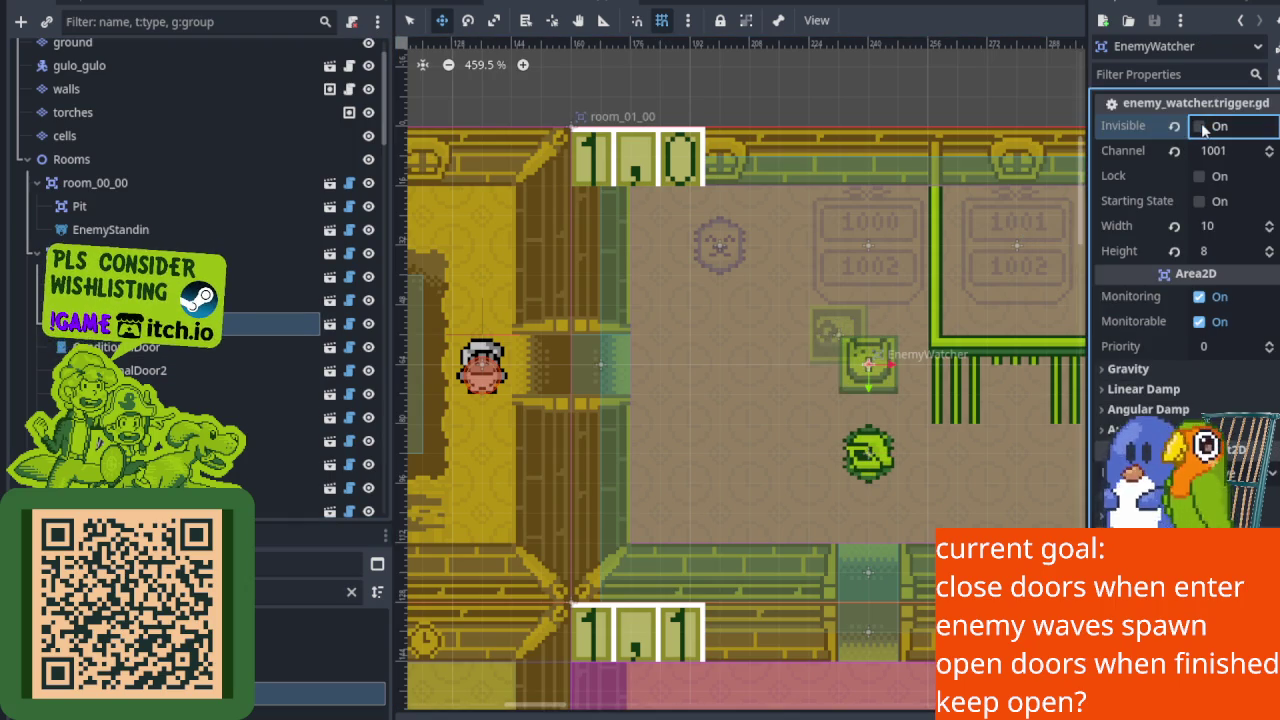
pyautogui.click(259, 350)
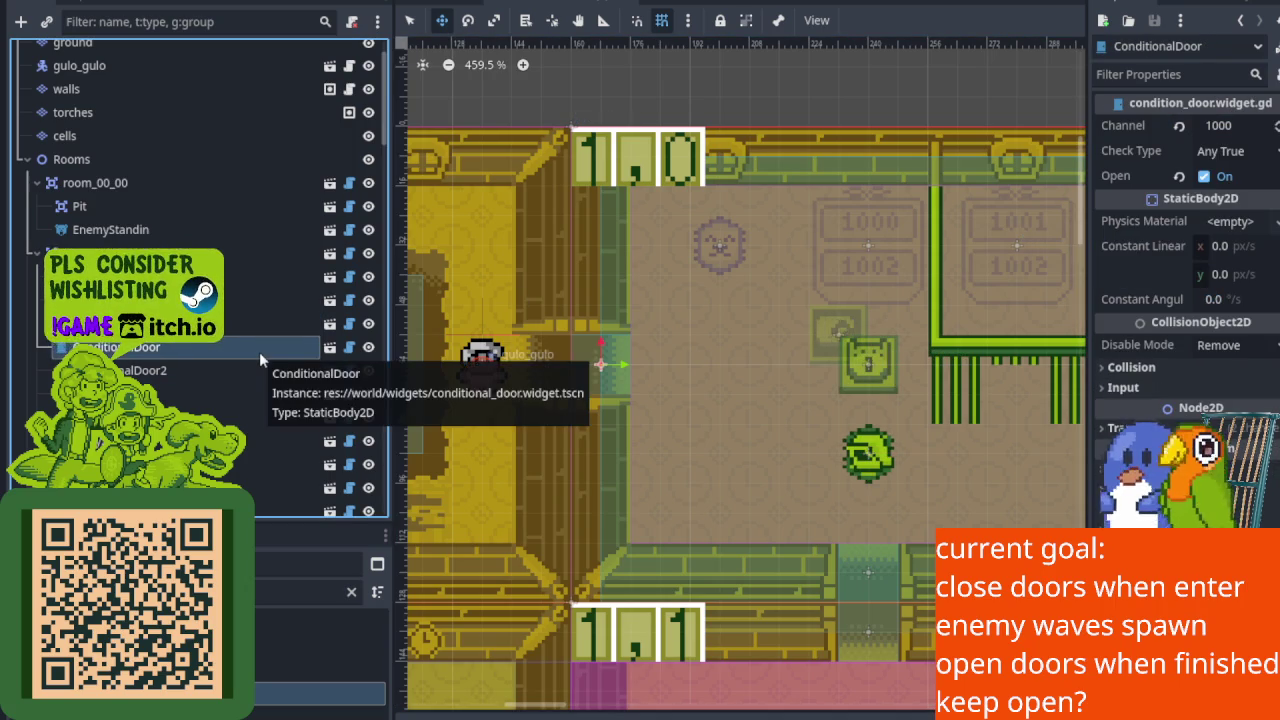
pyautogui.click(265, 396)
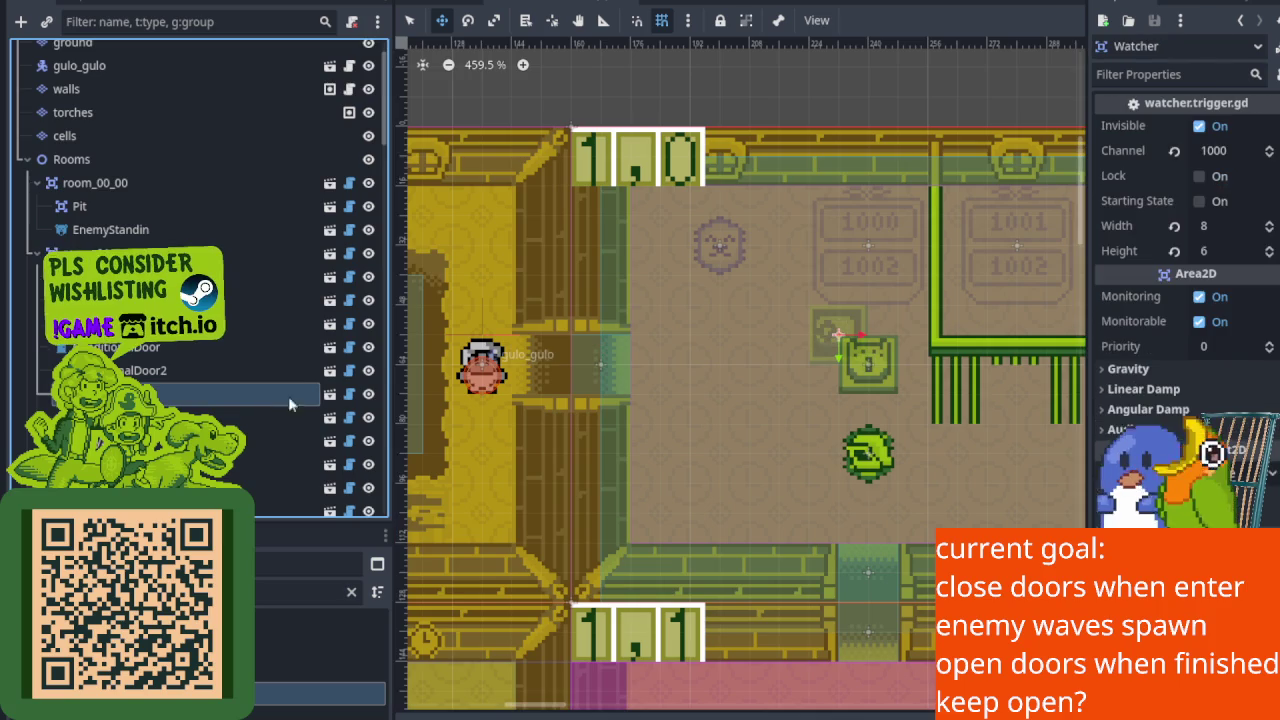
pyautogui.click(1199, 126)
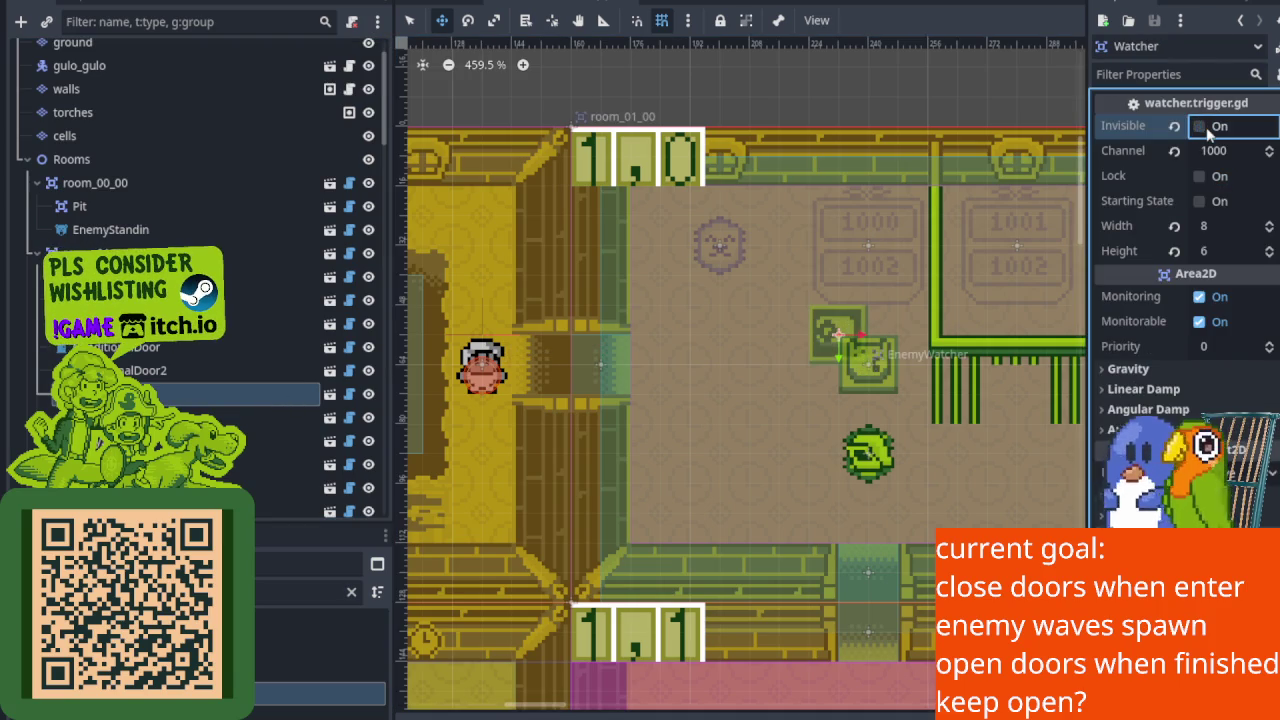
# Clear Invisible on Relay2, save the scene, and run the project with F5.
pyautogui.click(265, 417)
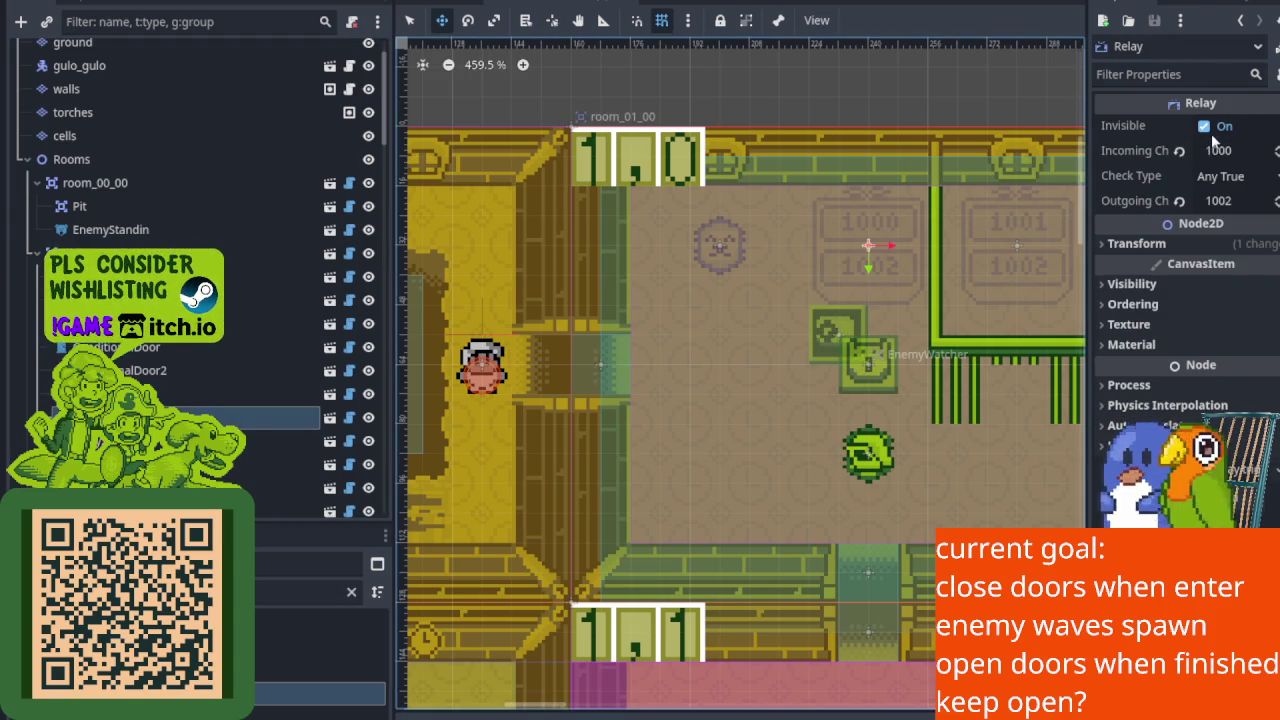
pyautogui.click(297, 439)
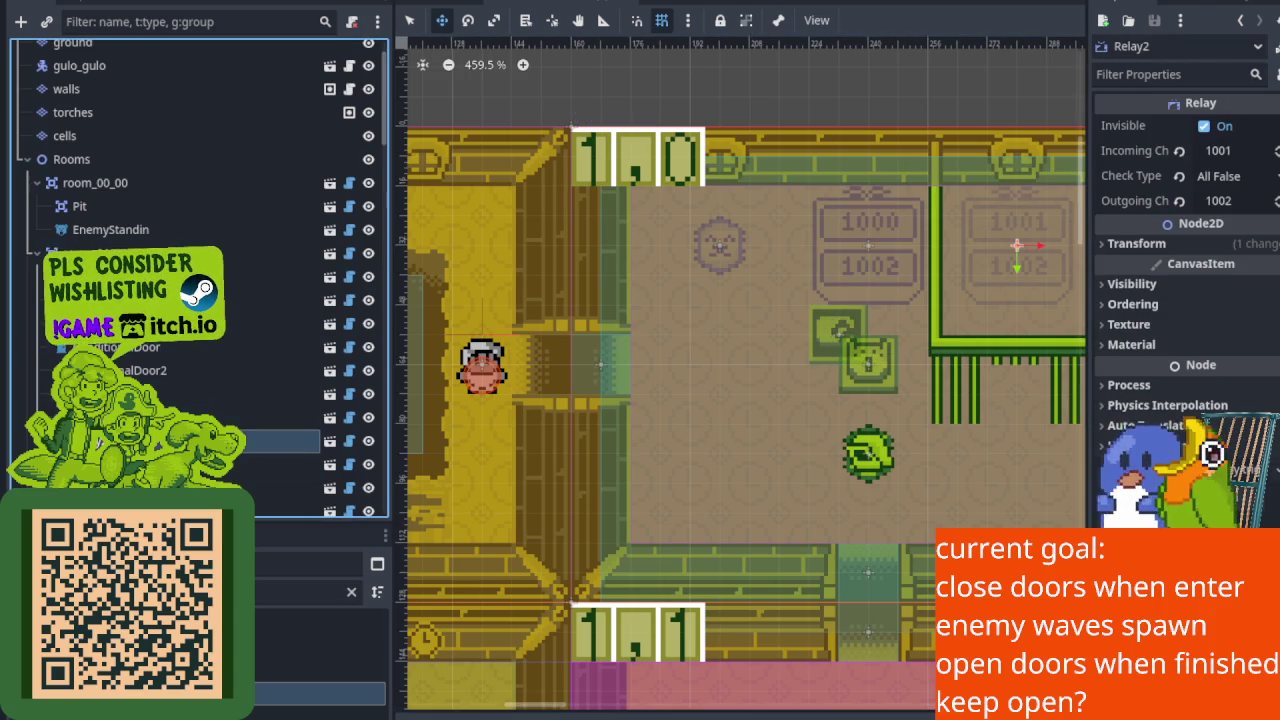
pyautogui.click(1204, 126)
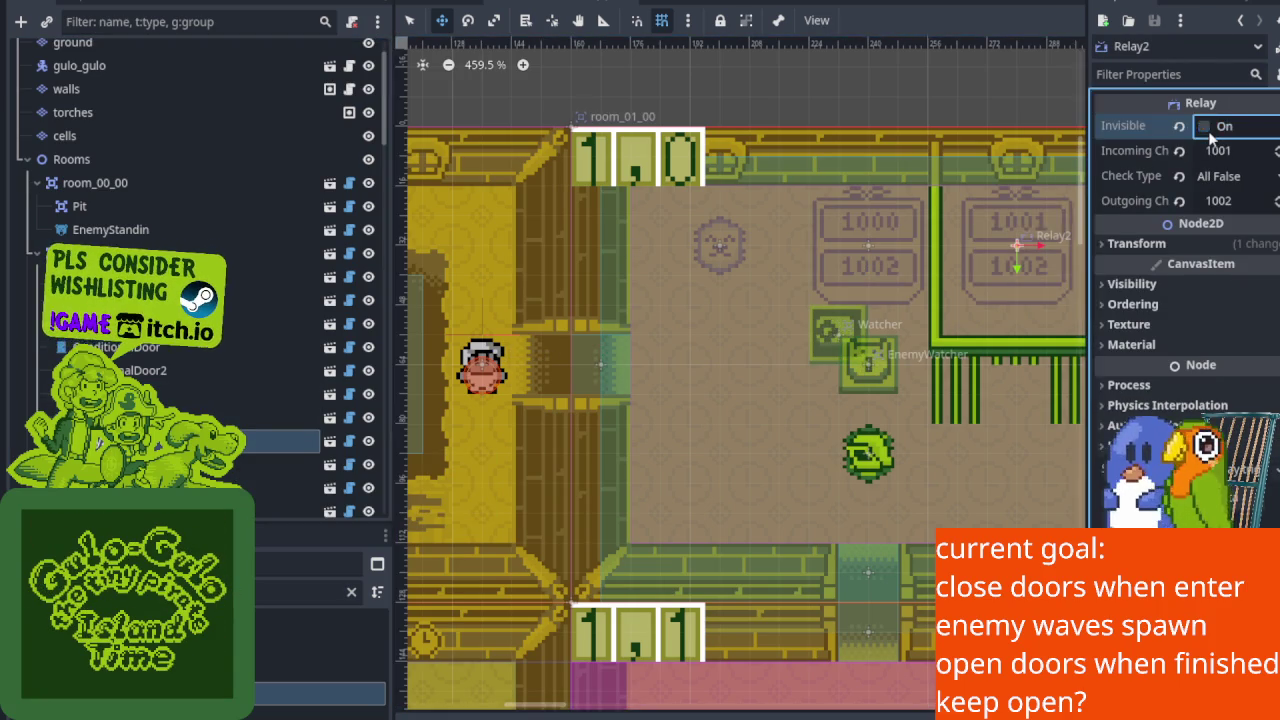
pyautogui.hotkey('ctrl', 's')
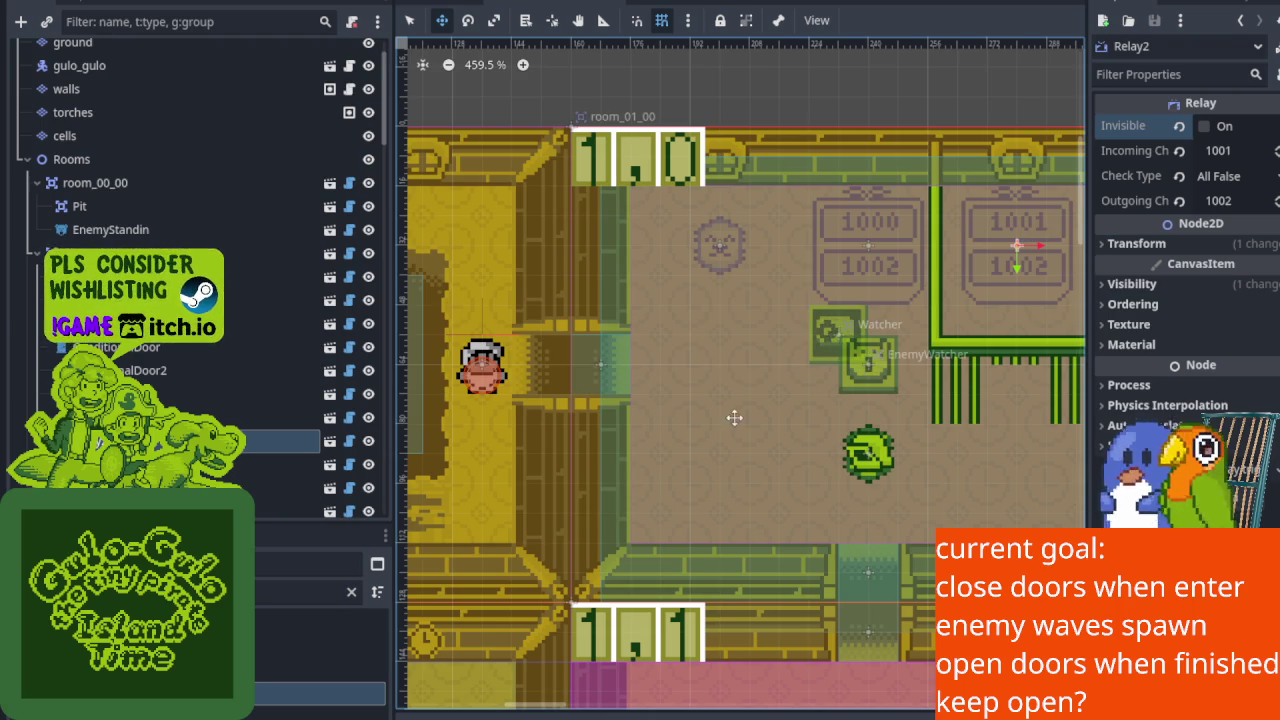
pyautogui.moveTo(831, 460); pyautogui.dragTo(717, 441)
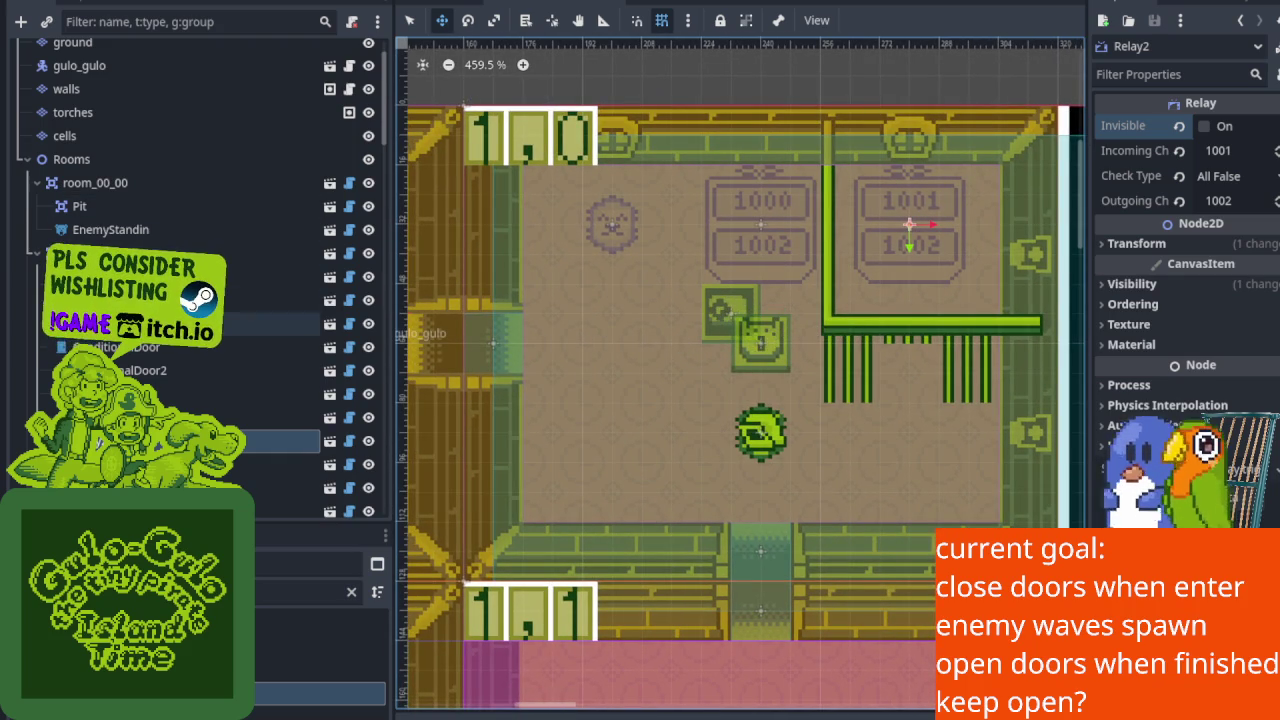
pyautogui.click(300, 277)
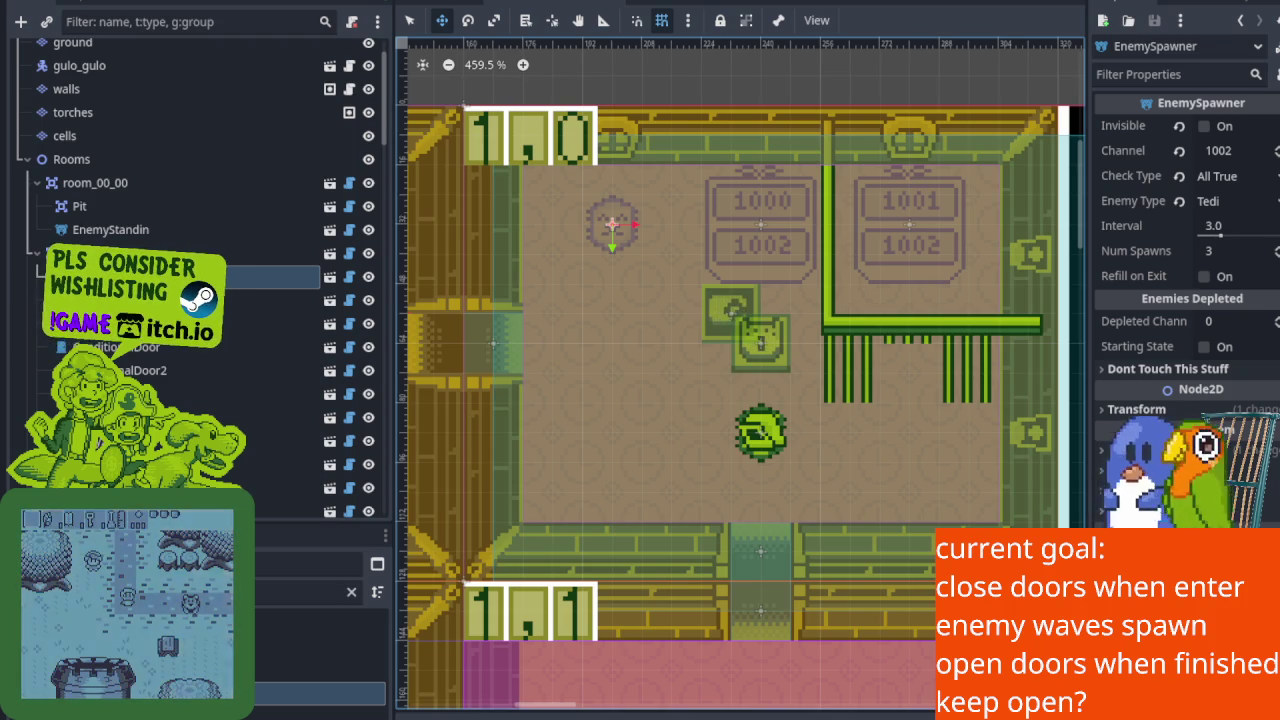
pyautogui.press('F5')
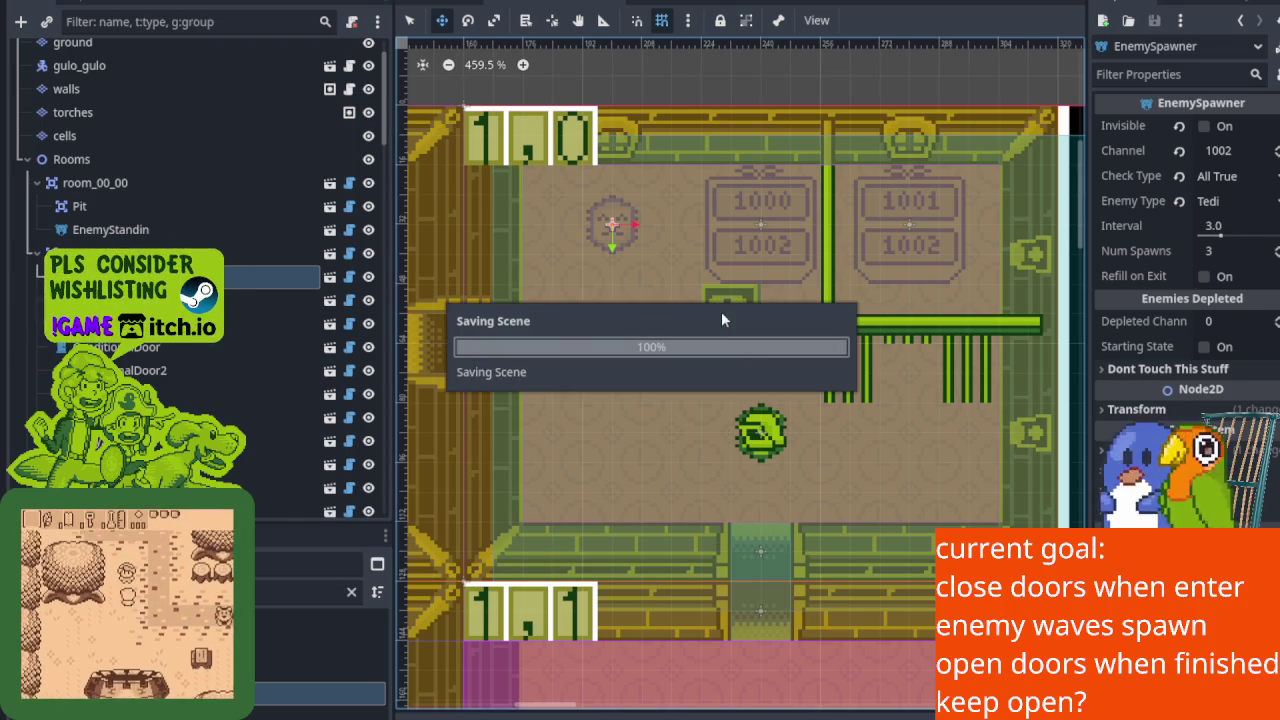
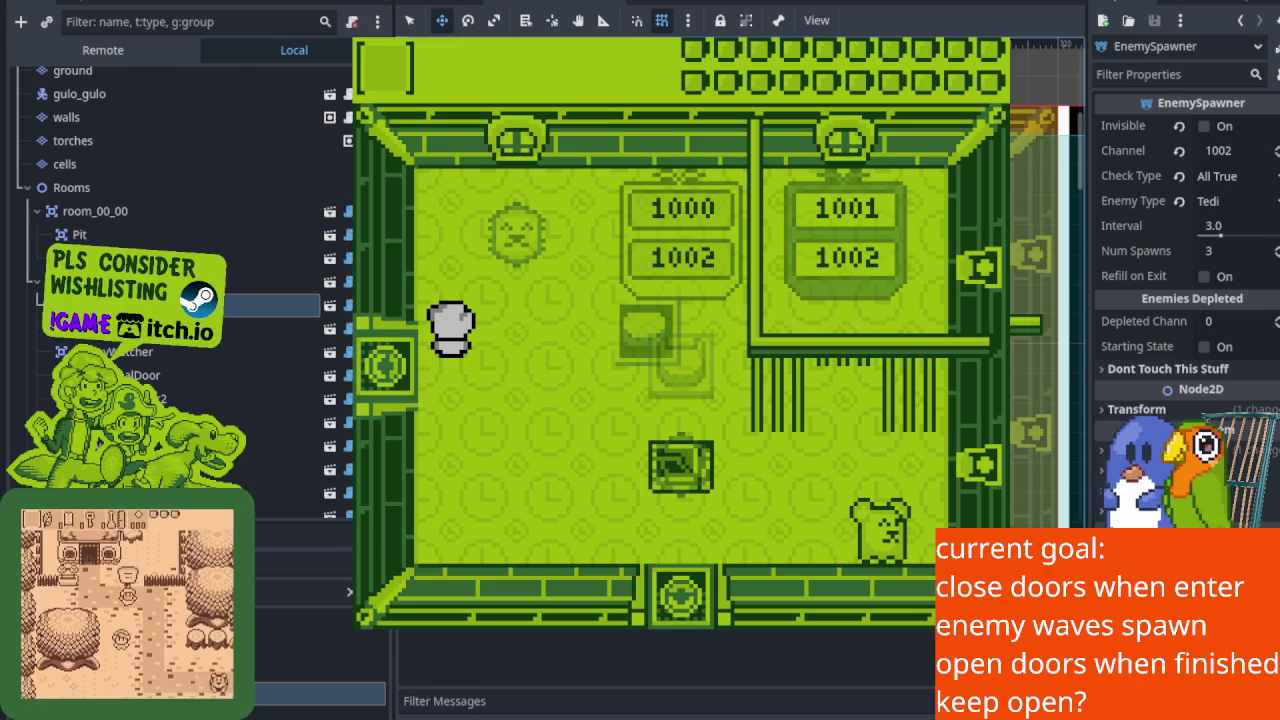
# Relaunch the game with F5 and walk the player through the right door and along the left wall.
pyautogui.press('F8')
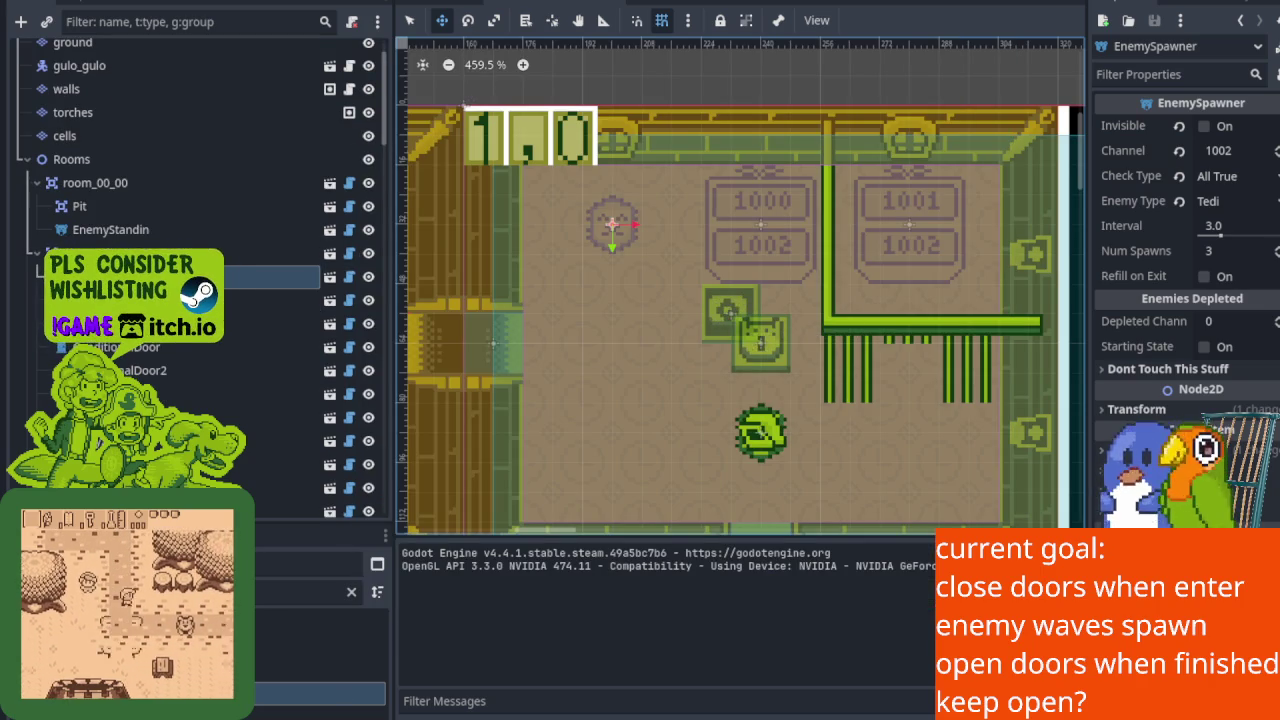
pyautogui.press('F5')
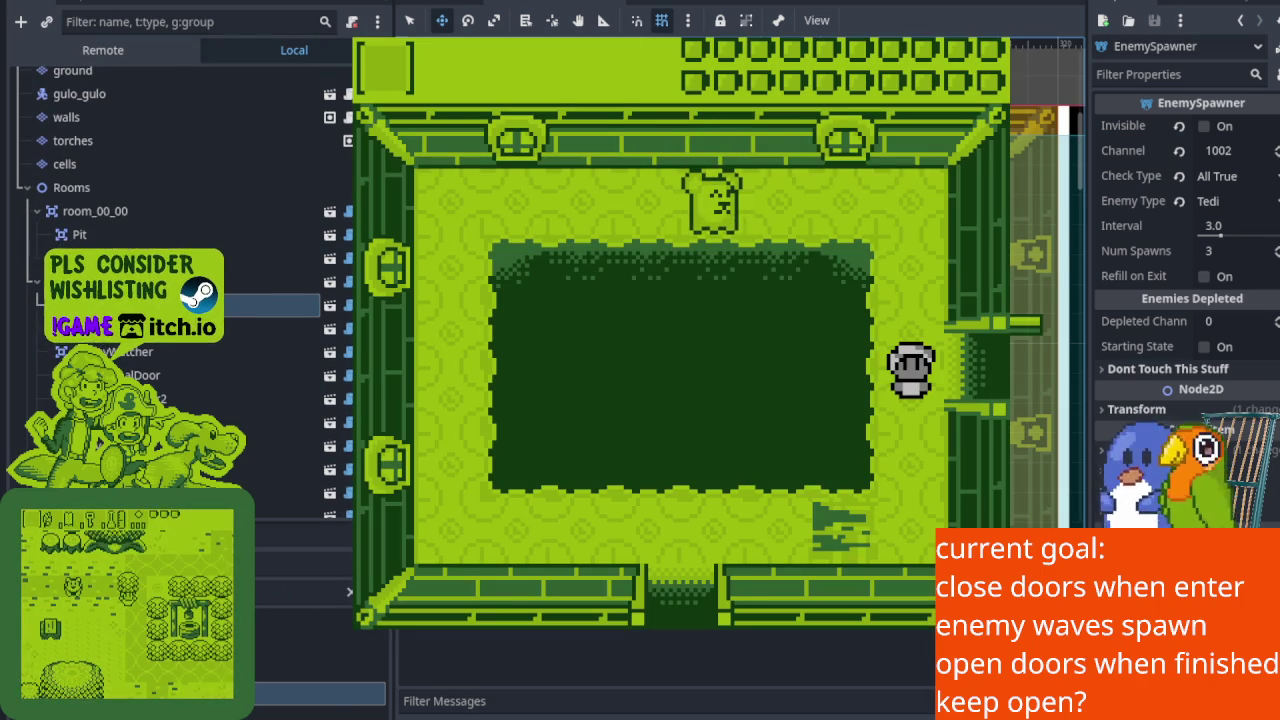
pyautogui.press('Up')
pyautogui.press('Left')
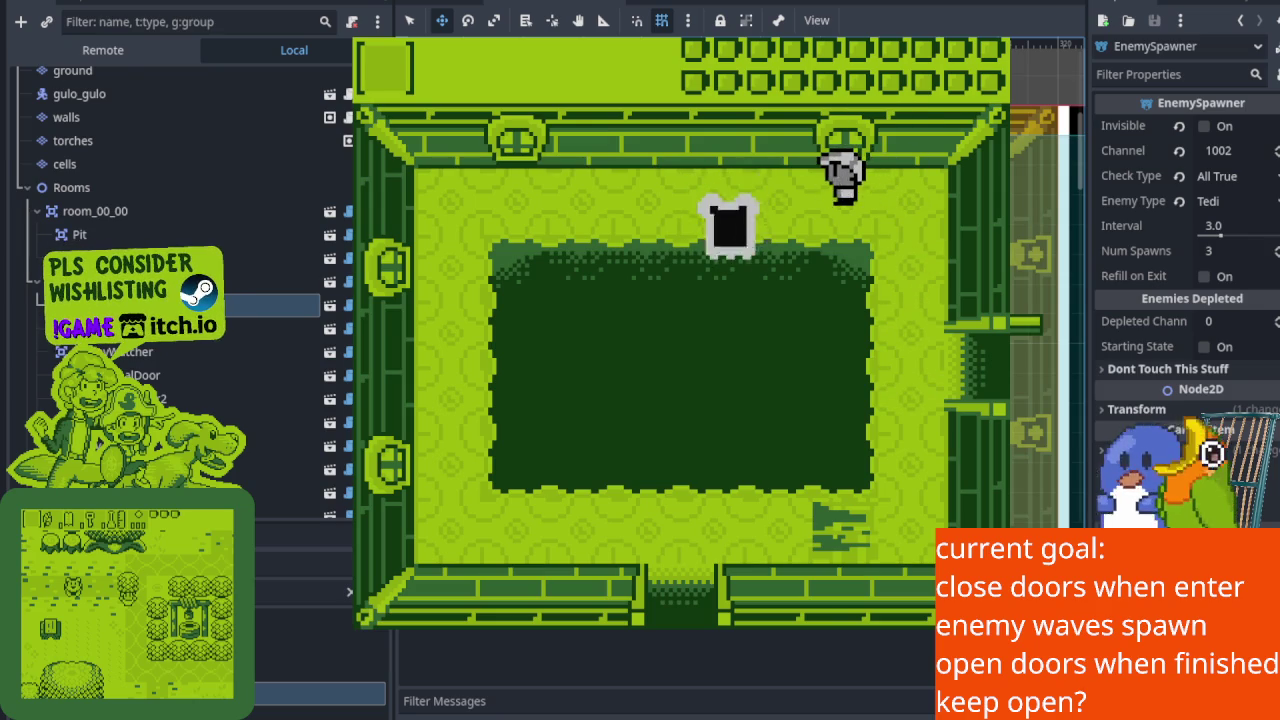
pyautogui.press('Right')
pyautogui.press('Down')
pyautogui.press('Right')
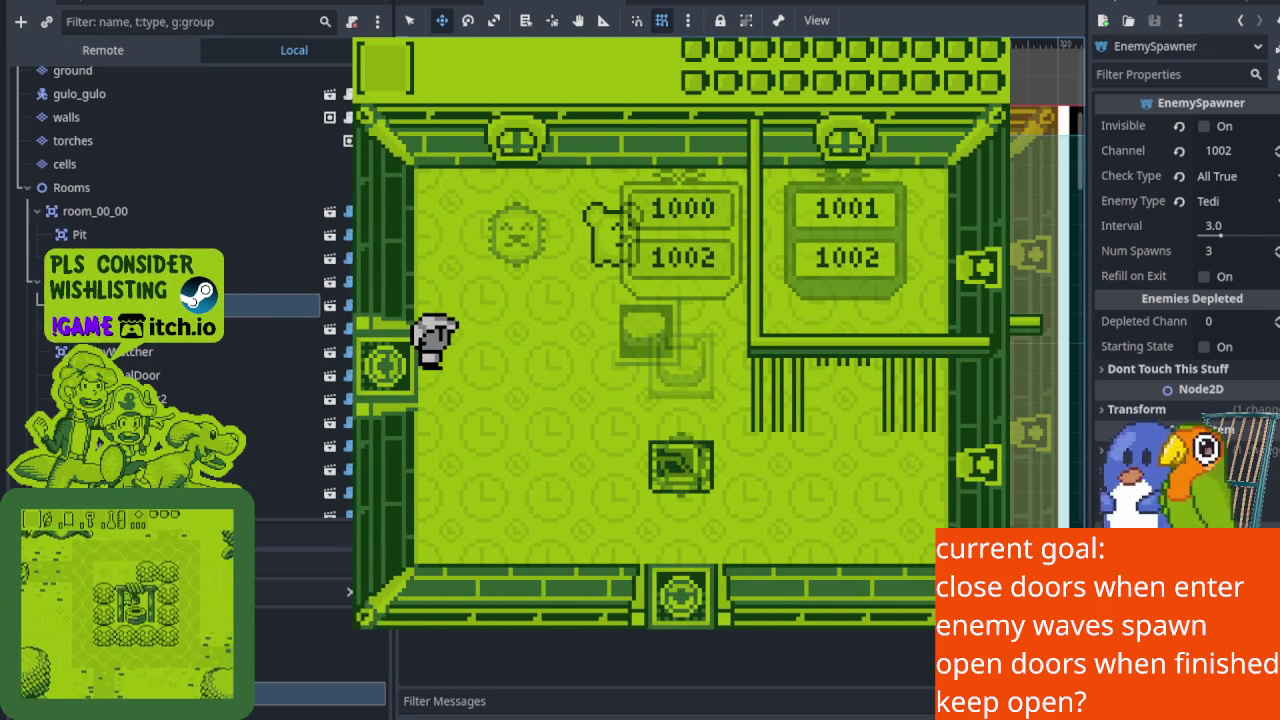
pyautogui.press('Up')
pyautogui.press('Down')
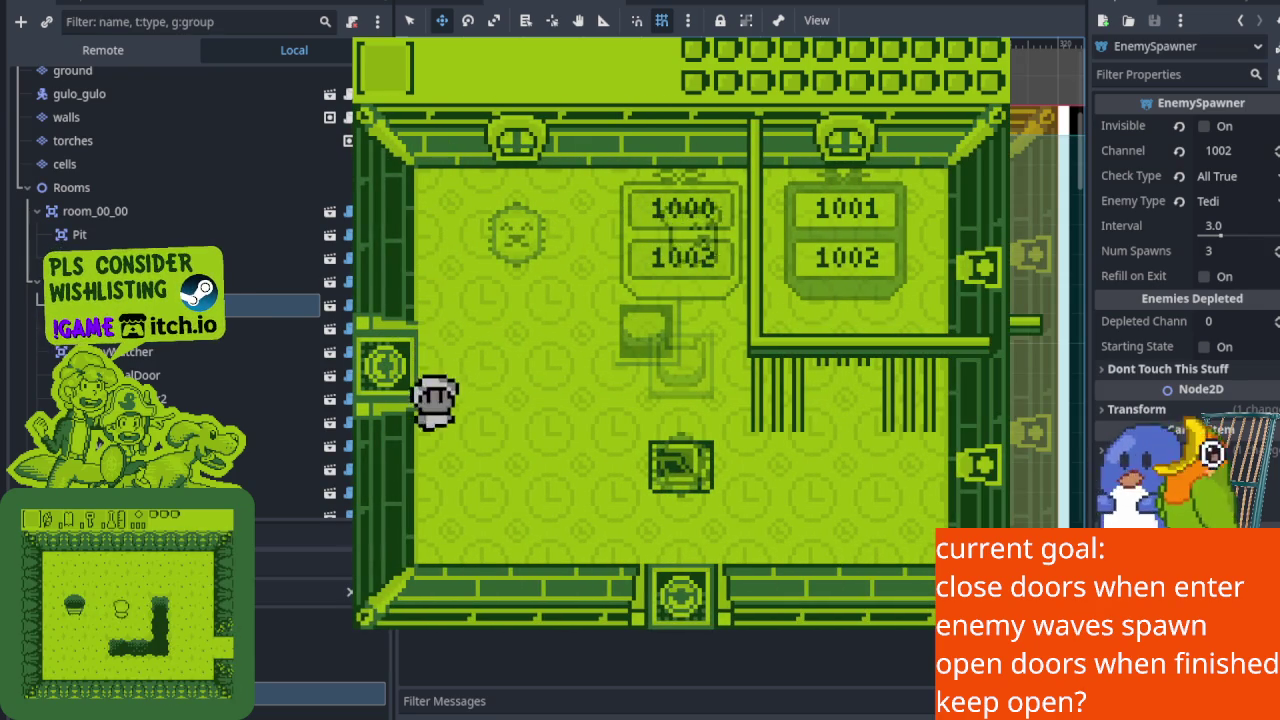
pyautogui.press('Right')
pyautogui.press('Right')
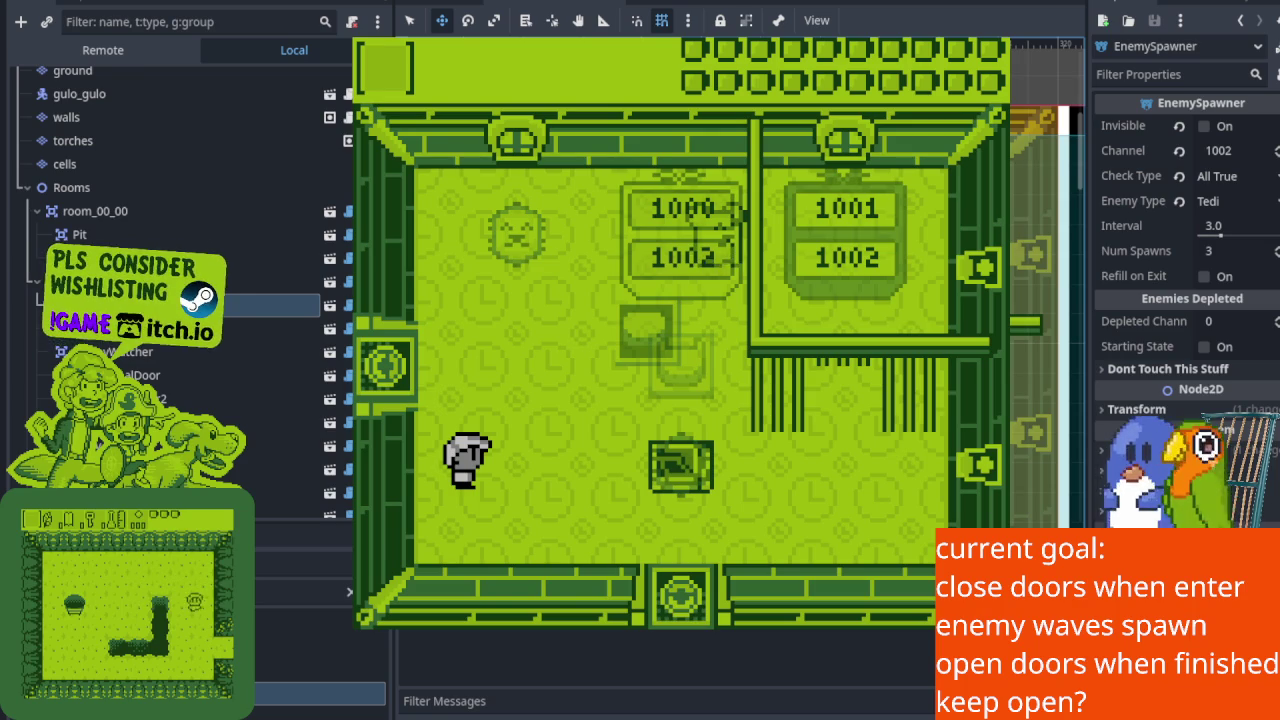
pyautogui.press('Up')
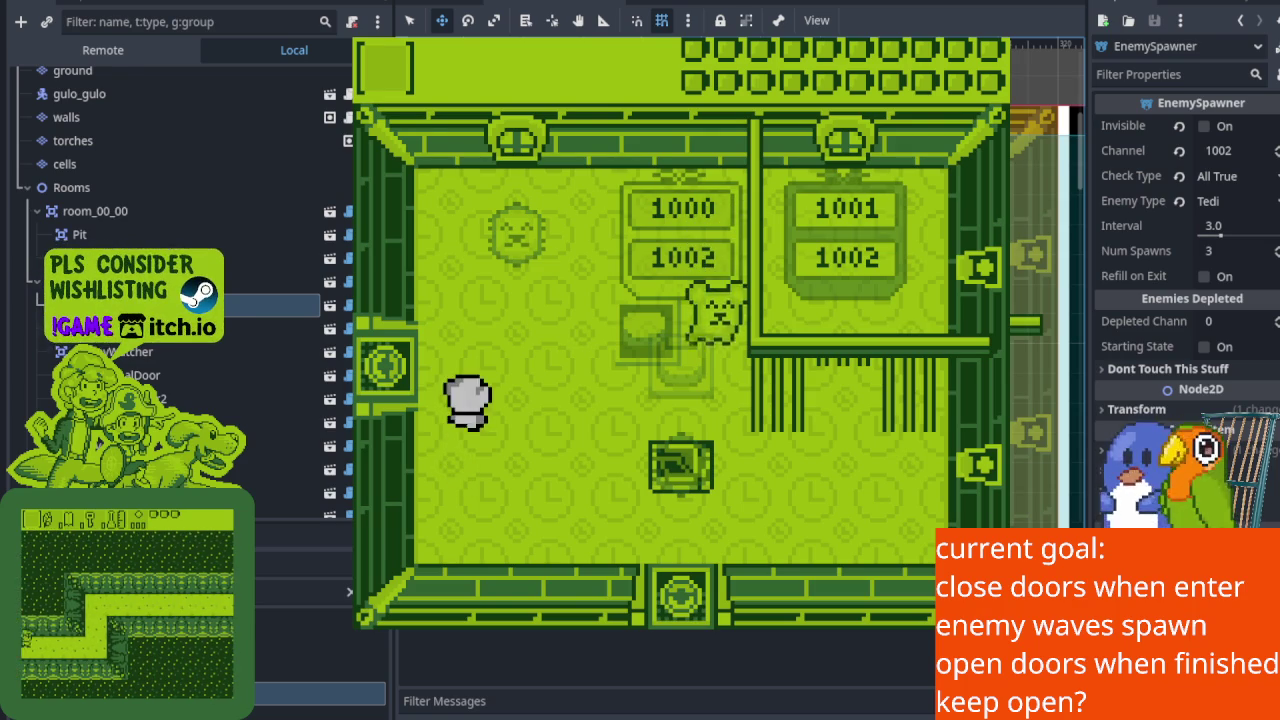
pyautogui.press('Right')
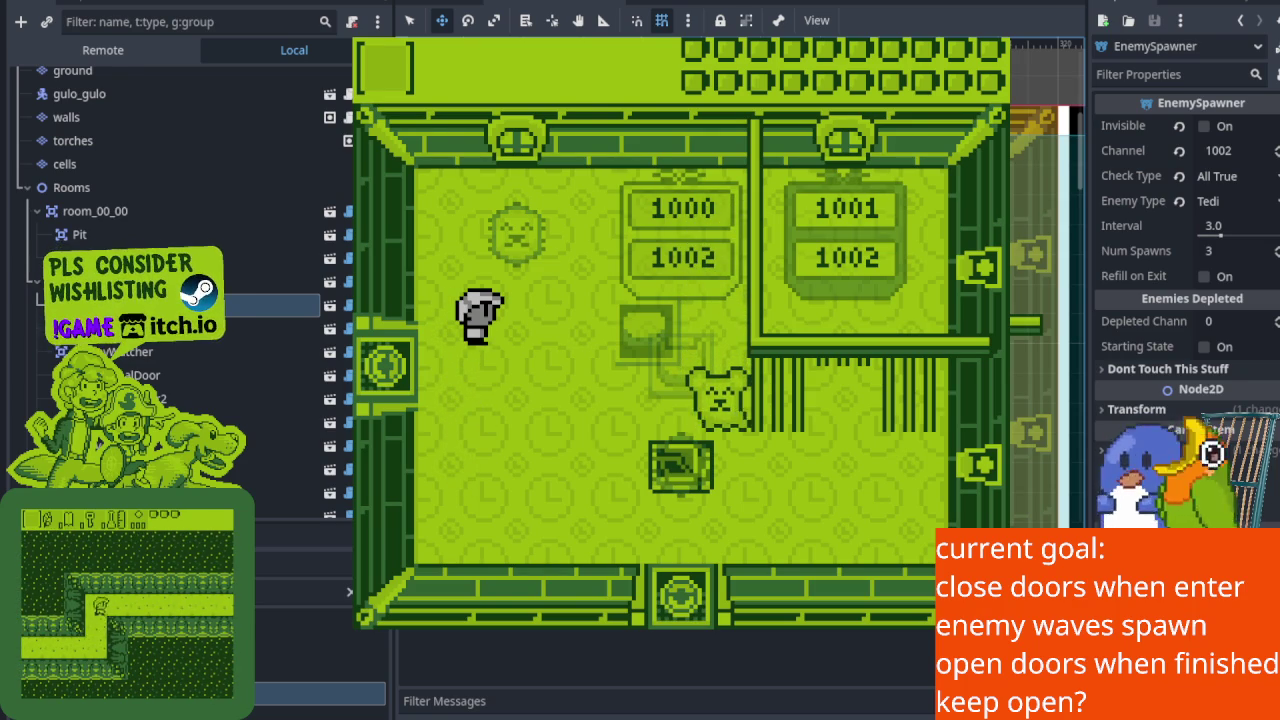
pyautogui.press('Down')
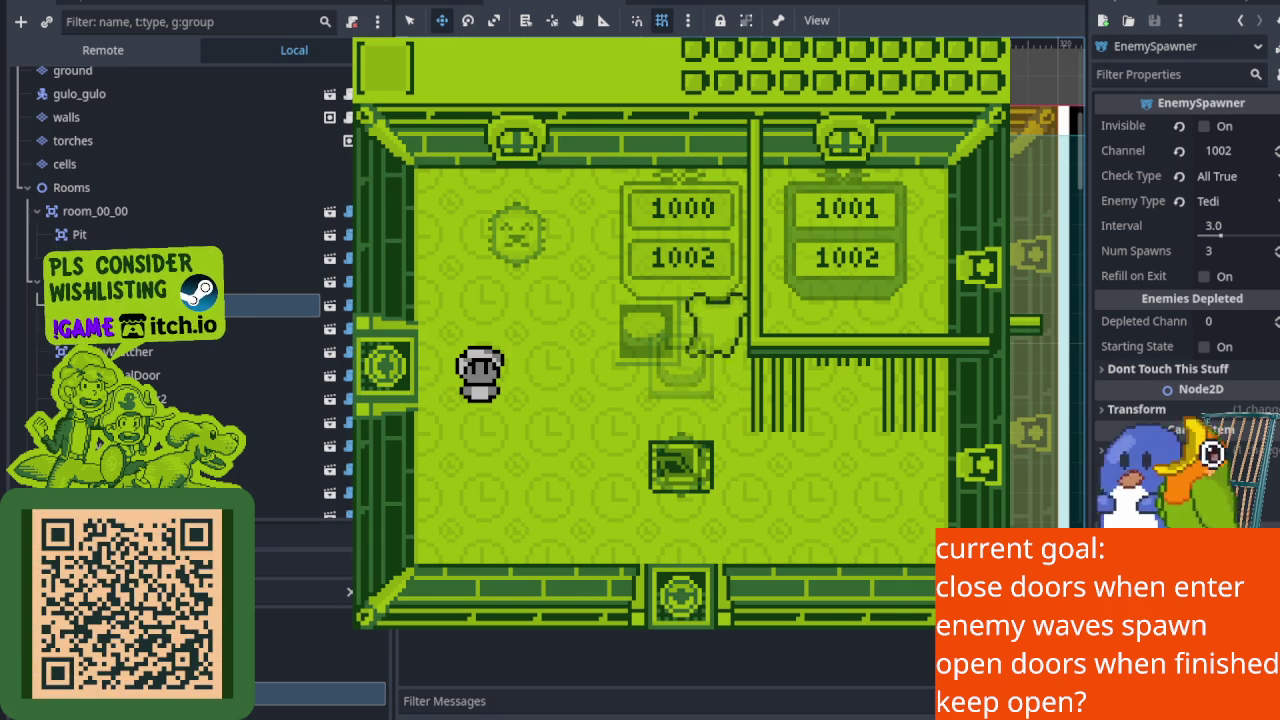
# Walk the player past the number signs, including the 1000 sign, toward the enemy.
pyautogui.press('Up')
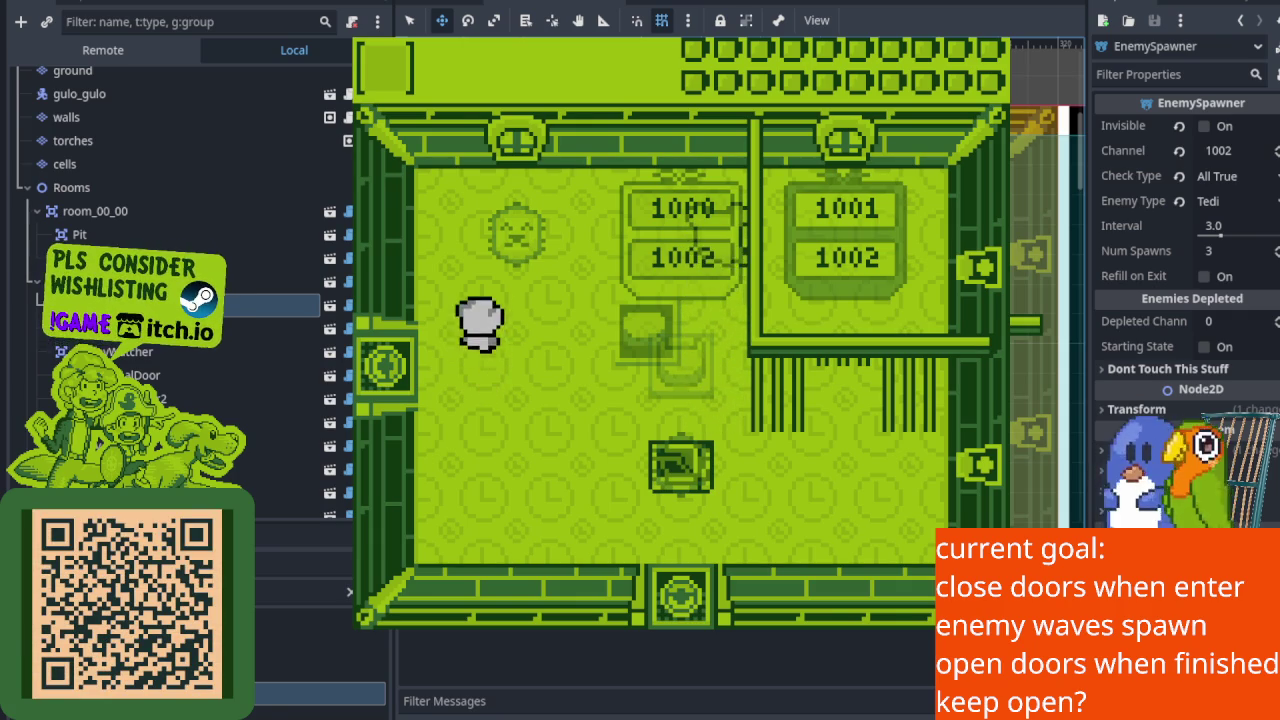
pyautogui.press('Right')
pyautogui.press('Right')
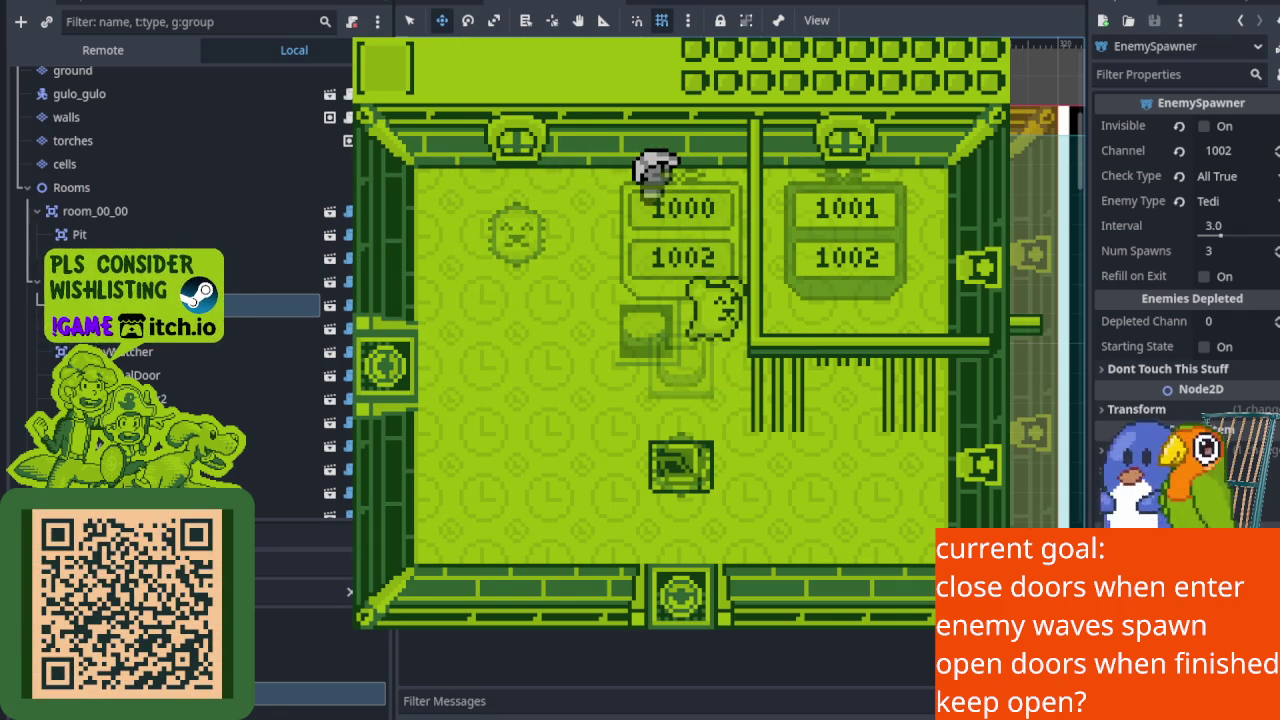
pyautogui.press('Left')
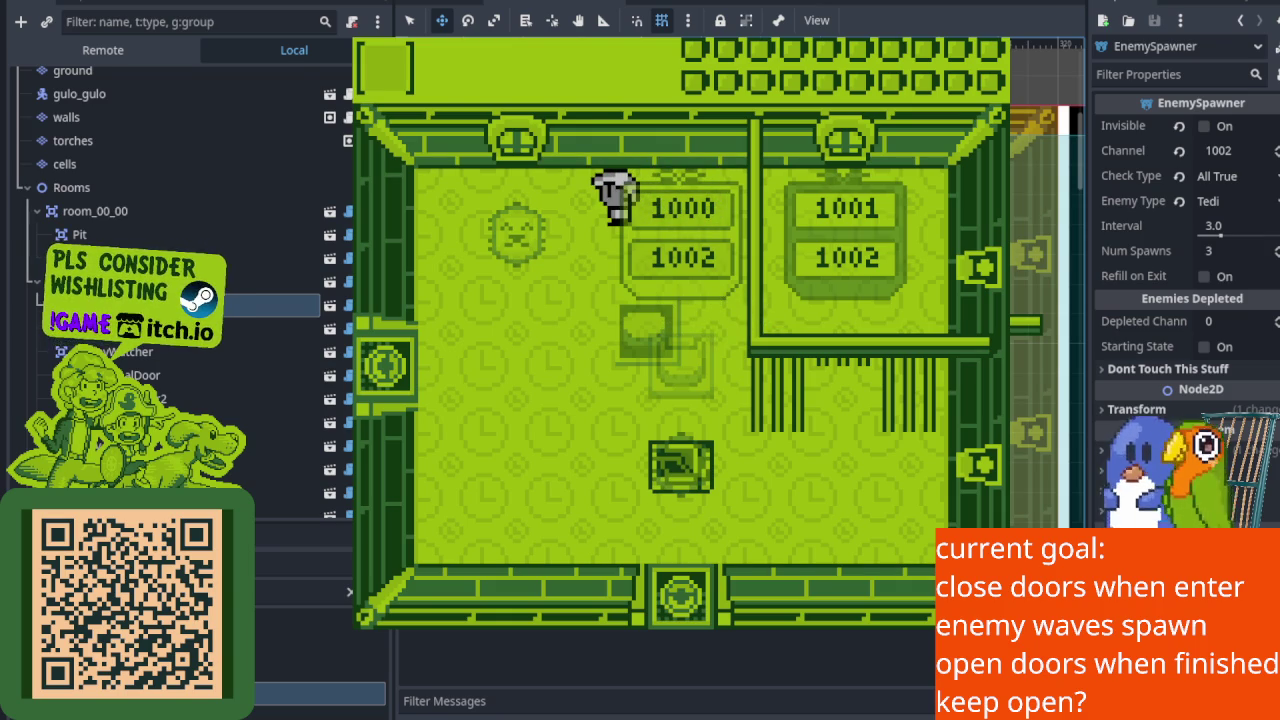
pyautogui.press('Left')
pyautogui.press('Down')
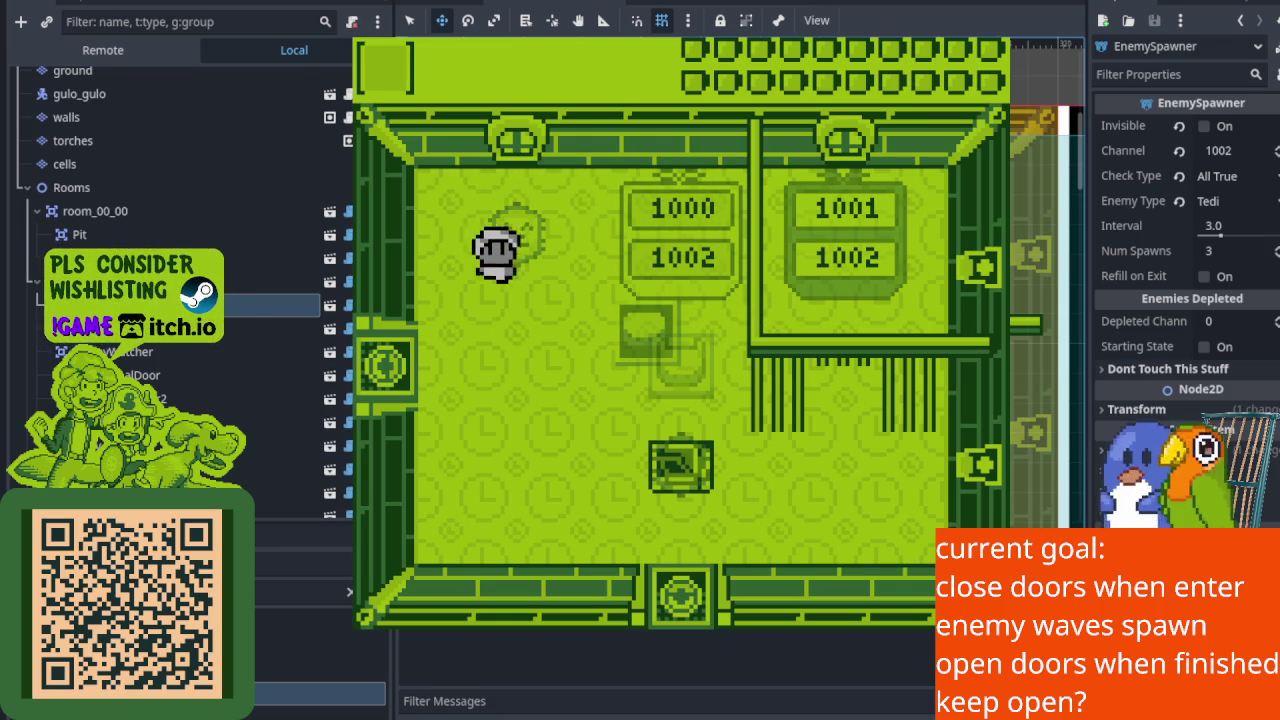
pyautogui.press('Up')
pyautogui.press('Right')
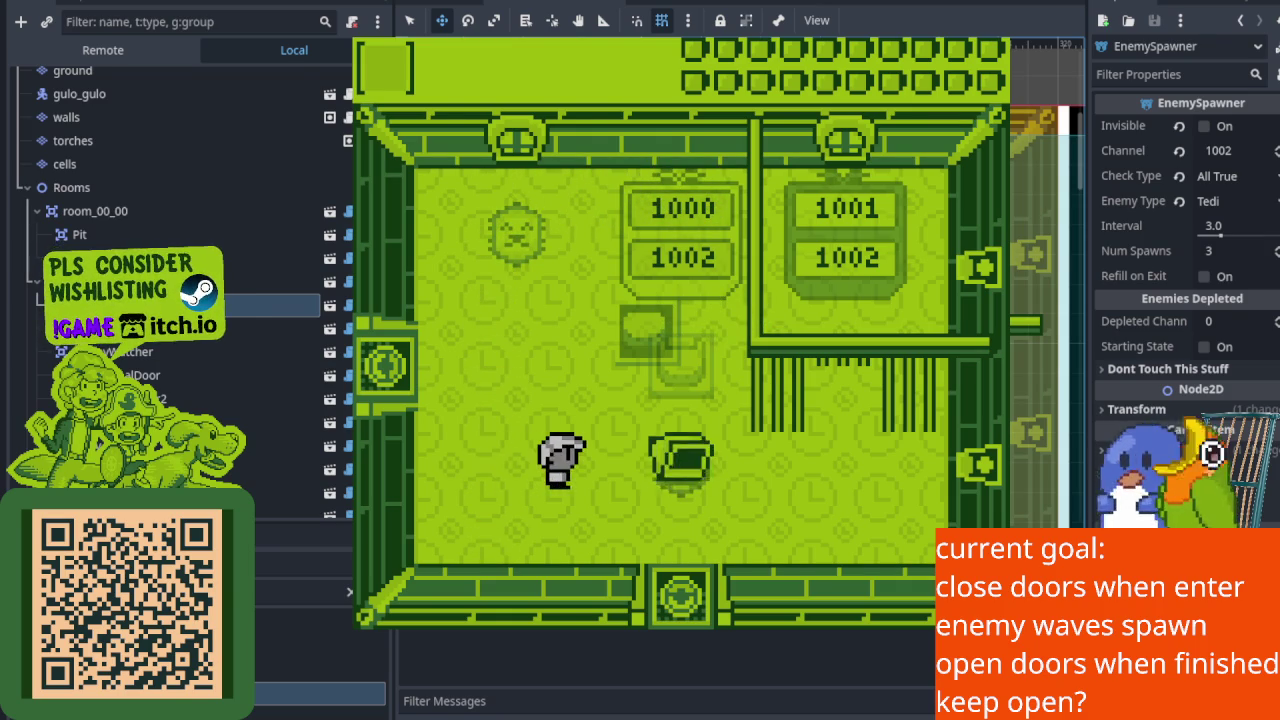
pyautogui.press('Right')
# Swing the sword at the enemy, then chase and strike the newly spawned one.
pyautogui.press('Left')
pyautogui.press('x')
pyautogui.press('Left')
pyautogui.press('Up')
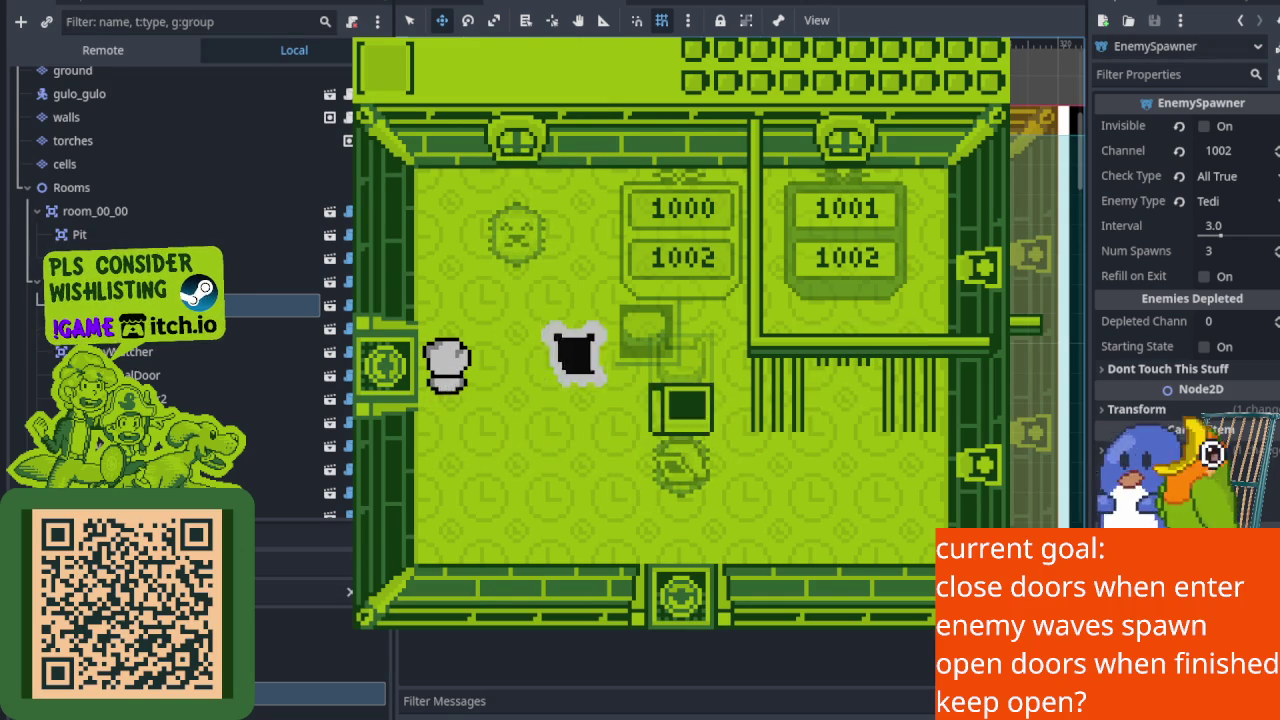
pyautogui.press('Up')
pyautogui.press('Down')
# Walk around the room after defeating the enemy, then close the game with F8.
pyautogui.press('Down')
pyautogui.press('Right')
pyautogui.press('Up')
pyautogui.press('x')
pyautogui.press('Down')
pyautogui.press('Right')
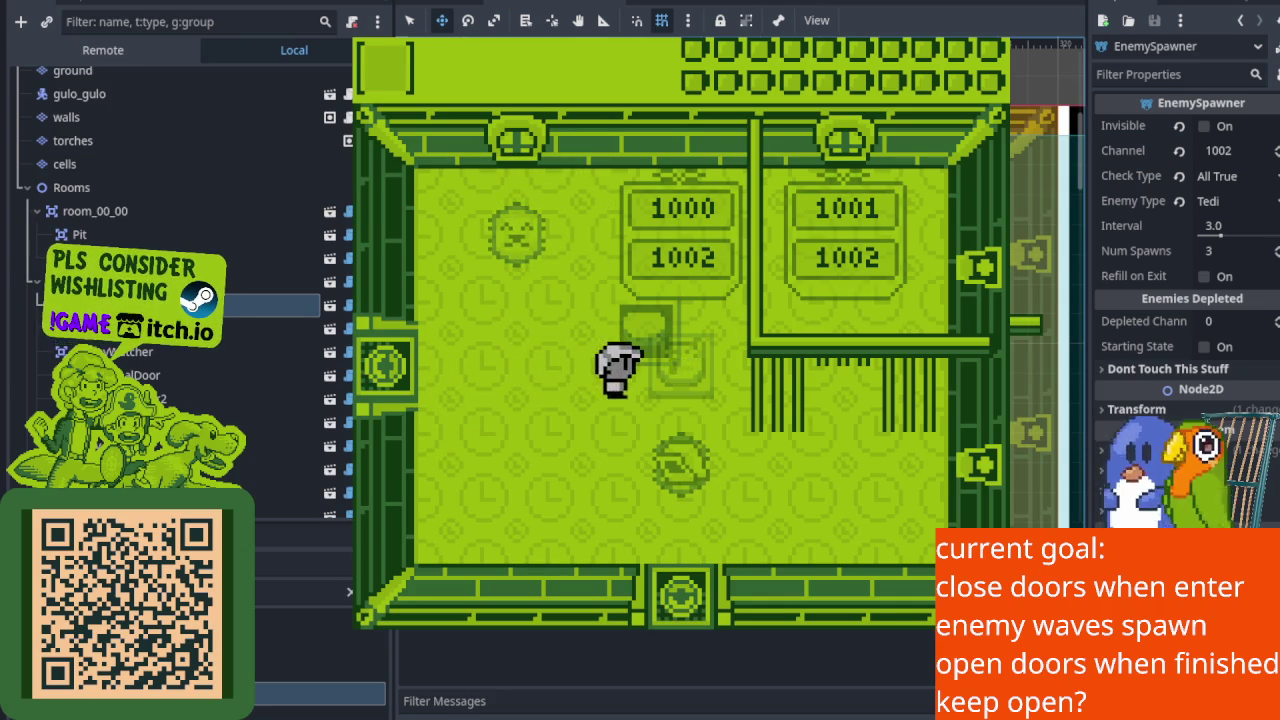
pyautogui.press('Right')
pyautogui.press('Down')
pyautogui.press('Left')
pyautogui.press('Up')
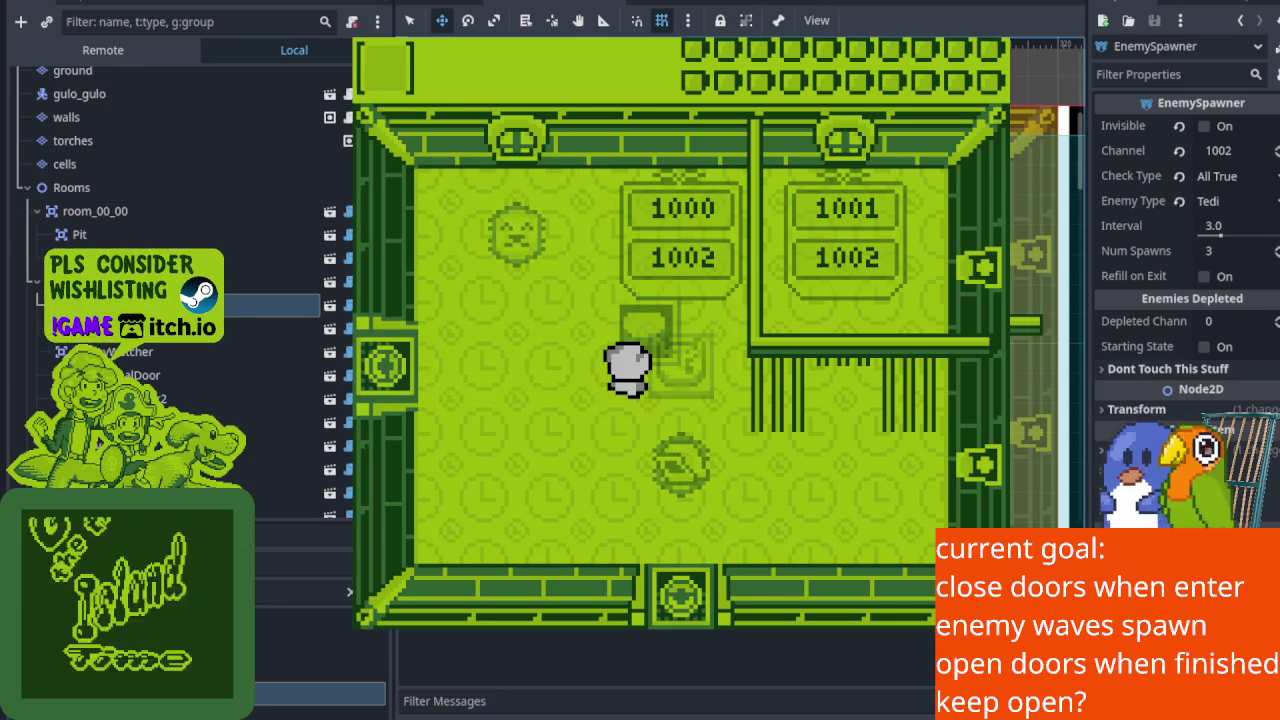
pyautogui.press('Down')
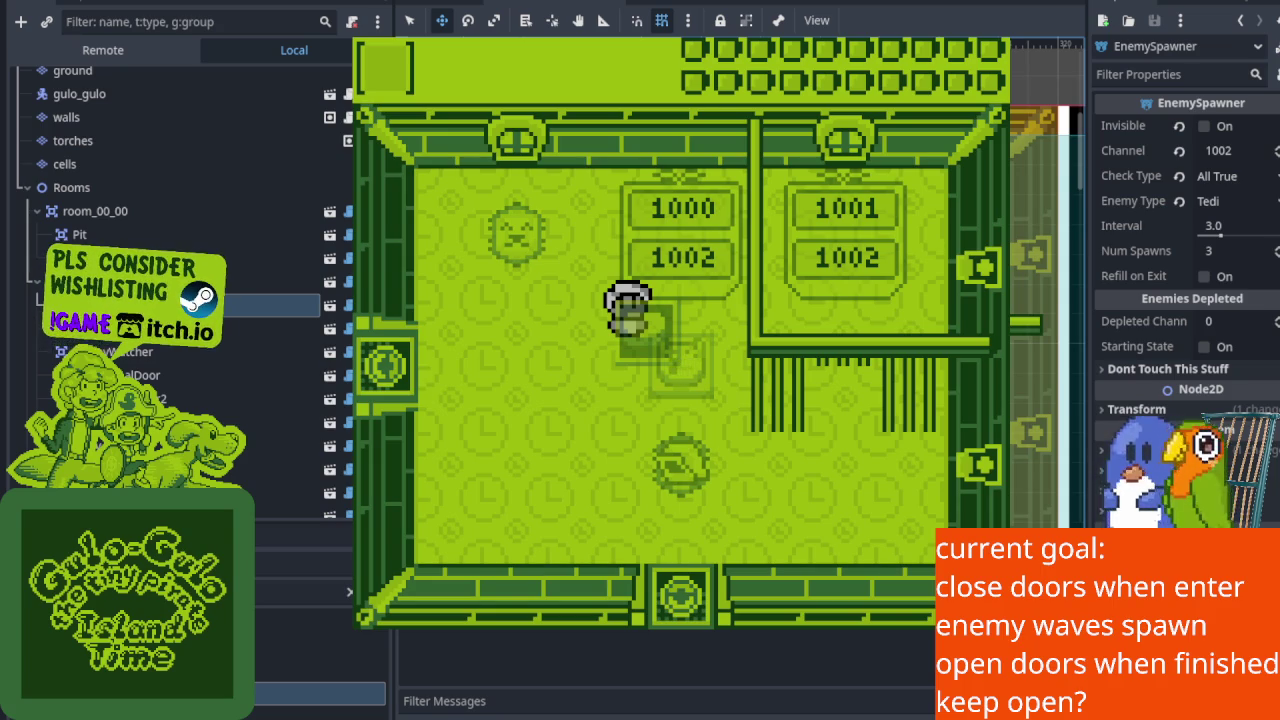
pyautogui.press('F8')
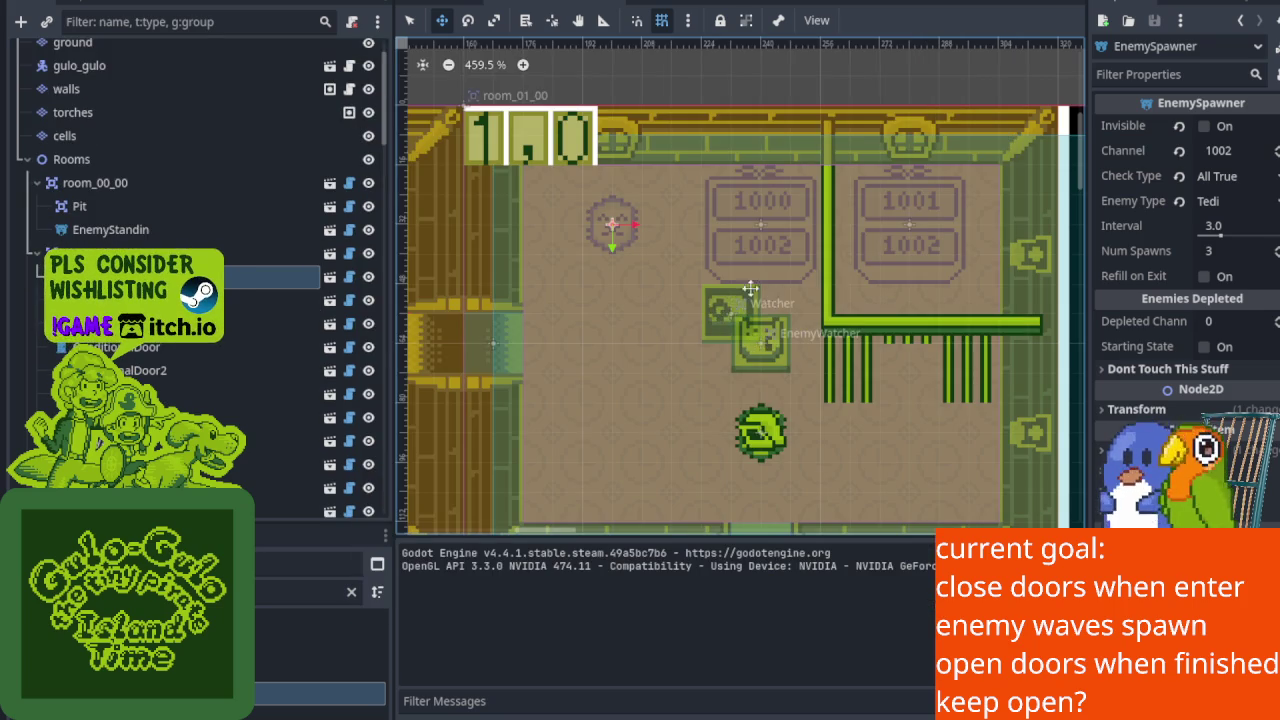
# Select the Watcher node to show its trigger settings: channel 1000, width 8, height 6.
pyautogui.scroll(1, 719, 313)
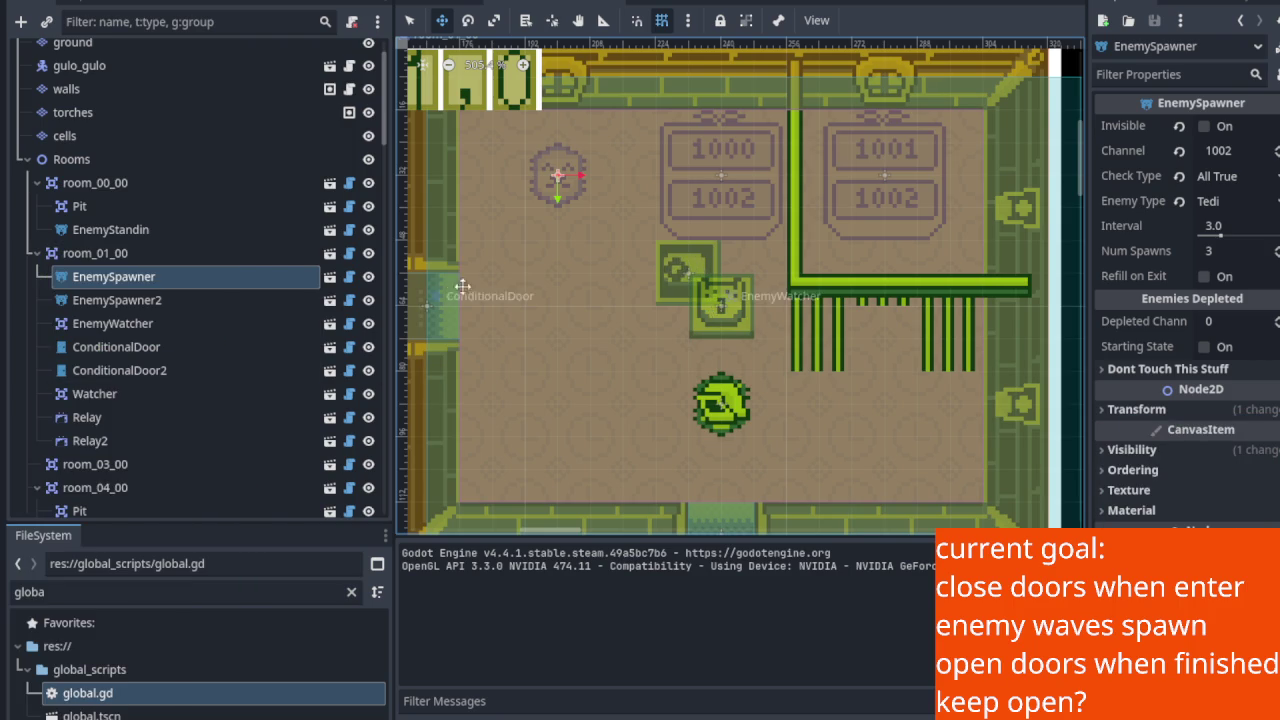
pyautogui.click(176, 284)
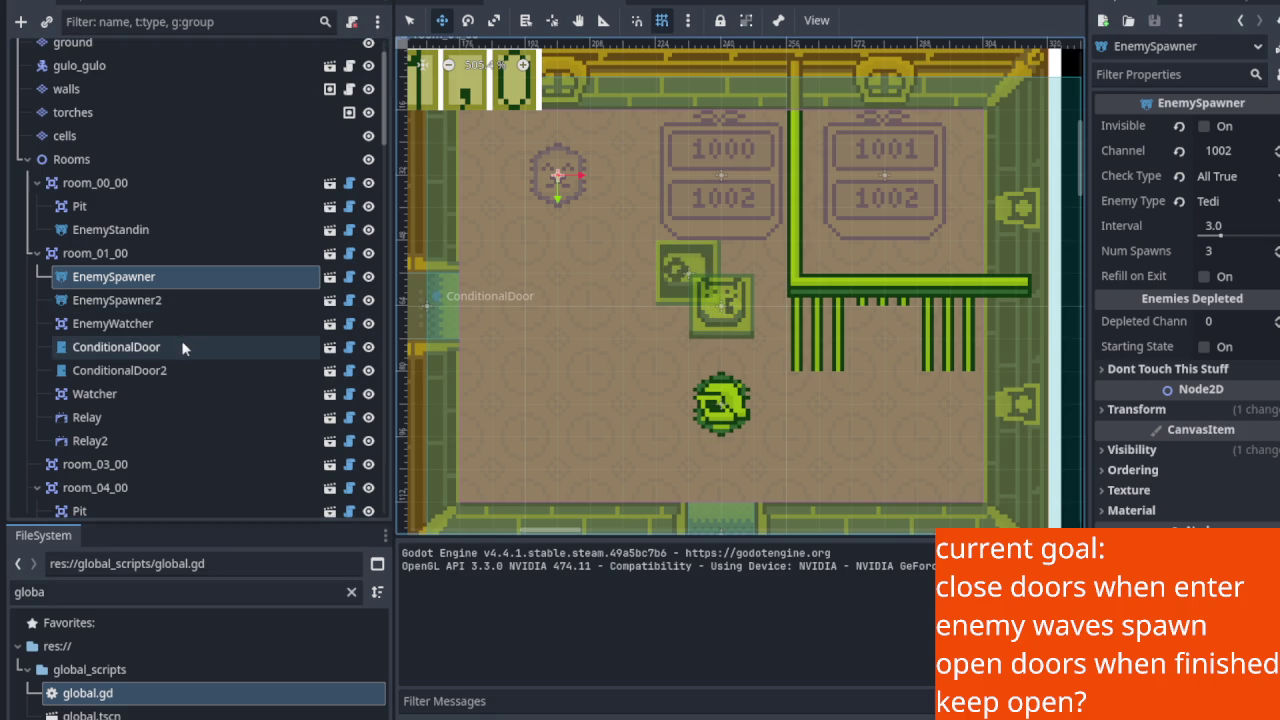
pyautogui.click(161, 396)
pyautogui.scroll(8, 662, 242)
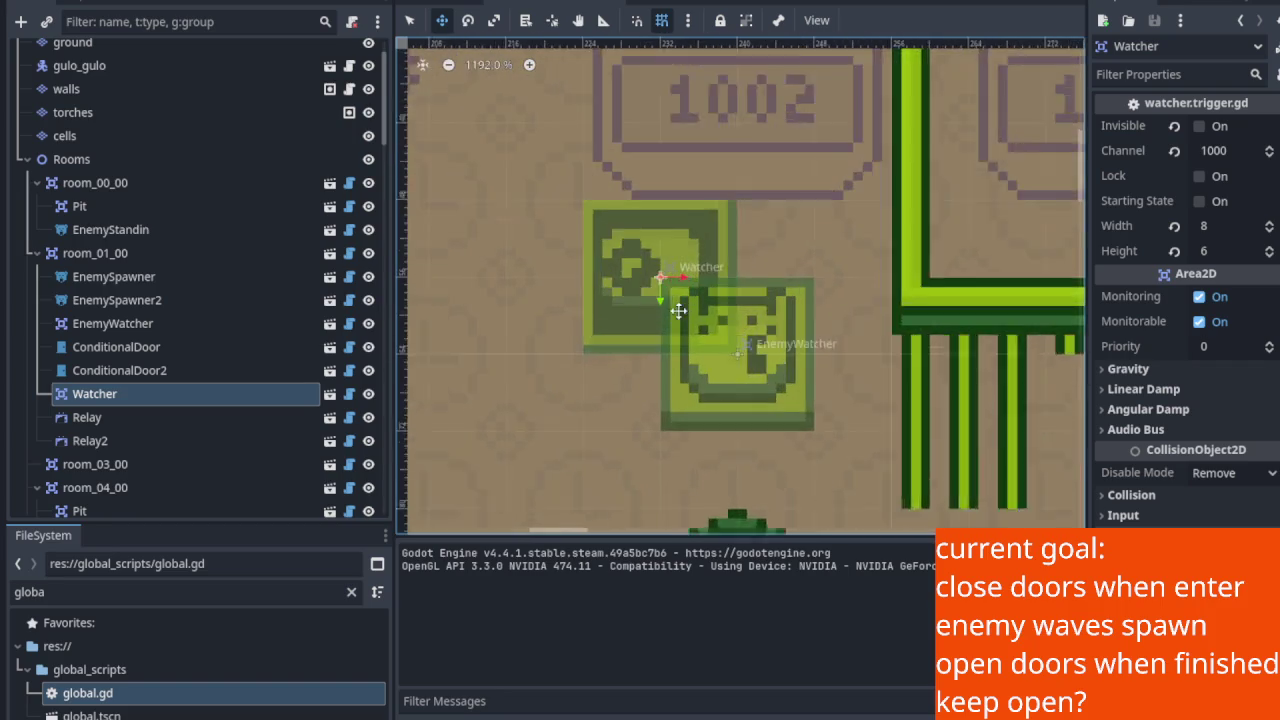
pyautogui.scroll(-10, 722, 245)
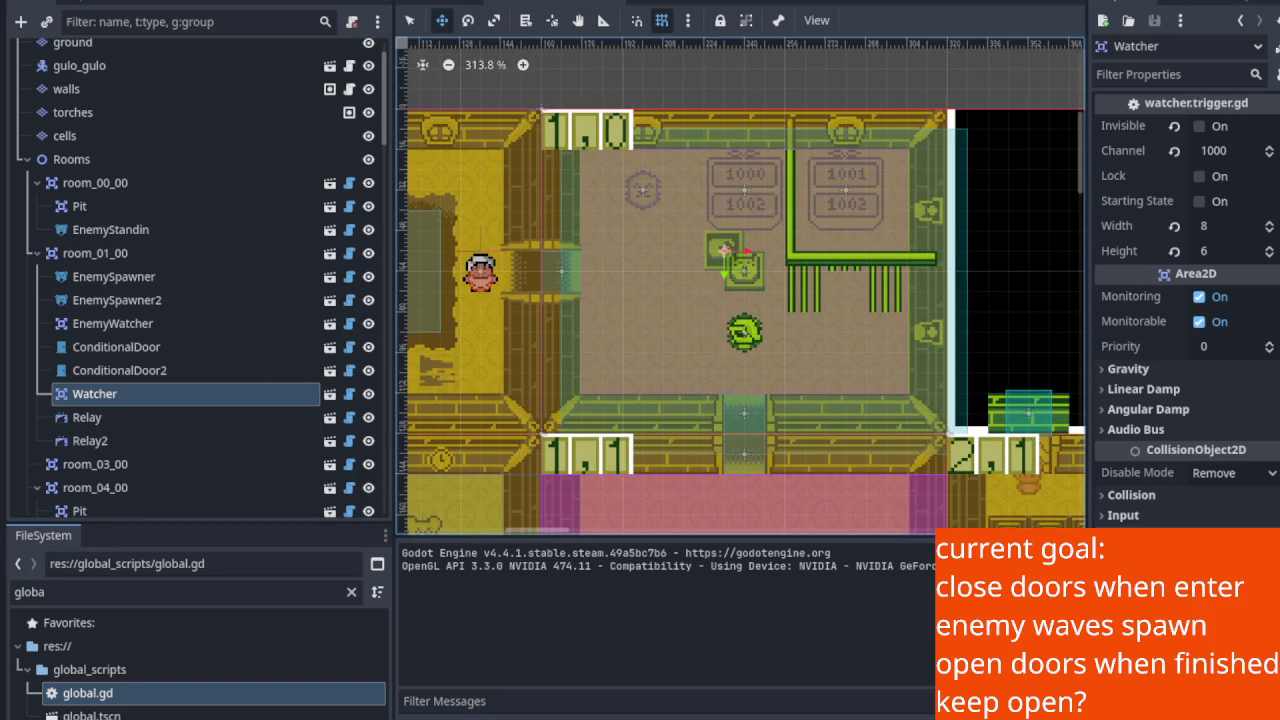
# Set the Watcher's width and height to 2 and save the scene.
pyautogui.click(1227, 228)
pyautogui.press('Return')
pyautogui.click(1230, 251)
pyautogui.write('2')
pyautogui.press('Return')
pyautogui.hotkey('ctrl', 's')
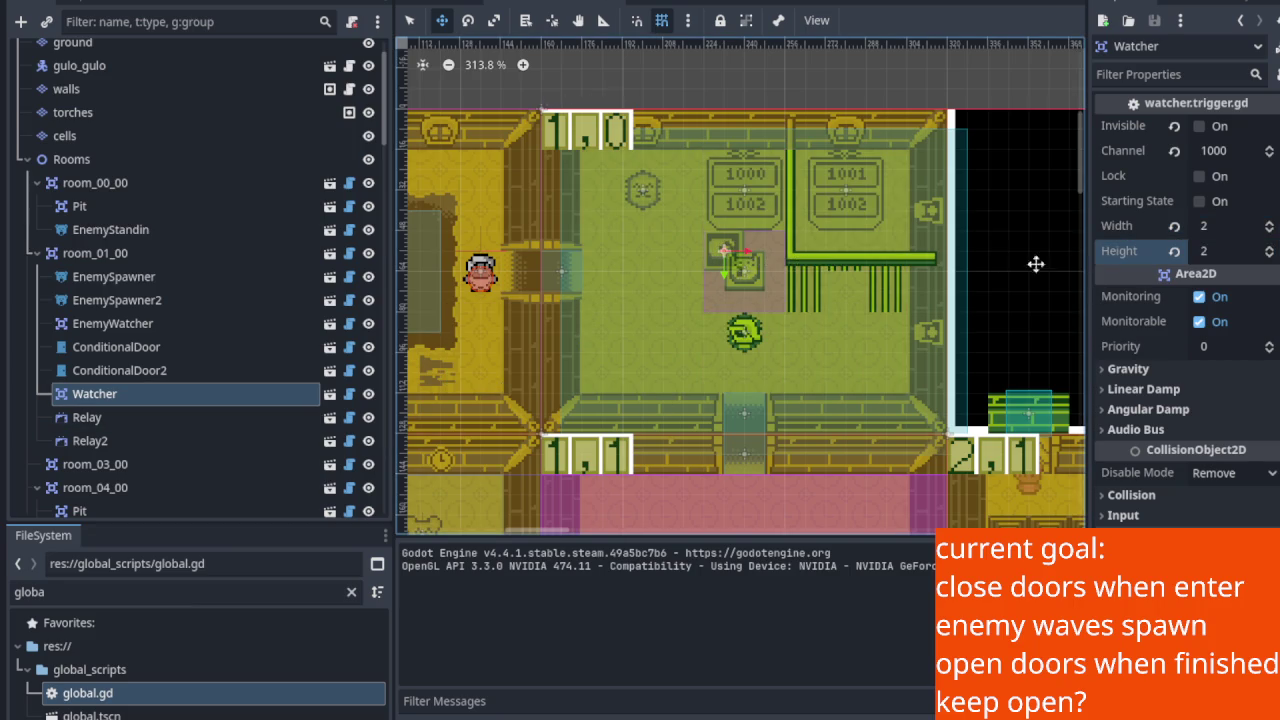
# Select EnemyWatcher to view its channel 1001, 10×8 settings, then save again.
pyautogui.scroll(2, 818, 268)
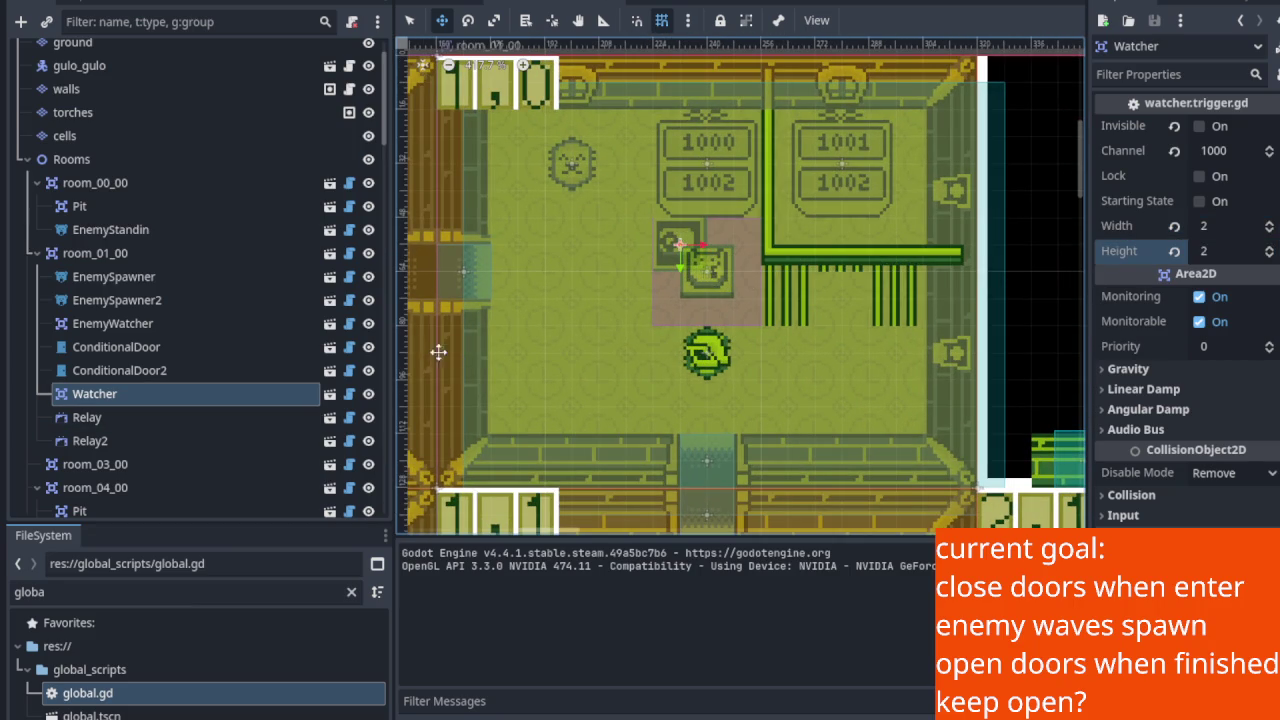
pyautogui.scroll(4, 680, 250)
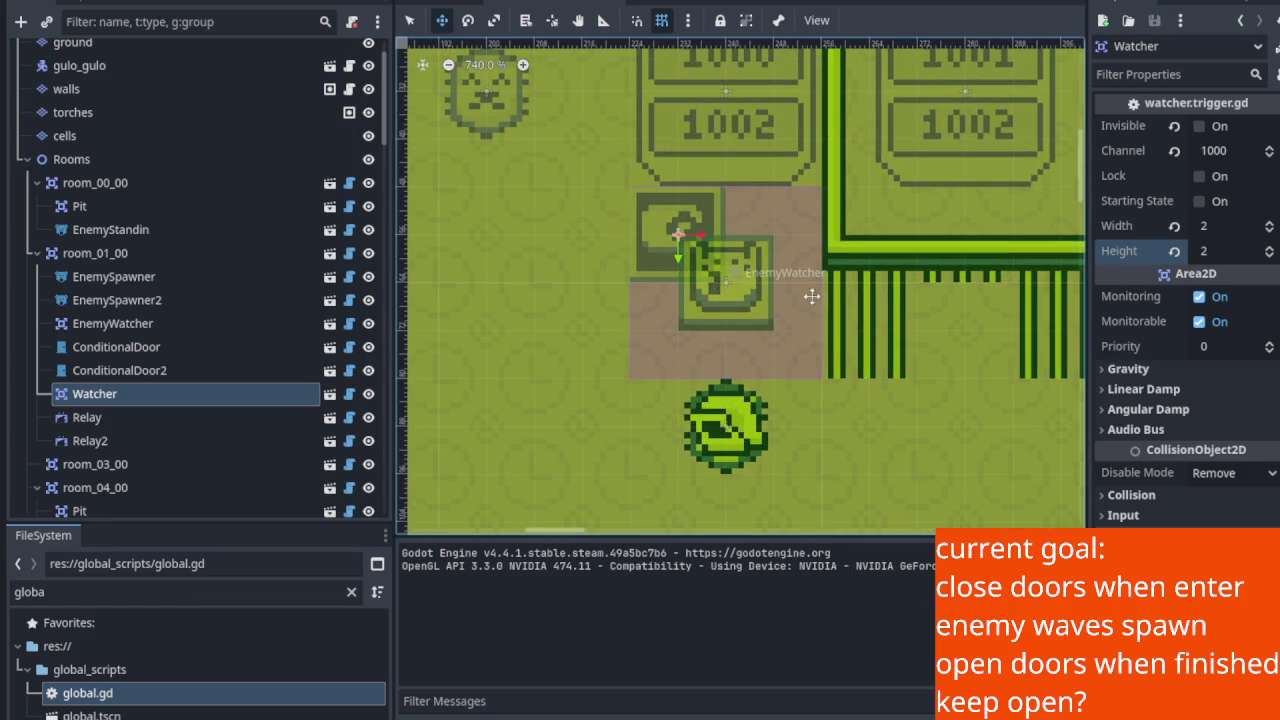
pyautogui.click(175, 320)
pyautogui.scroll(-5, 803, 173)
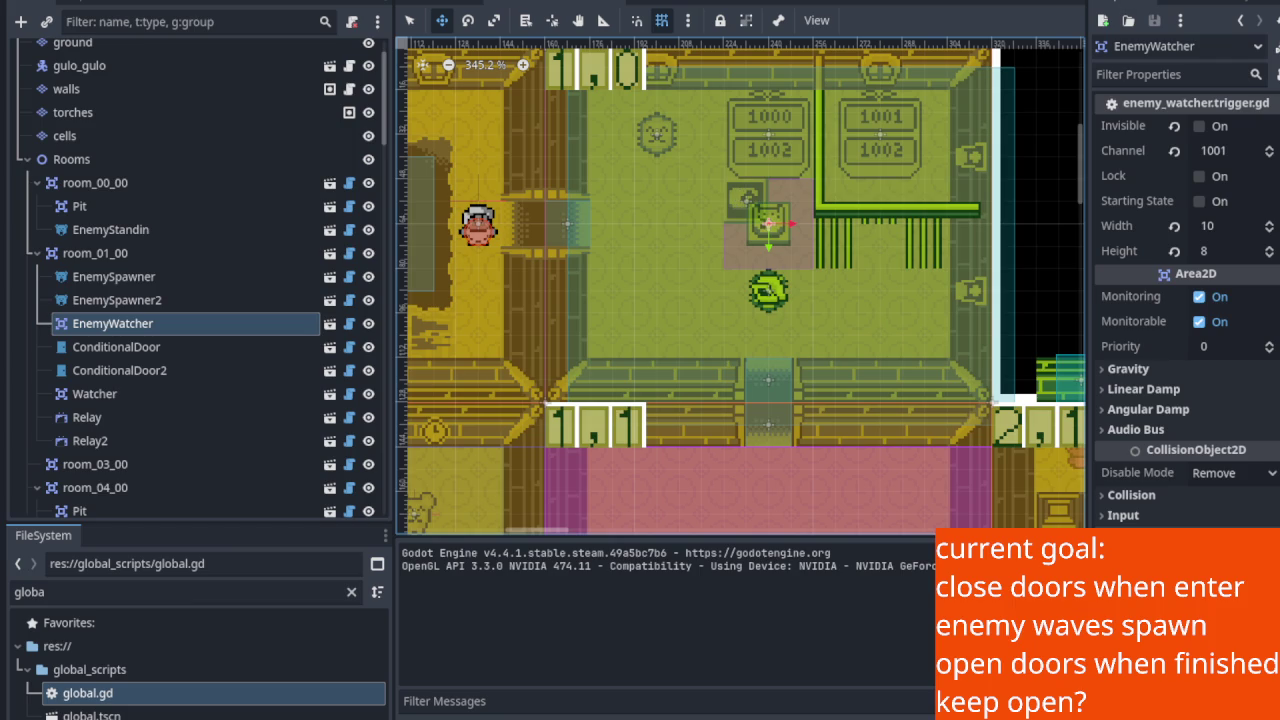
pyautogui.hotkey('ctrl', 's')
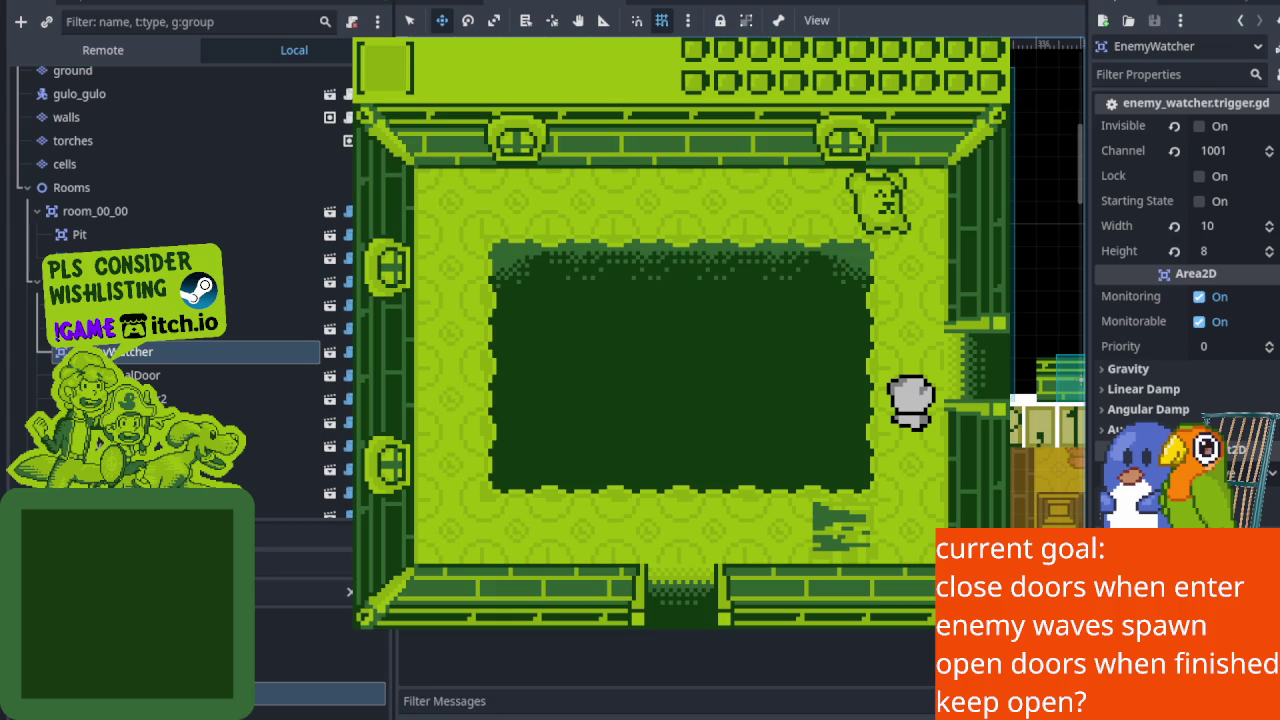
# Walk the player around the room and over to the west doorway.
pyautogui.press('Right')
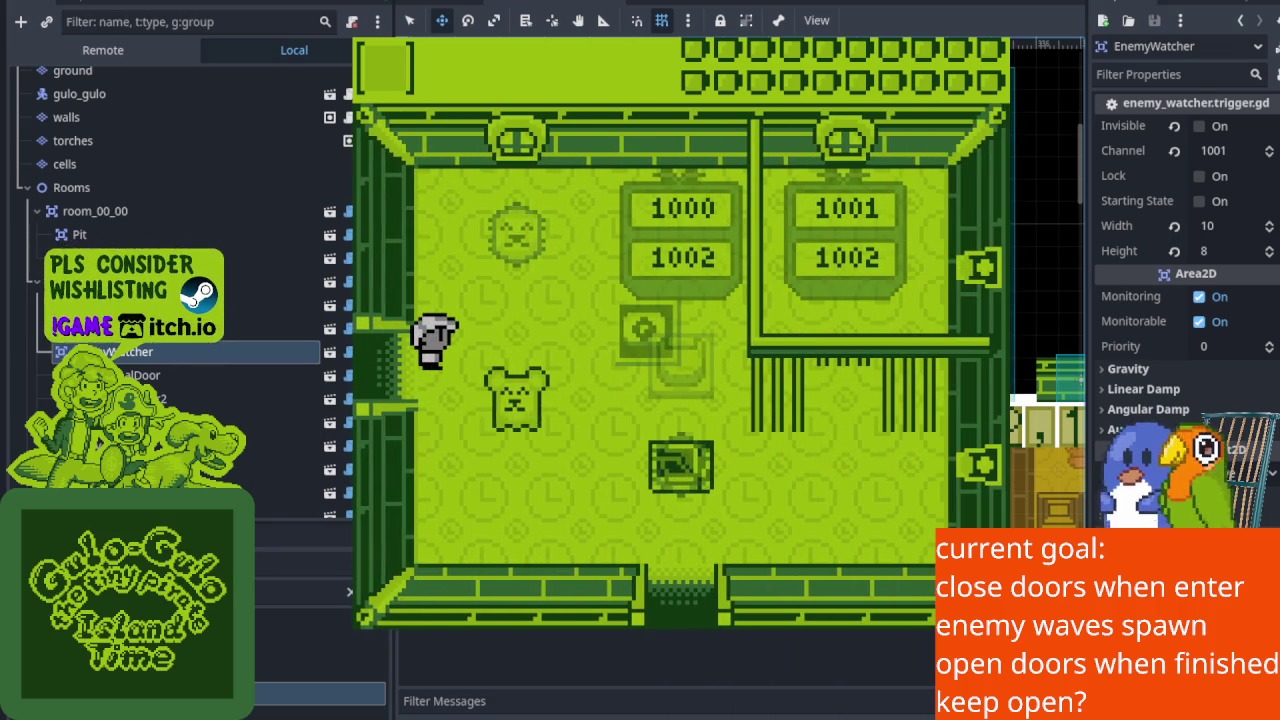
pyautogui.press('Up')
pyautogui.press('Down')
pyautogui.press('Right')
pyautogui.press('Left')
pyautogui.press('Up')
pyautogui.press('Right')
pyautogui.press('Down')
pyautogui.press('Left')
pyautogui.press('Left')
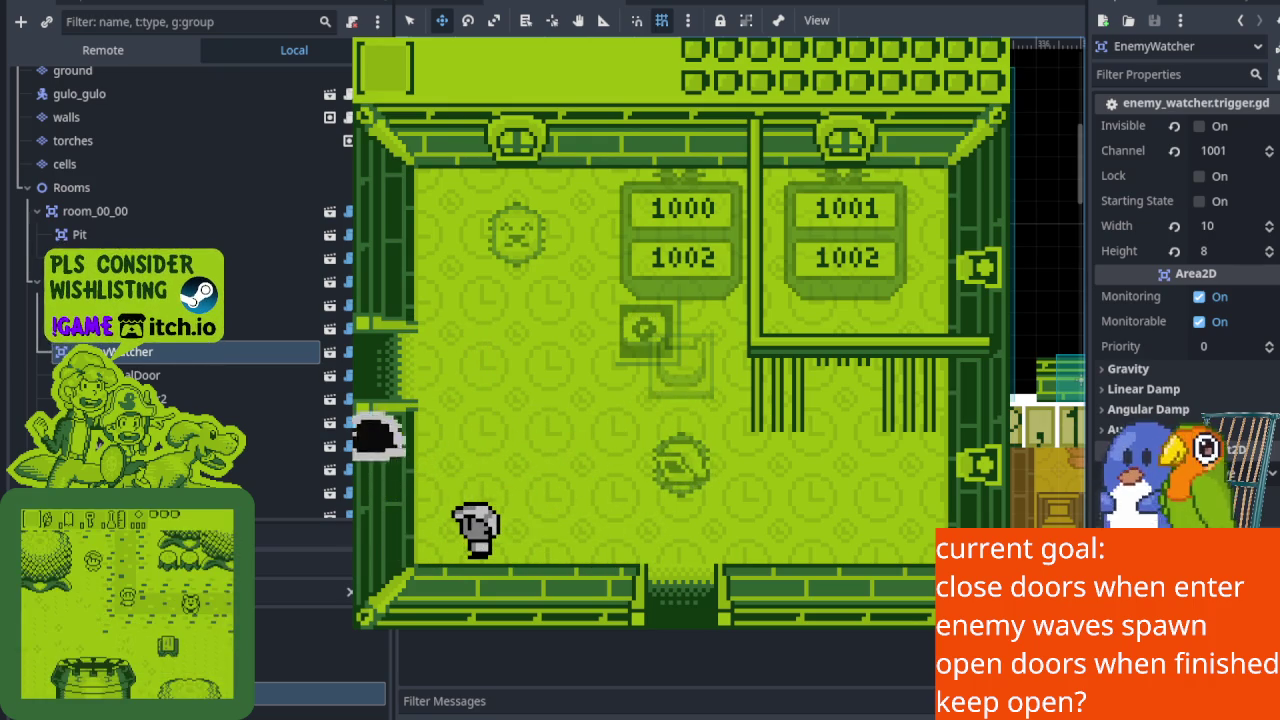
pyautogui.press('Right')
pyautogui.press('Up')
pyautogui.press('Left')
pyautogui.press('Up')
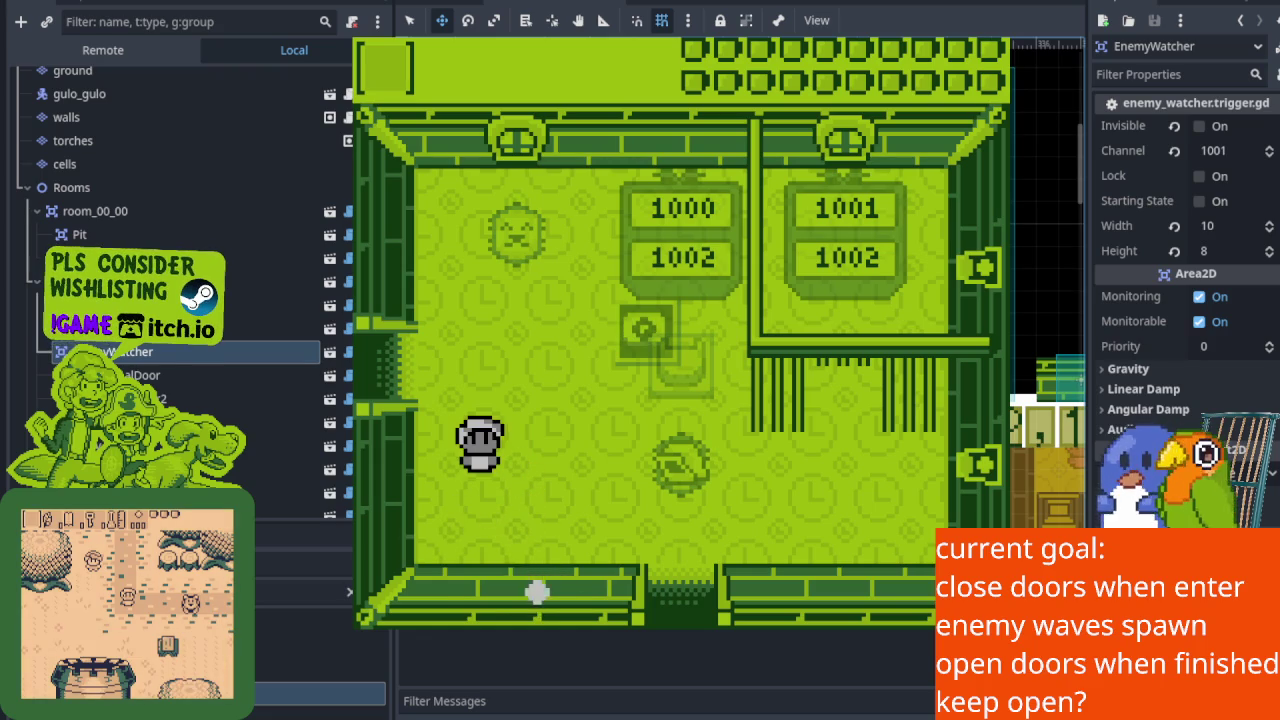
pyautogui.press('Left')
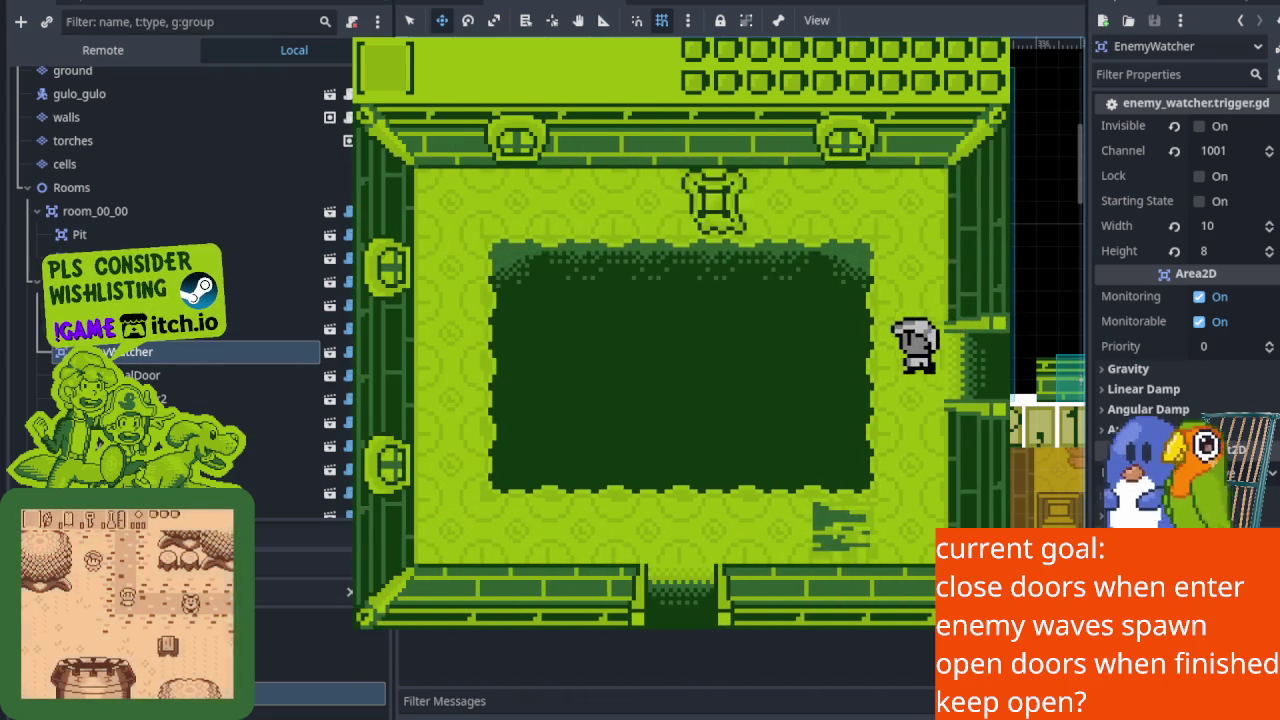
# Step into the neighbouring room and back, triggering the doors to close, and attack the enemy.
pyautogui.press('Right')
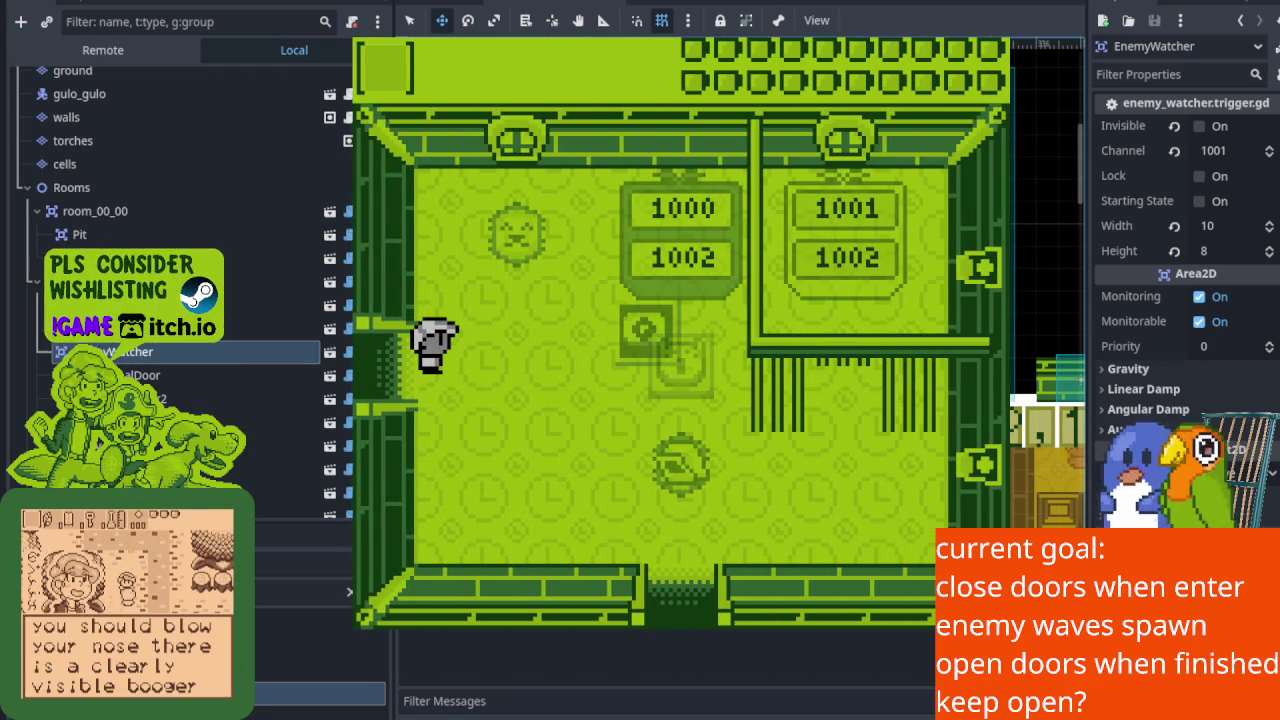
pyautogui.press('Up')
pyautogui.press('Down')
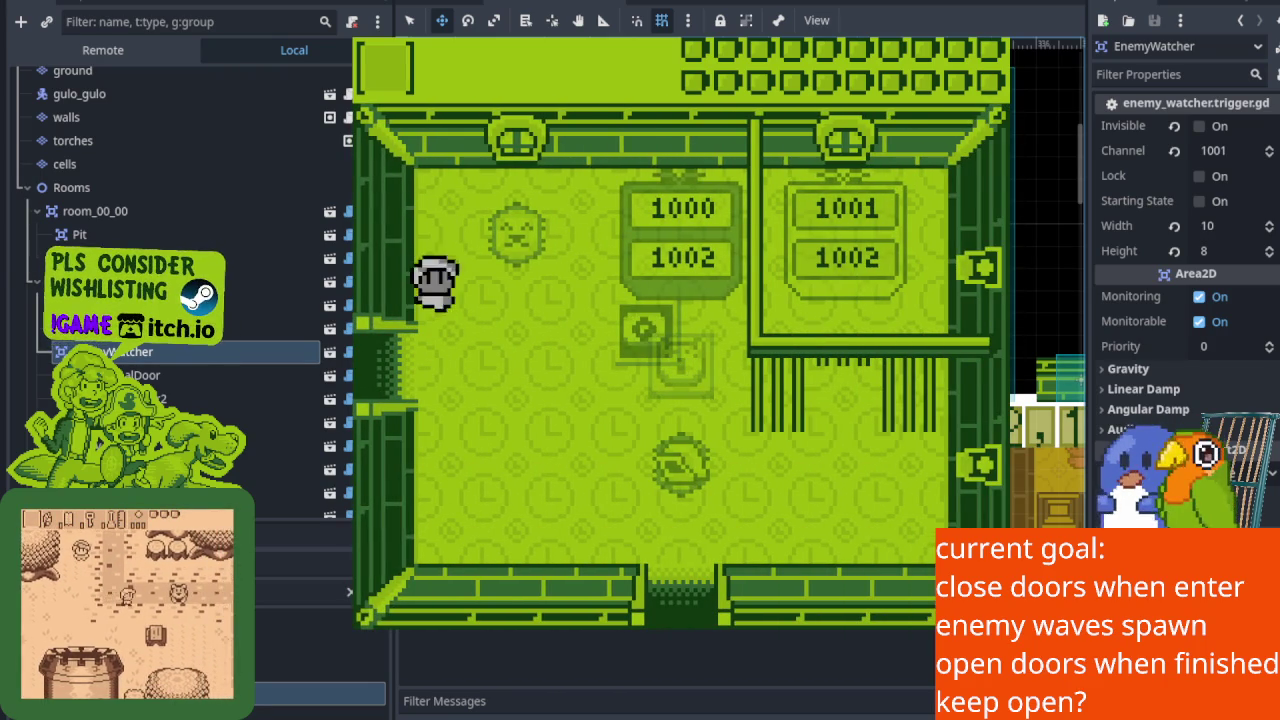
pyautogui.press('Down')
pyautogui.press('Right')
pyautogui.press('Up')
pyautogui.press('Left')
pyautogui.press('Down')
# Walk along the bottom and through the wall opening, re-enter, and strike the star enemy.
pyautogui.press('Up')
pyautogui.press('Down')
pyautogui.press('Right')
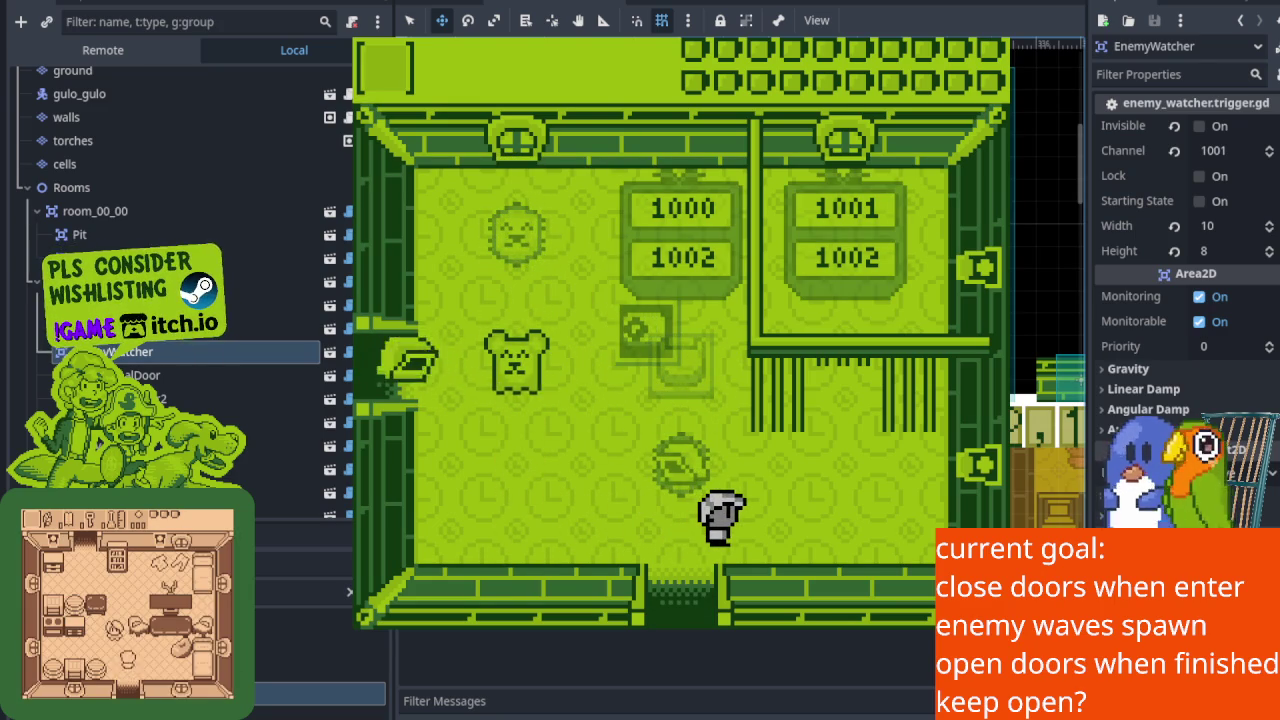
pyautogui.press('Right')
pyautogui.press('Left')
pyautogui.press('Up')
pyautogui.press('Left')
pyautogui.press('Up')
pyautogui.press('Left')
pyautogui.press('Right')
pyautogui.press('Down')
pyautogui.press('x')
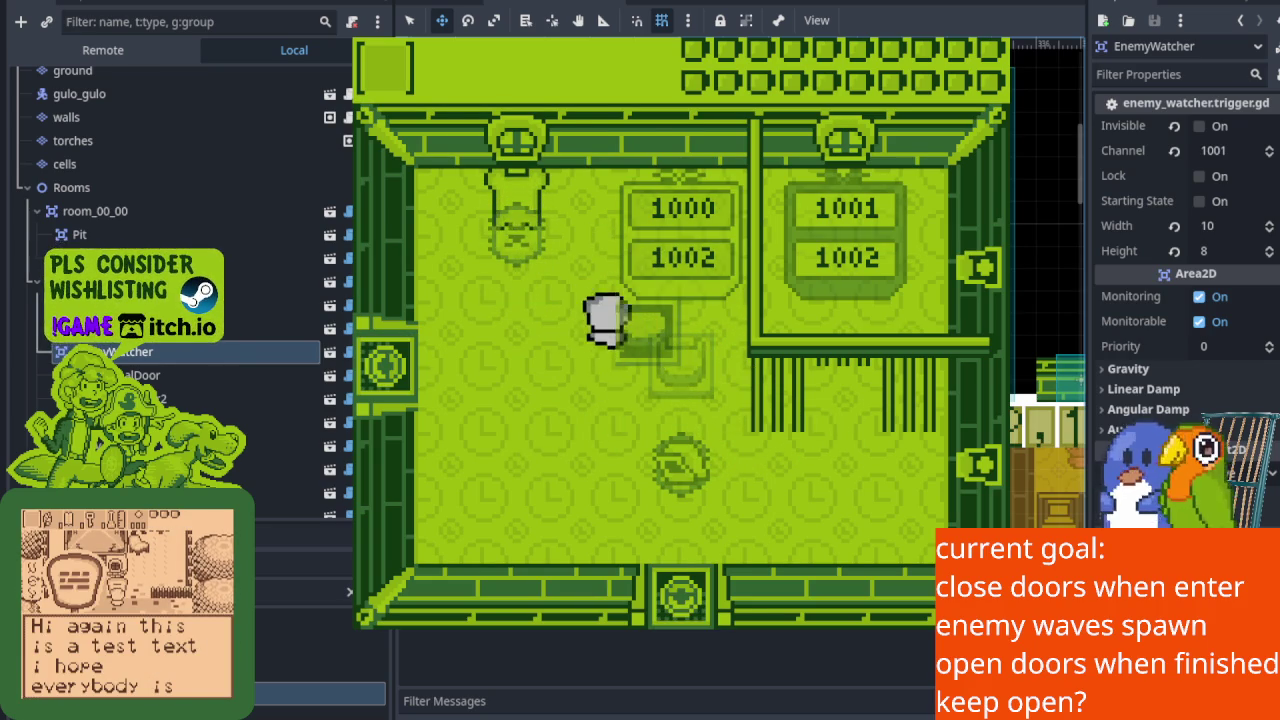
# Leave by the west doorway, return to spawn an enemy, and dodge toward it.
pyautogui.press('Up')
pyautogui.press('x')
pyautogui.press('Left')
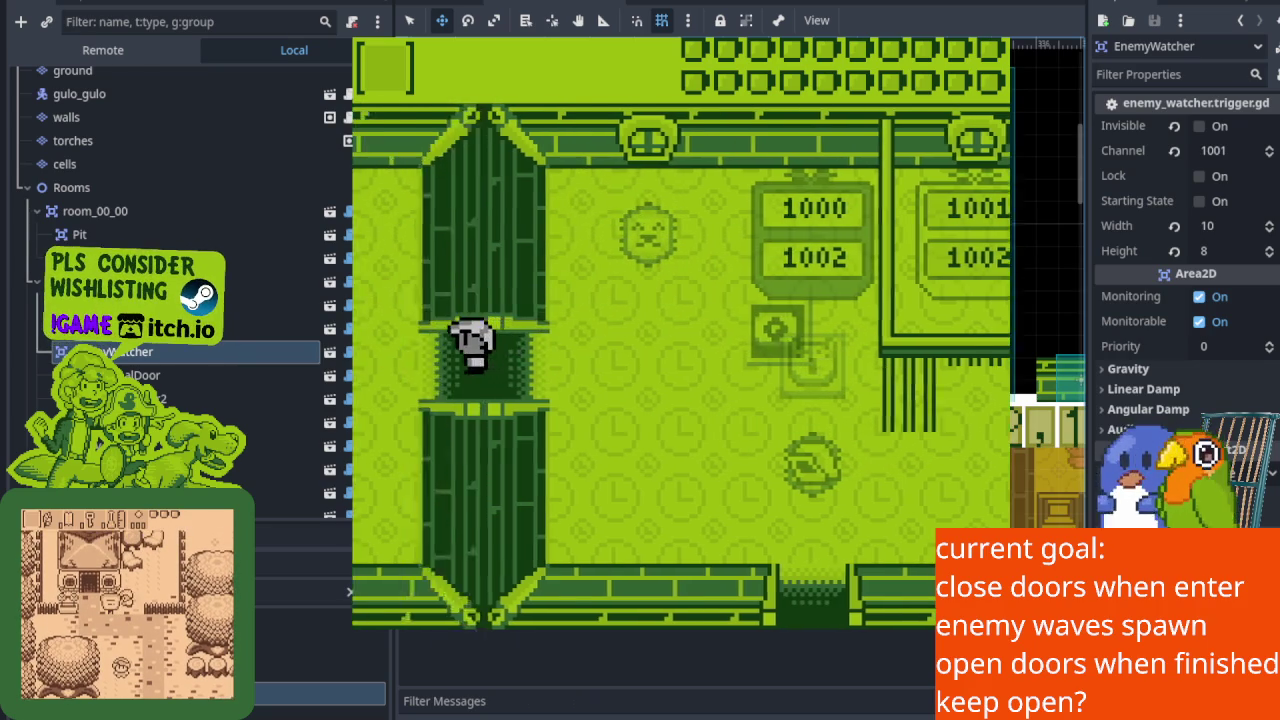
pyautogui.press('Right')
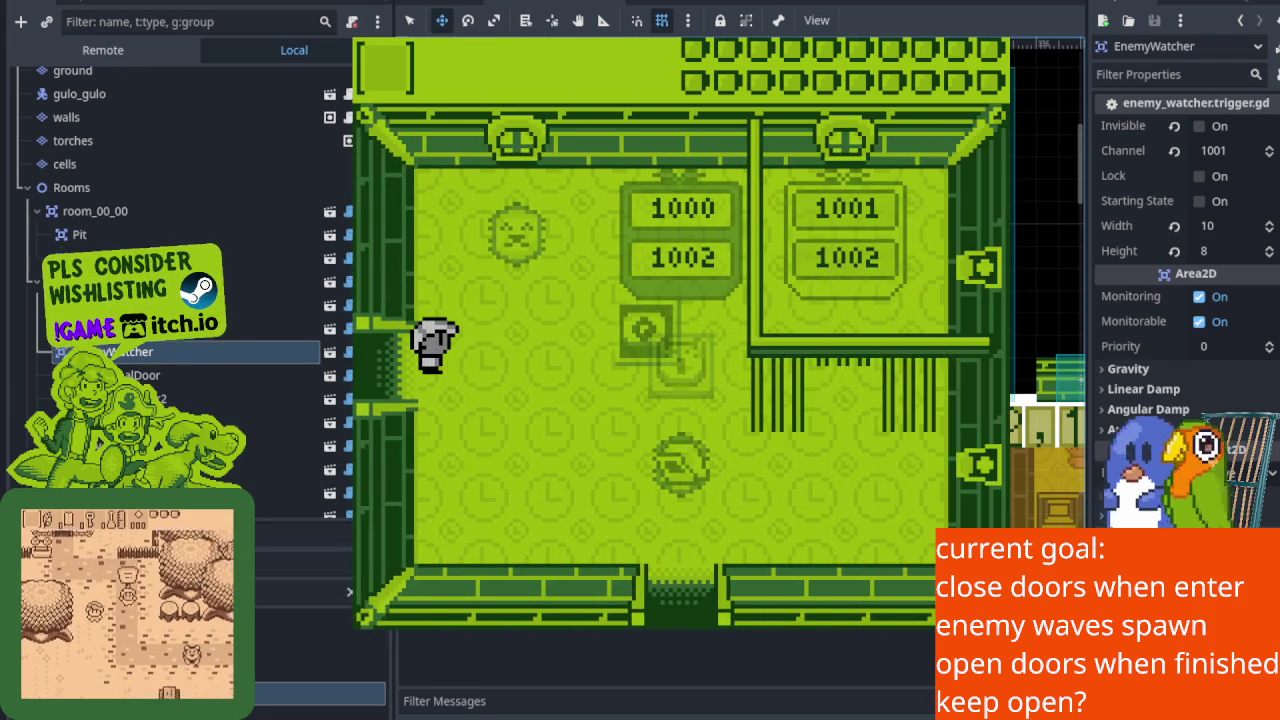
pyautogui.press('Right')
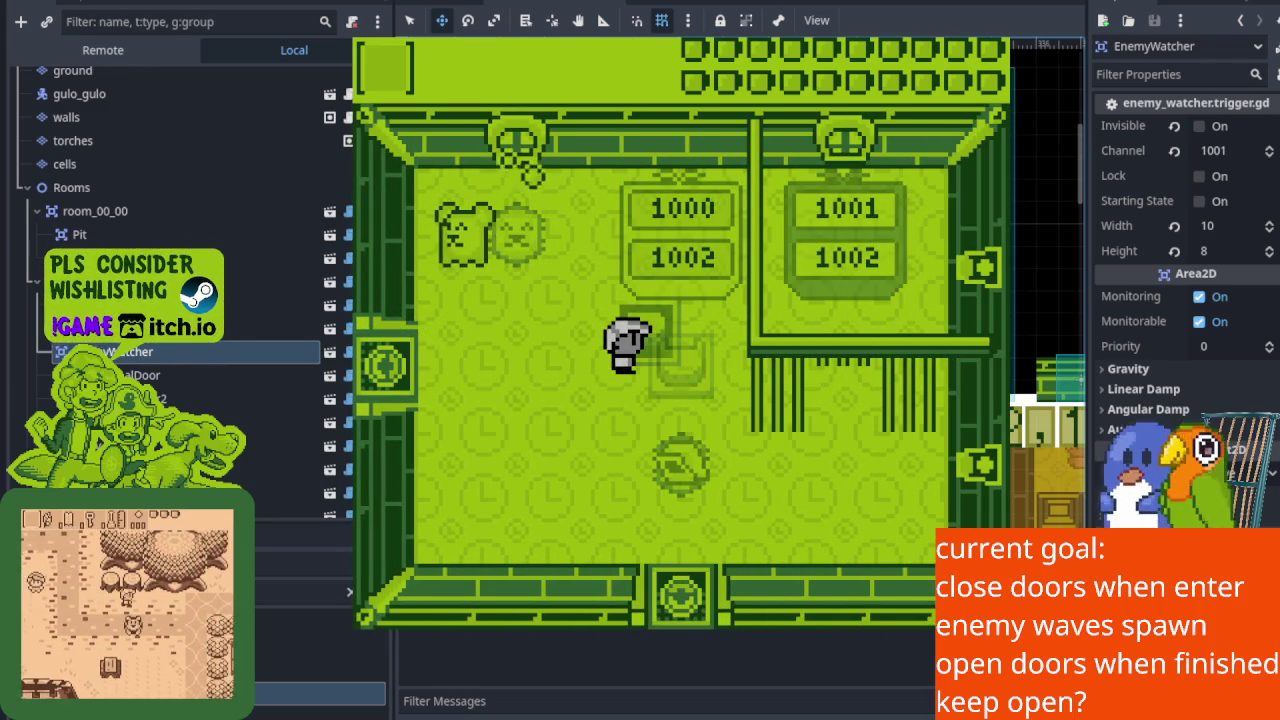
pyautogui.press('Left')
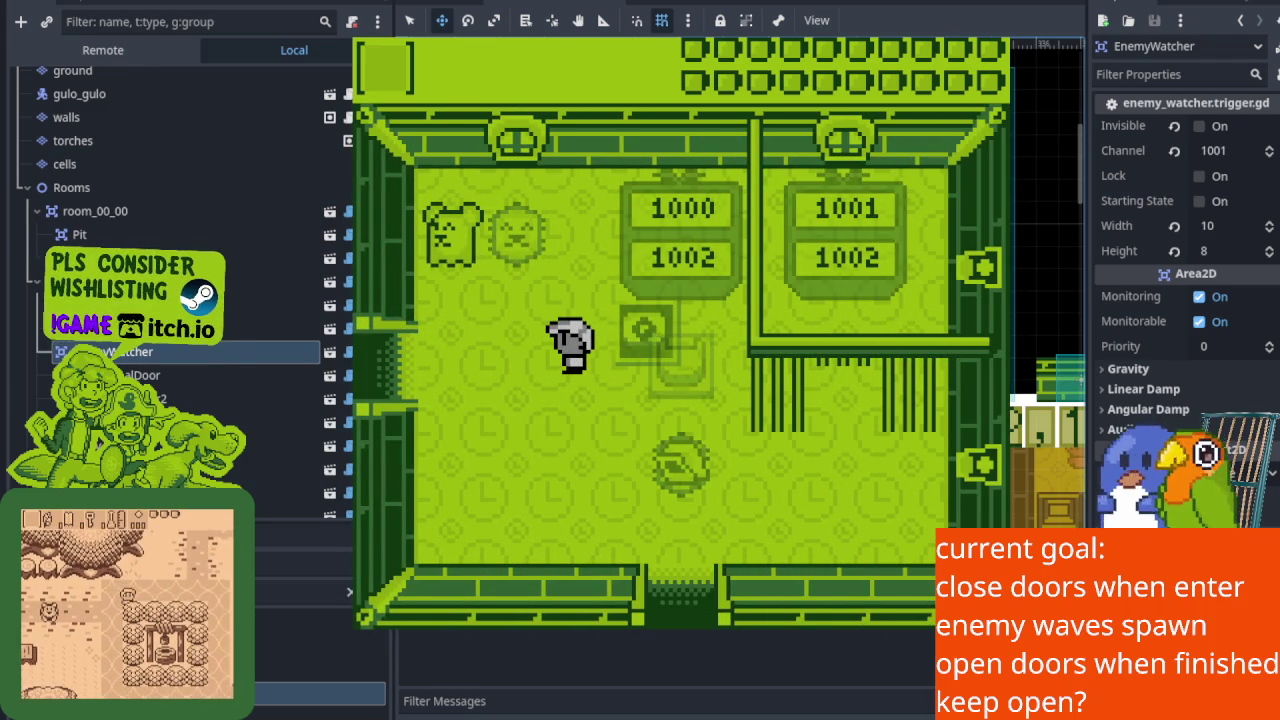
pyautogui.press('Right')
pyautogui.press('Down')
pyautogui.press('Up')
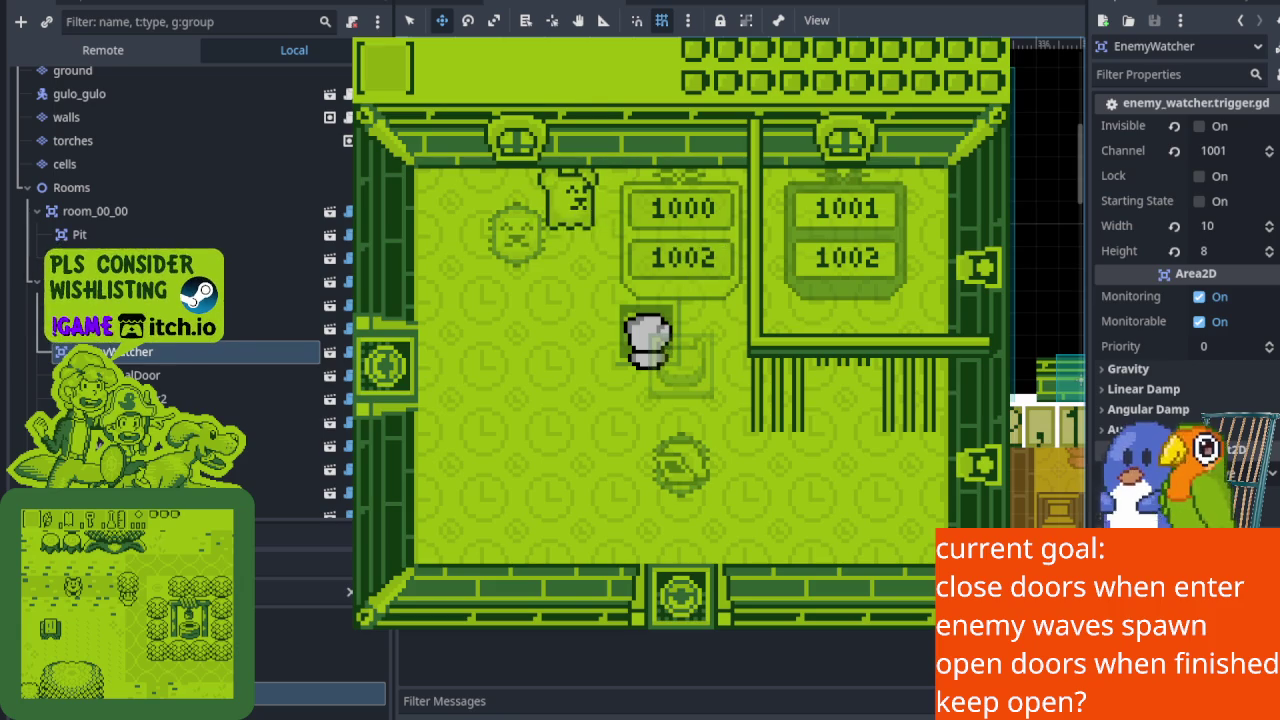
pyautogui.press('Up')
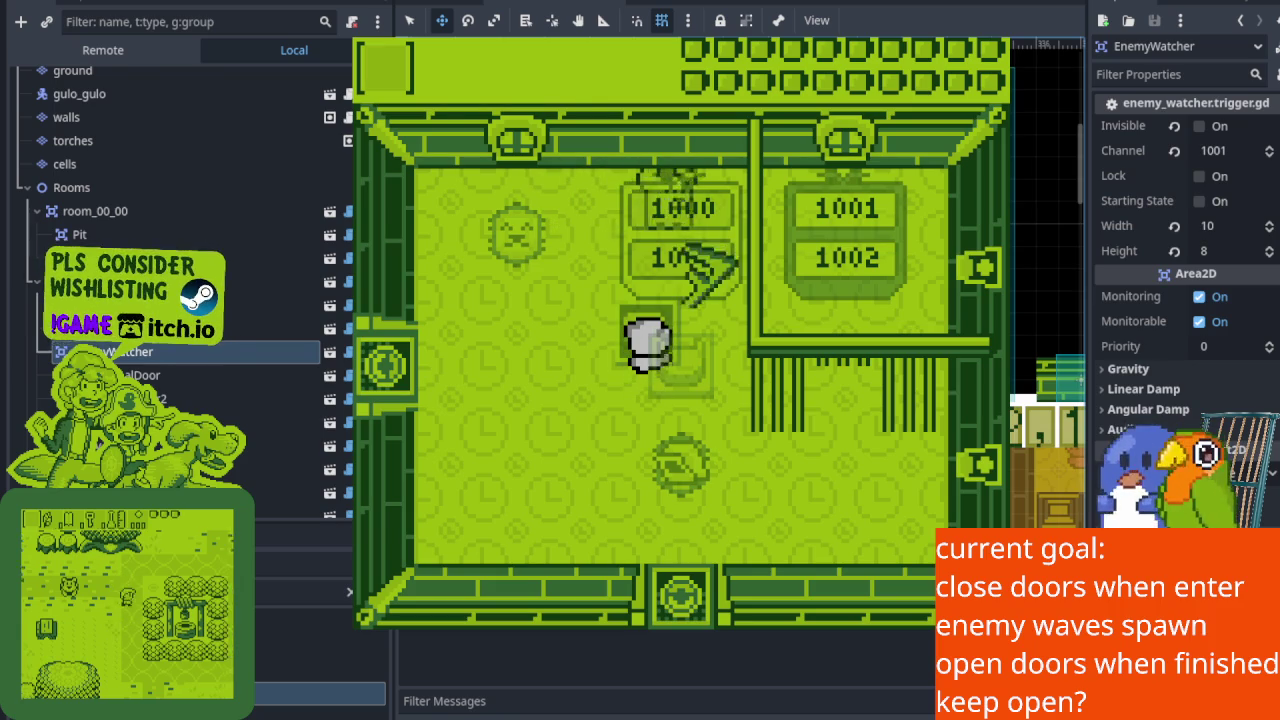
# Walk down to the bottom wall, stop the game with F8, and save the scene.
pyautogui.press('Left')
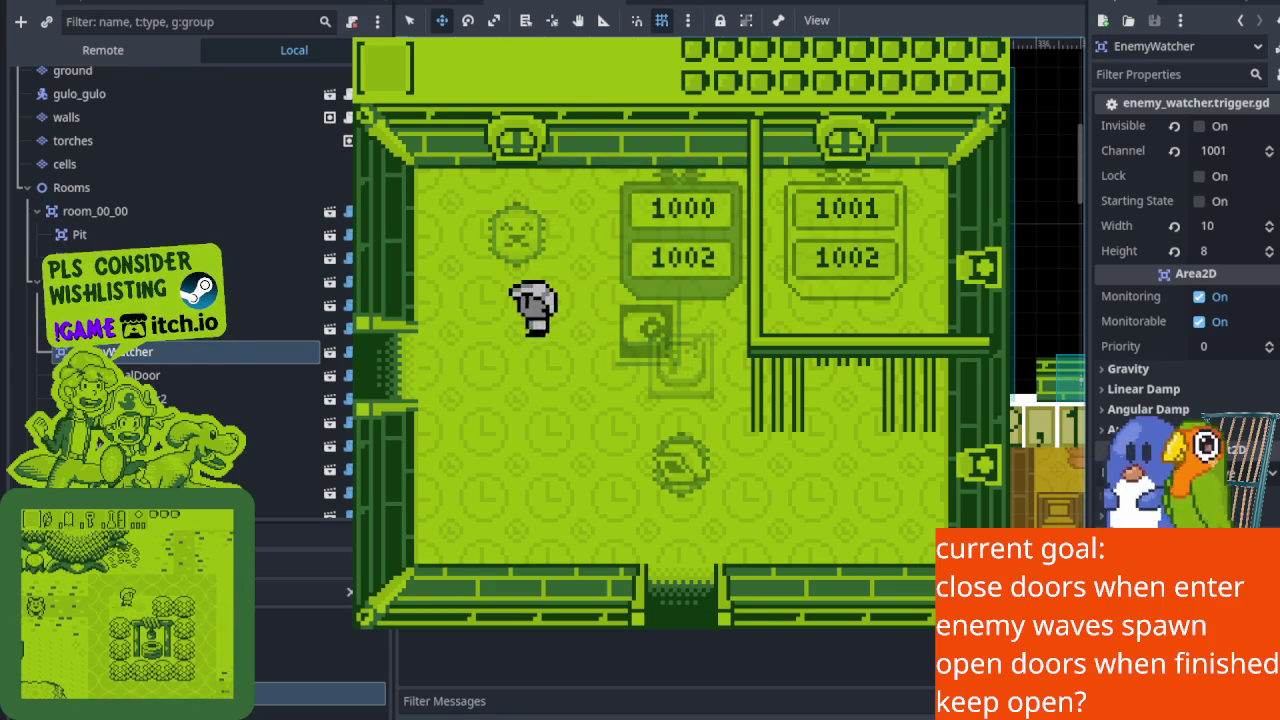
pyautogui.press('Down')
pyautogui.press('Right')
pyautogui.press('Right')
pyautogui.press('Left')
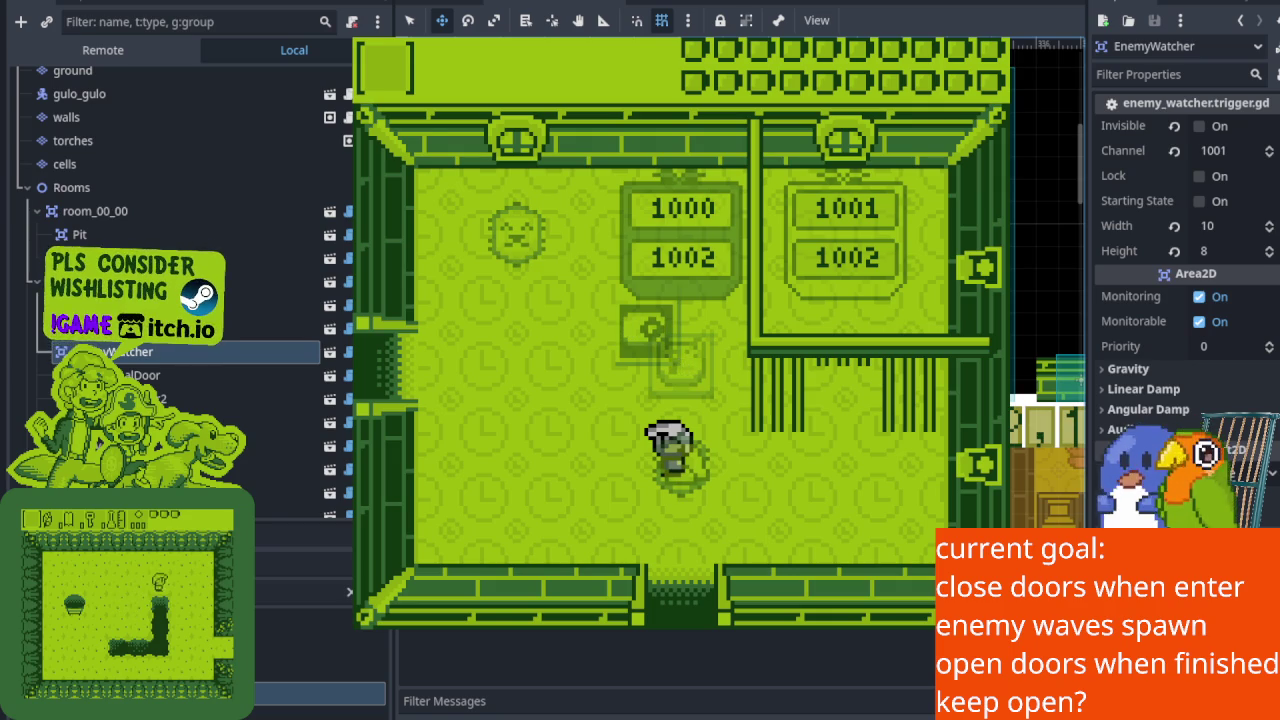
pyautogui.press('F8')
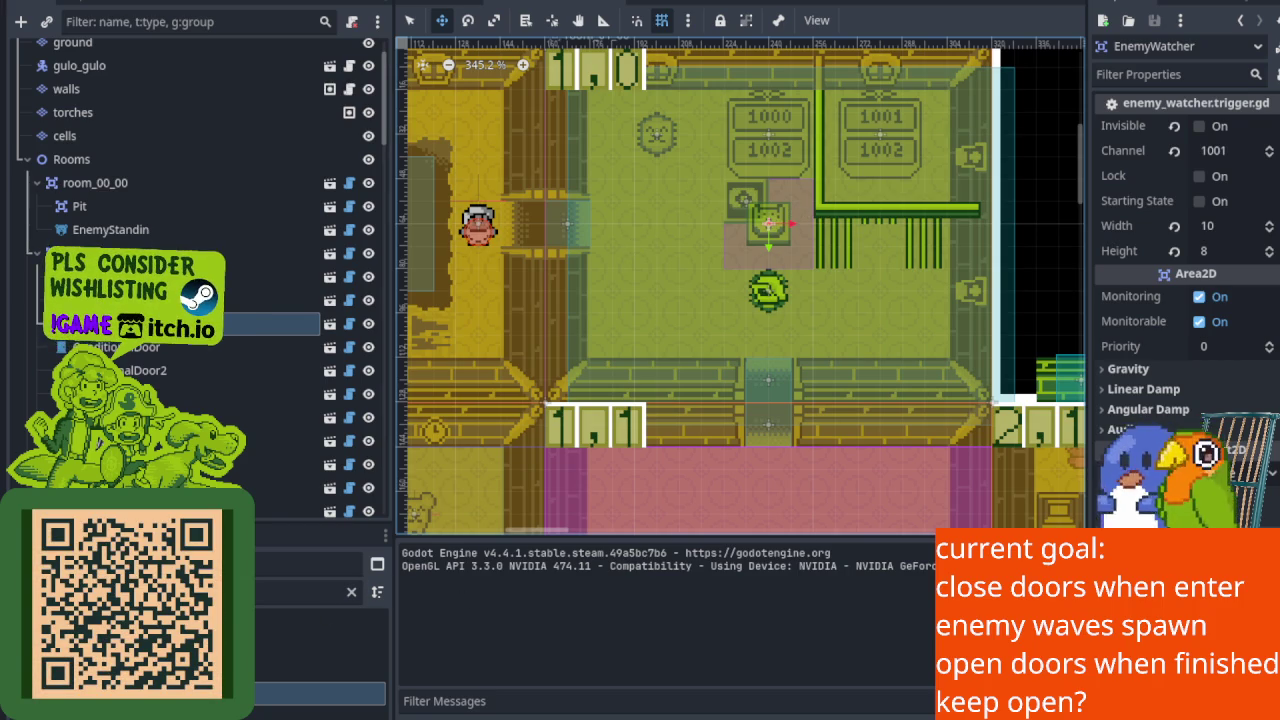
pyautogui.hotkey('ctrl', 's')
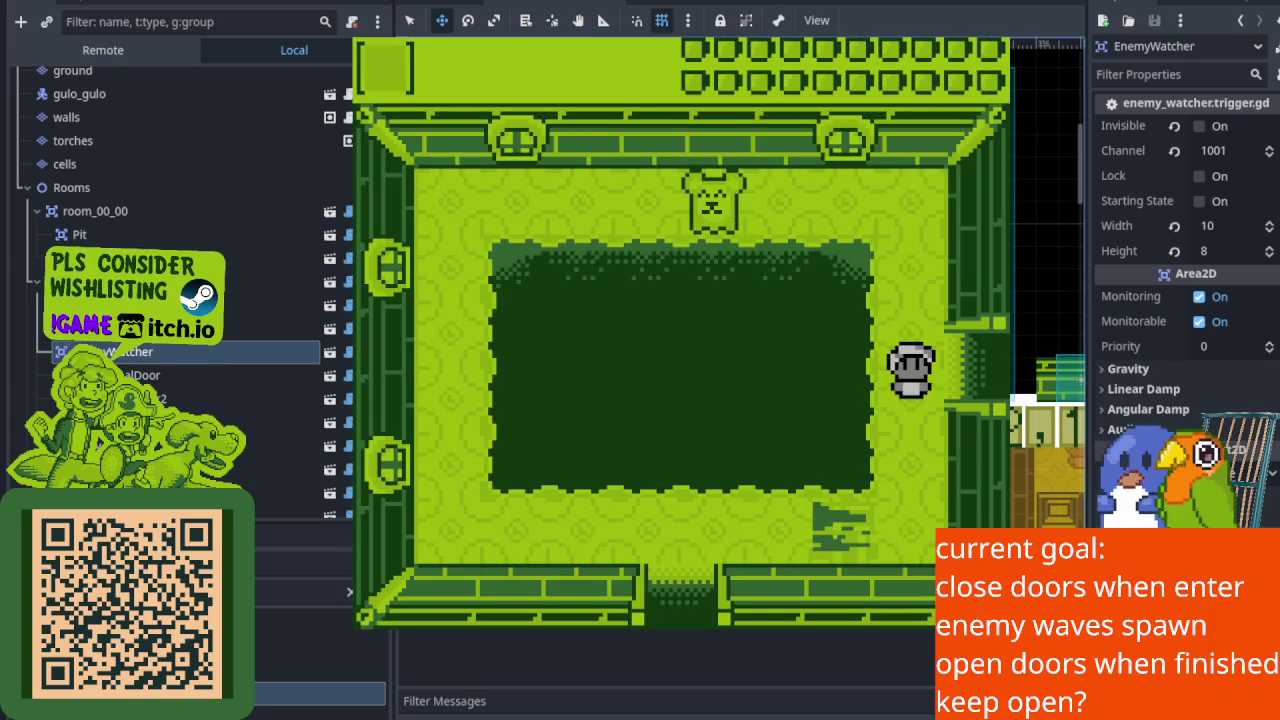
# Enter the switch room, attack the bear enemy, and defeat it so the doors reopen.
pyautogui.press('Right')
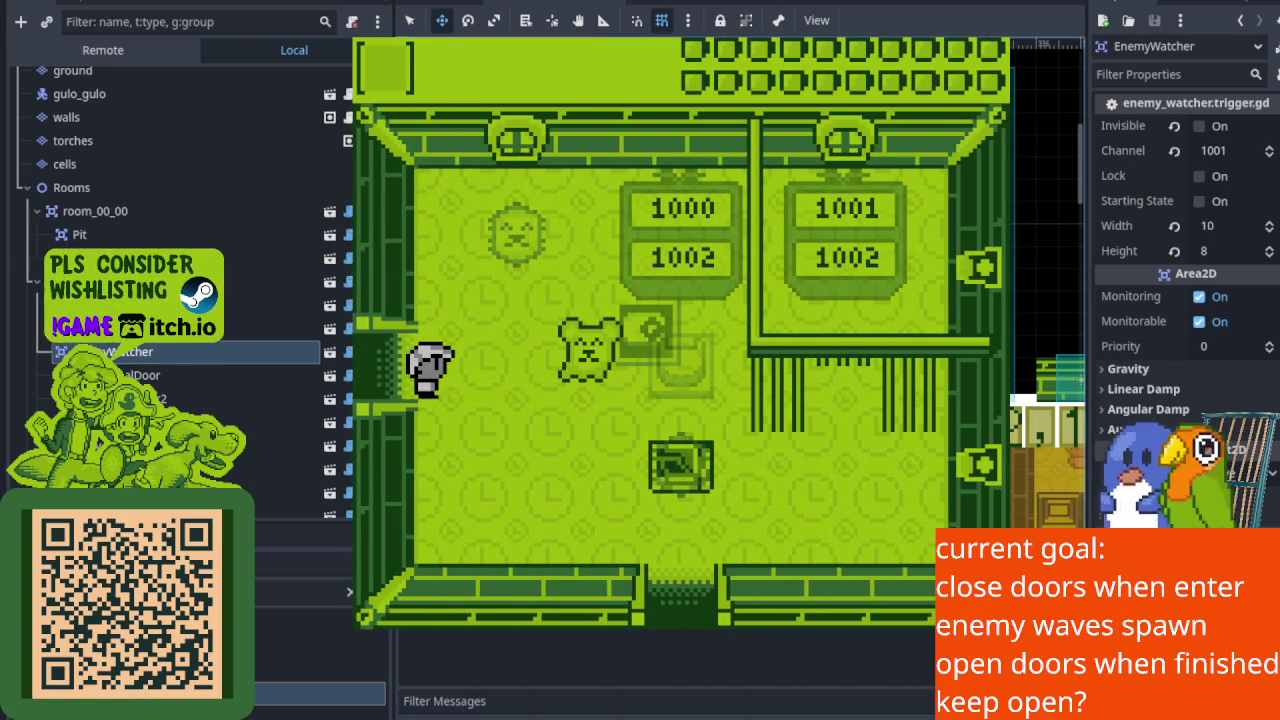
pyautogui.press('Right')
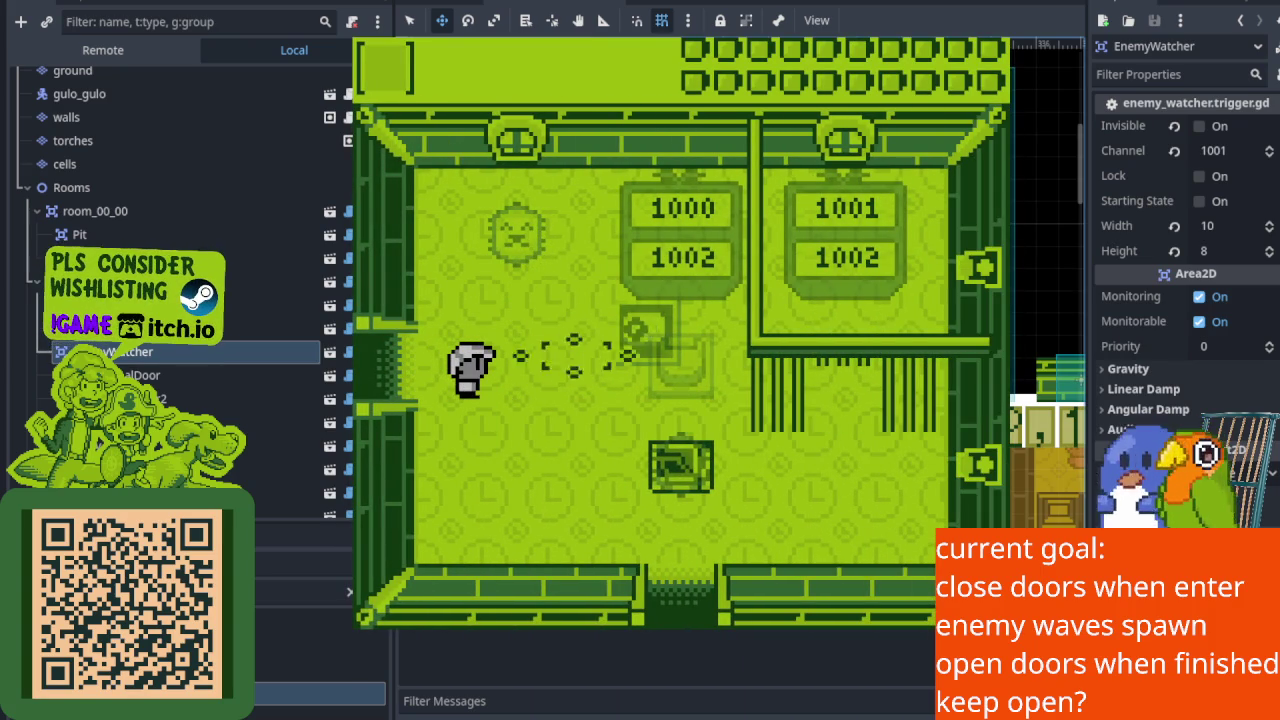
pyautogui.press('Up')
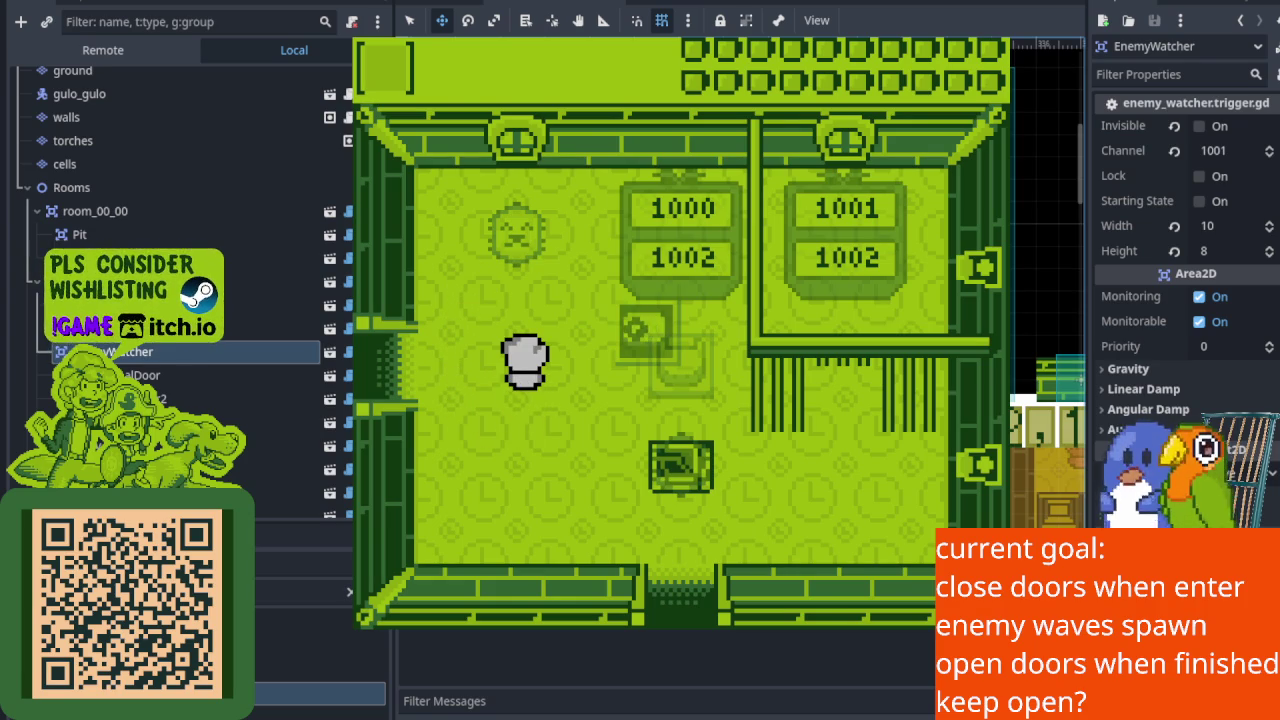
pyautogui.press('Down')
pyautogui.press('Up')
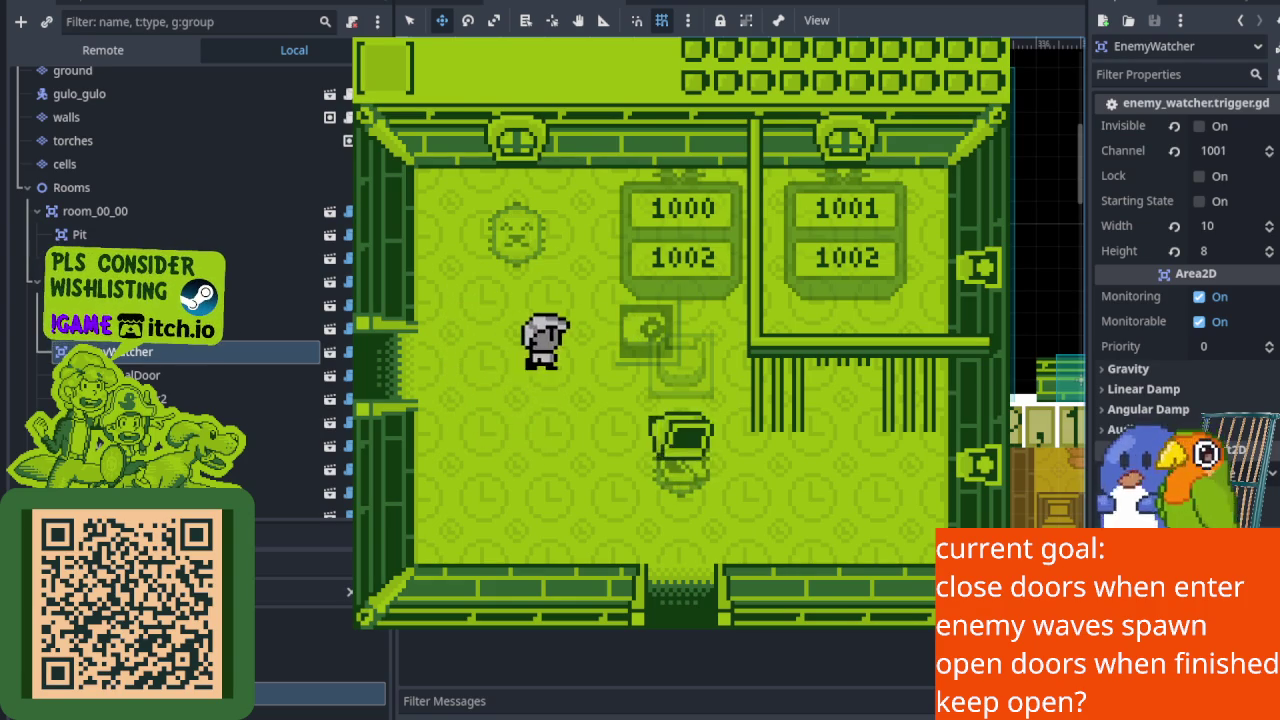
pyautogui.press('Right')
pyautogui.press('Up')
pyautogui.press('Left')
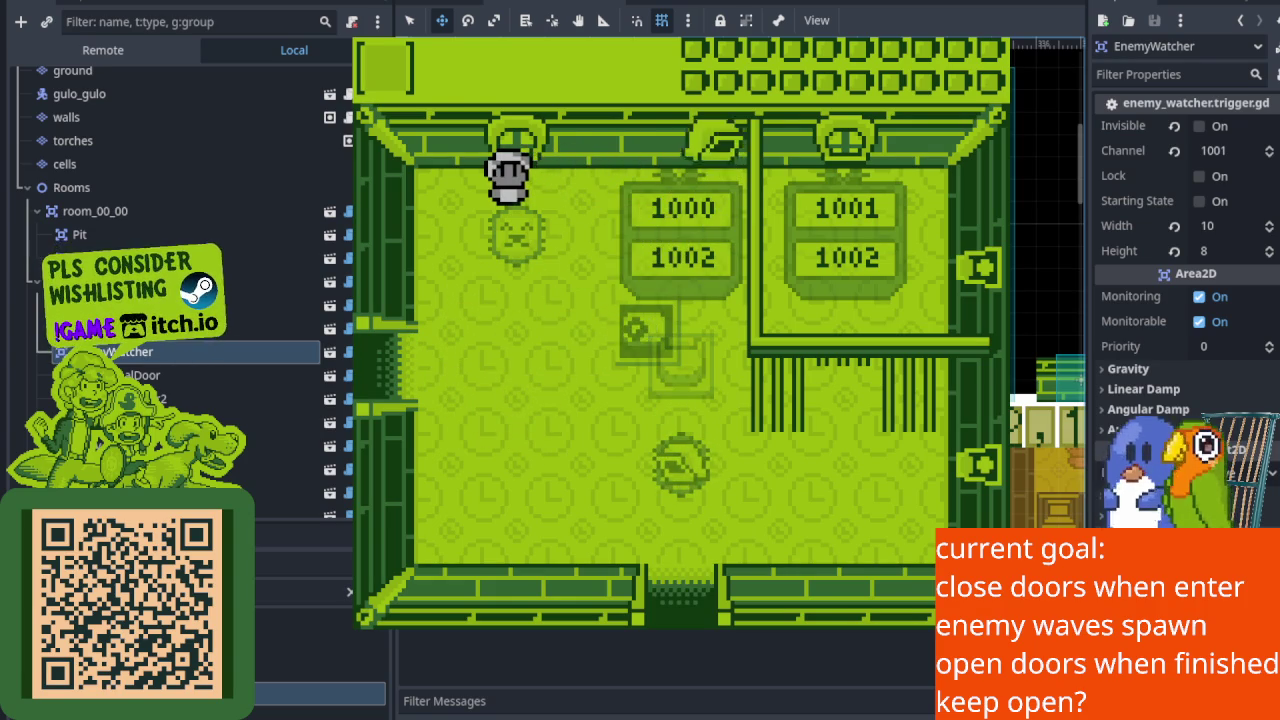
# Walk the player around the switch panel, room centre and upper-left corner.
pyautogui.press('Right')
pyautogui.press('Down')
pyautogui.press('Right')
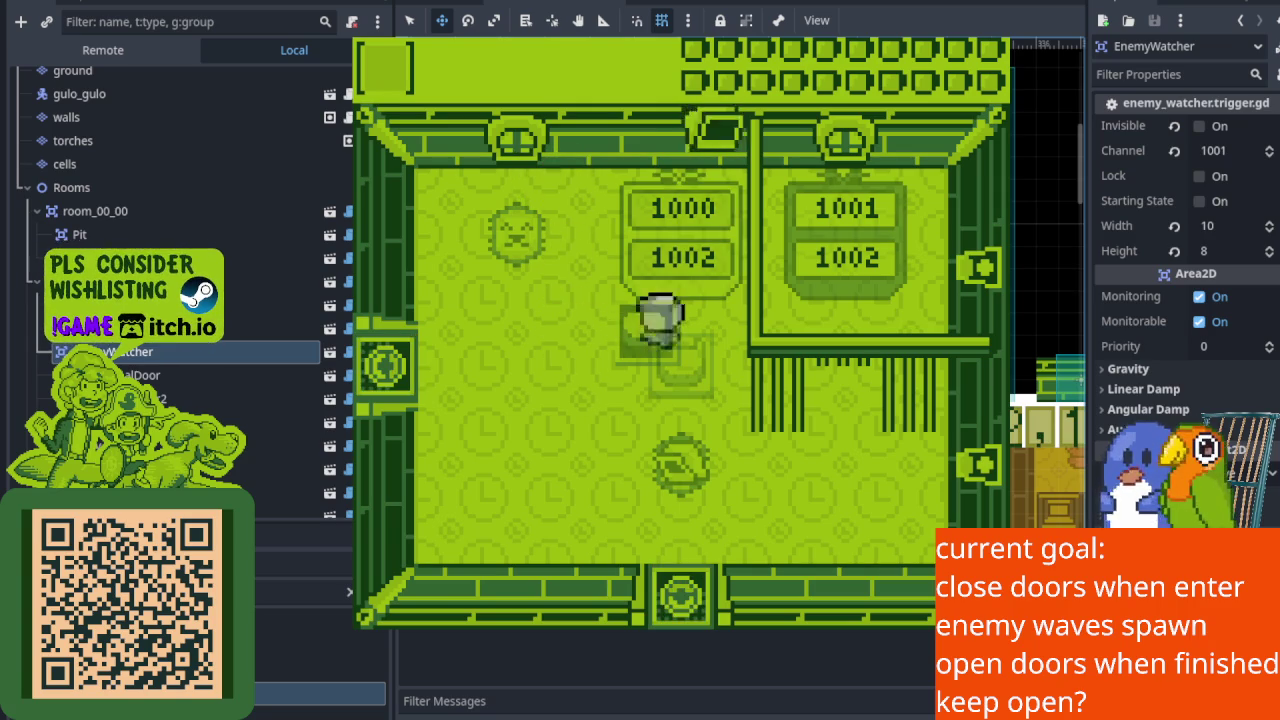
pyautogui.press('Up')
pyautogui.press('Down')
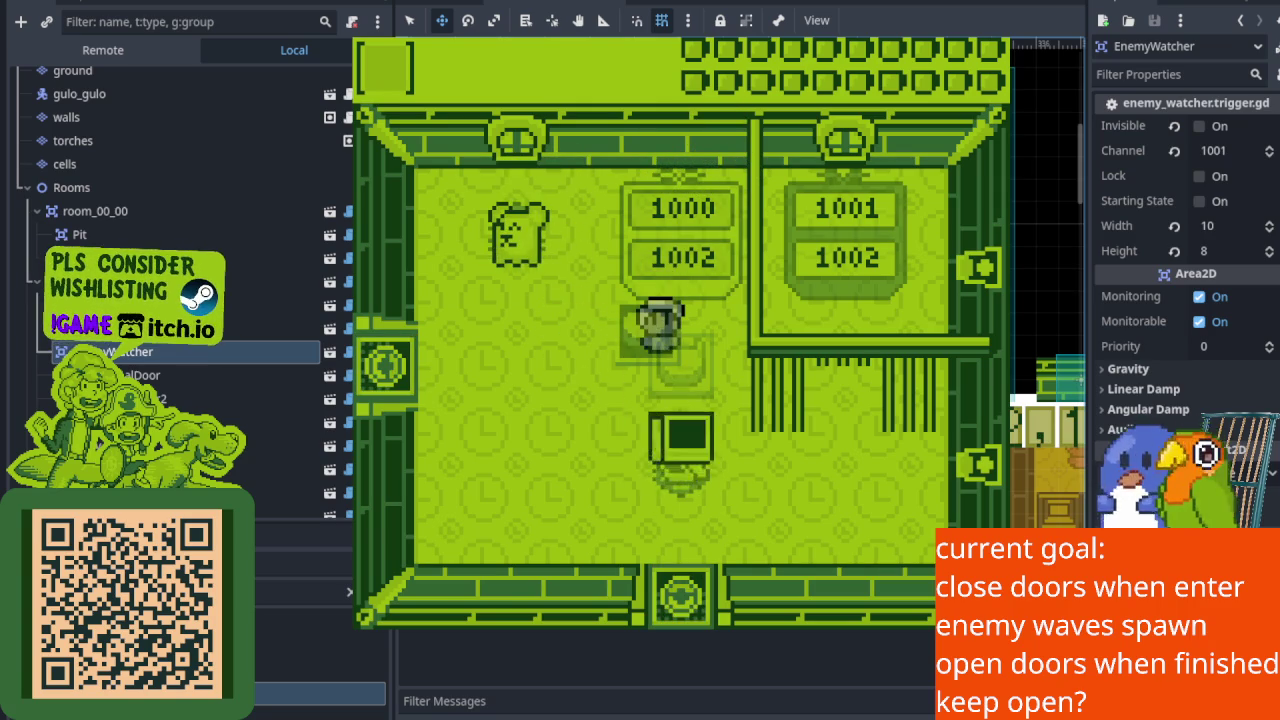
pyautogui.press('Down')
pyautogui.press('Up')
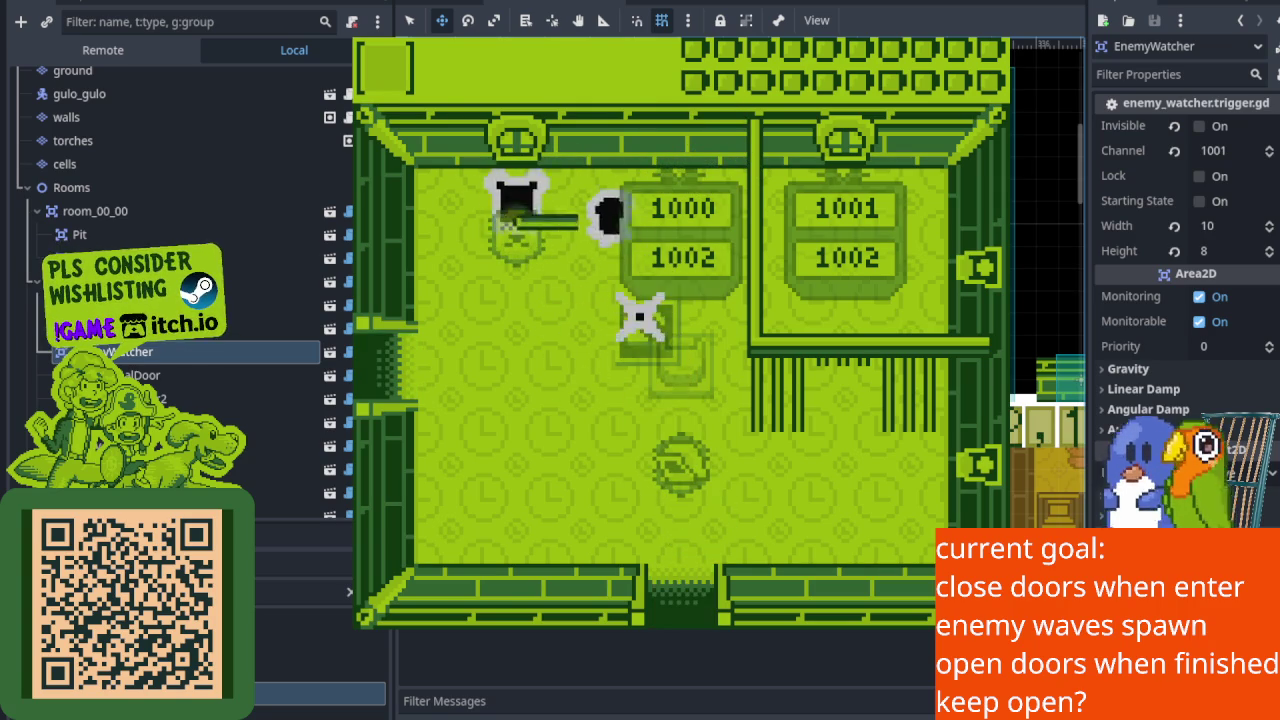
pyautogui.press('Left')
pyautogui.press('Down')
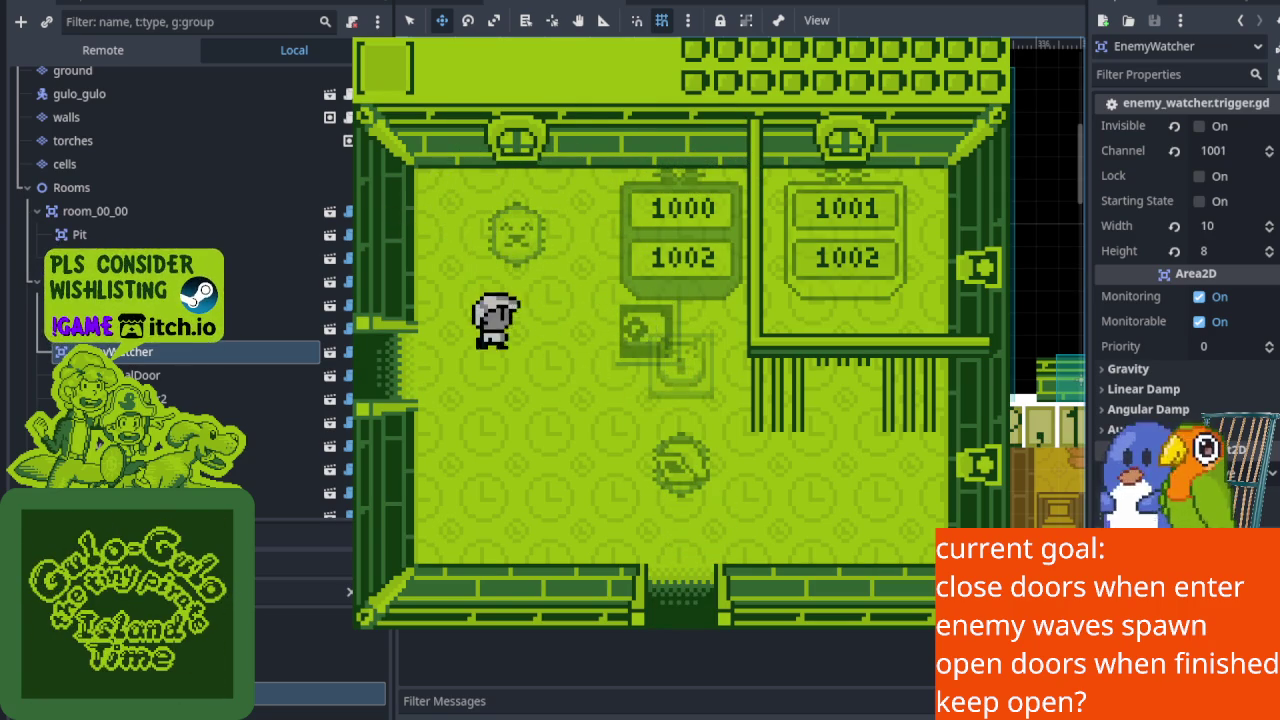
pyautogui.press('Right')
# Close the doors again, clear the ghost enemies, then leave through the bottom door.
pyautogui.press('Left')
pyautogui.press('Up')
pyautogui.press('Left')
pyautogui.press('Down')
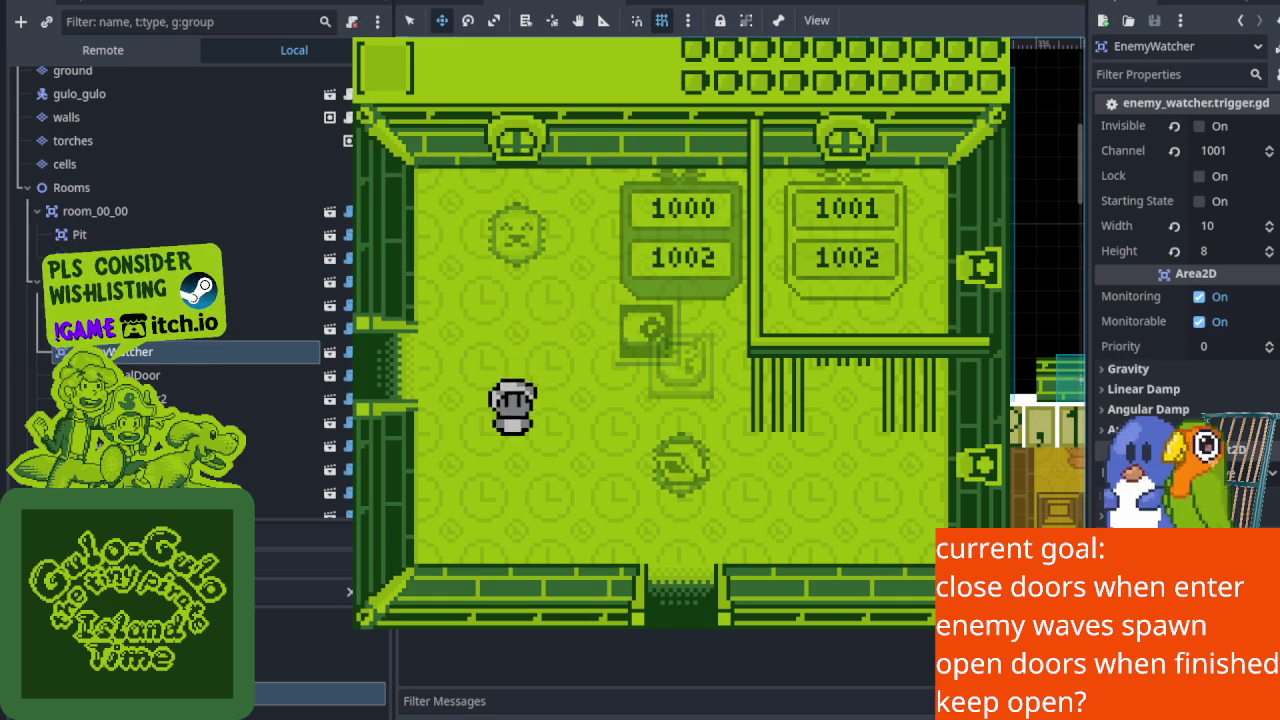
pyautogui.press('Right')
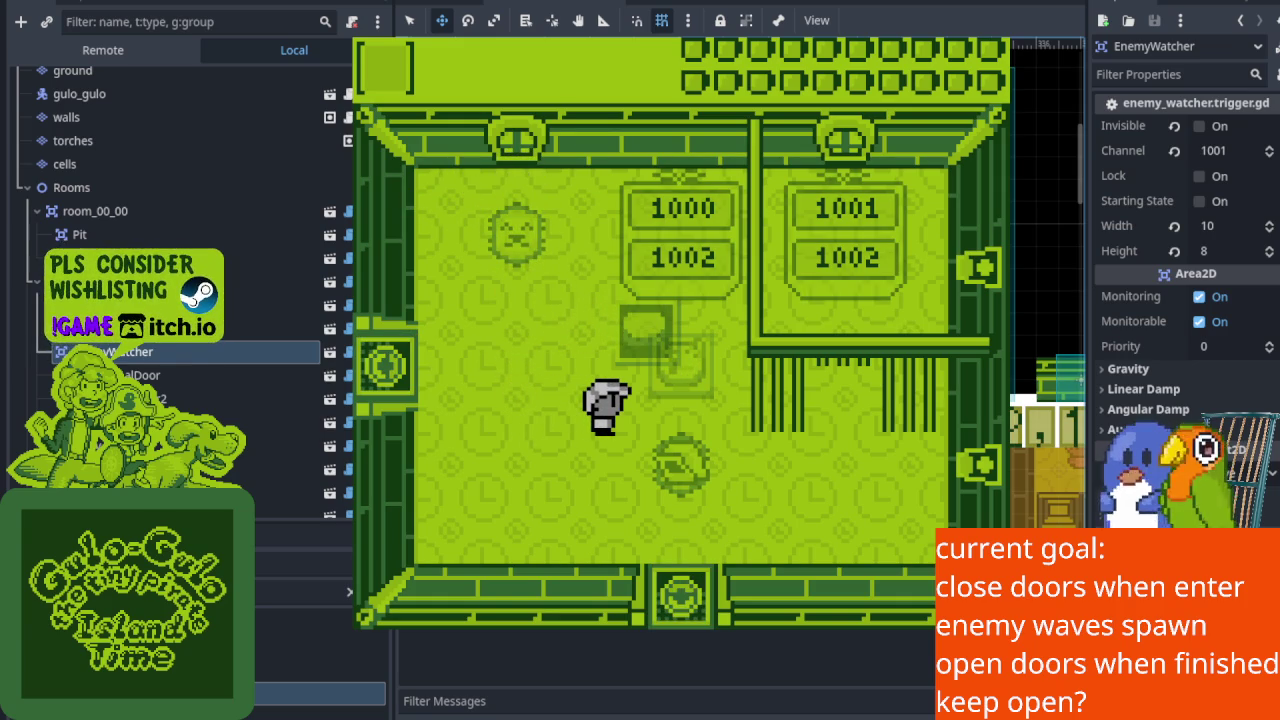
pyautogui.press('Left')
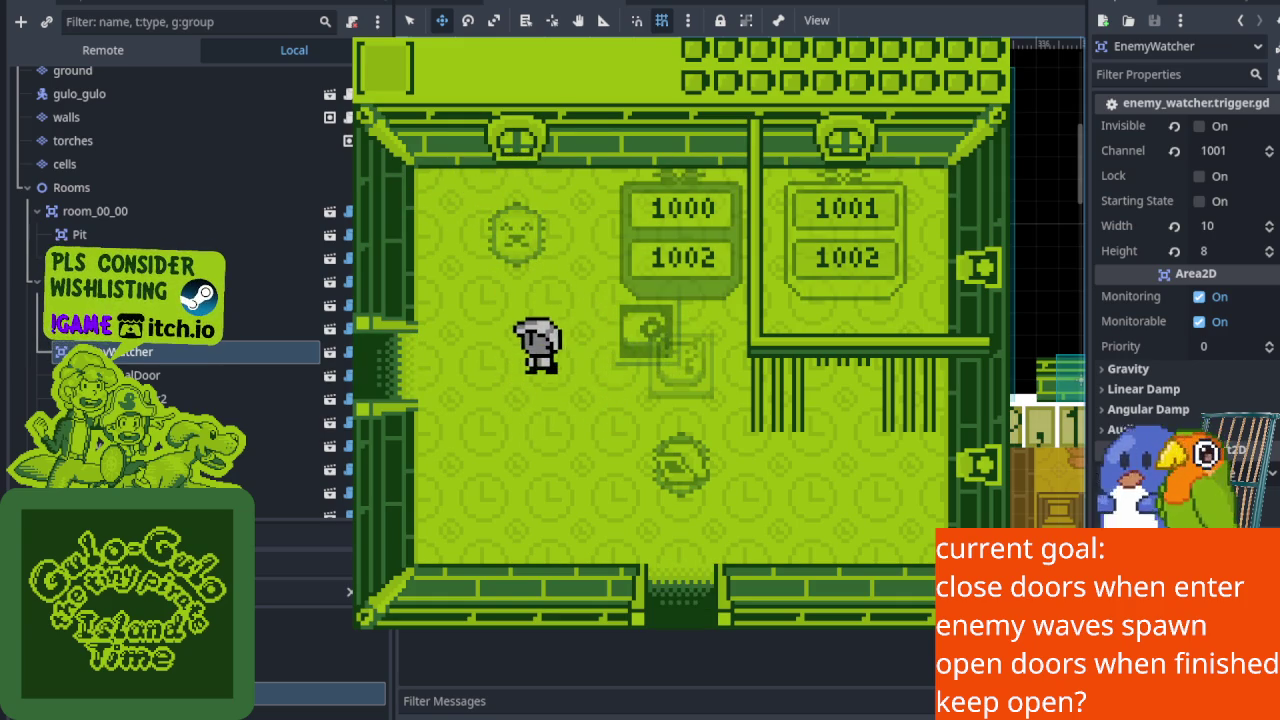
pyautogui.press('Right')
pyautogui.press('Down')
pyautogui.press('Left')
# Cross the left door, then attack the enemies on the left and the new enemy on the right.
pyautogui.press('Down')
pyautogui.press('Left')
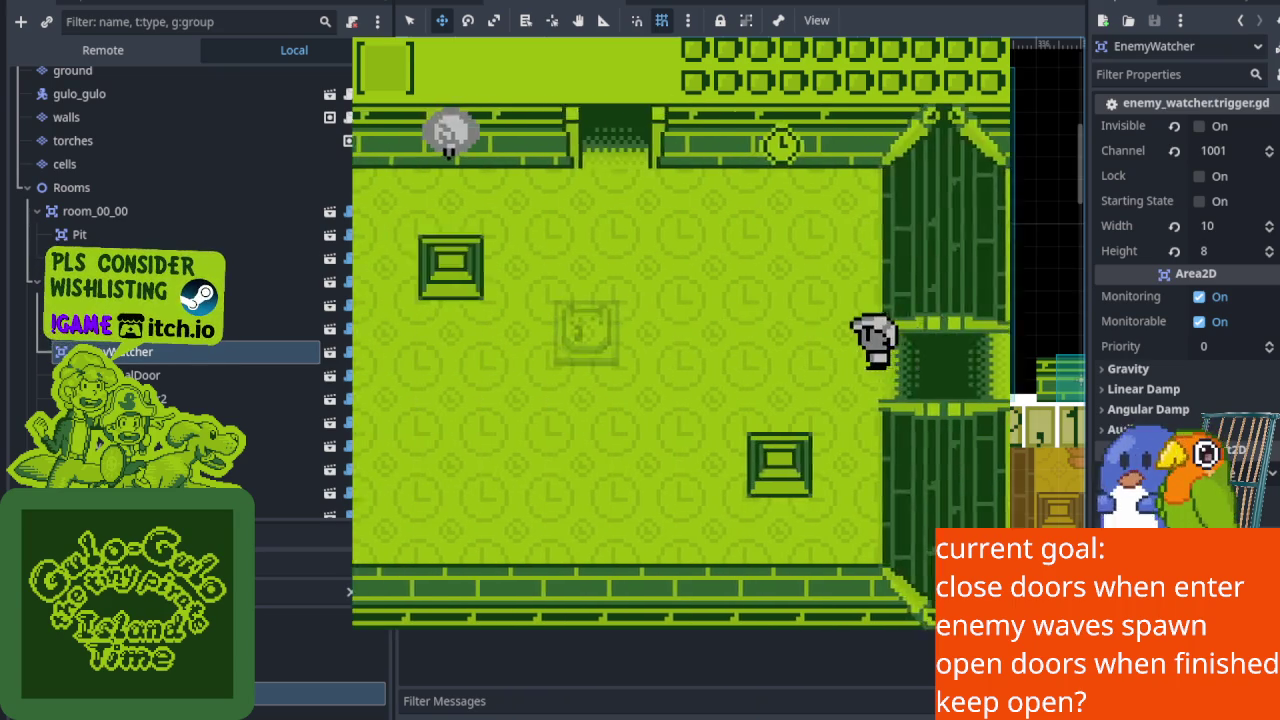
pyautogui.press('Down')
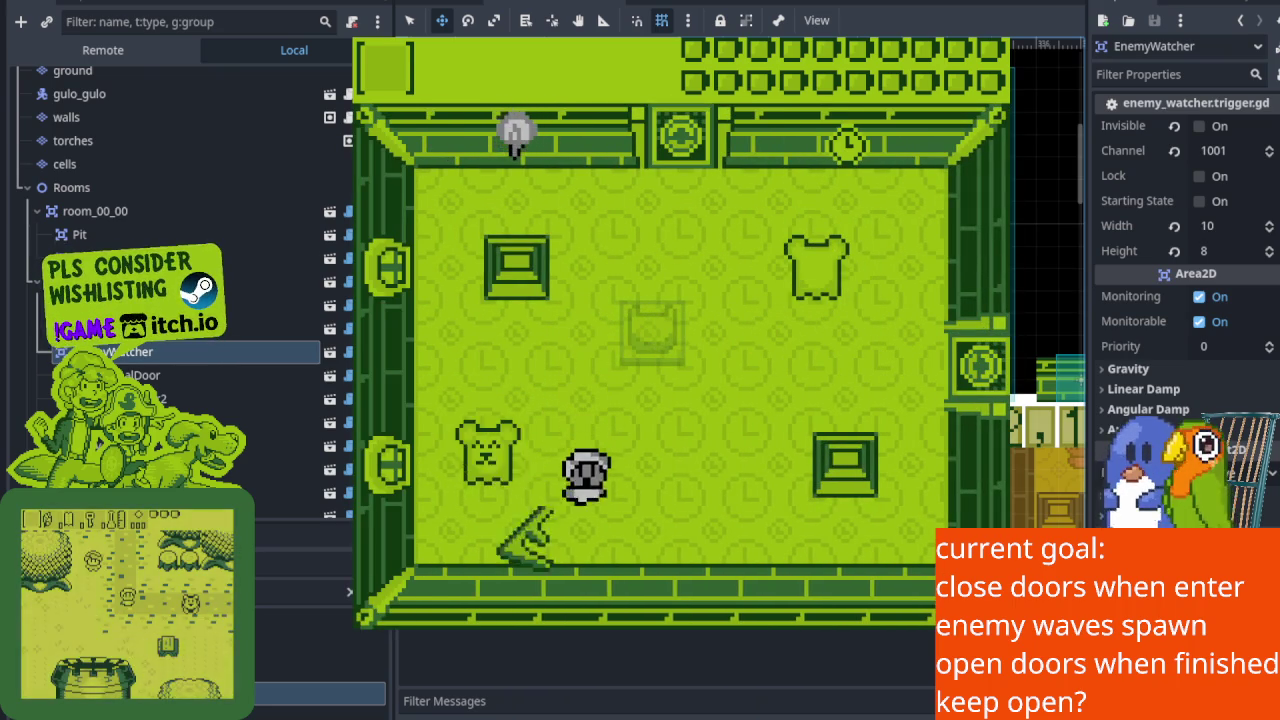
pyautogui.press('Left')
pyautogui.press('Up')
pyautogui.press('Up')
pyautogui.press('Right')
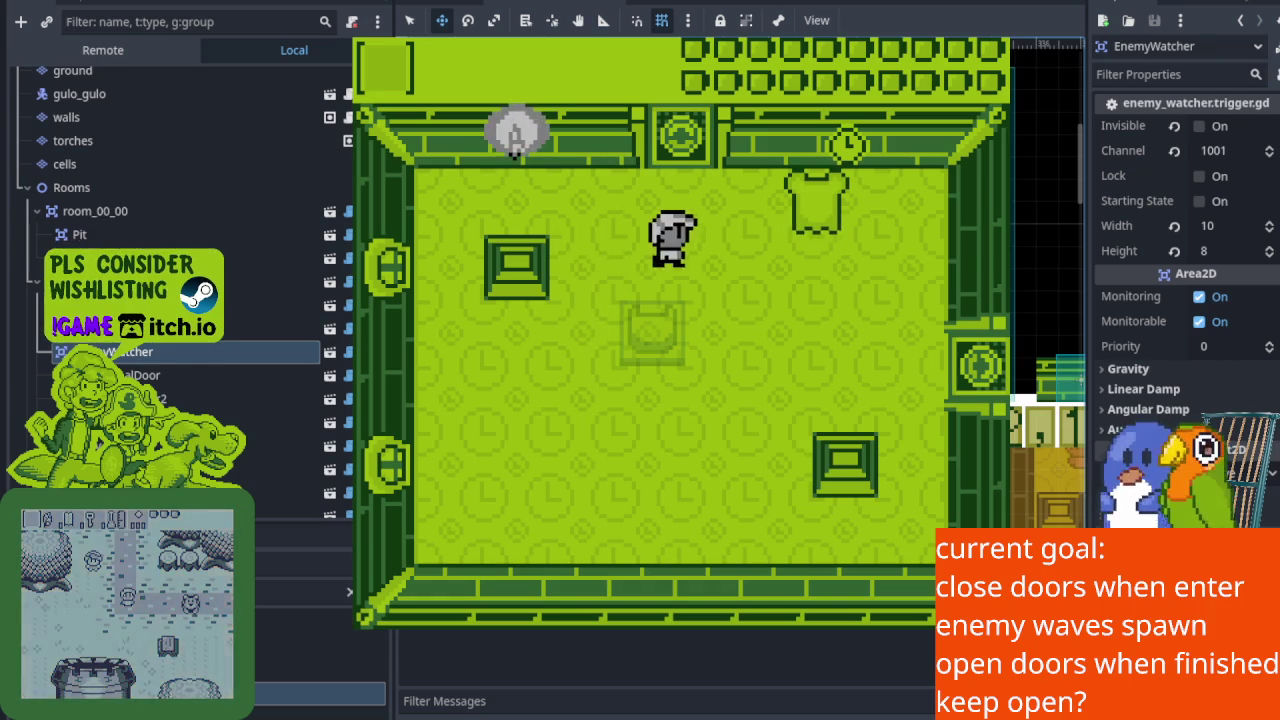
pyautogui.press('x')
# Walk the knight up through the top door and along the top wall to the right door.
pyautogui.press('Left')
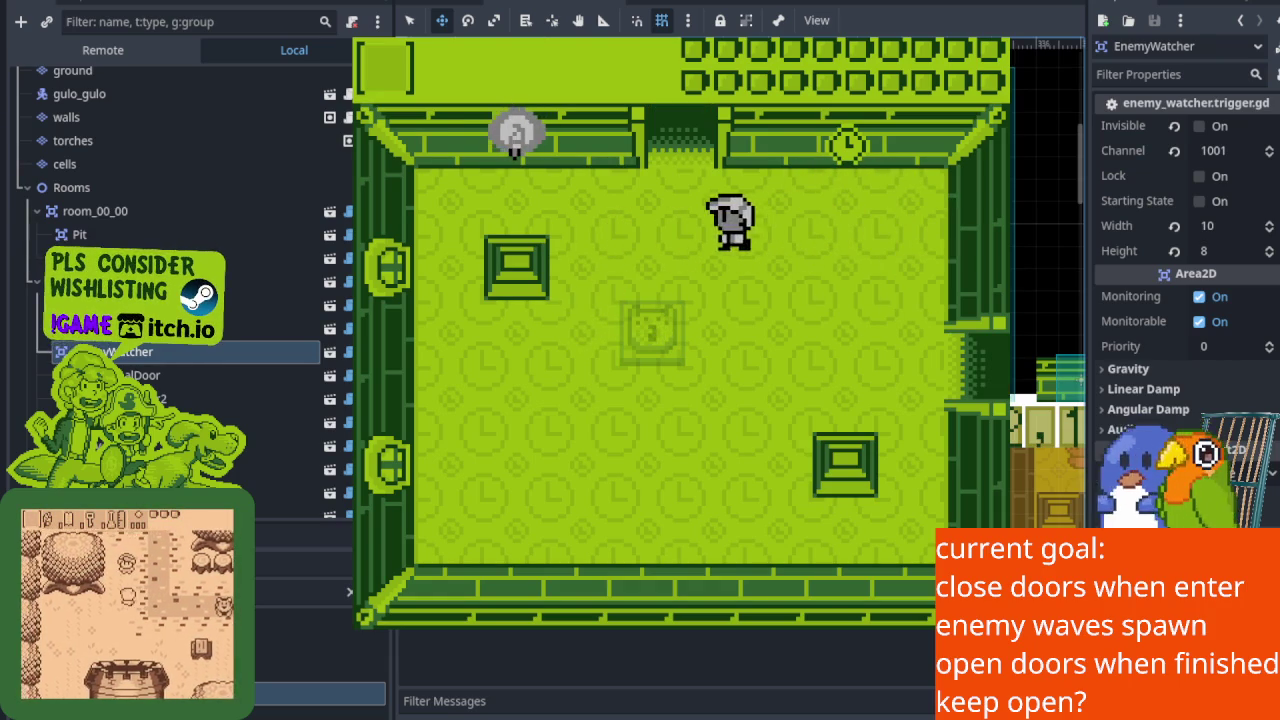
pyautogui.press('Up')
pyautogui.press('Right')
pyautogui.press('Up')
pyautogui.press('Left')
pyautogui.press('Right')
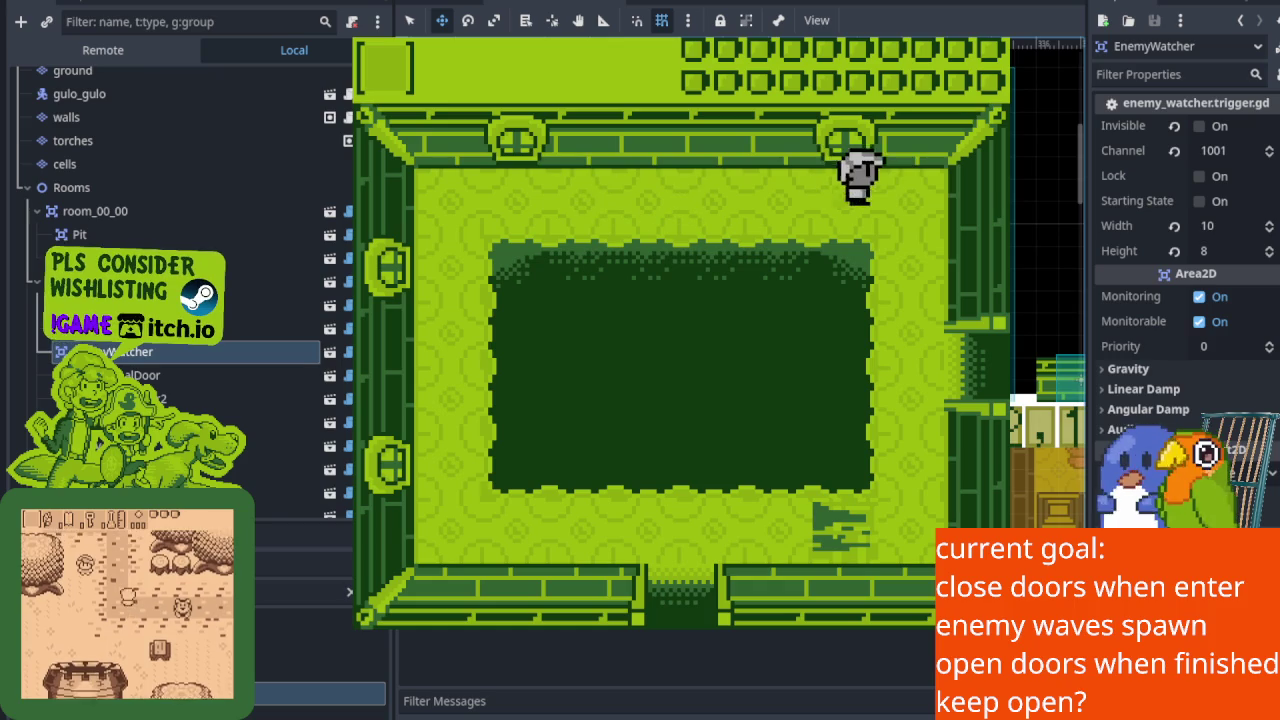
pyautogui.press('Right')
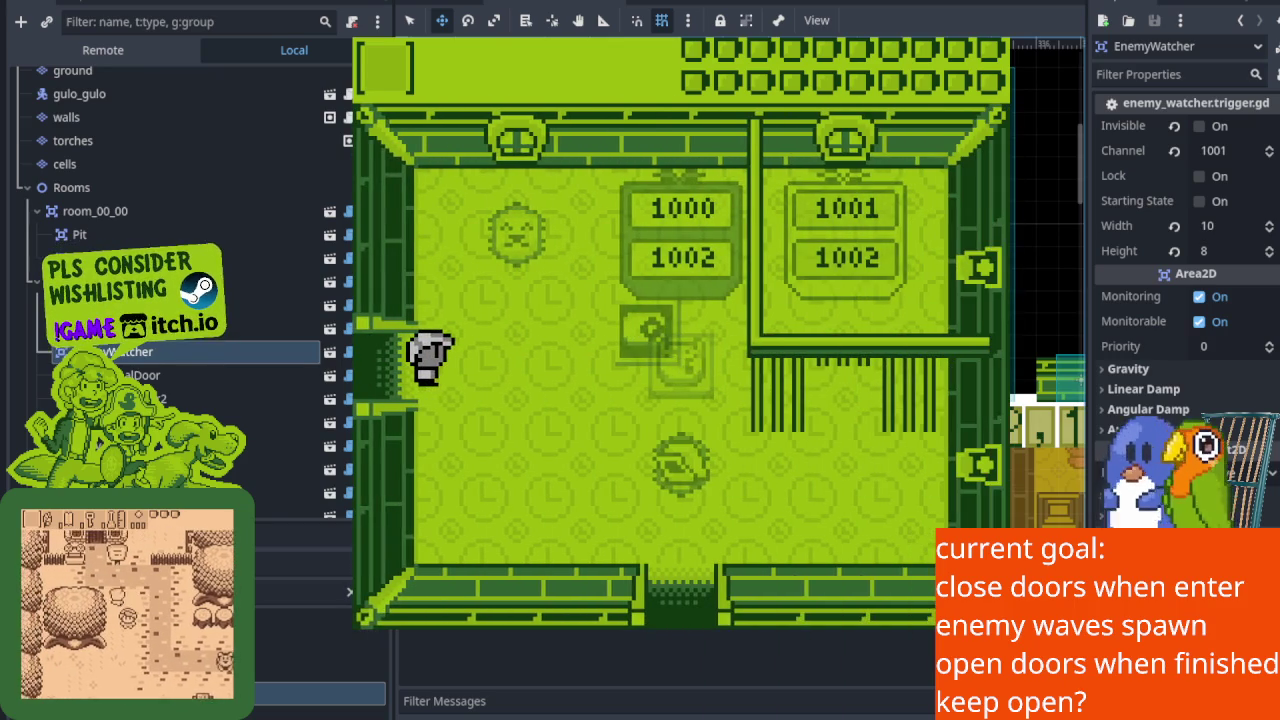
# Enter the next room, walk back to its left side and re-enter to test the doors closing again.
pyautogui.press('Right')
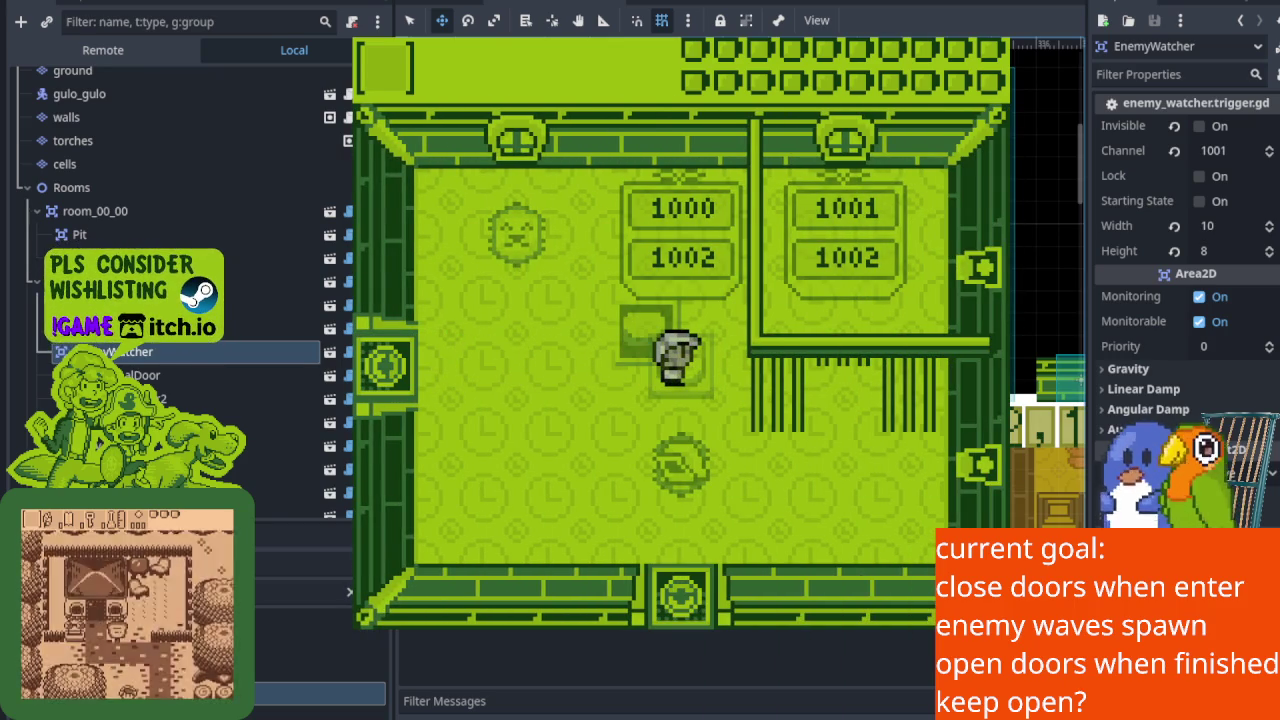
pyautogui.press('Right')
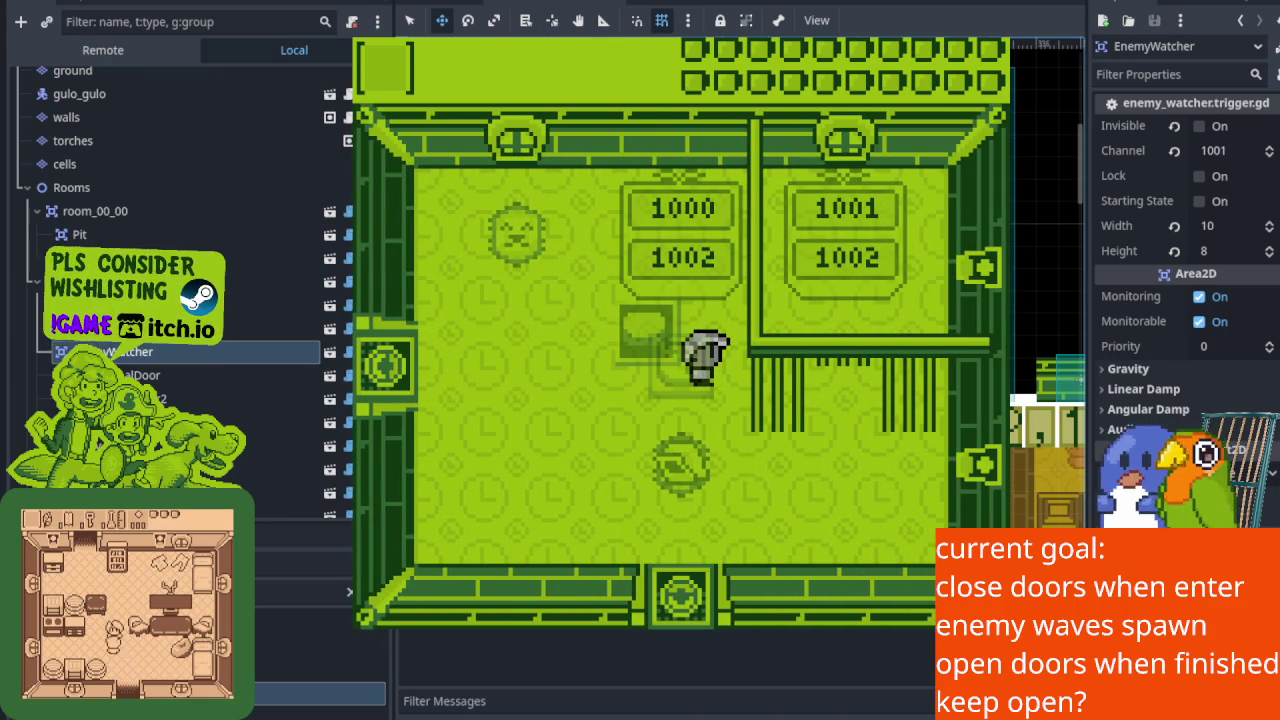
pyautogui.press('Up')
pyautogui.press('Down')
pyautogui.press('Left')
pyautogui.press('Left')
pyautogui.press('Right')
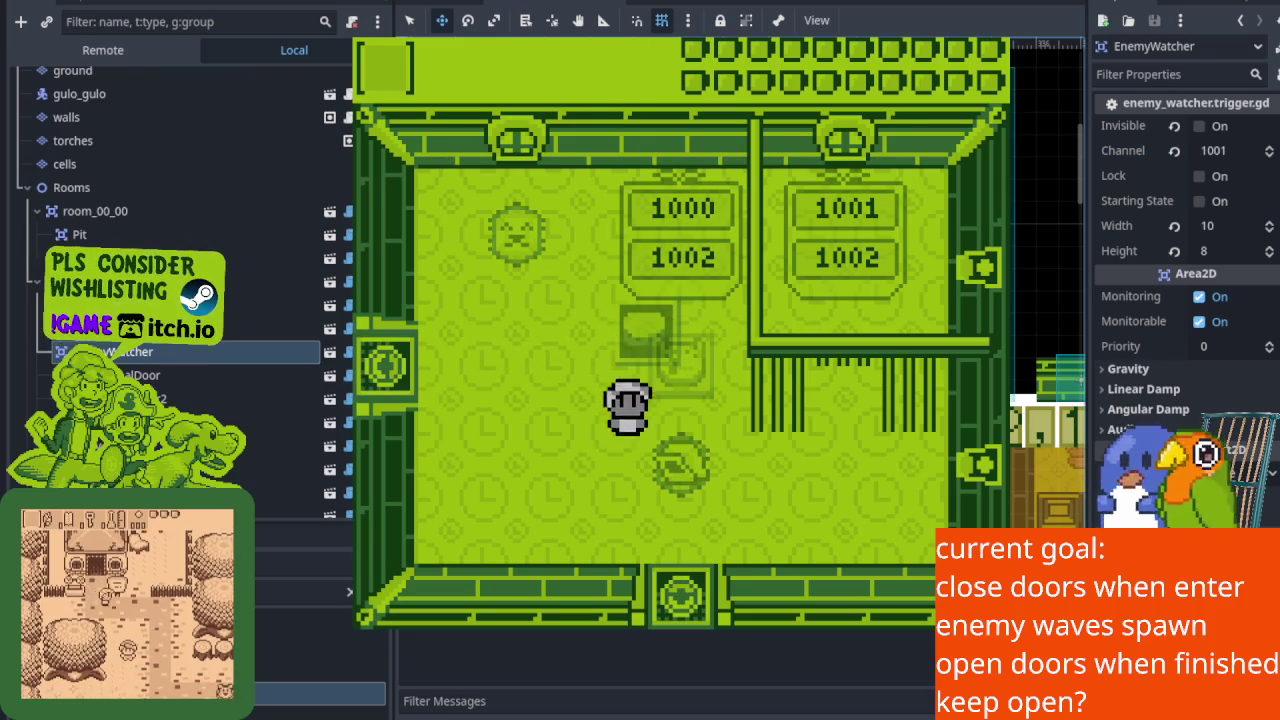
# Leave through the bottom door and cross the lower floor into the neighbouring room.
pyautogui.press('Down')
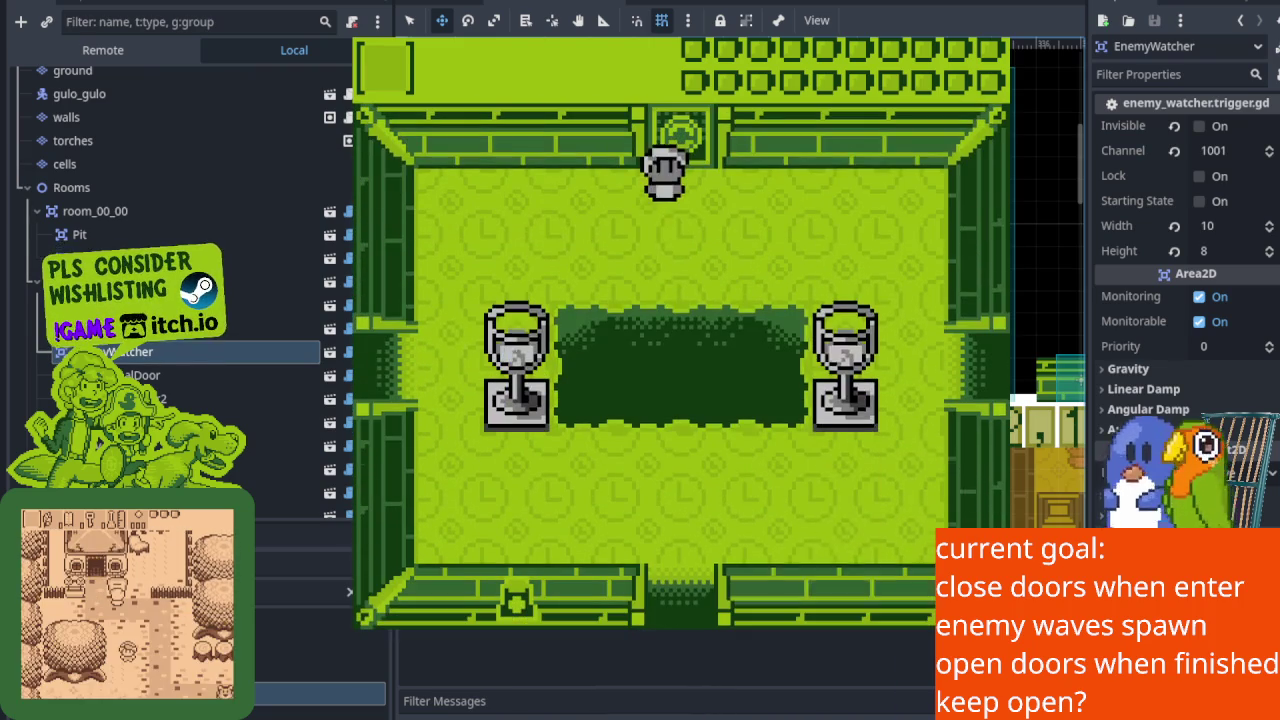
pyautogui.press('Right')
pyautogui.press('Down')
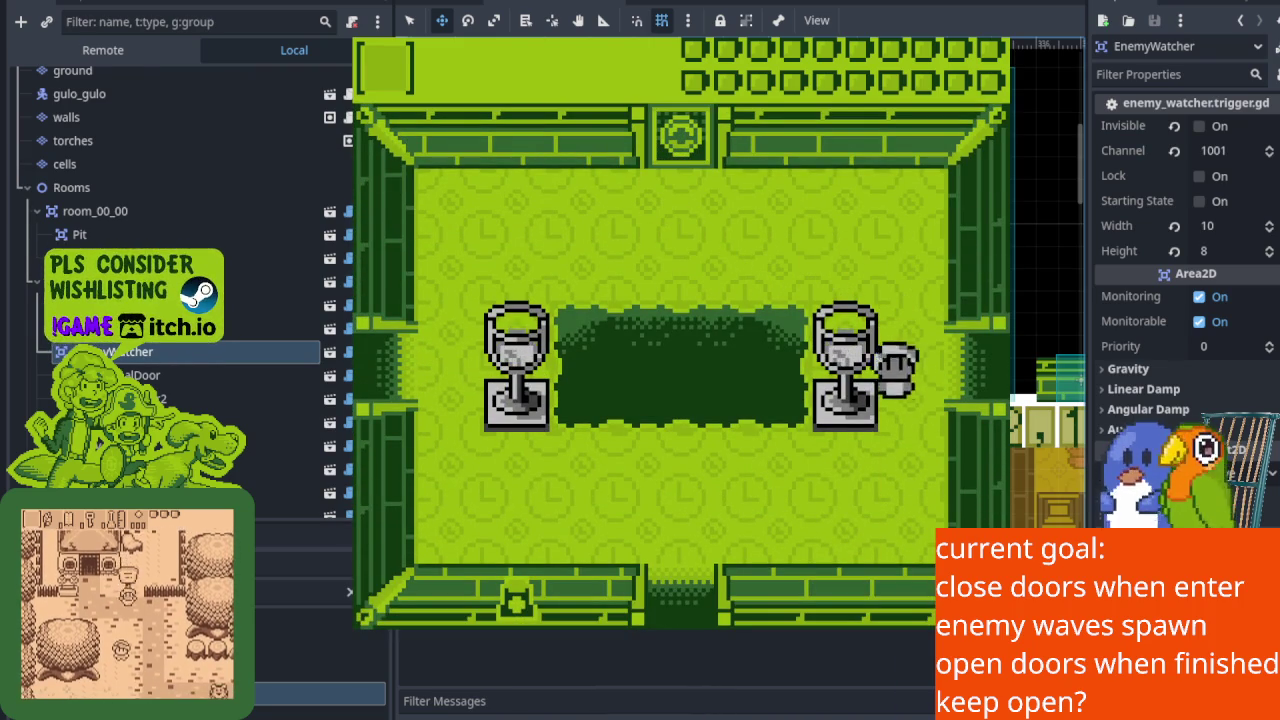
pyautogui.press('Left')
pyautogui.press('Up')
pyautogui.press('Left')
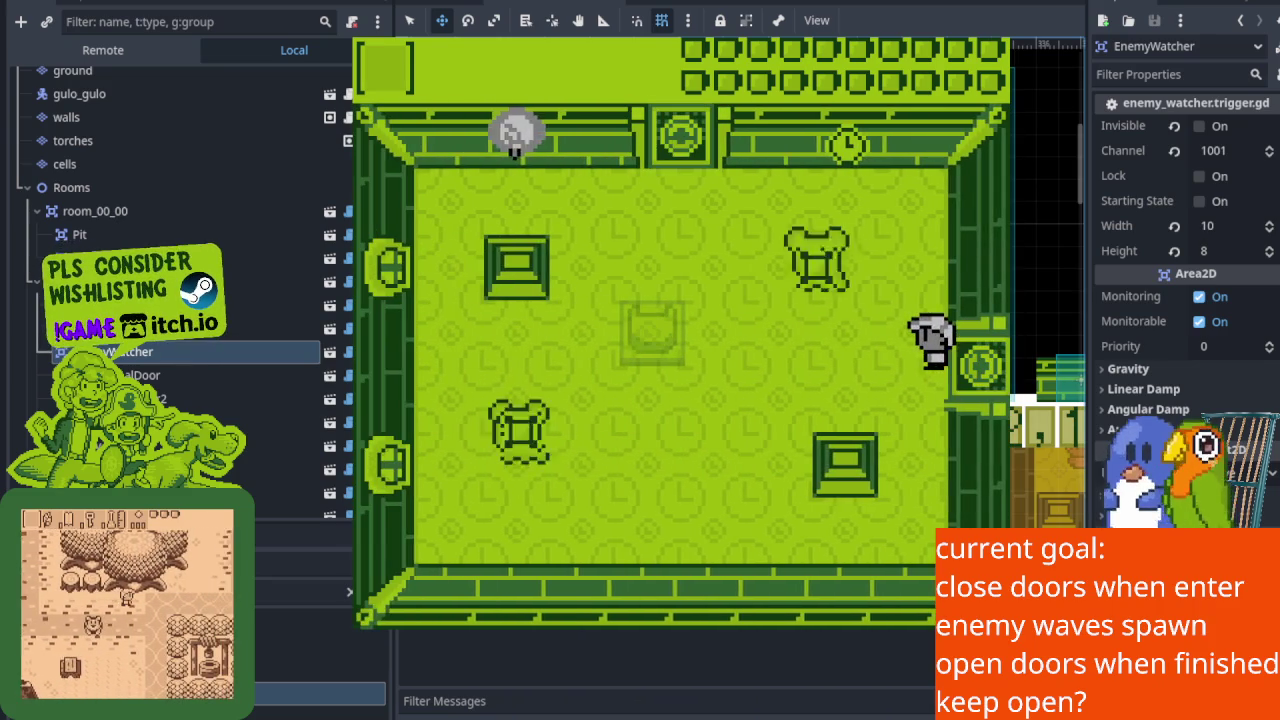
pyautogui.press('Down')
# Defeat the bears and exit through the top door to the upper room's top-right corner.
pyautogui.press('Left')
pyautogui.press('x')
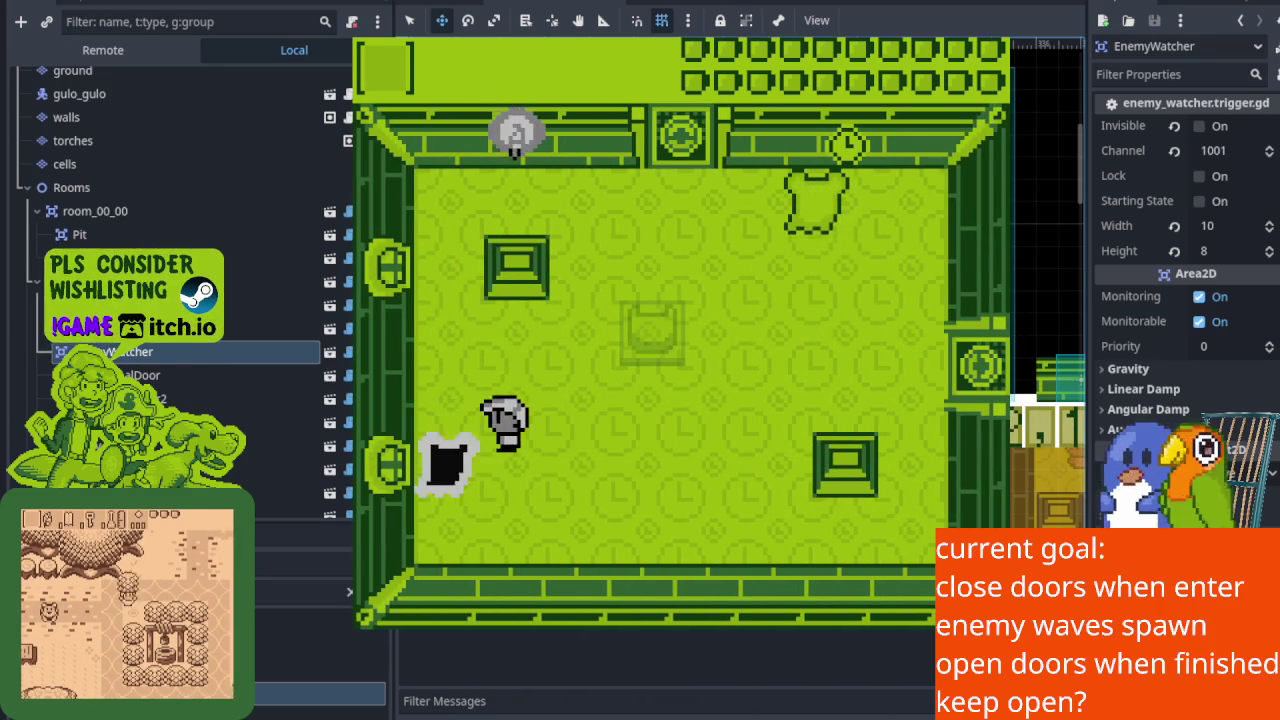
pyautogui.press('Down')
pyautogui.press('Up')
pyautogui.press('Right')
pyautogui.press('x')
pyautogui.press('Up')
pyautogui.press('Left')
pyautogui.press('Right')
pyautogui.press('Up')
pyautogui.press('Up')
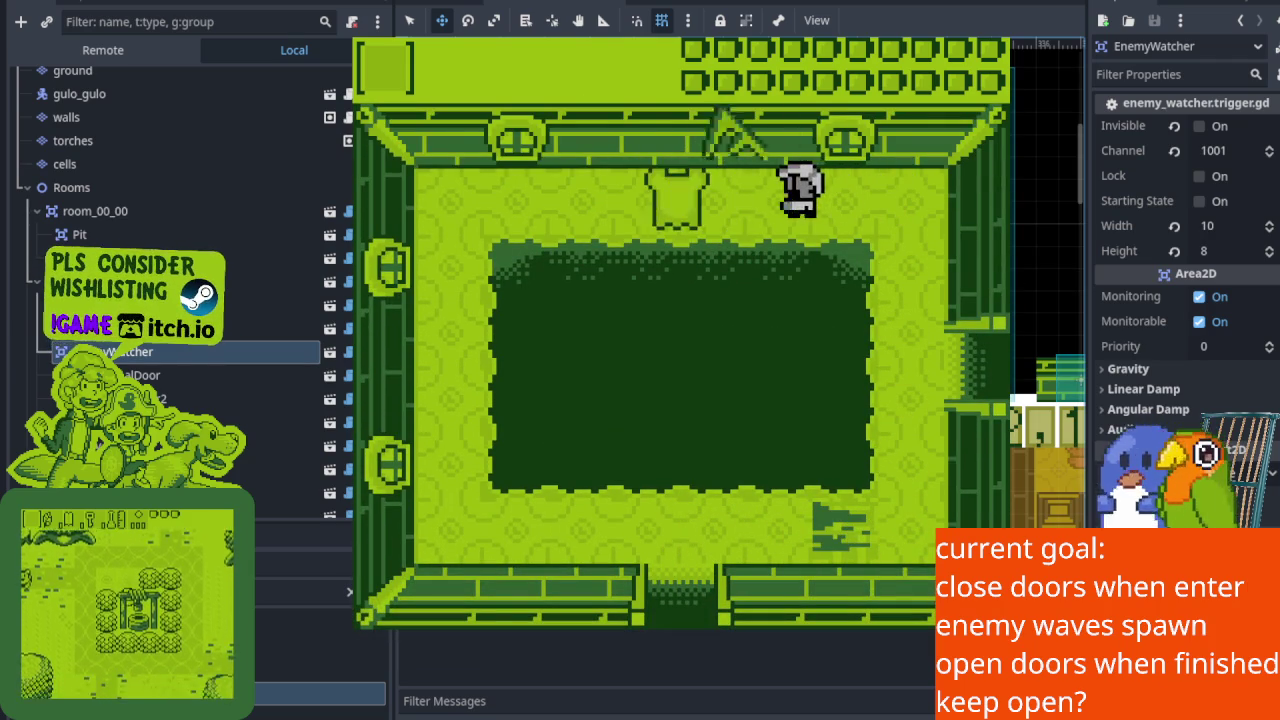
# Walk the knight down through the bottom doorway, across the lower room and up through the top door.
pyautogui.press('Right')
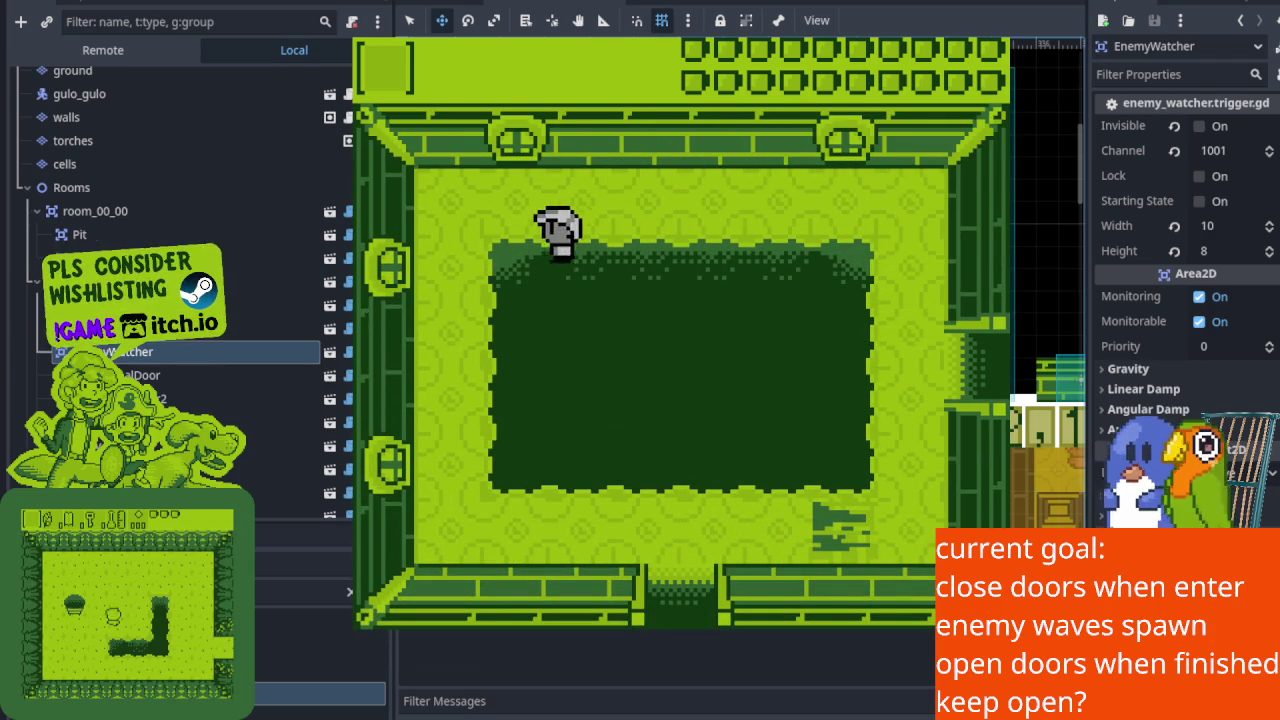
pyautogui.press('Down')
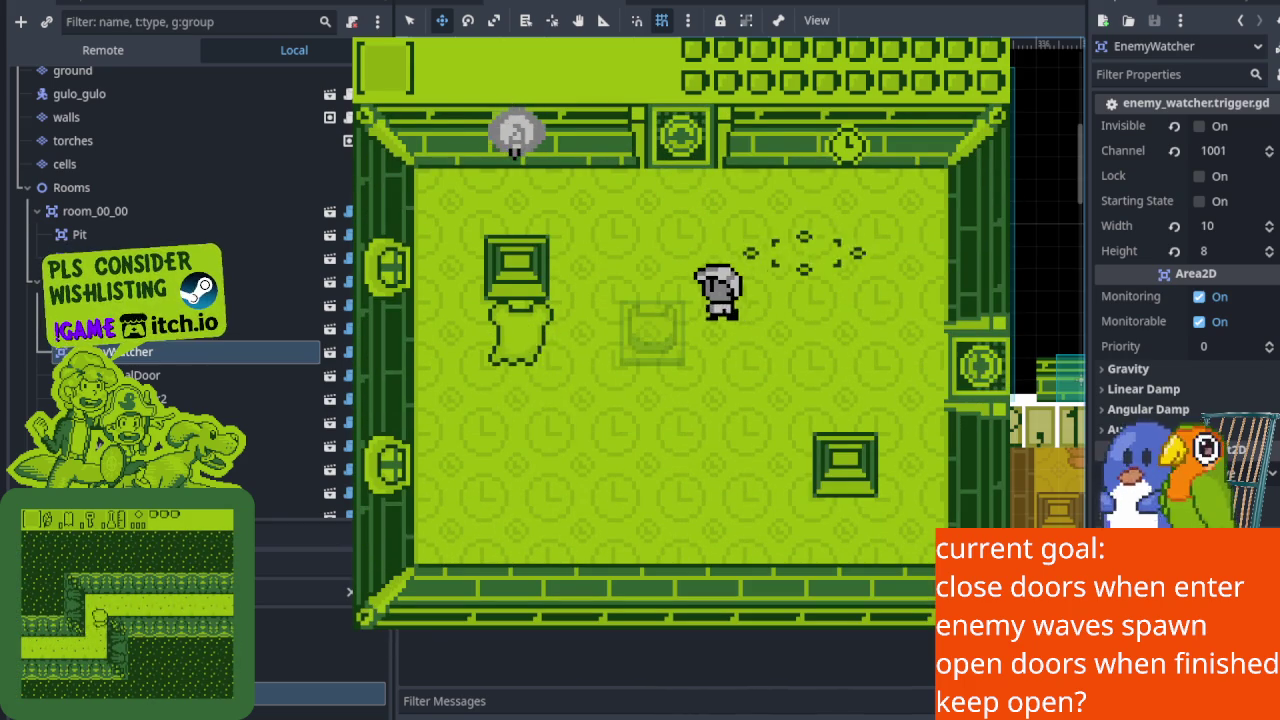
pyautogui.press('Right')
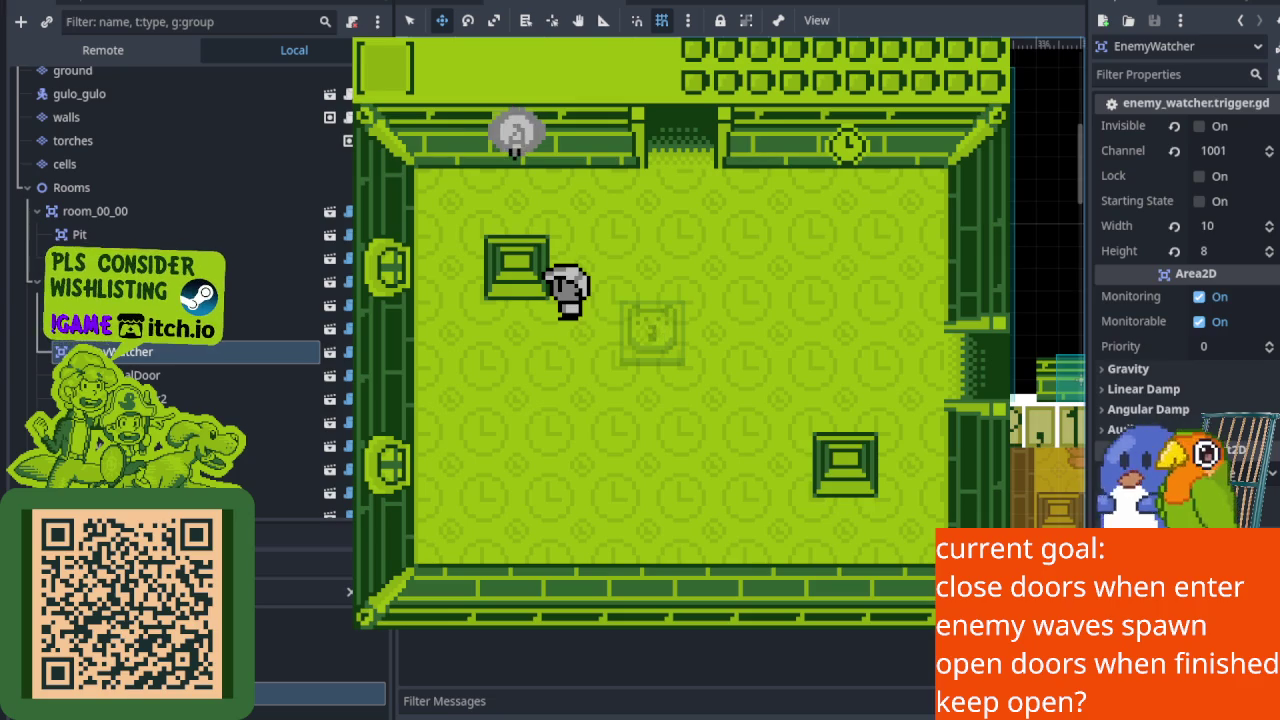
pyautogui.press('Right')
pyautogui.press('Up')
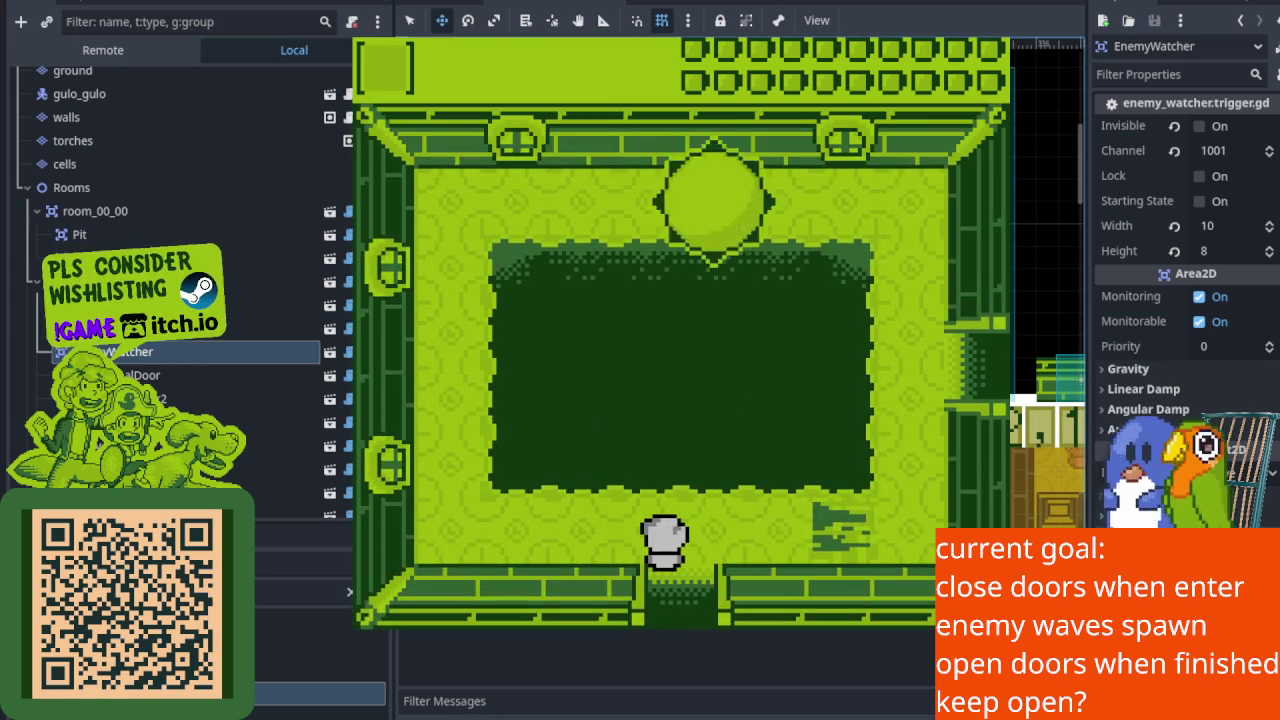
pyautogui.press('Up')
pyautogui.press('Right')
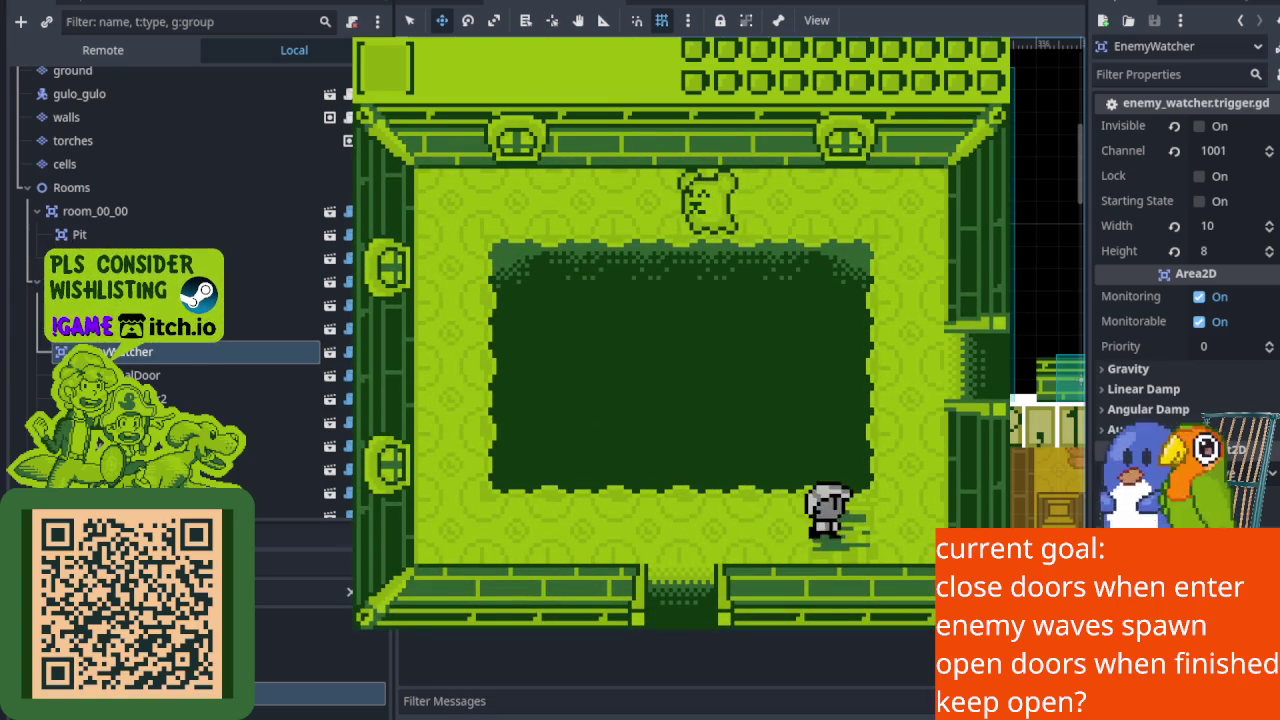
pyautogui.press('Up')
pyautogui.press('Up')
# Defeat the bear by the top wall, go through the right door, and stop the game with F8.
pyautogui.press('Left')
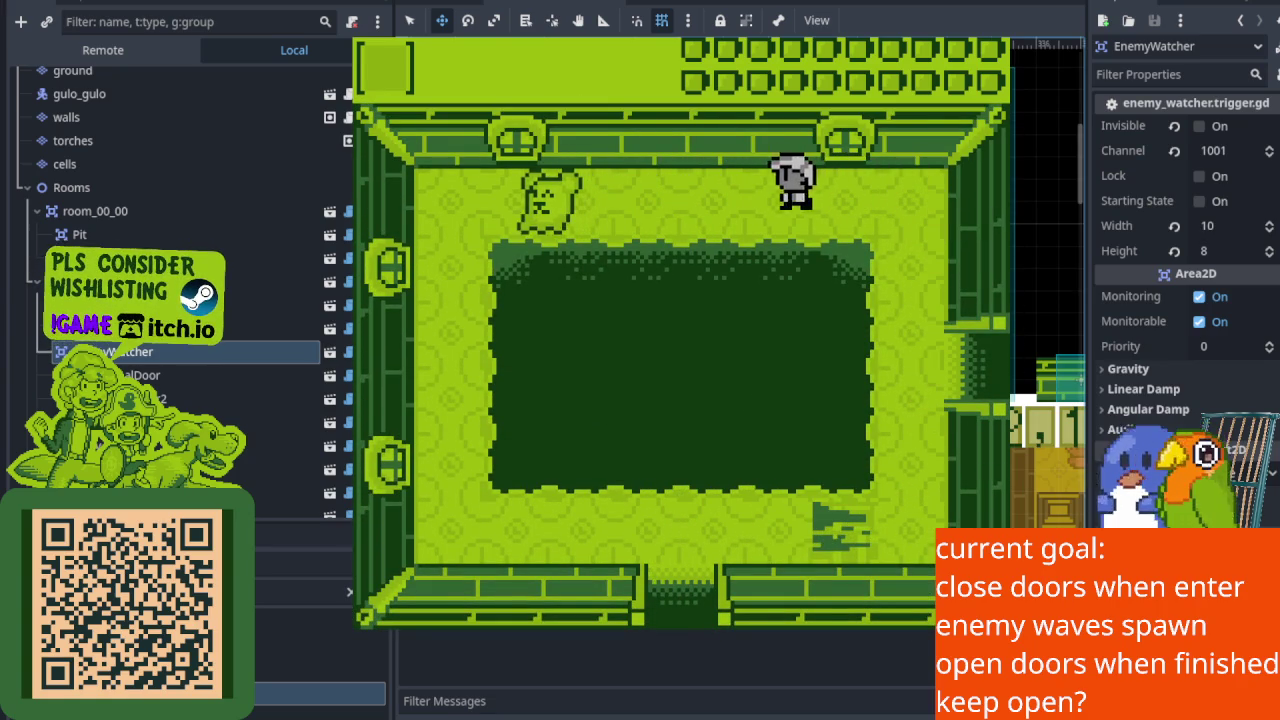
pyautogui.press('Right')
pyautogui.press('Down')
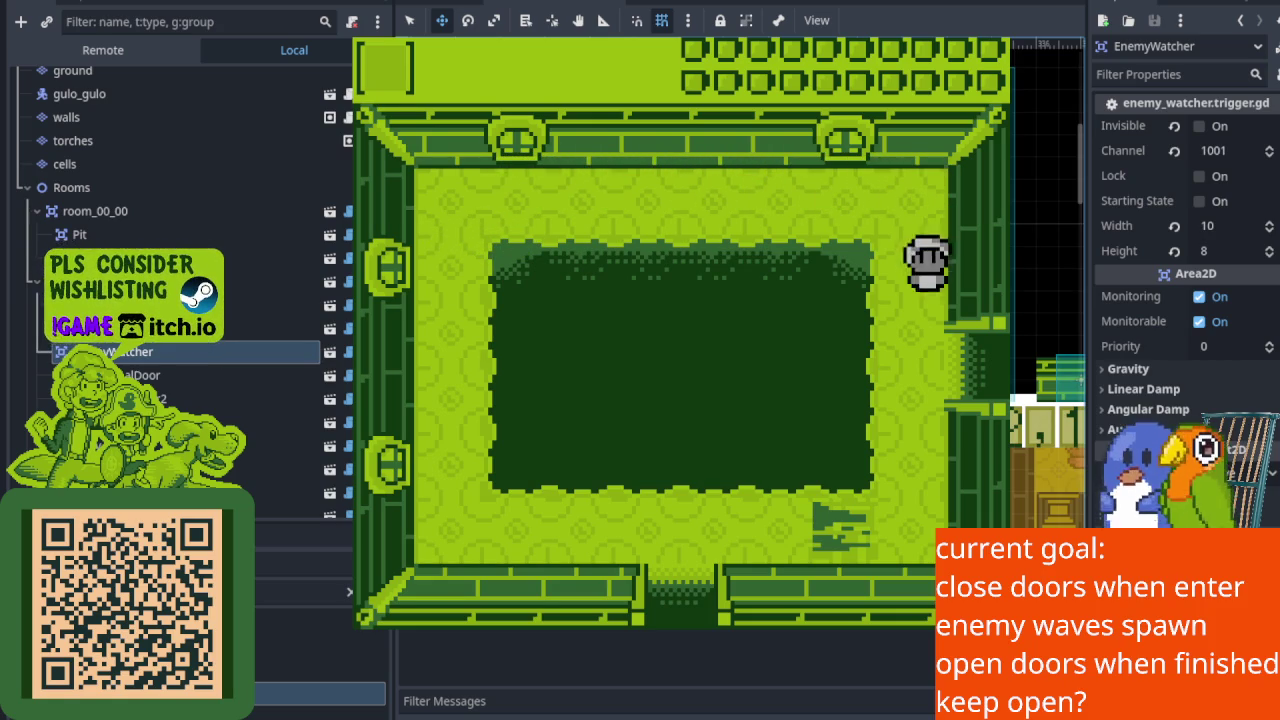
pyautogui.press('Up')
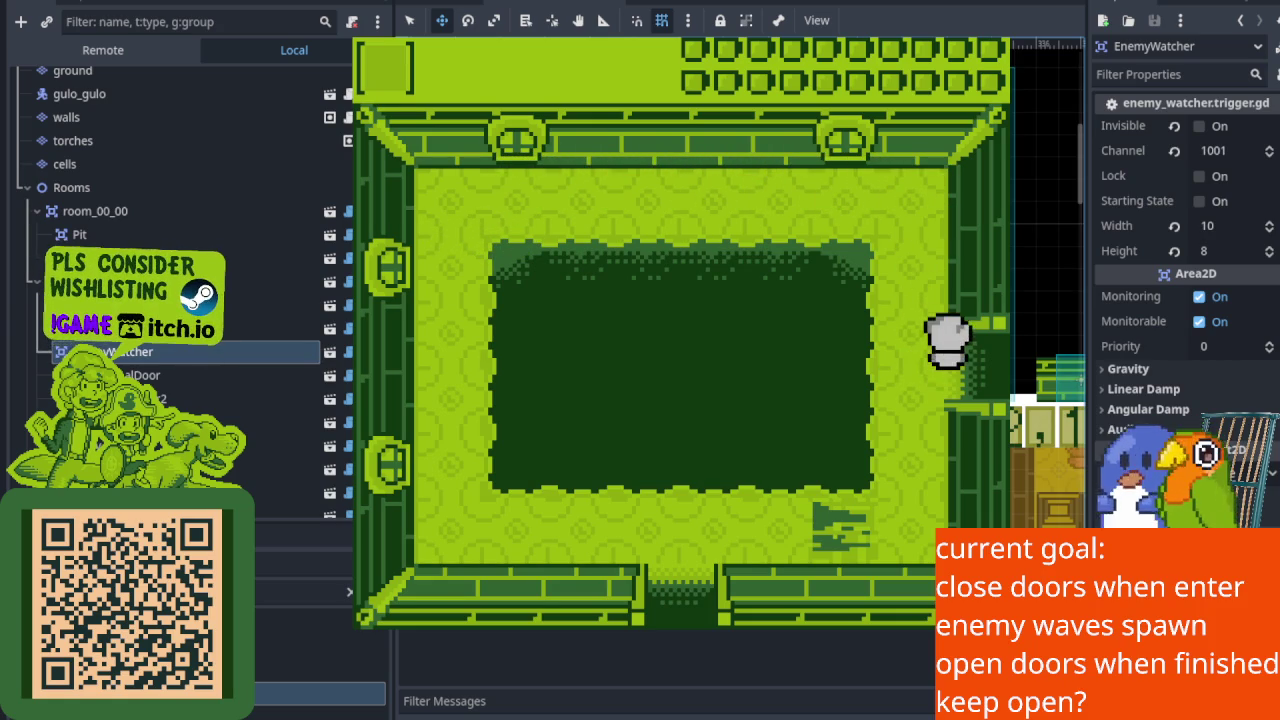
pyautogui.press('Right')
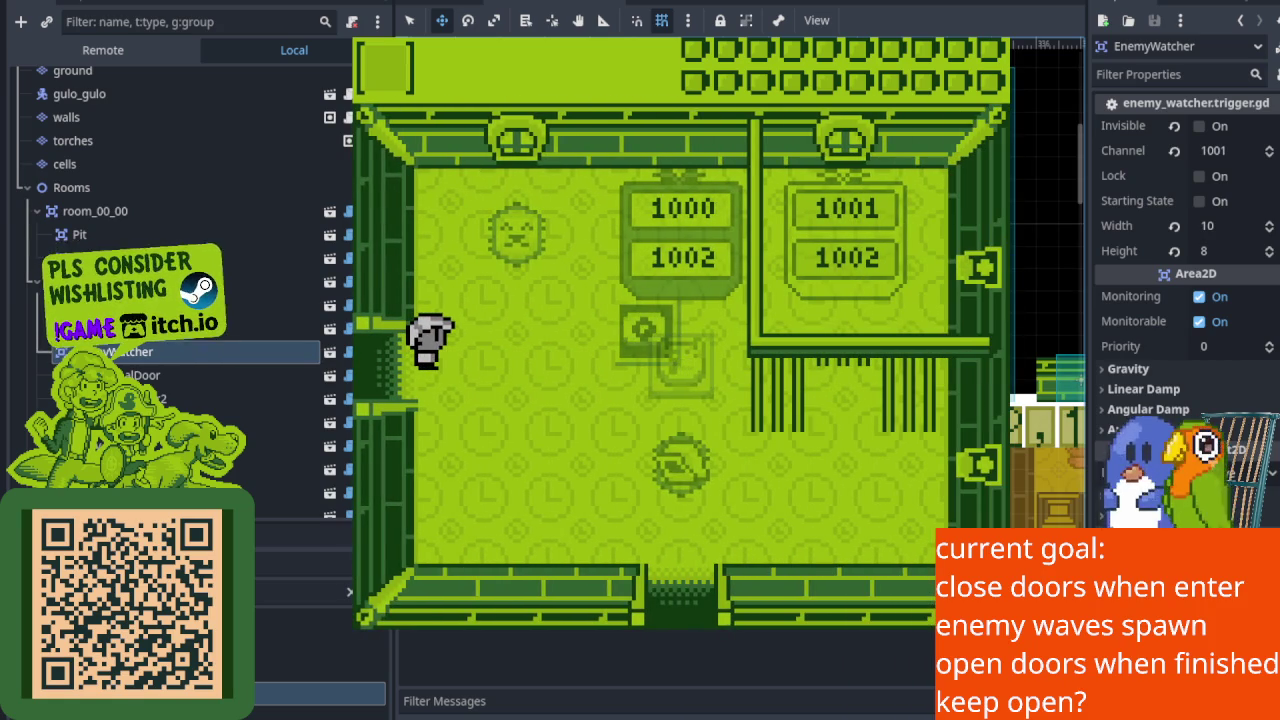
pyautogui.press('F8')
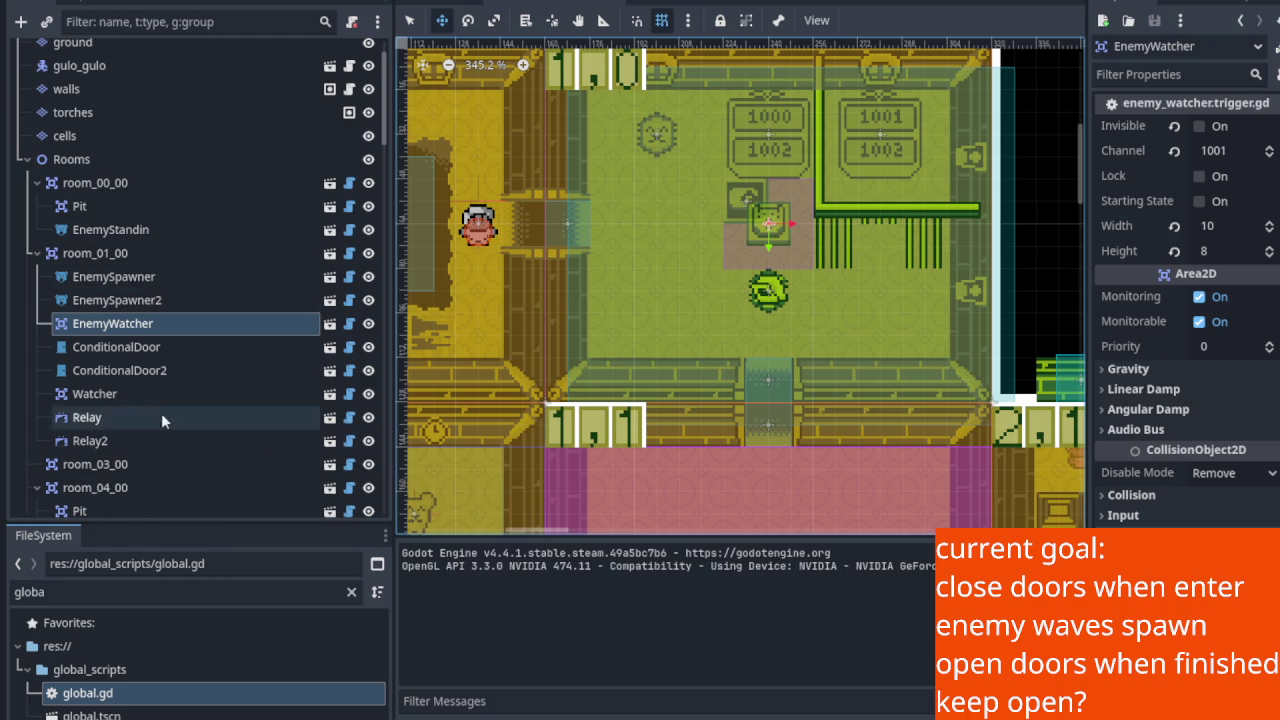
# Inspect the settings of room_01_00, its EnemyWatcher and the Watcher trigger.
pyautogui.click(108, 254)
pyautogui.scroll(-2, 125, 270)
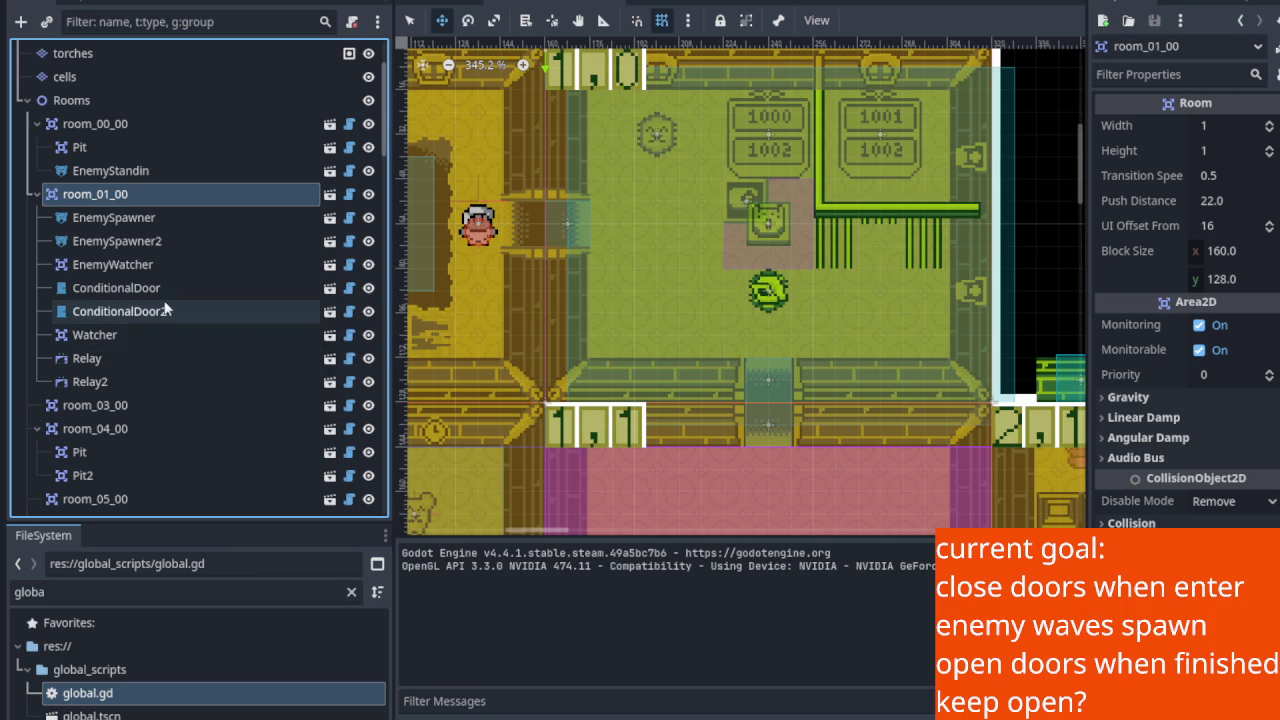
pyautogui.click(137, 265)
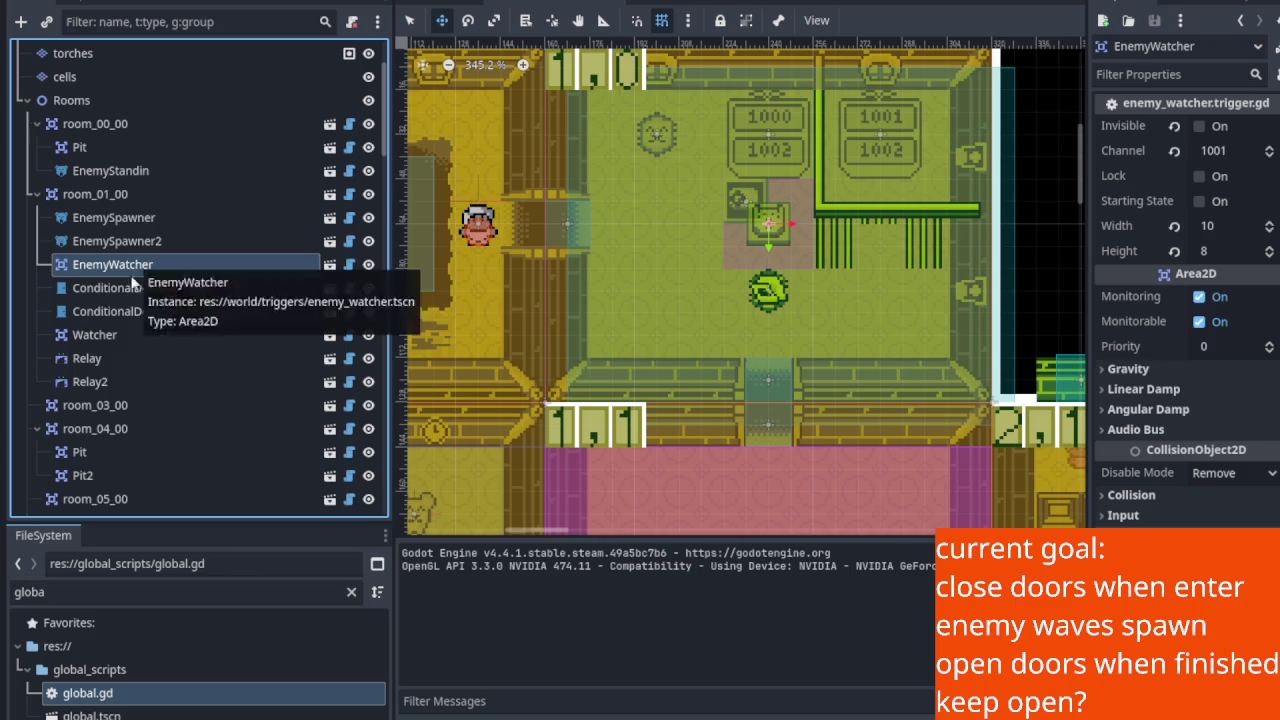
pyautogui.click(108, 337)
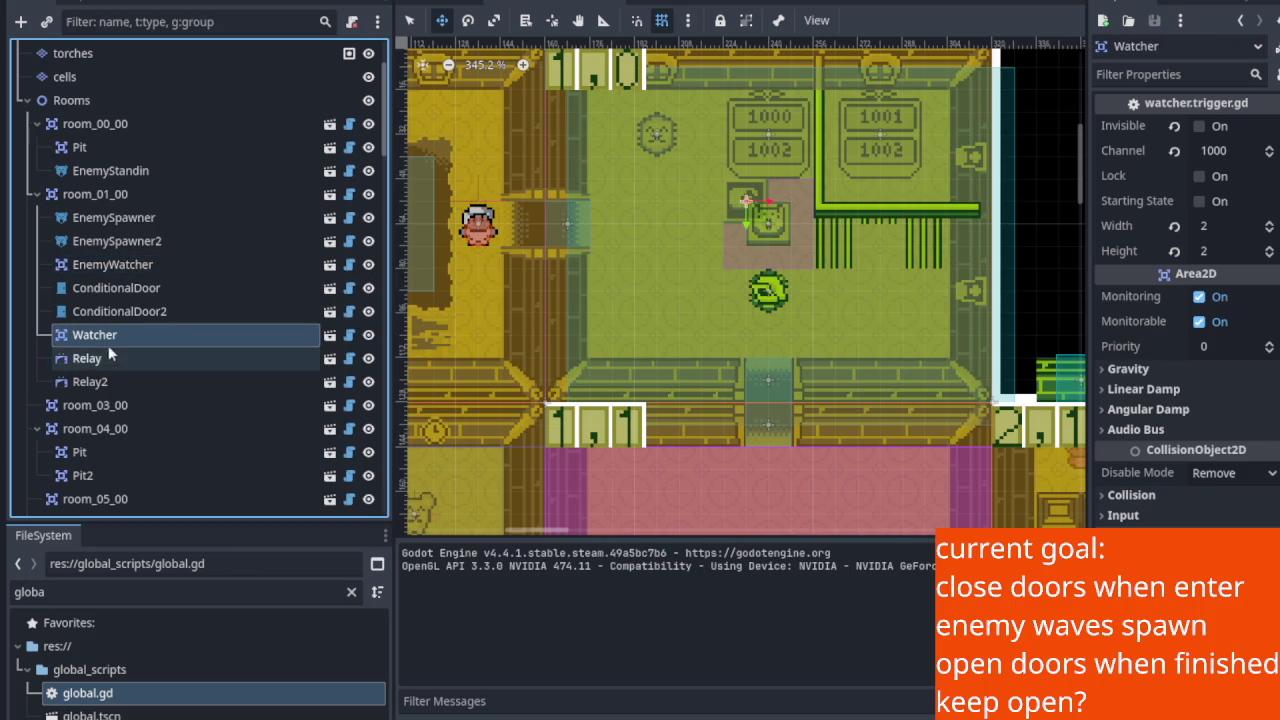
pyautogui.click(108, 267)
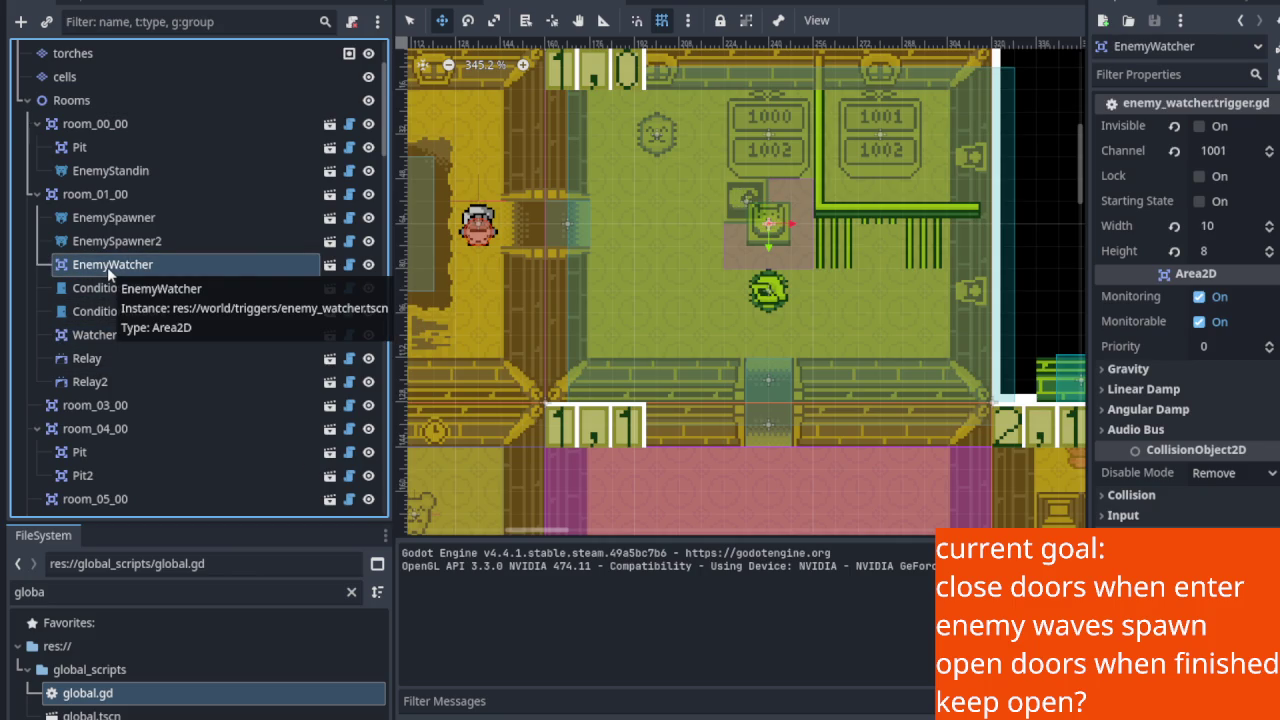
# Reorder room_01_00's children so the spawners come below EnemyWatcher and the conditional doors come last.
pyautogui.hotkey('ctrl', 'z')
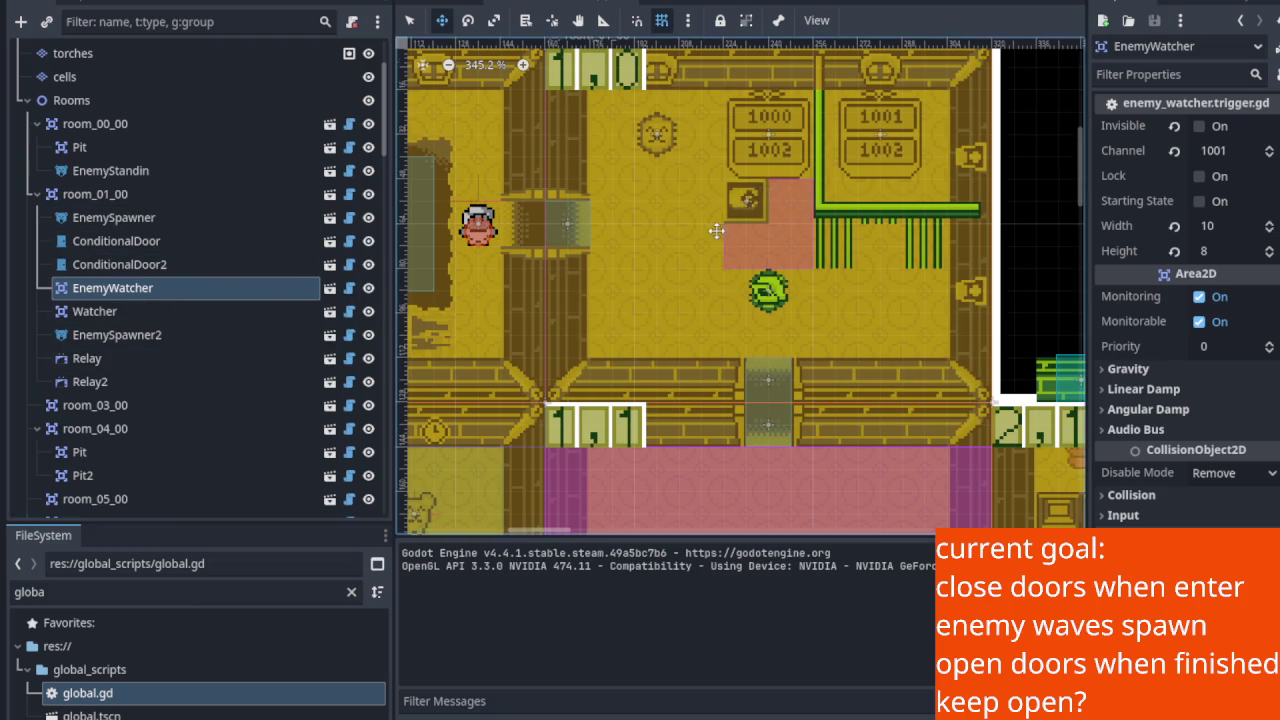
pyautogui.scroll(-1, 705, 234)
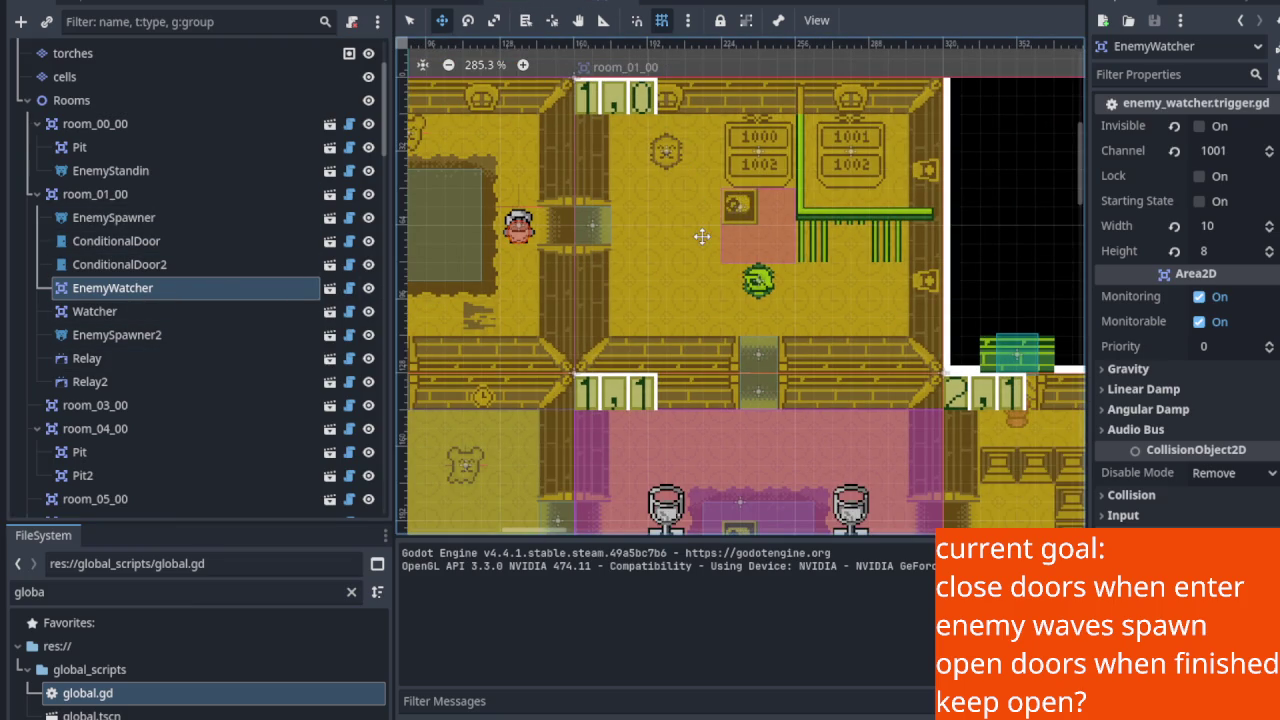
pyautogui.click(700, 230)
pyautogui.click(113, 289)
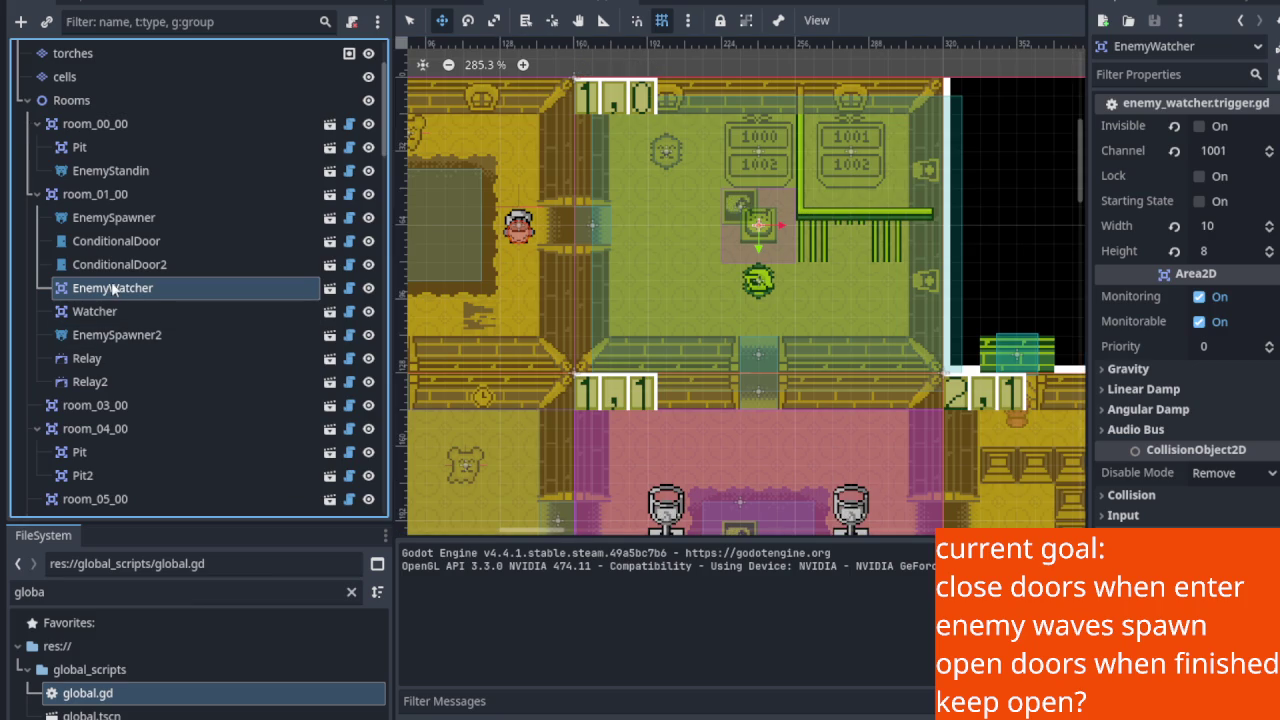
pyautogui.hotkey('ctrl', 'z')
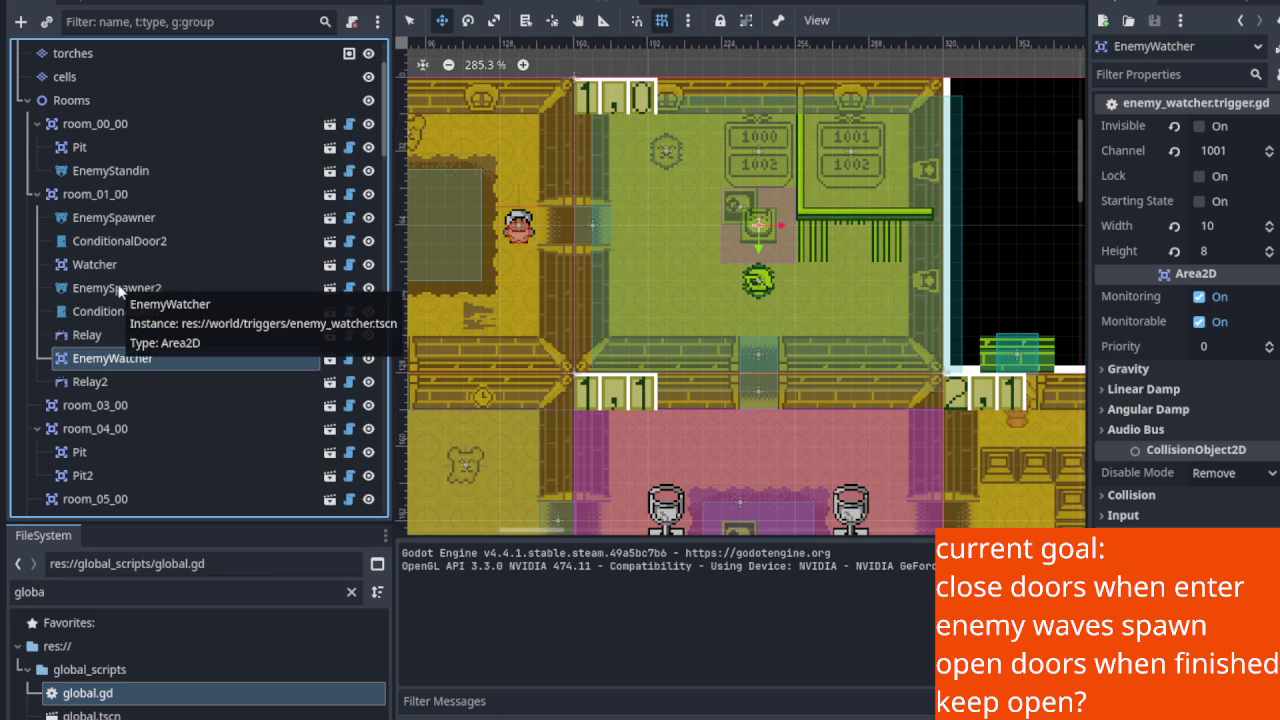
pyautogui.hotkey('ctrl', 'z')
pyautogui.hotkey('ctrl', 'z')
pyautogui.hotkey('ctrl', 'z')
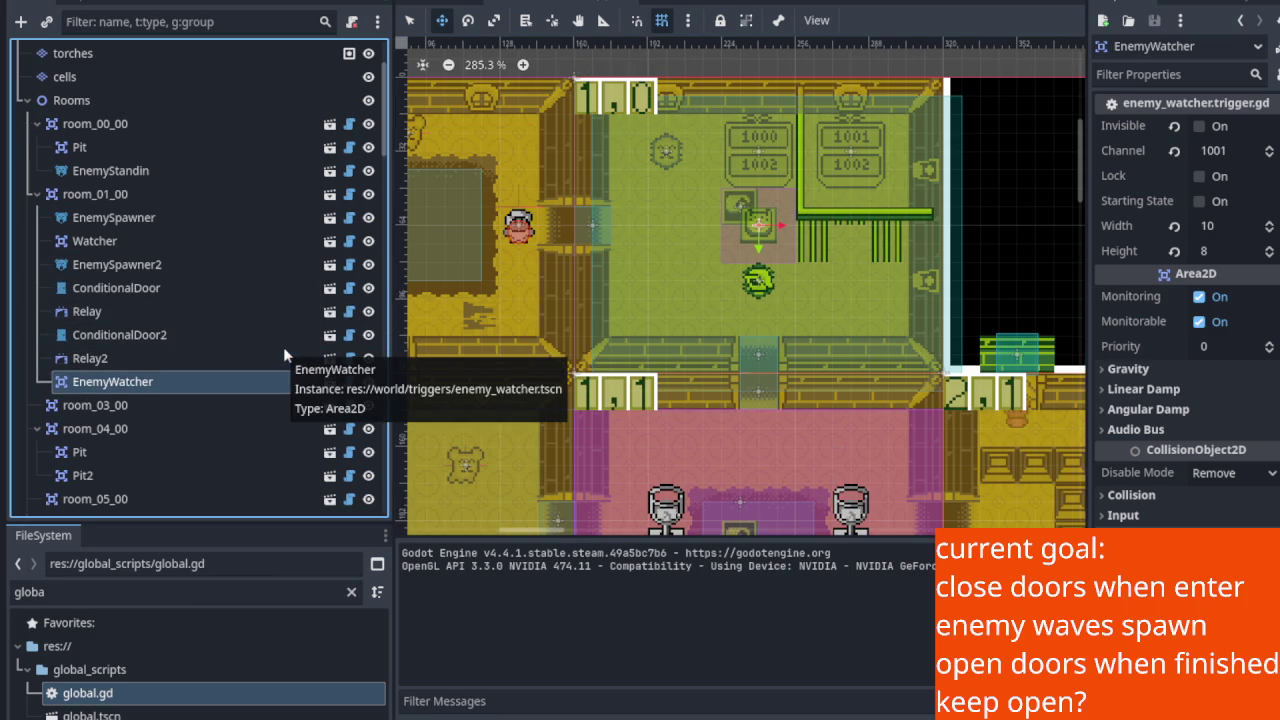
pyautogui.hotkey('ctrl', 'z')
pyautogui.hotkey('ctrl', 'z')
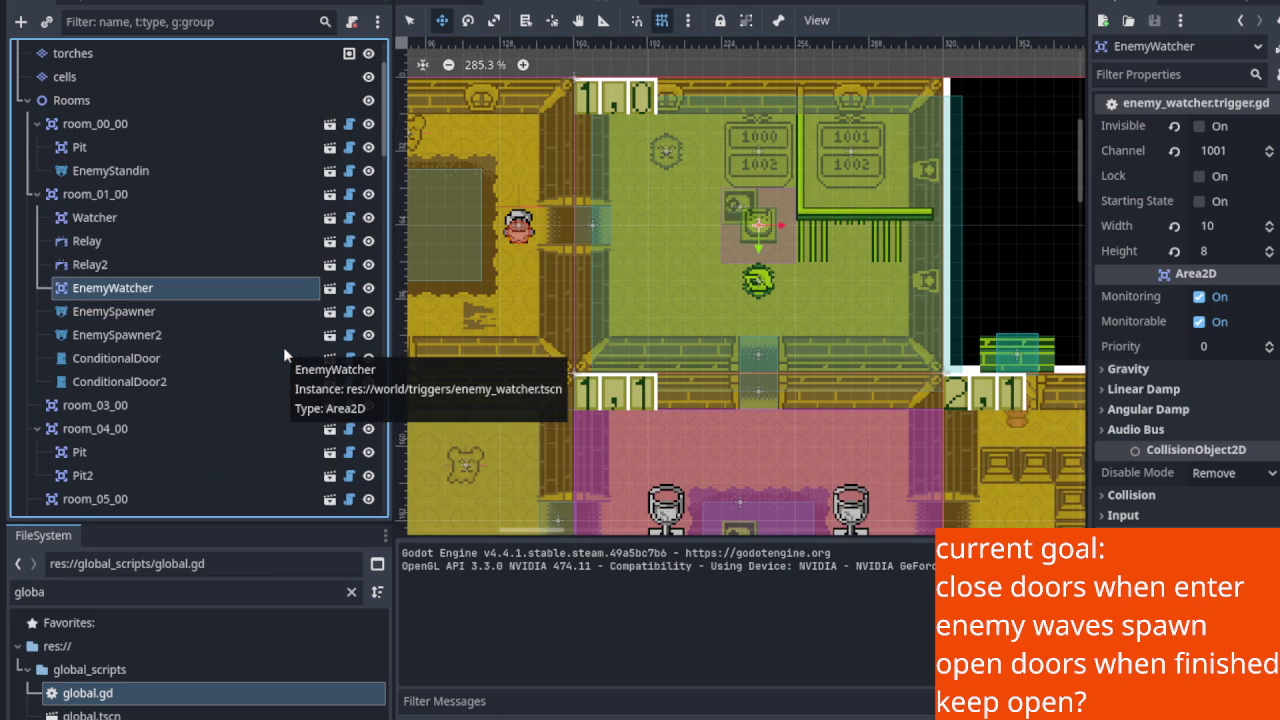
pyautogui.hotkey('ctrl', 'z')
pyautogui.hotkey('ctrl', 'z')
pyautogui.hotkey('ctrl', 'z')
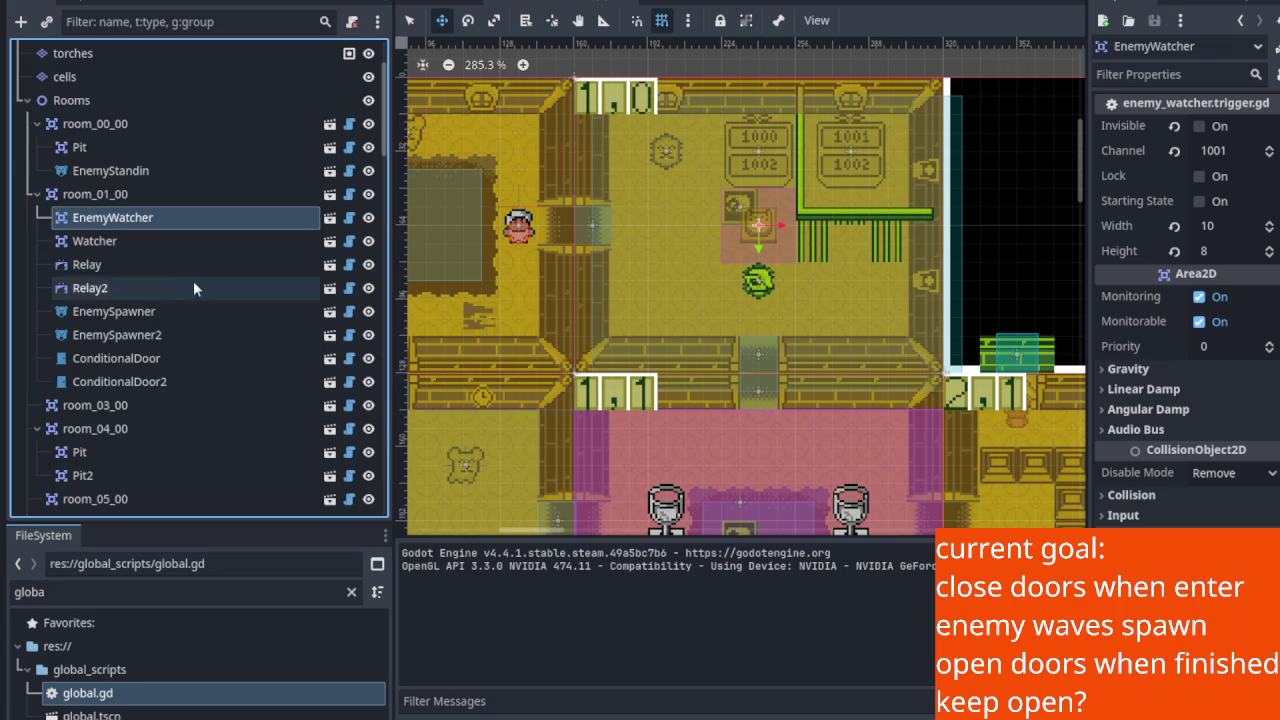
# Check the Watcher trigger (channel 1000, 2×2), save the scene and start a test run.
pyautogui.click(106, 242)
pyautogui.hotkey('ctrl', 's')
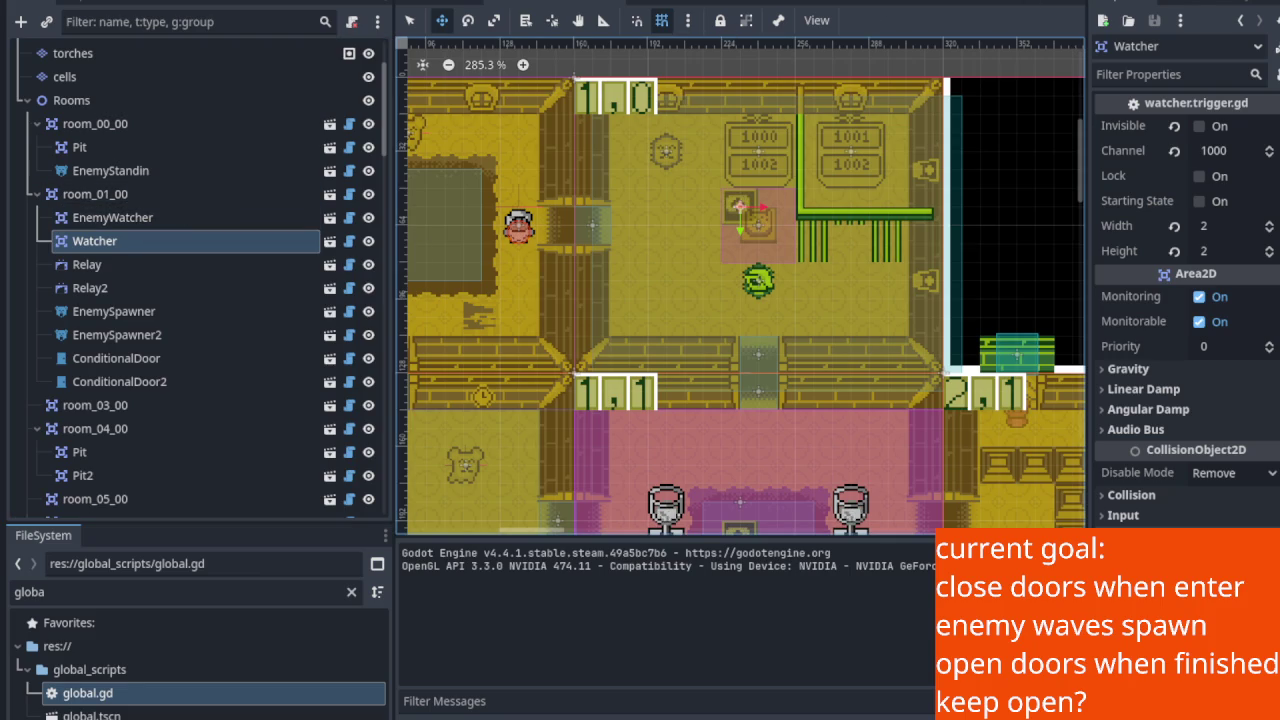
pyautogui.hotkey('ctrl', 's')
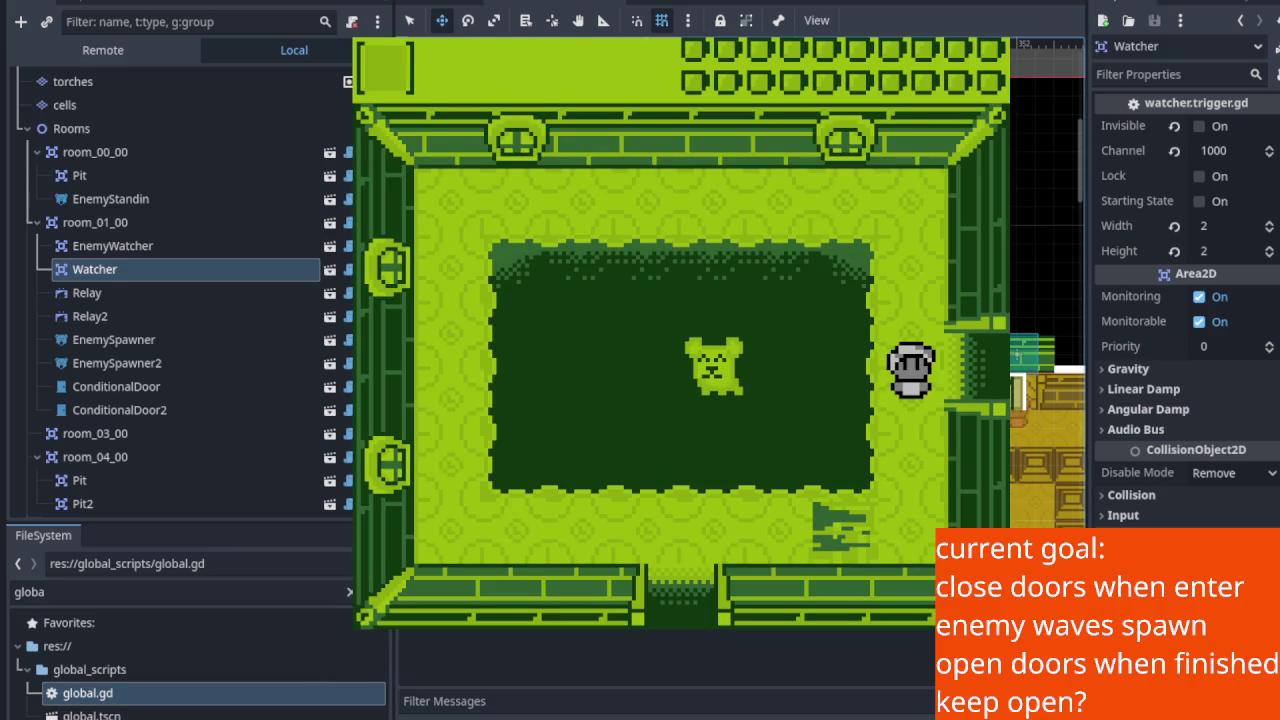
# Walk the player through the east door, defeat the bear, and return to the left door.
pyautogui.press('Right')
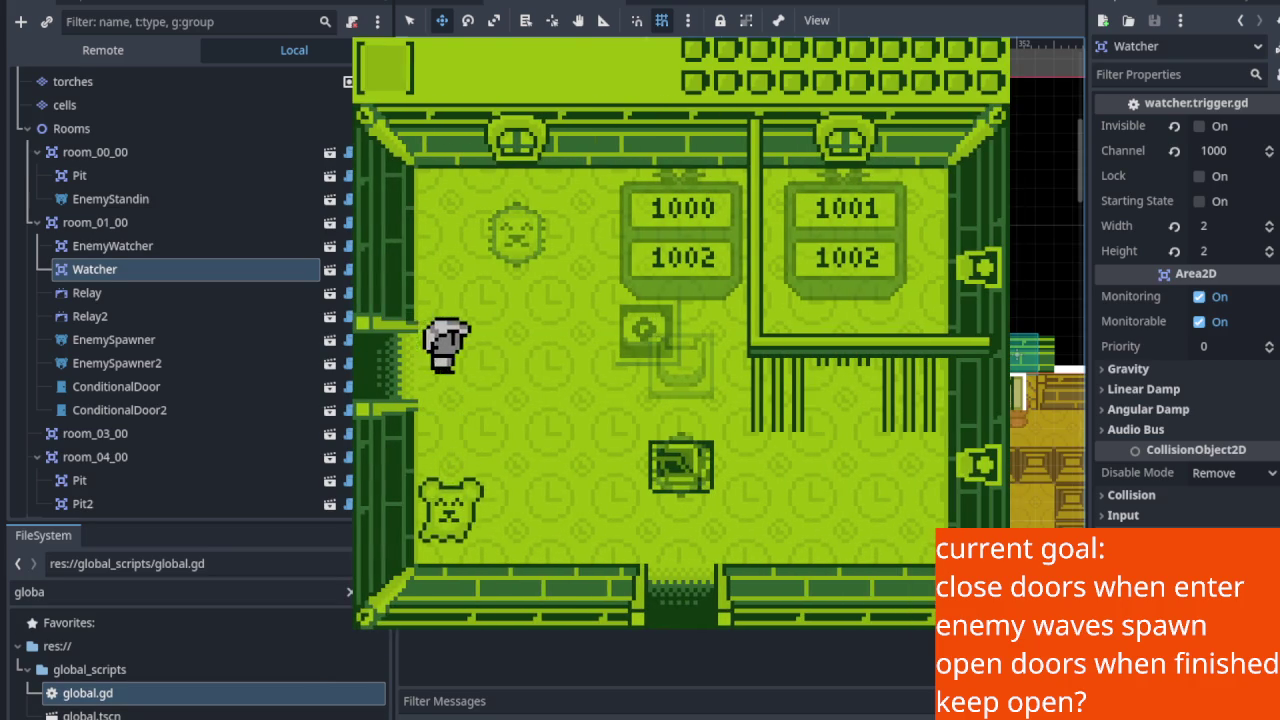
pyautogui.press('Down')
pyautogui.press('Down')
pyautogui.press('Down')
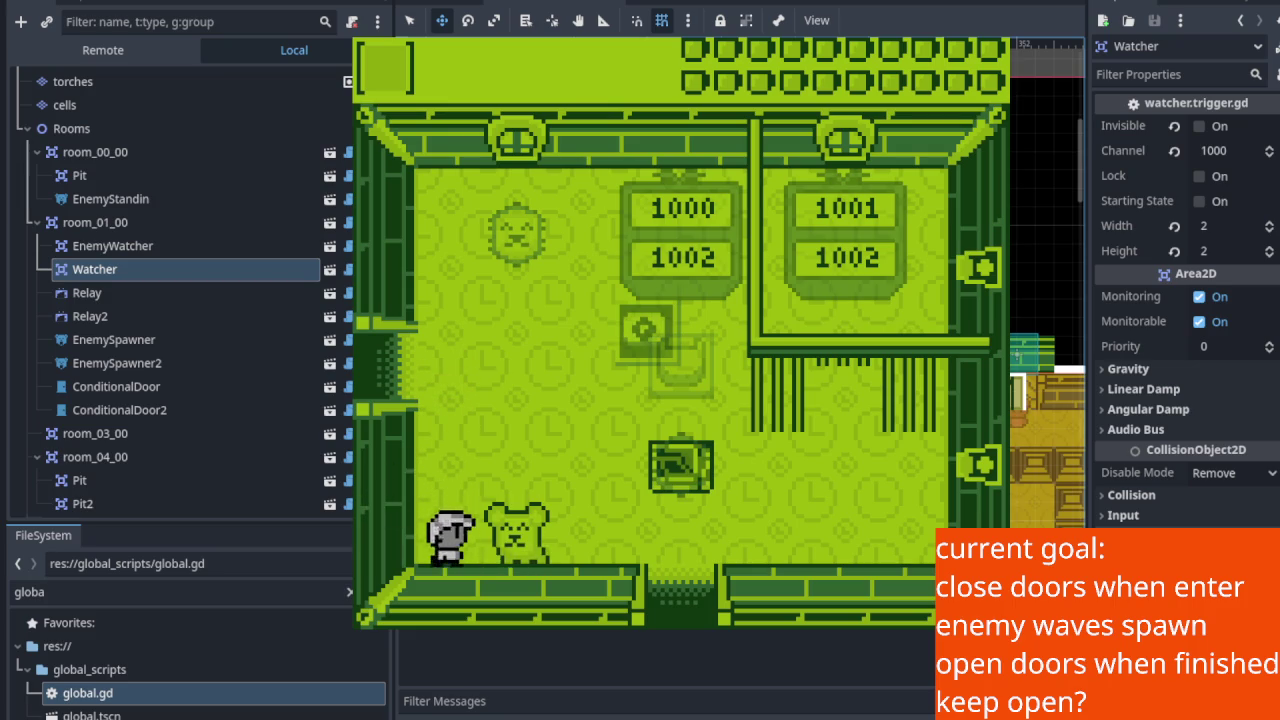
pyautogui.press('Up')
pyautogui.press('Right')
pyautogui.press('Right')
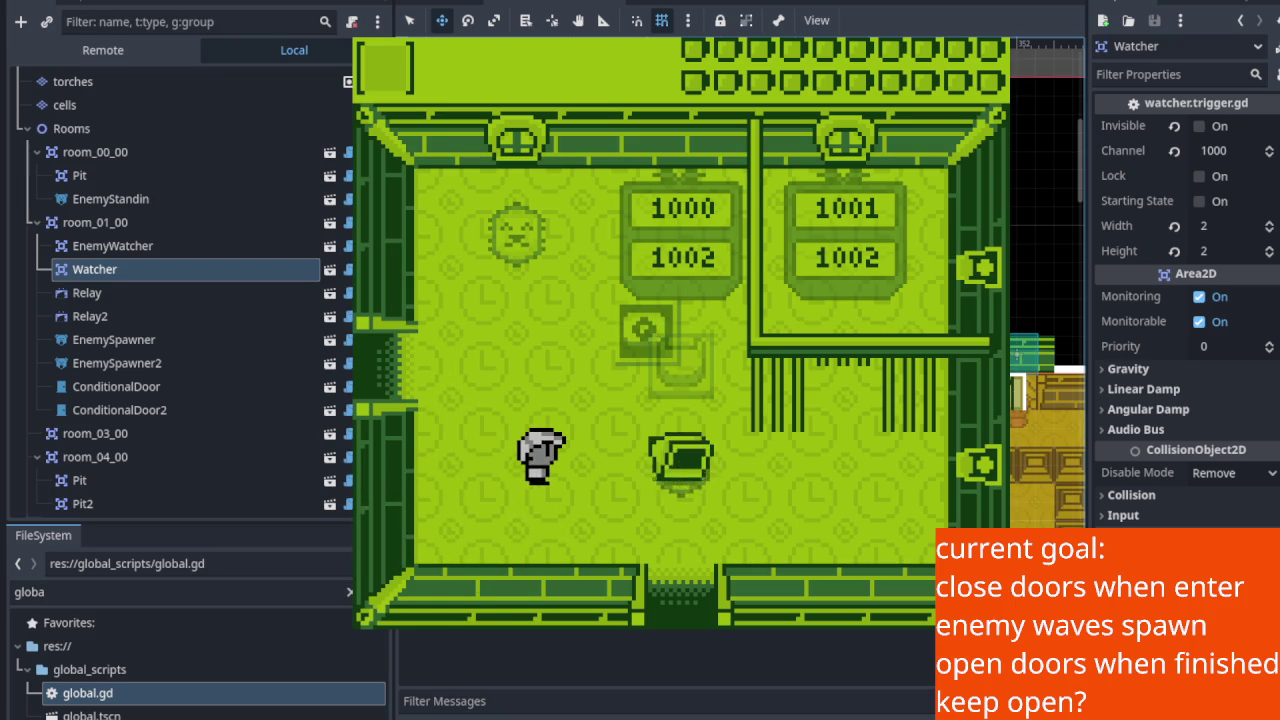
pyautogui.press('Up')
pyautogui.press('Left')
pyautogui.press('Up')
pyautogui.press('Down')
pyautogui.press('Down')
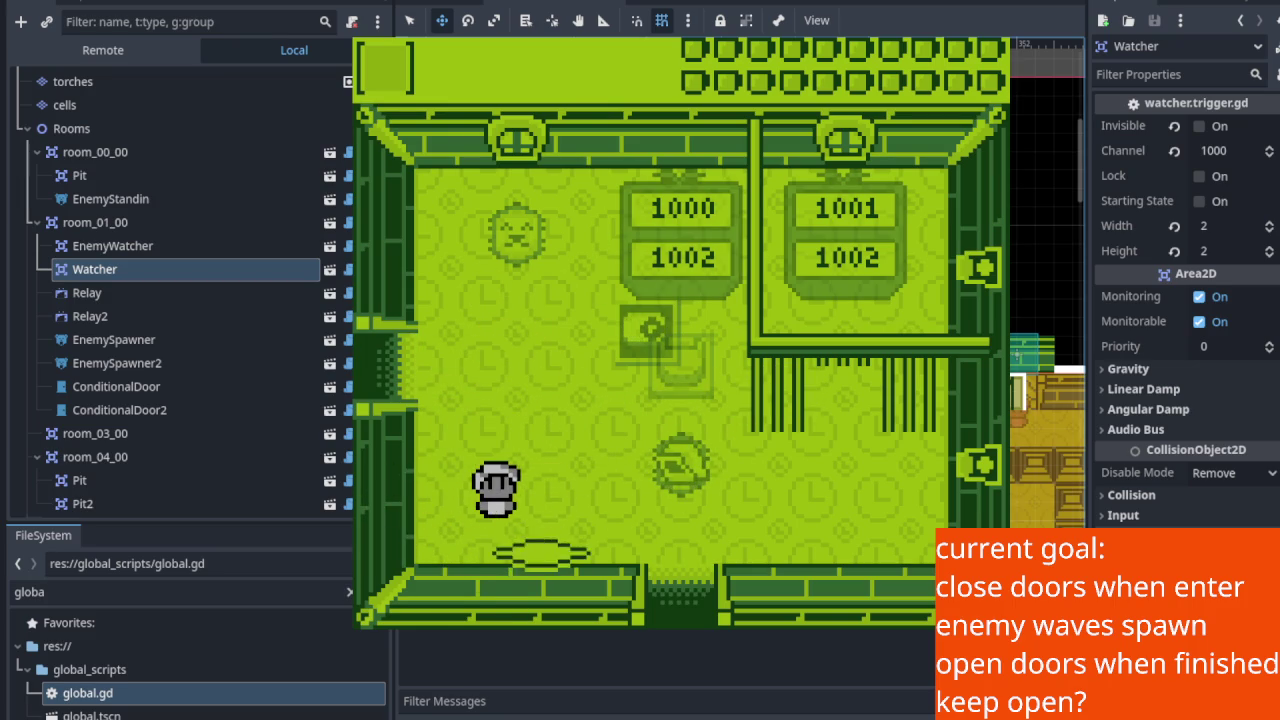
pyautogui.press('Right')
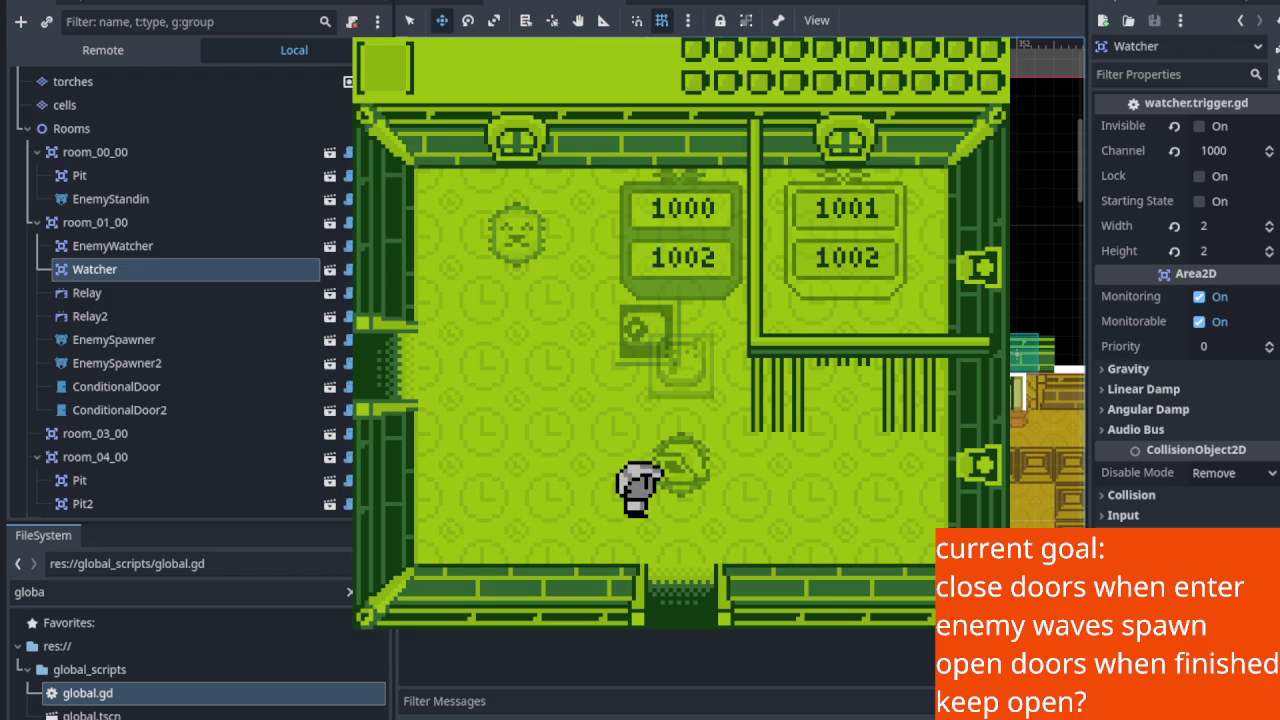
pyautogui.press('Left')
pyautogui.press('Up')
pyautogui.press('Left')
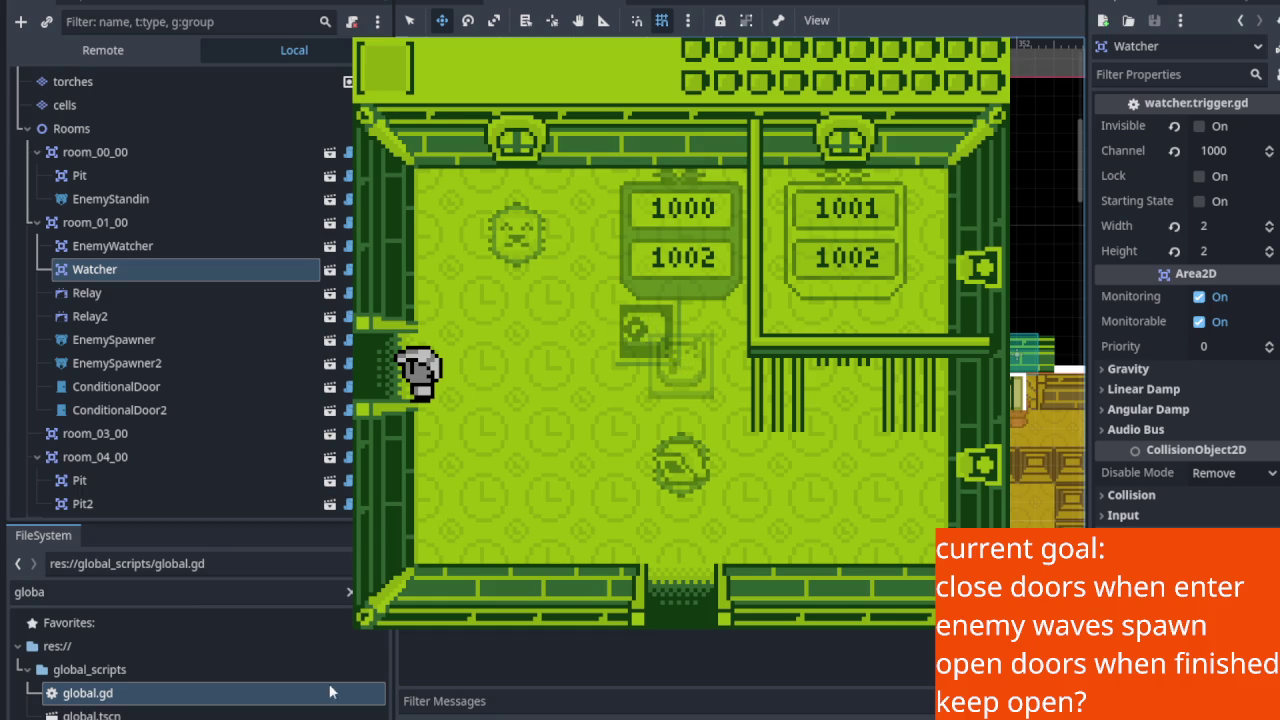
# Restart the game, attack the bear near the door, and walk in so the doors close.
pyautogui.press('F8')
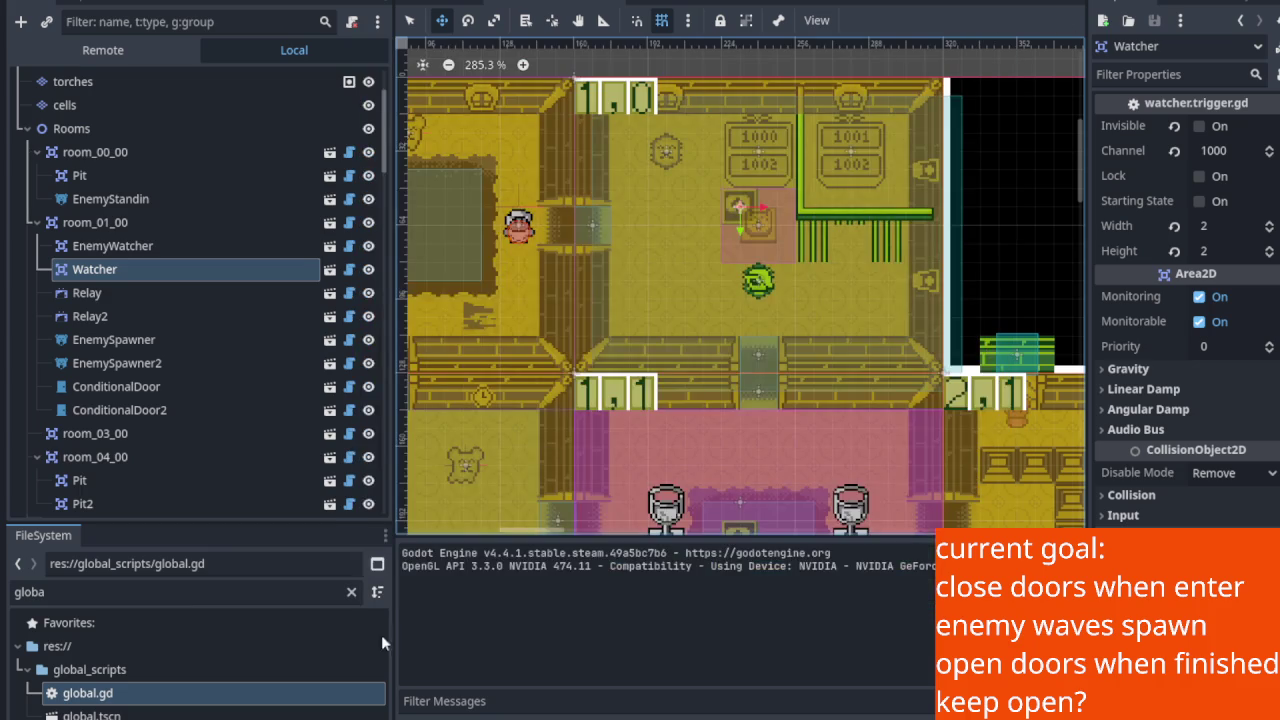
pyautogui.hotkey('ctrl', 's')
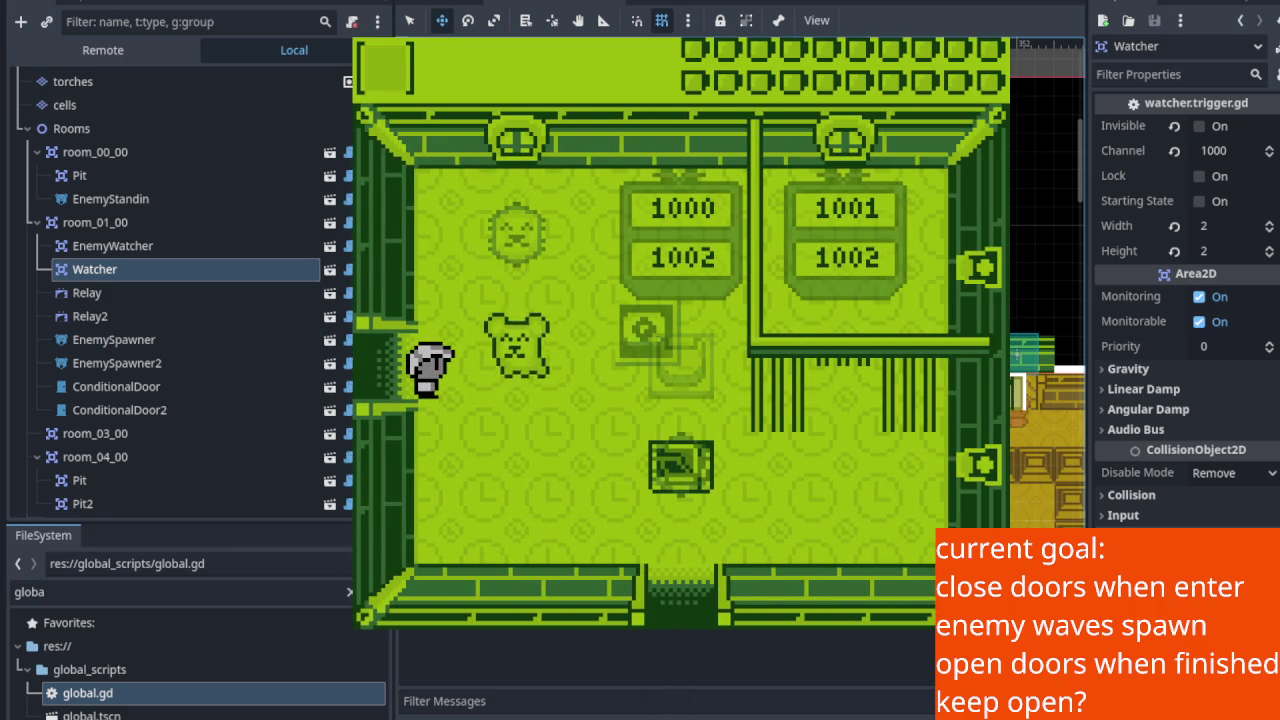
pyautogui.press('Right')
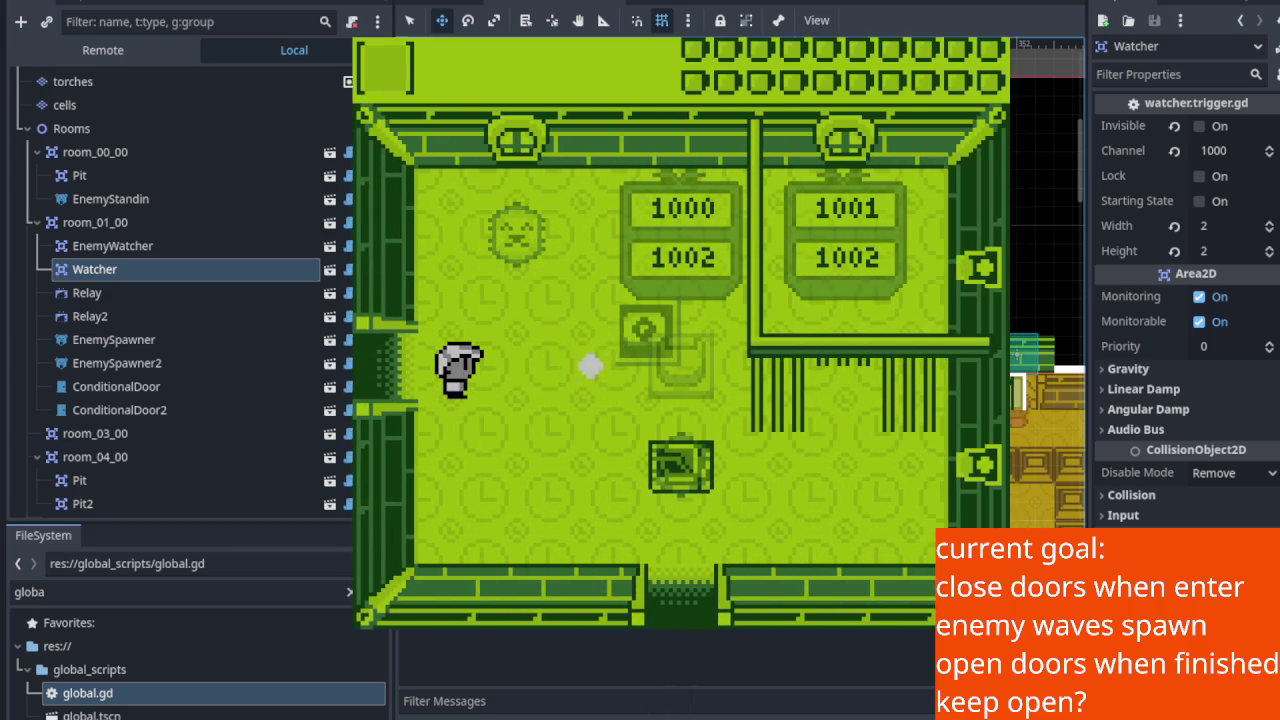
pyautogui.press('Down')
pyautogui.press('Right')
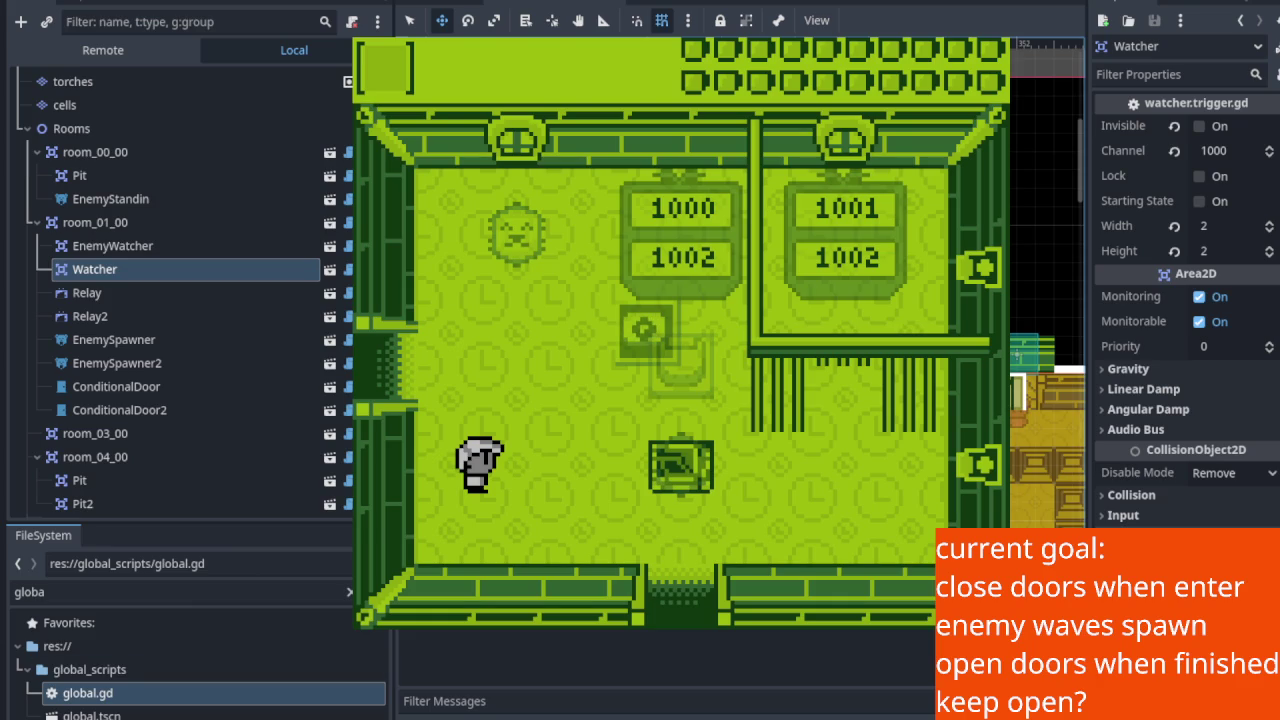
pyautogui.press('Up')
pyautogui.press('Right')
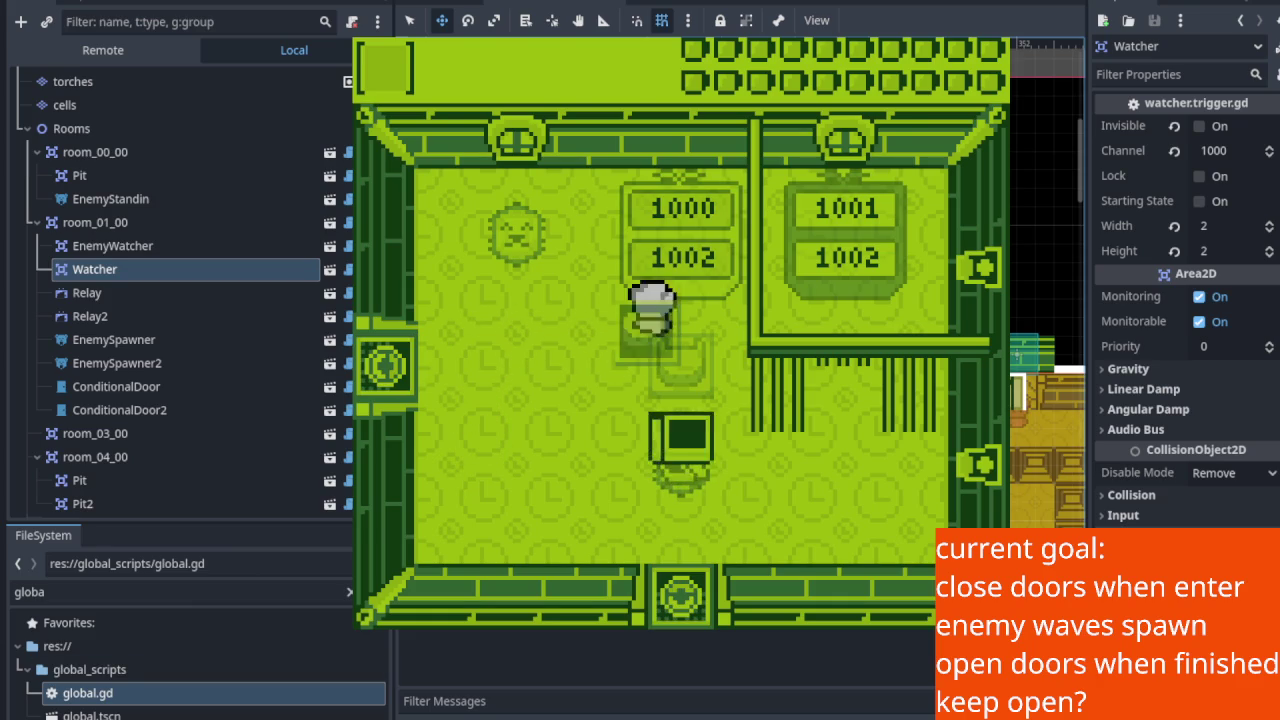
# Move among the spawning enemy wave, dodging around the approaching enemies.
pyautogui.press('Up')
pyautogui.press('Right')
pyautogui.press('Down')
pyautogui.press('Left')
pyautogui.press('Up')
pyautogui.press('Right')
pyautogui.press('Up')
pyautogui.press('Down')
pyautogui.press('Up')
pyautogui.press('Left')
pyautogui.press('Down')
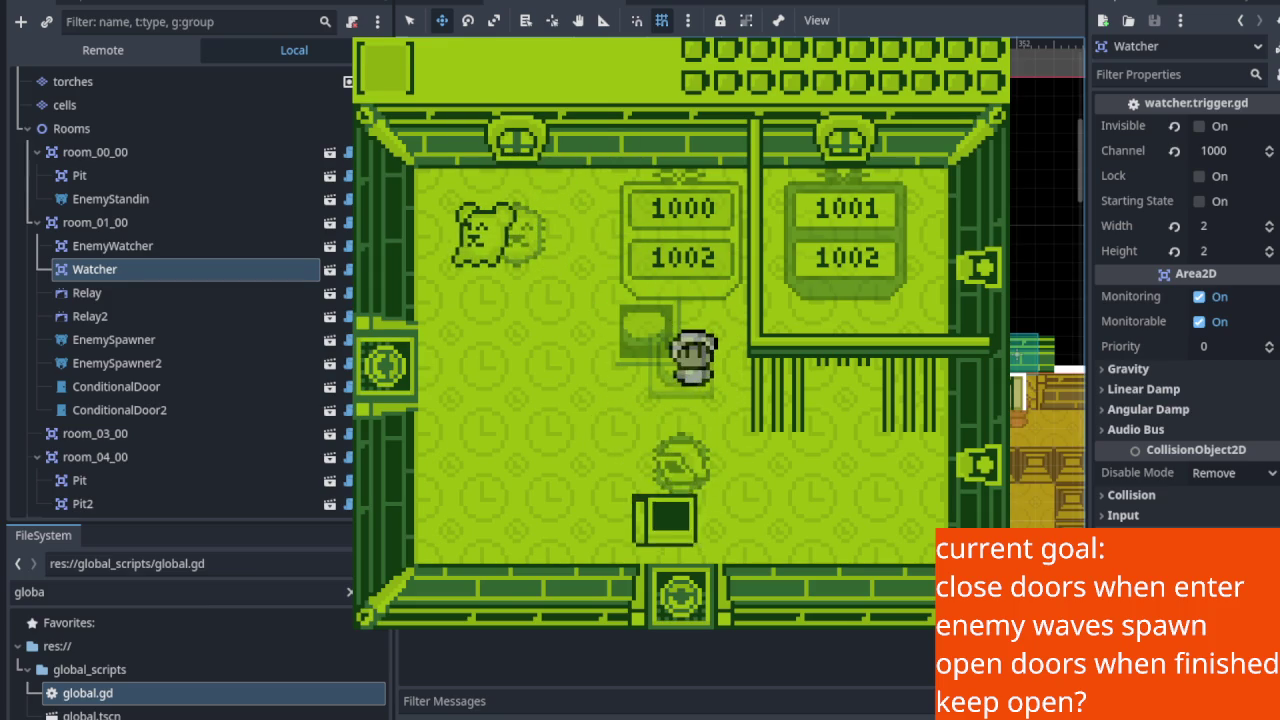
pyautogui.press('Up')
pyautogui.press('Left')
# Head up-left as the door opens, swing the sword left, and stop the game with F8.
pyautogui.press('Right')
pyautogui.press('Down')
pyautogui.press('Left')
pyautogui.press('Up')
pyautogui.press('Left')
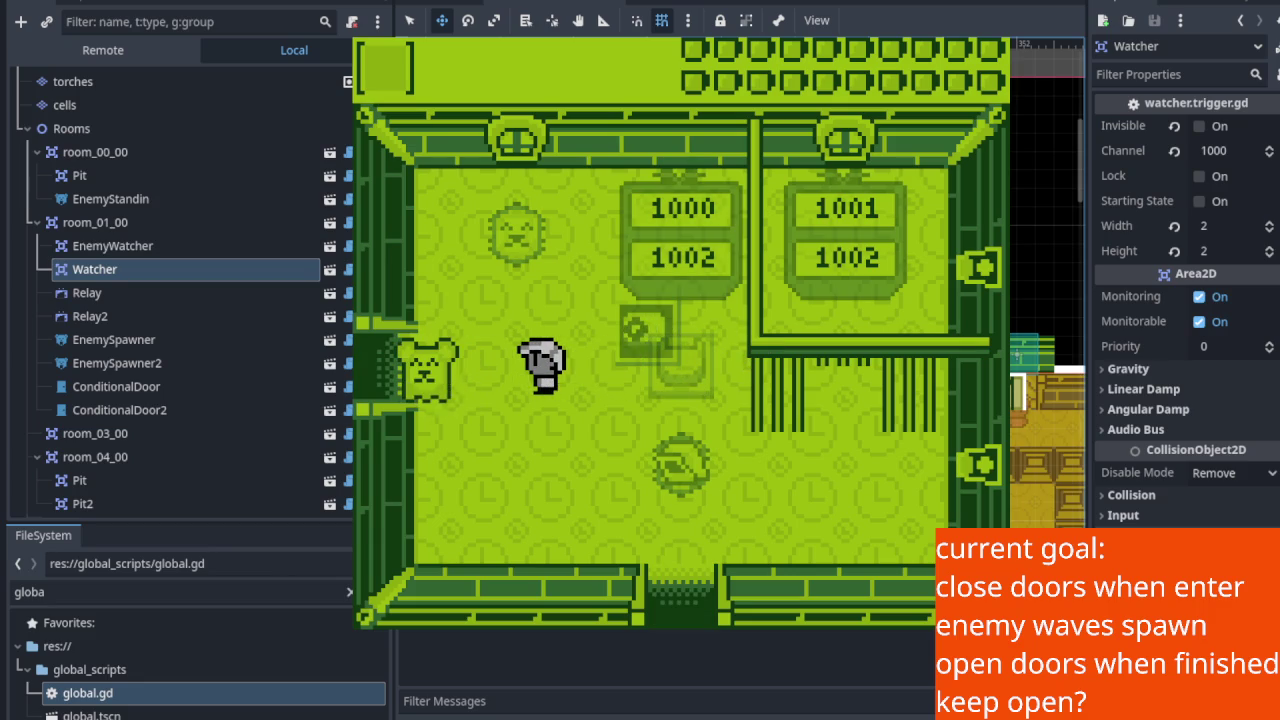
pyautogui.press('Right')
pyautogui.press('Left')
pyautogui.press('x')
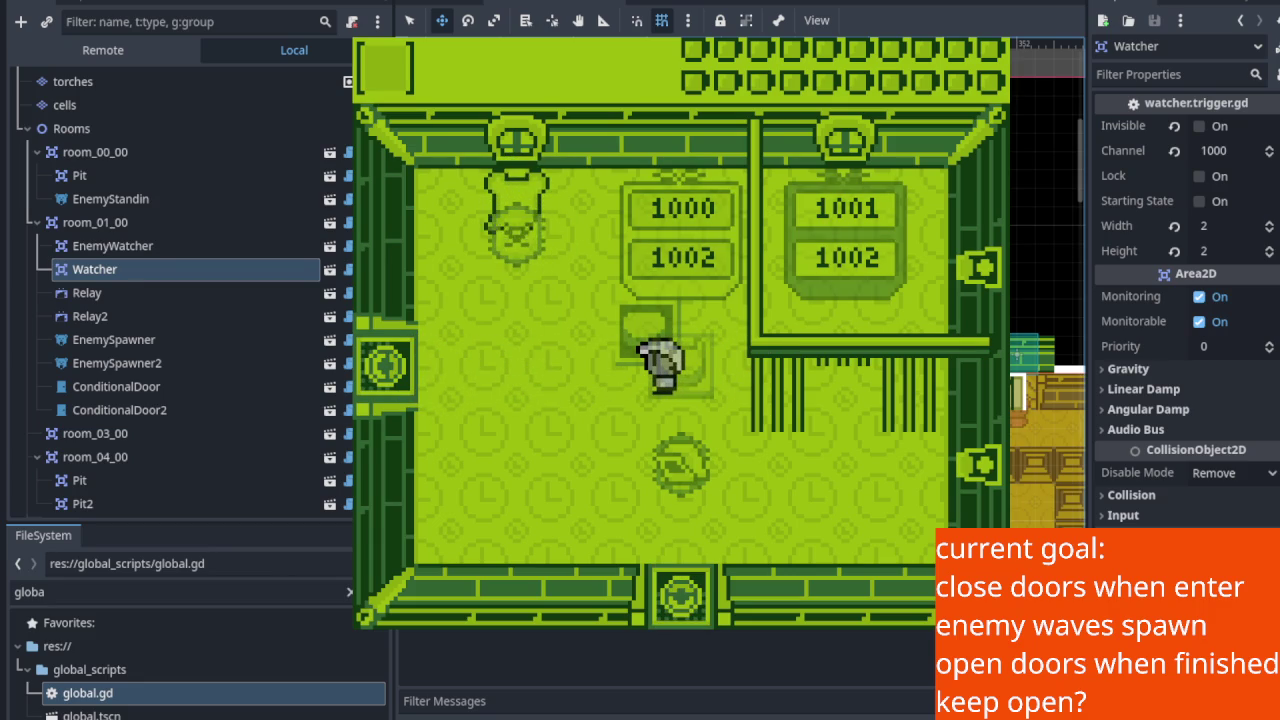
pyautogui.press('F8')
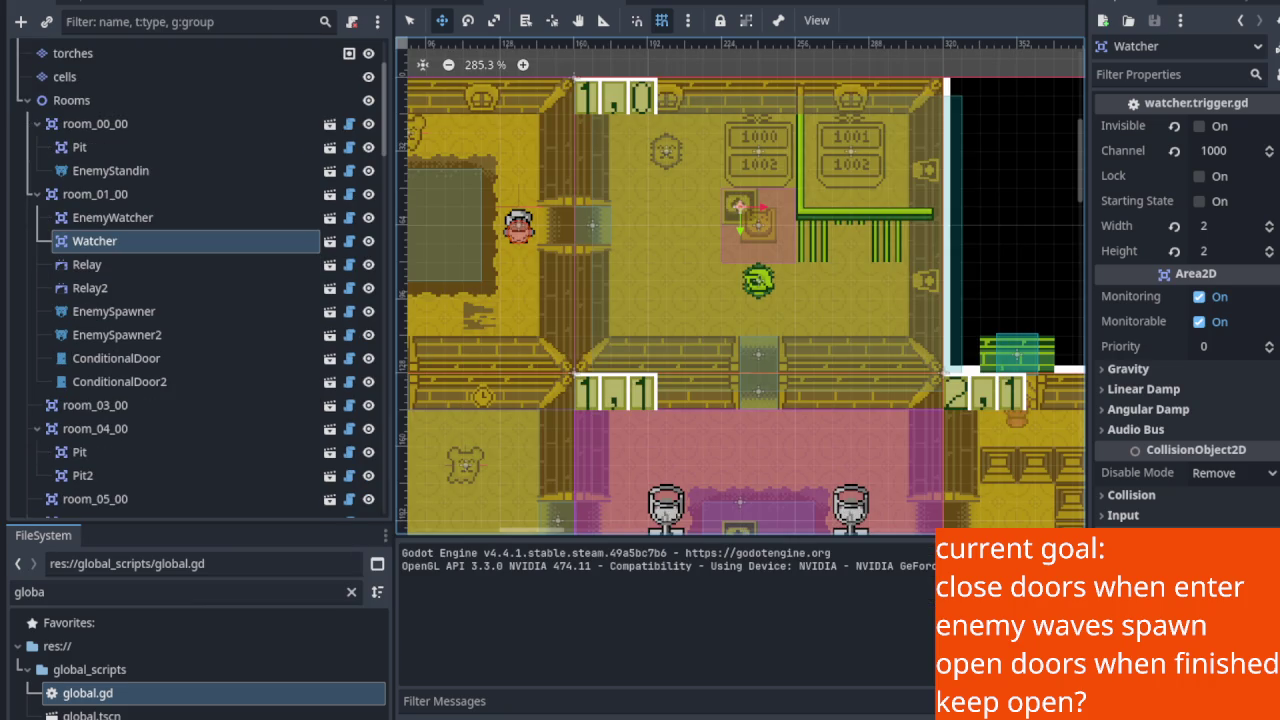
# Save, switch to the overworld scene tab, and choose Project > Reload Current Project.
pyautogui.hotkey('ctrl', 's')
pyautogui.click(608, 5)
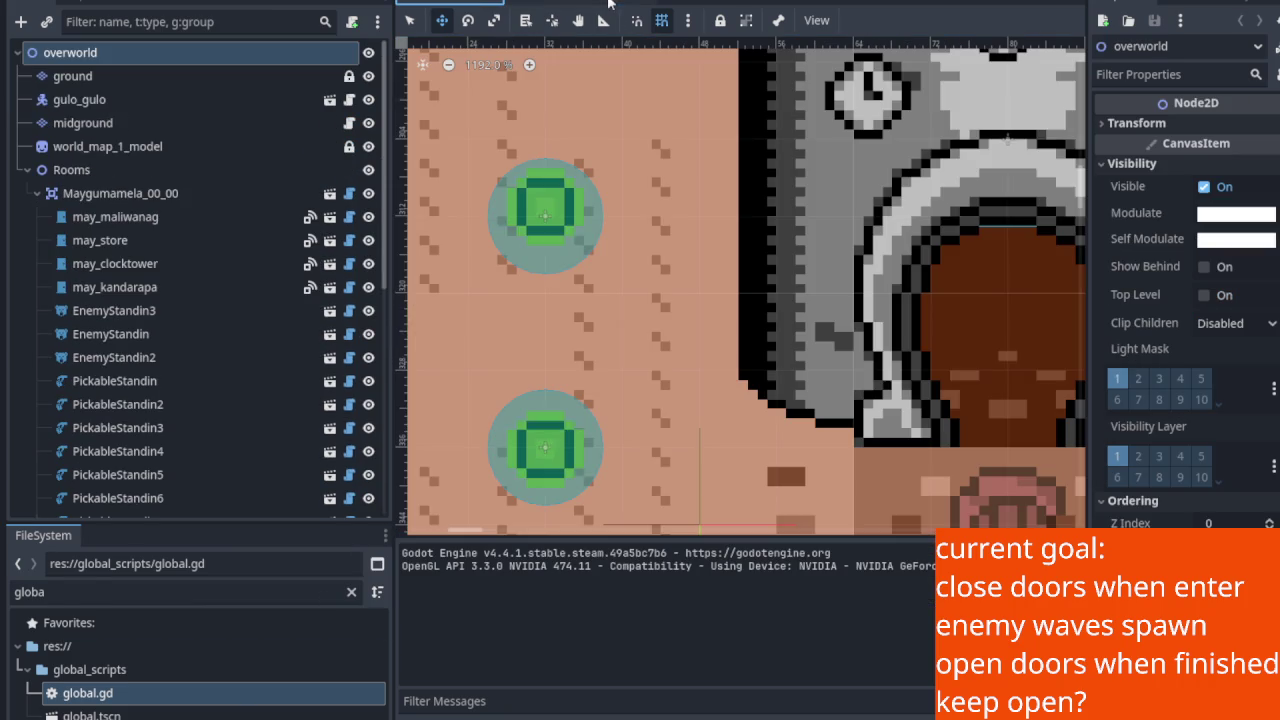
pyautogui.click(115, 0)
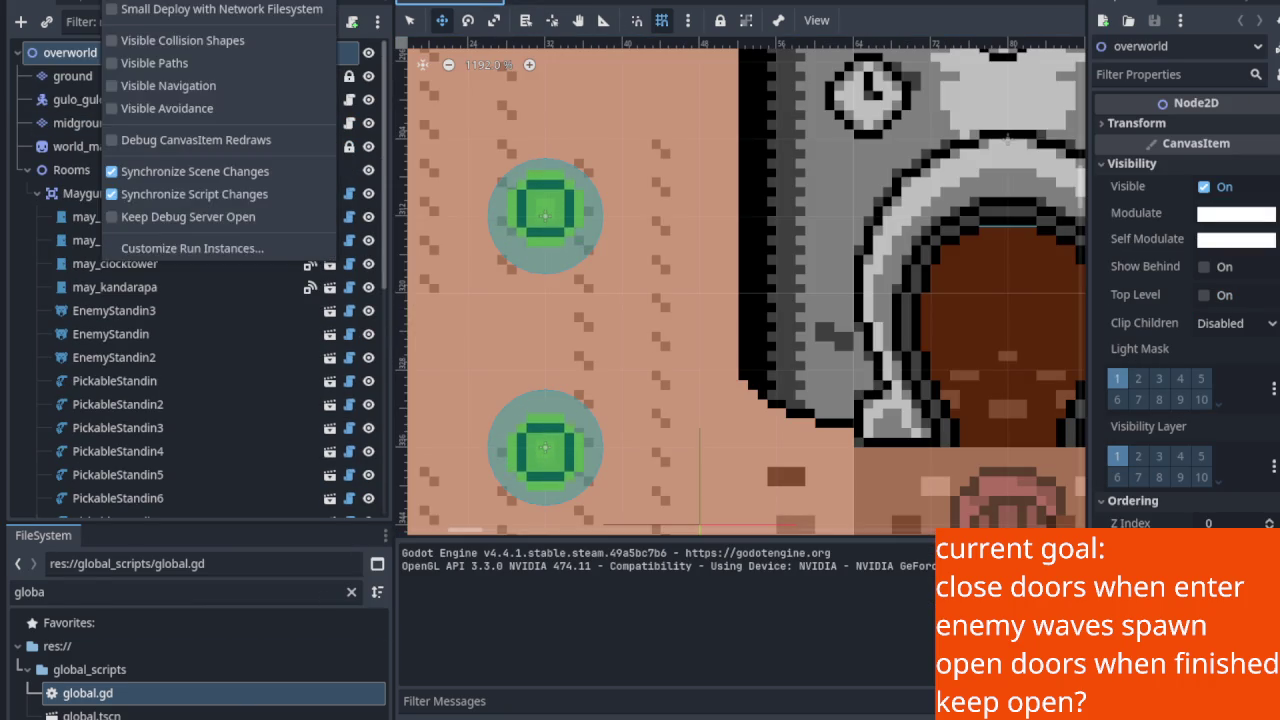
pyautogui.moveTo(60, 0)
pyautogui.click(133, 180)
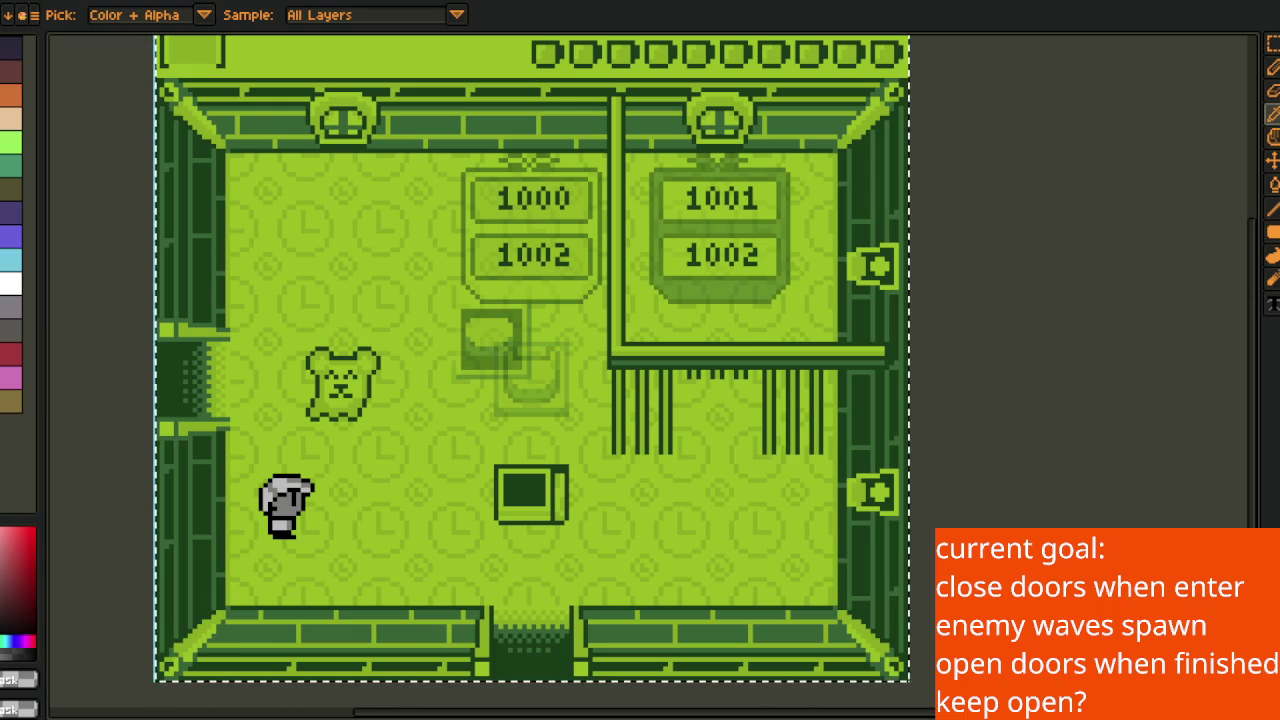
# Marquee-select the Game Boy room mockup area in Aseprite.
pyautogui.press('m')
pyautogui.moveTo(624, 345)
pyautogui.mouseDown()
pyautogui.moveTo(714, 337)
pyautogui.moveTo(653, 389)
pyautogui.moveTo(497, 371)
pyautogui.moveTo(846, 389)
pyautogui.moveTo(799, 374)
pyautogui.moveTo(760, 406)
pyautogui.moveTo(743, 409)
pyautogui.moveTo(789, 397)
pyautogui.moveTo(650, 404)
pyautogui.mouseUp()
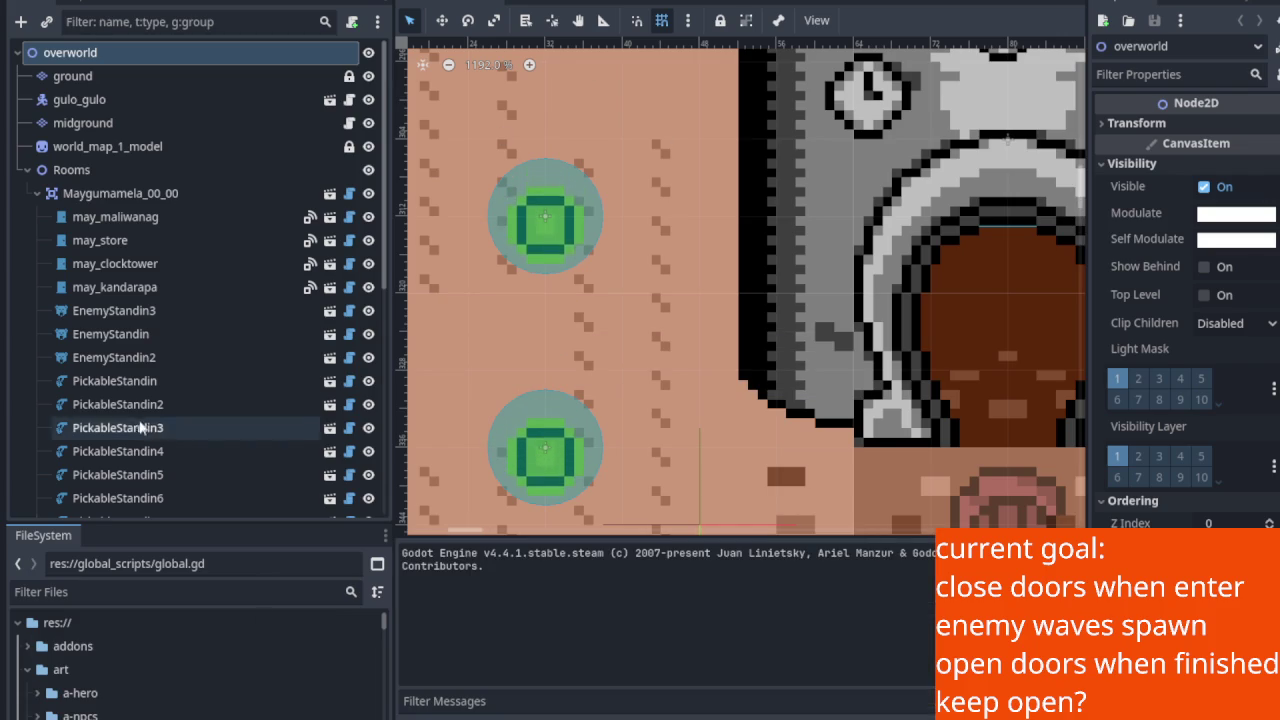
# Filter the FileSystem for 'clock', open clockorocktower.tscn and widen the viewport.
pyautogui.click(237, 591)
pyautogui.write('clock')
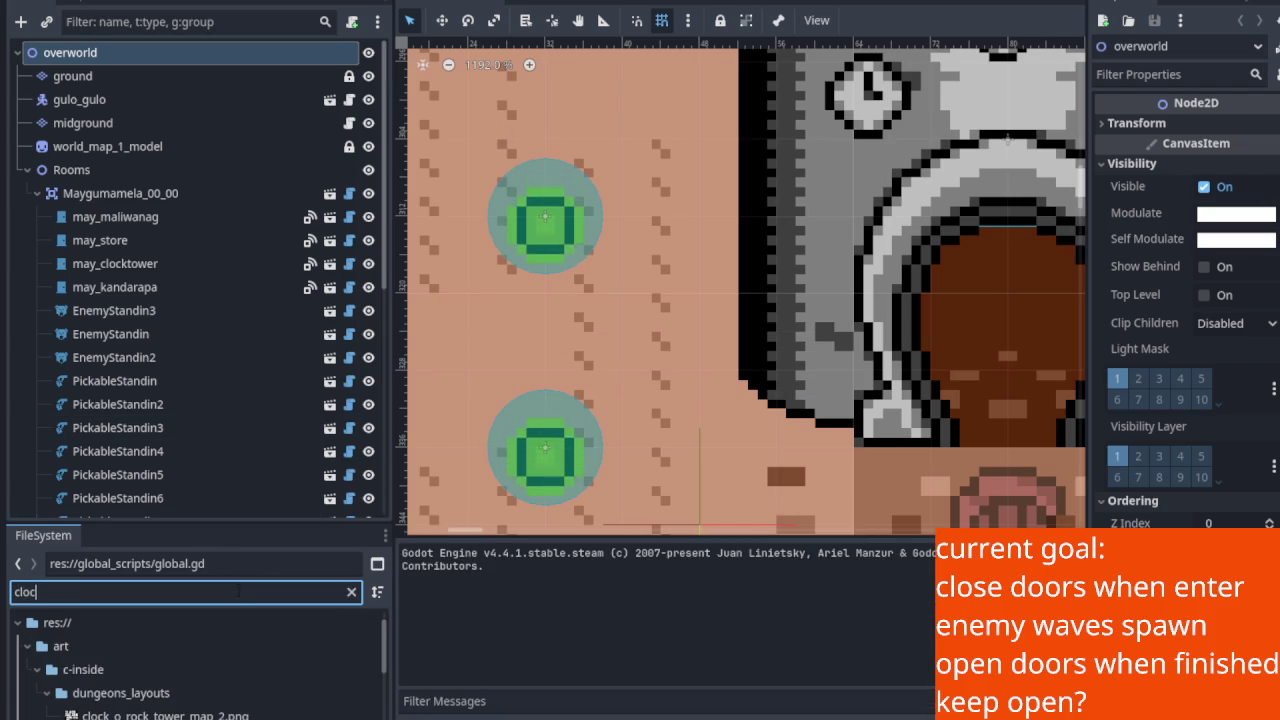
pyautogui.scroll(-4, 250, 675)
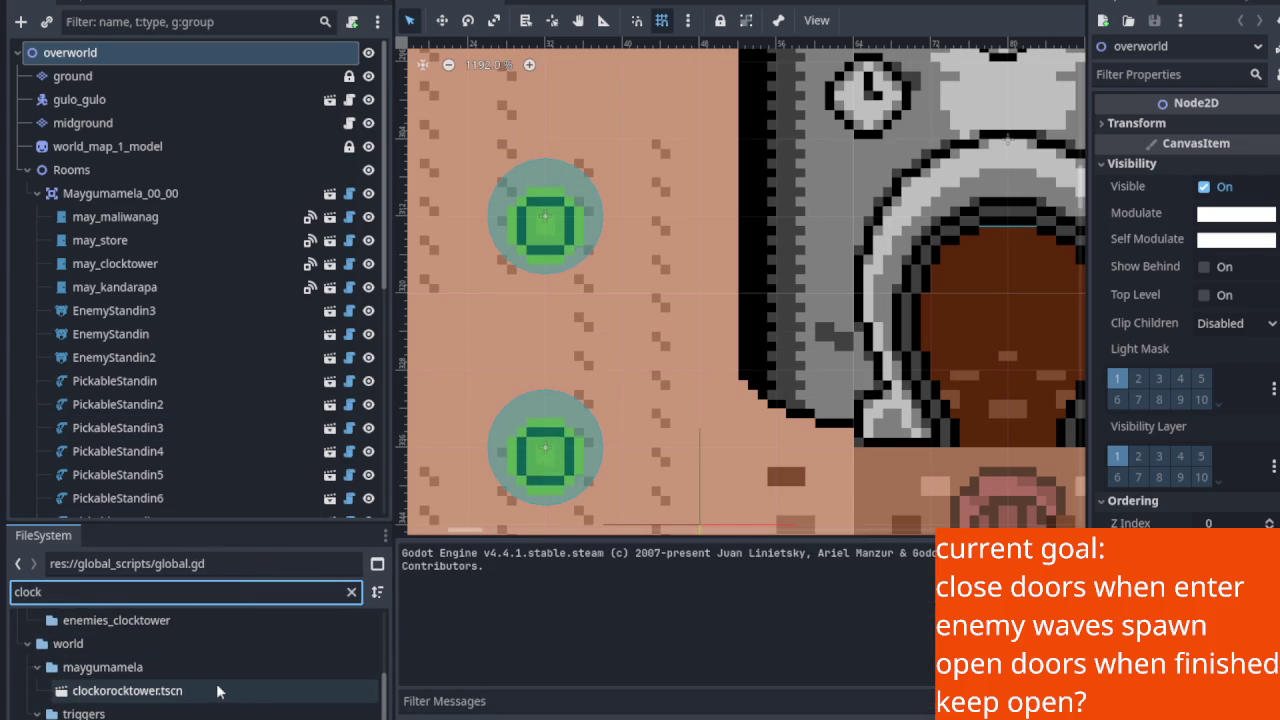
pyautogui.doubleClick(237, 690)
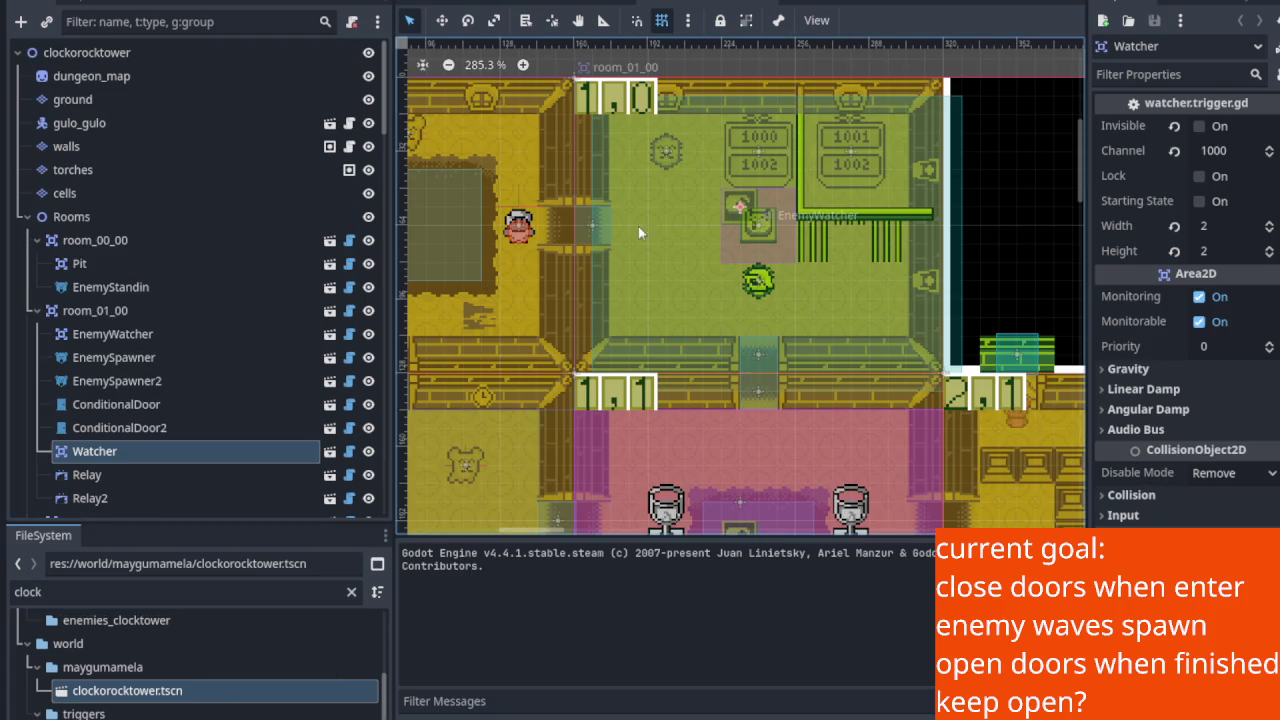
pyautogui.moveTo(393, 267); pyautogui.dragTo(272, 267)
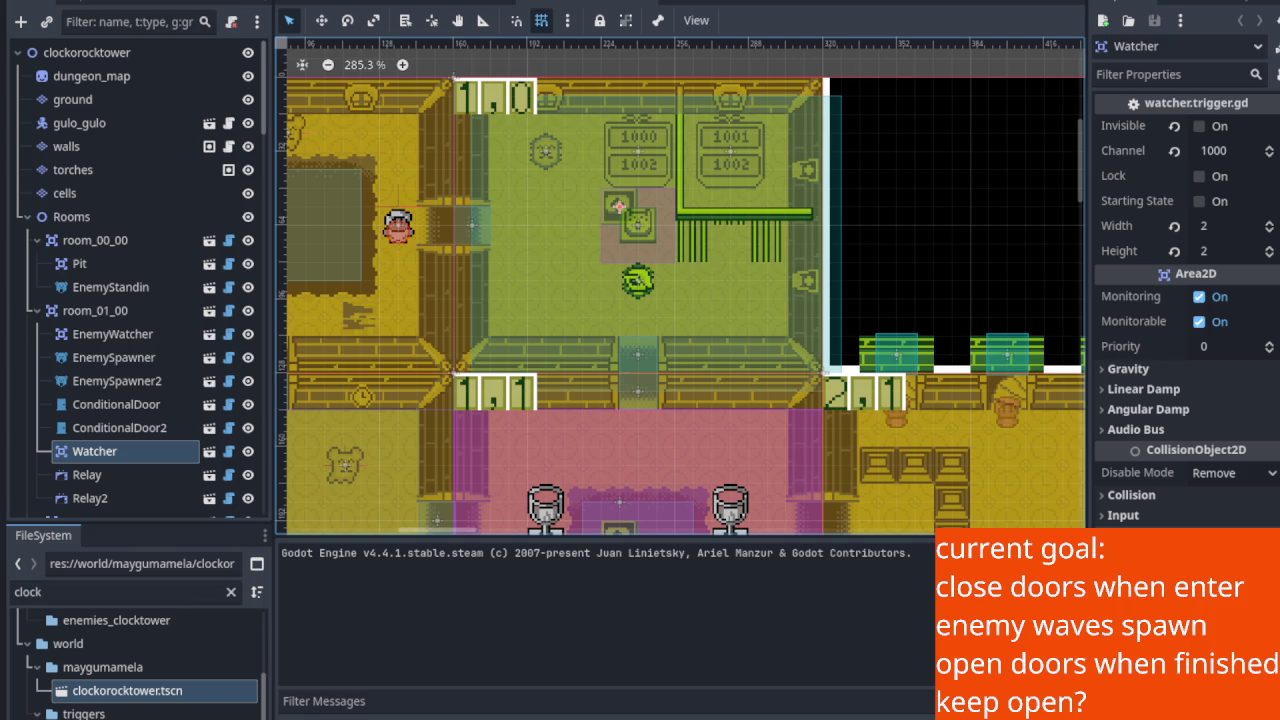
# Run the game with F5, then select room_01_00 and its Watcher node.
pyautogui.press('F5')
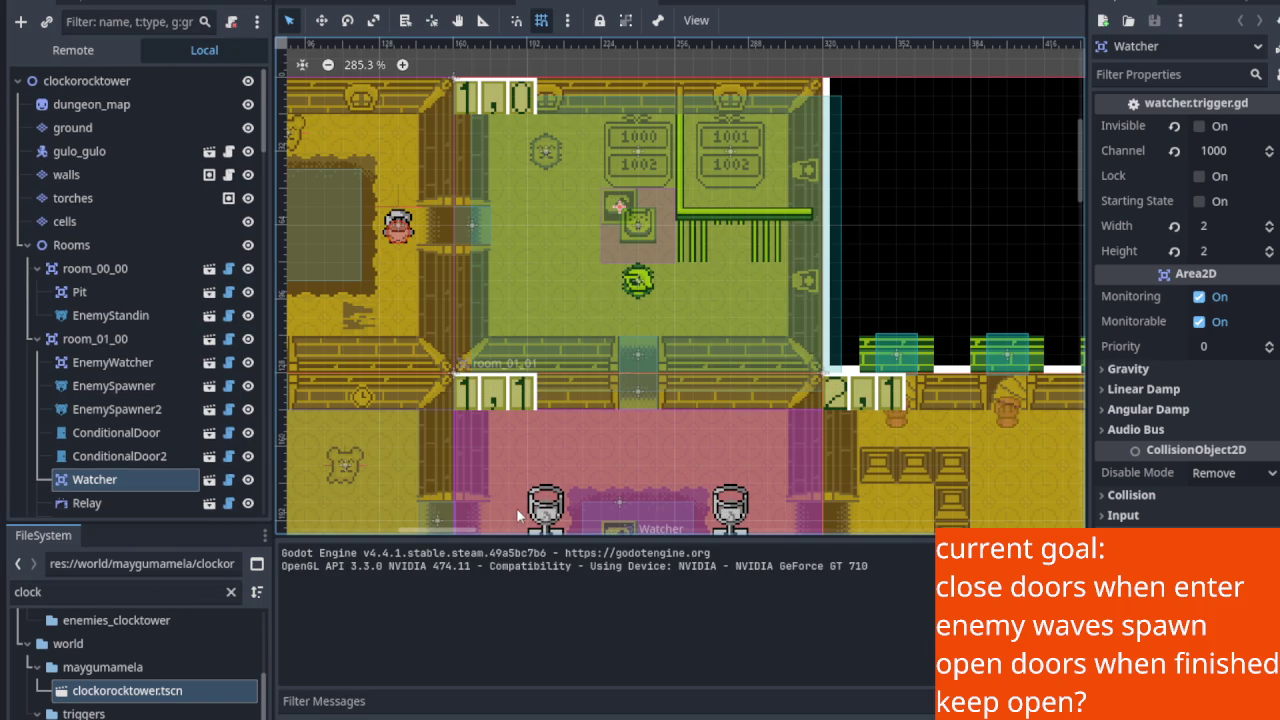
pyautogui.click(105, 341)
pyautogui.scroll(-3, 136, 379)
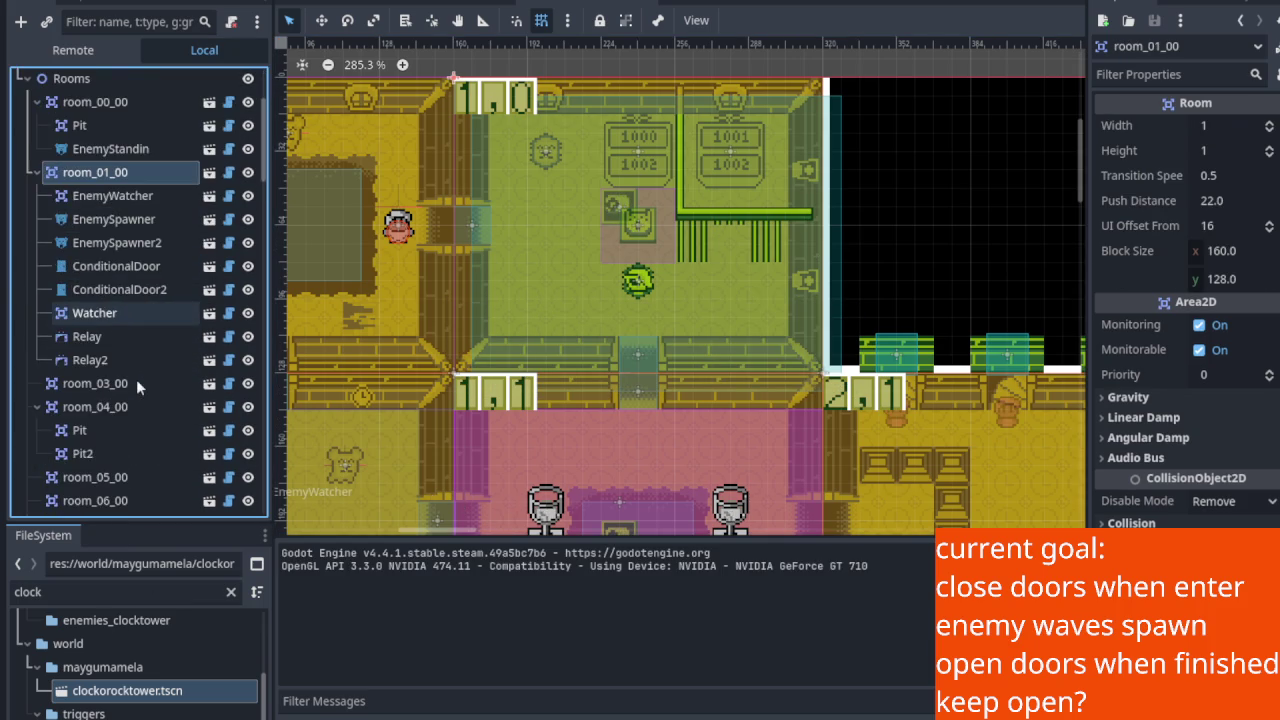
pyautogui.scroll(1, 137, 379)
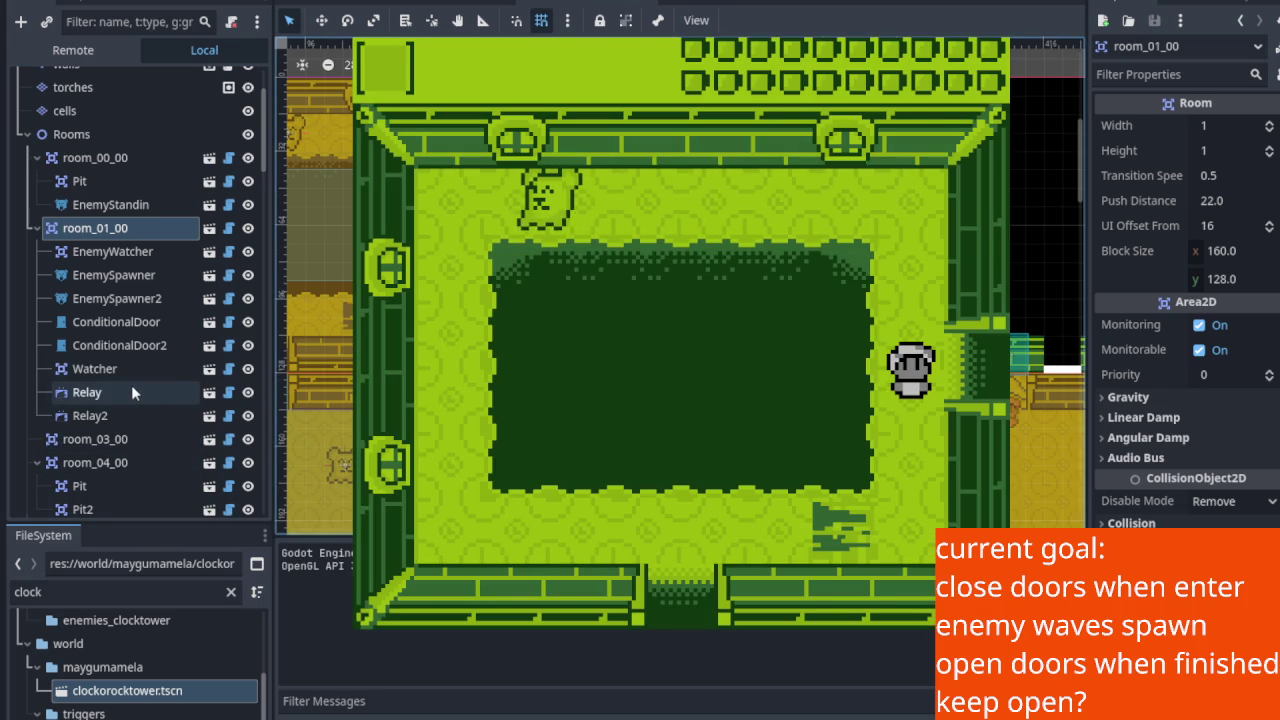
pyautogui.click(128, 374)
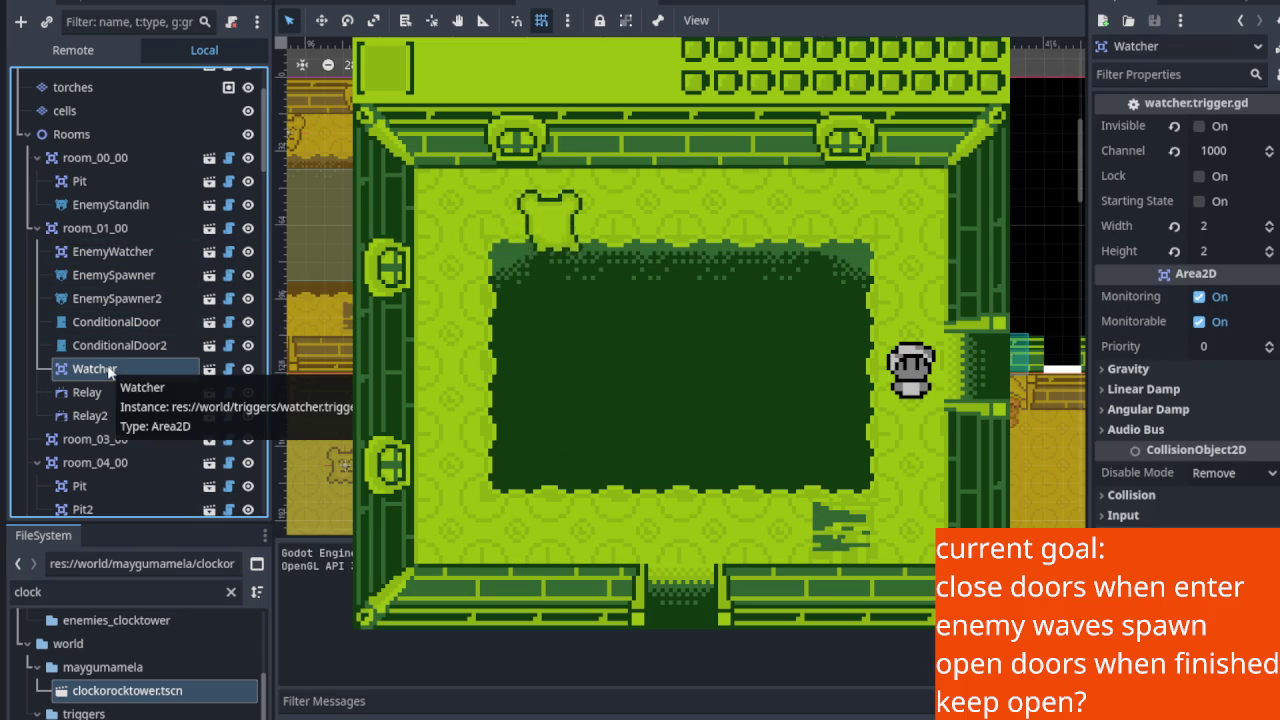
# Move Watcher above Relay and Relay2, and place EnemyWatcher right after it in room_01_00.
pyautogui.doubleClick(110, 370)
pyautogui.click(127, 397)
pyautogui.click(129, 368)
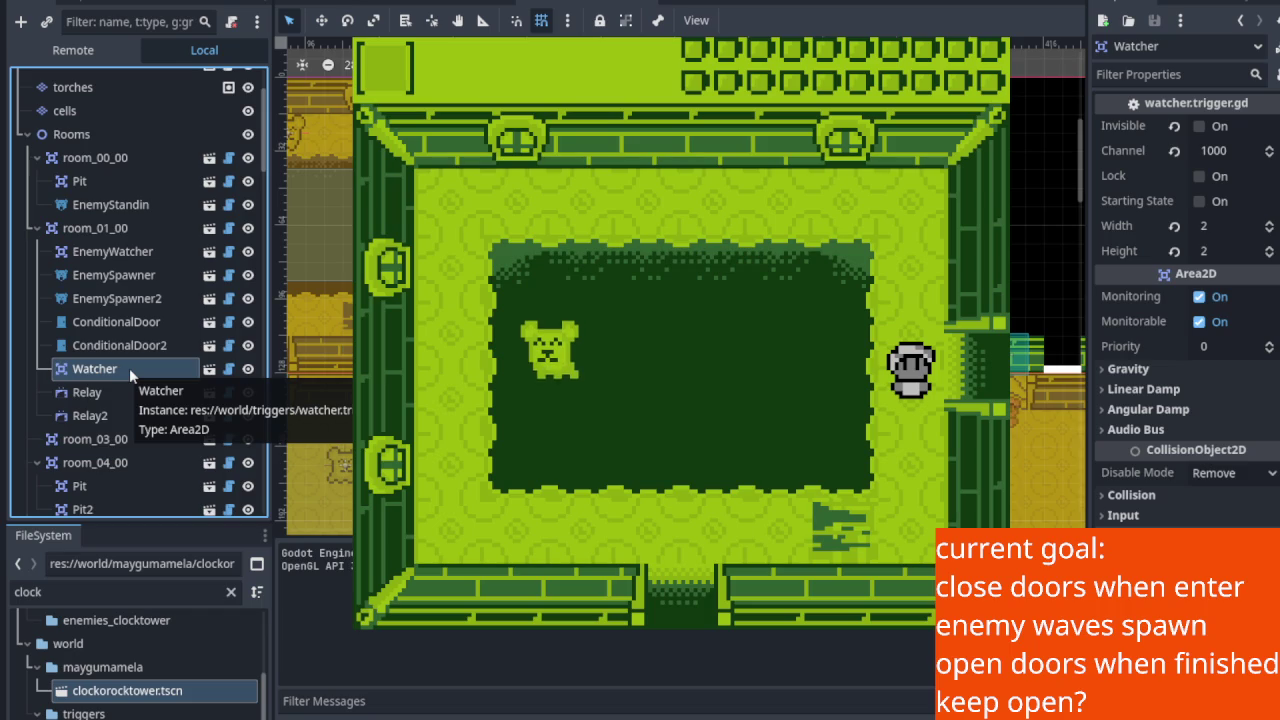
pyautogui.hotkey('ctrl', 'z')
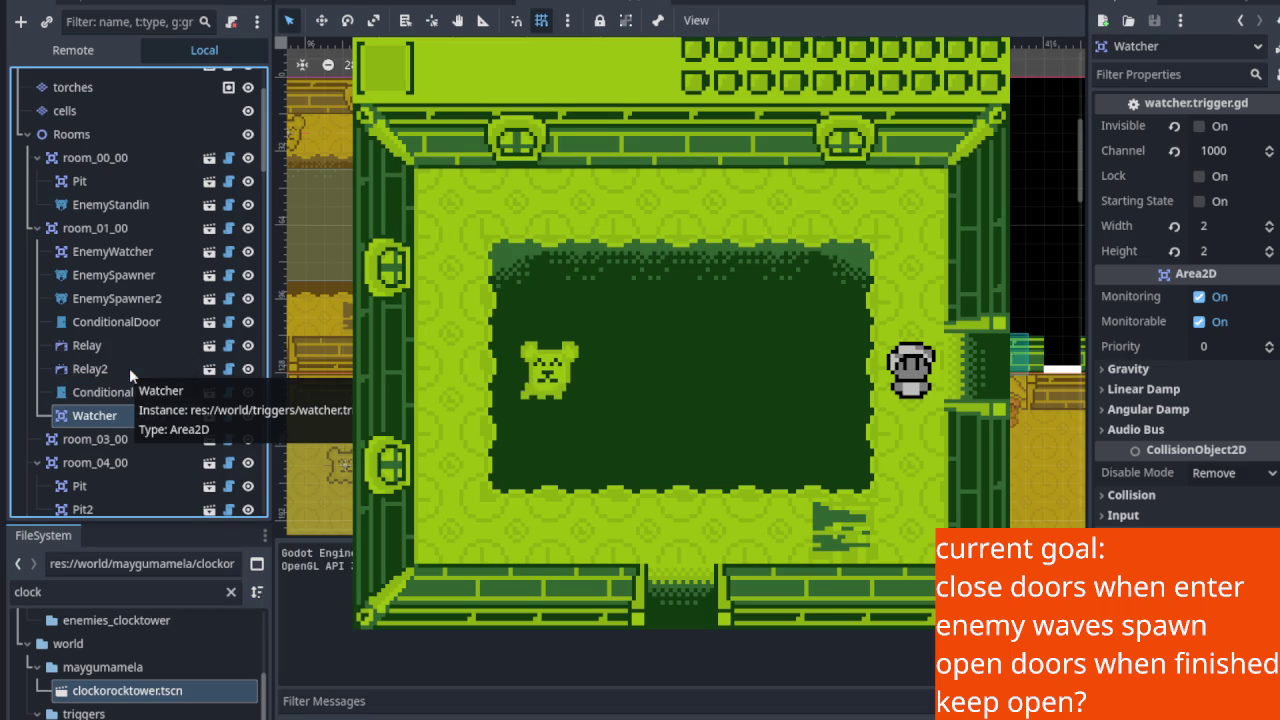
pyautogui.hotkey('ctrl', 'z')
pyautogui.hotkey('ctrl', 'z')
pyautogui.hotkey('ctrl', 'z')
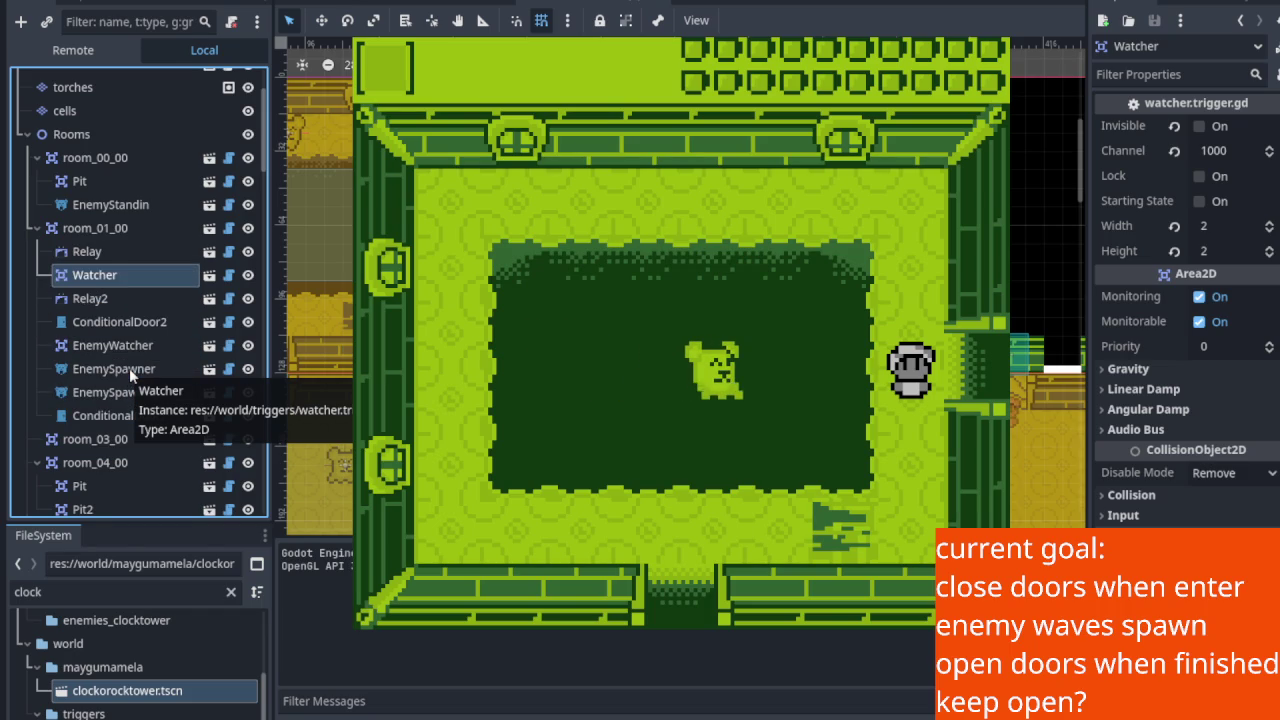
pyautogui.hotkey('ctrl', 'z')
pyautogui.hotkey('ctrl', 'z')
pyautogui.click(152, 345)
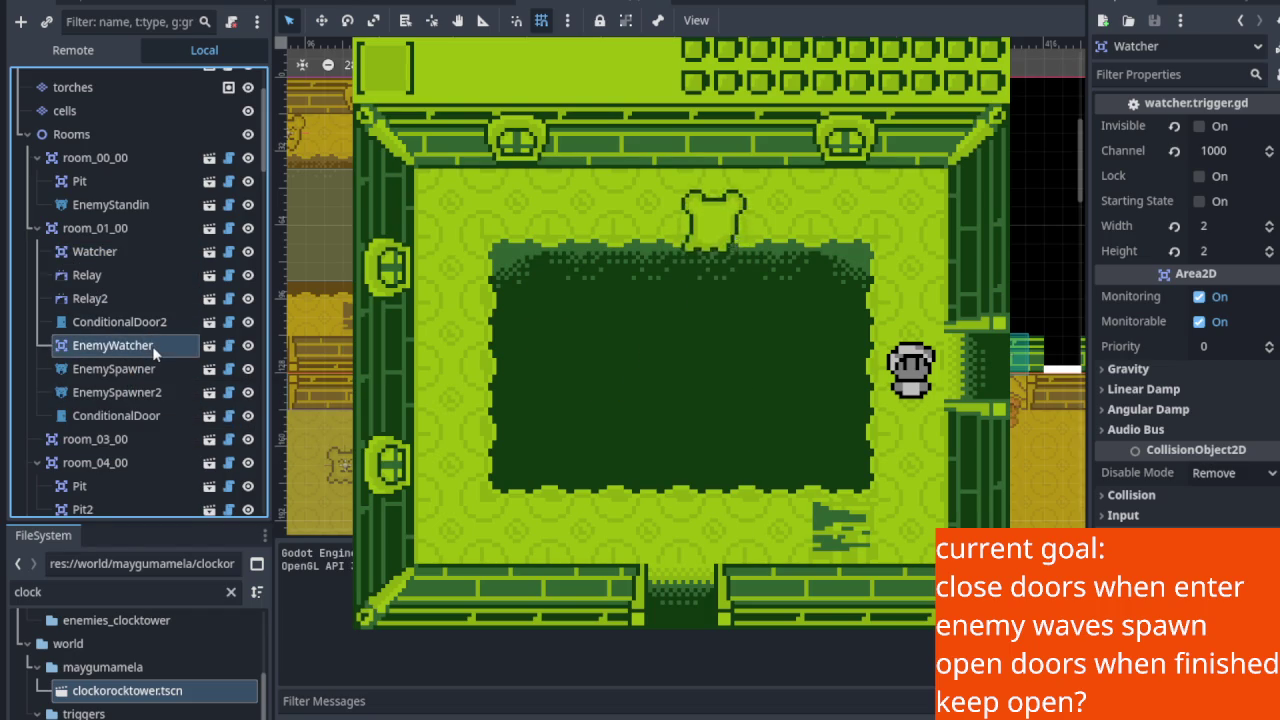
pyautogui.hotkey('ctrl', 'Up')
pyautogui.hotkey('ctrl', 'Up')
pyautogui.hotkey('ctrl', 'Up')
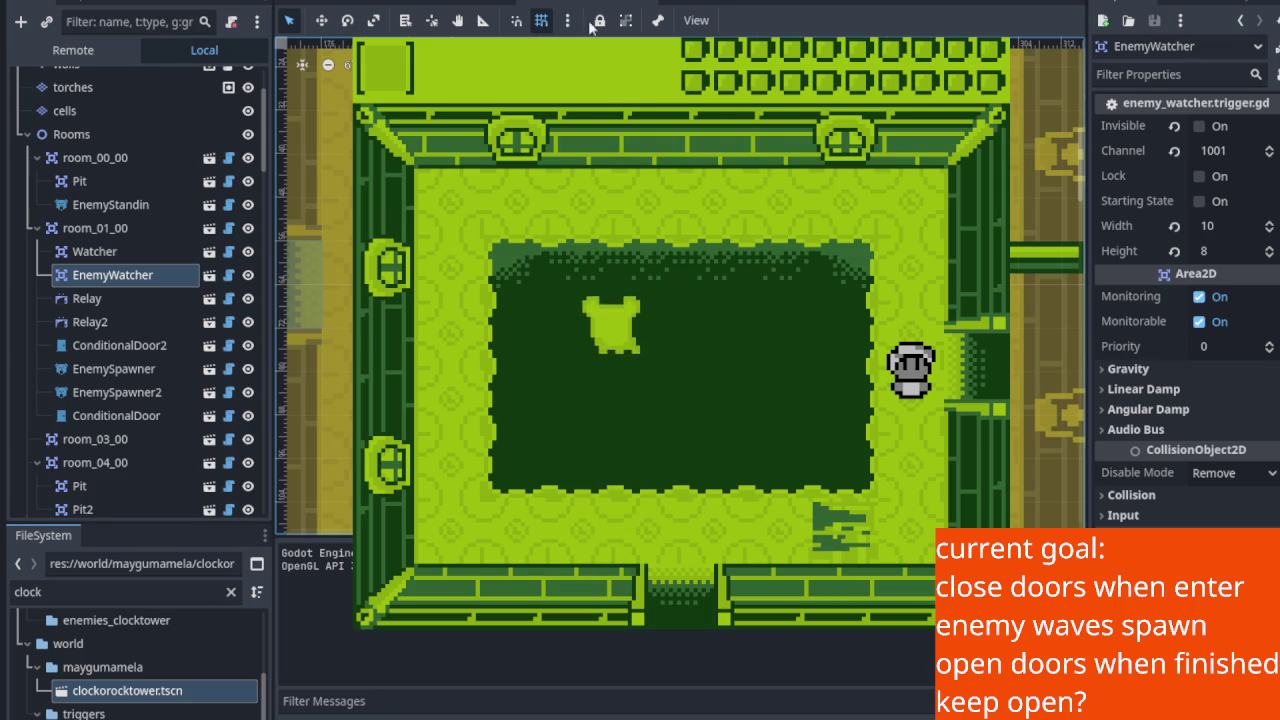
# Return from ActivatableTestScene to the clockorocktower scene and select room_01_00 to check its properties.
pyautogui.hotkey('ctrl', 'Tab')
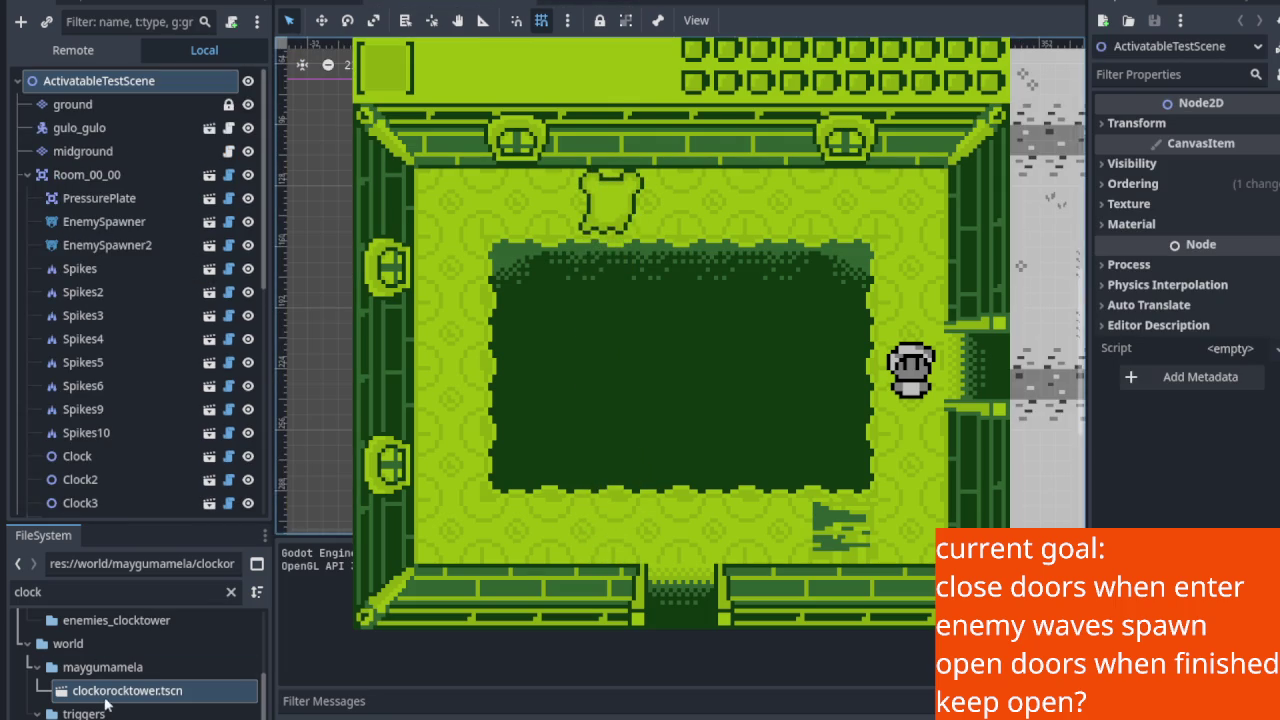
pyautogui.doubleClick(125, 691)
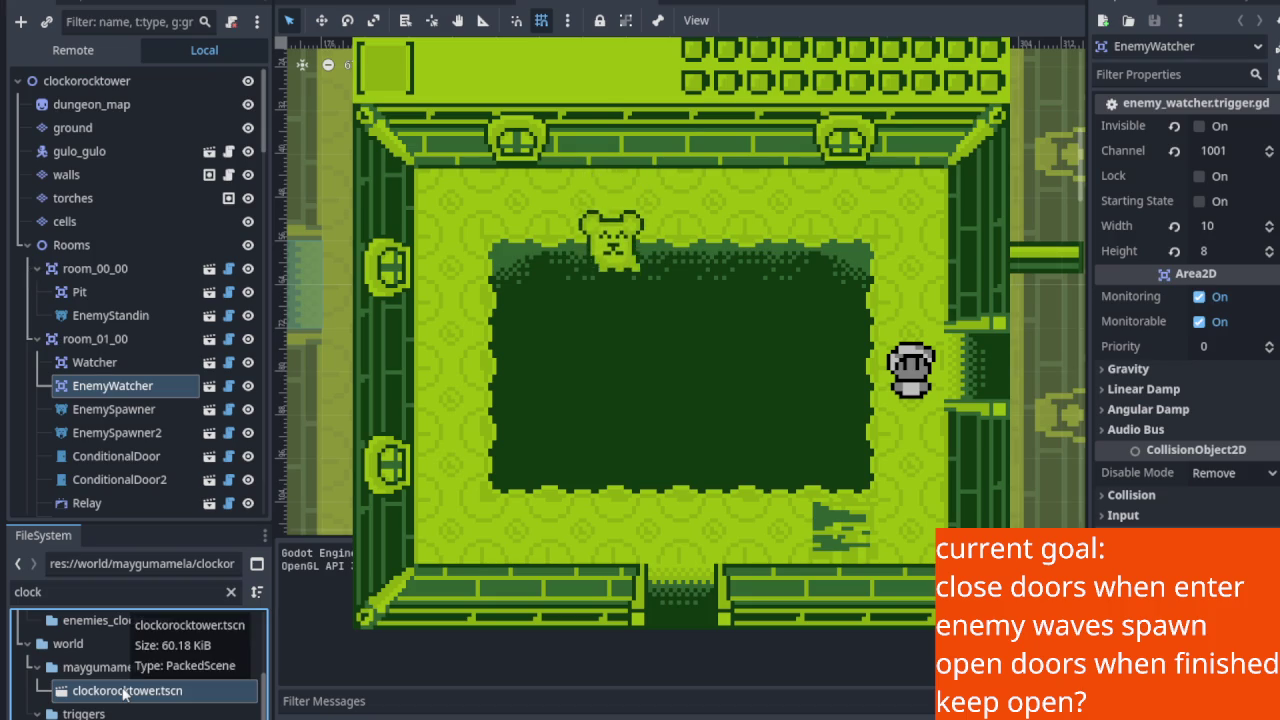
pyautogui.scroll(-3, 141, 392)
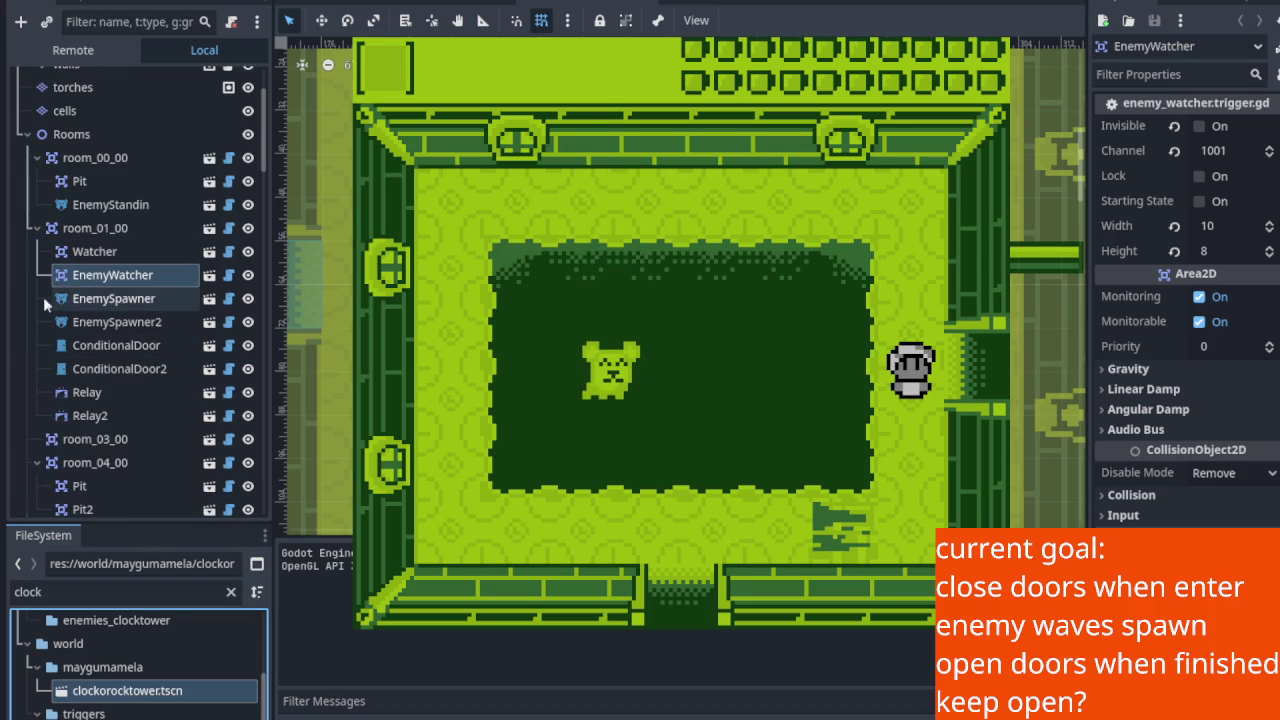
pyautogui.click(114, 232)
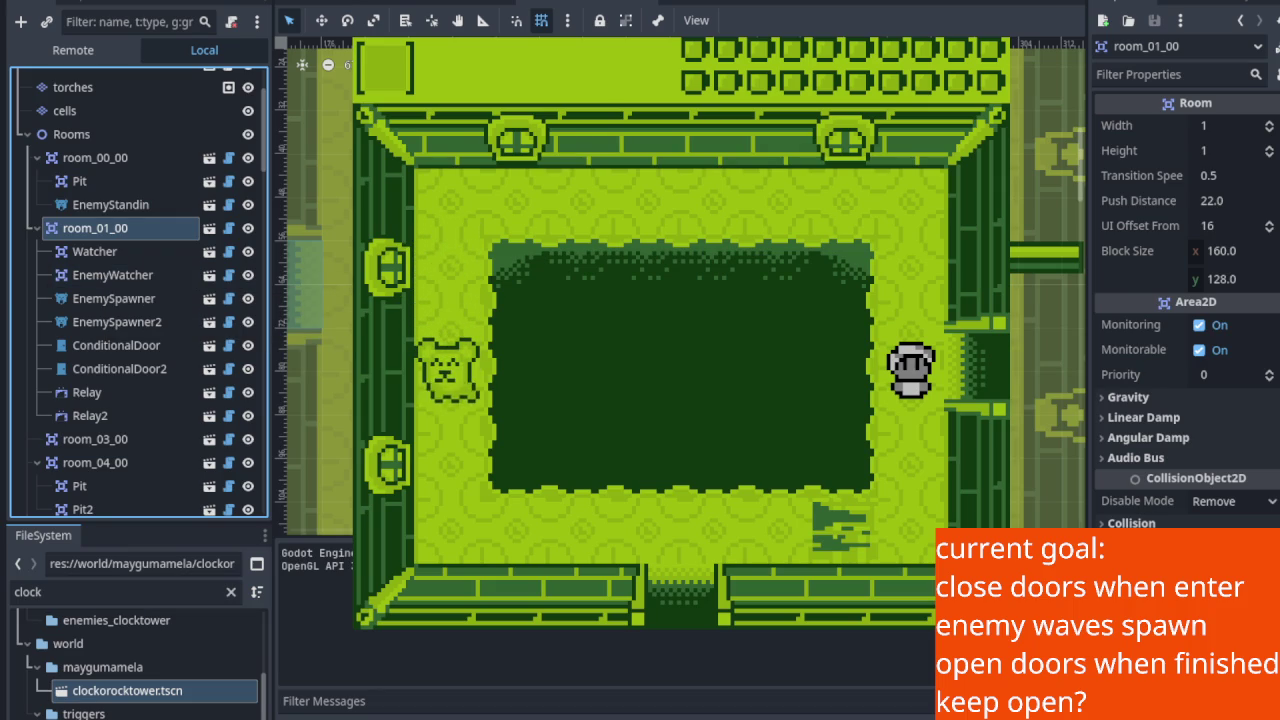
pyautogui.click(829, 22)
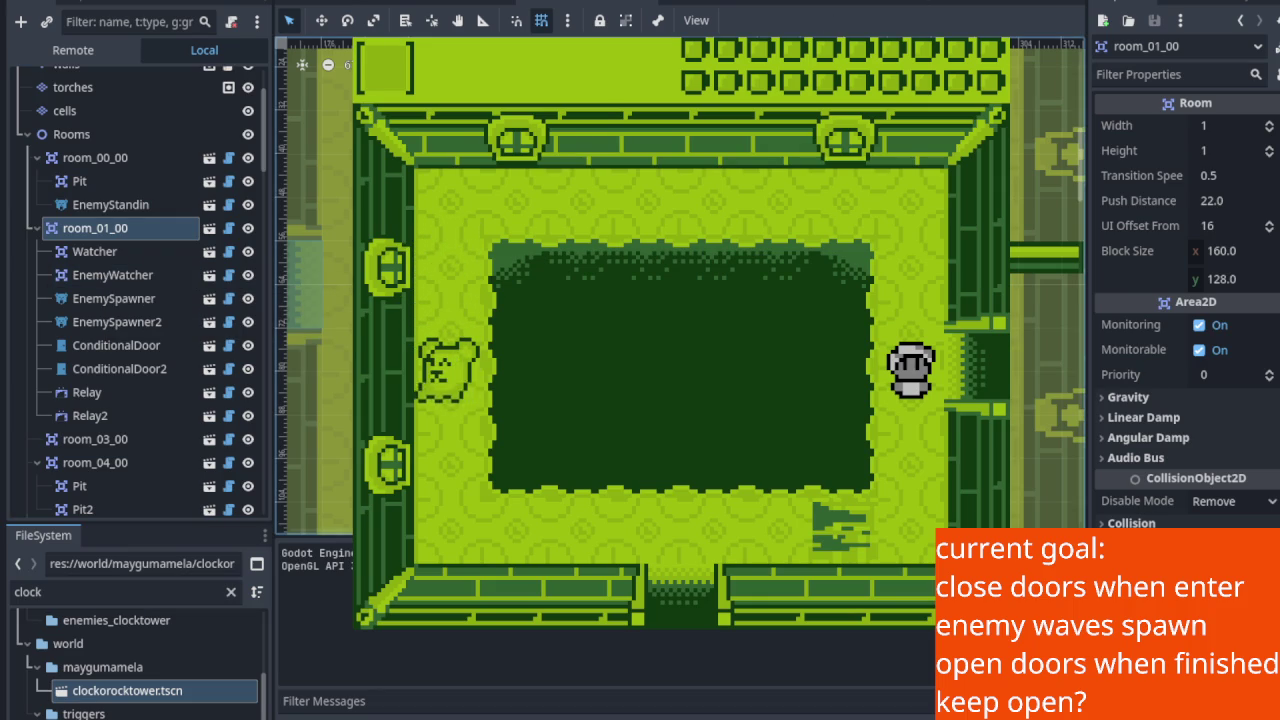
# Restart the game and walk the player into the room so the doors close and enemies spawn.
pyautogui.press('F8')
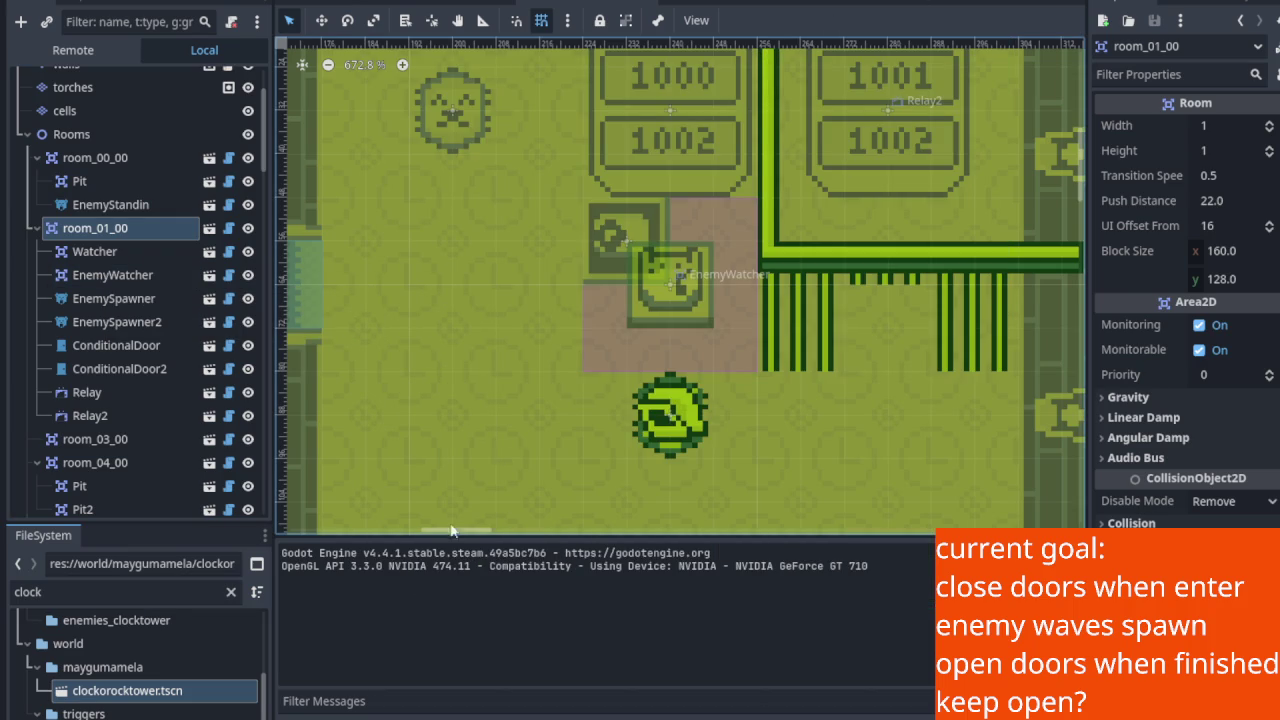
pyautogui.press('F5')
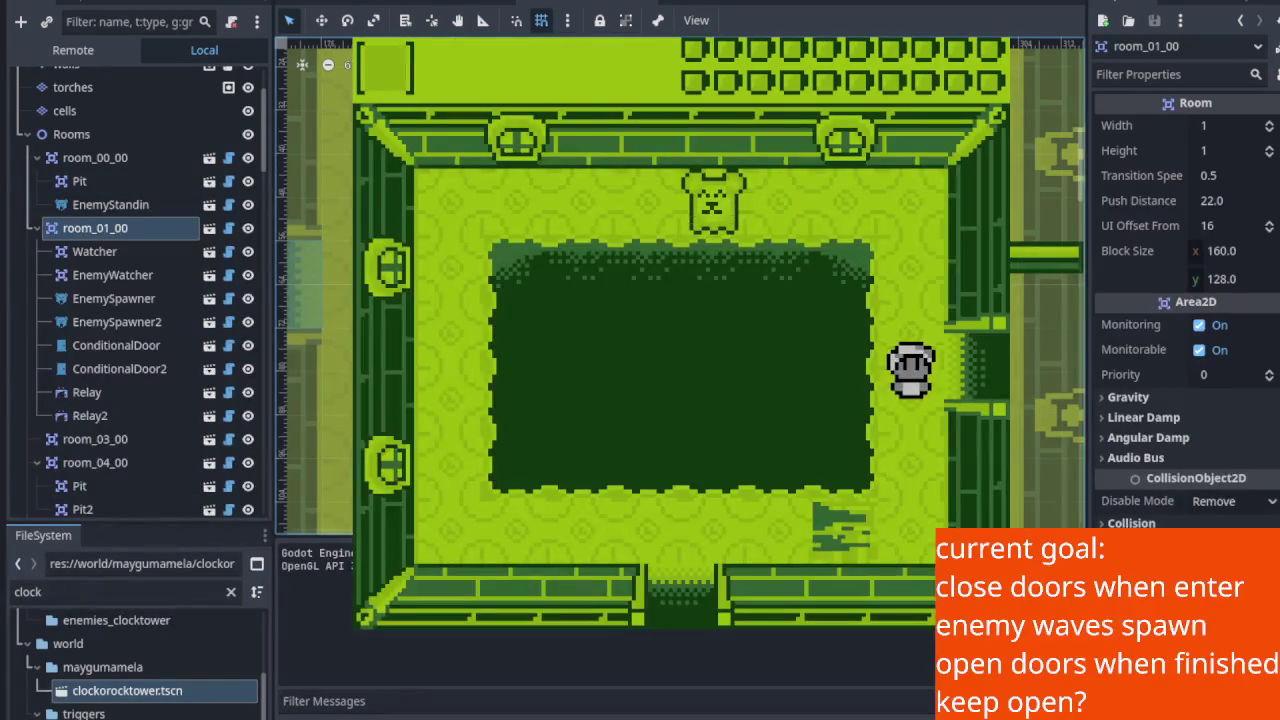
pyautogui.press('Right')
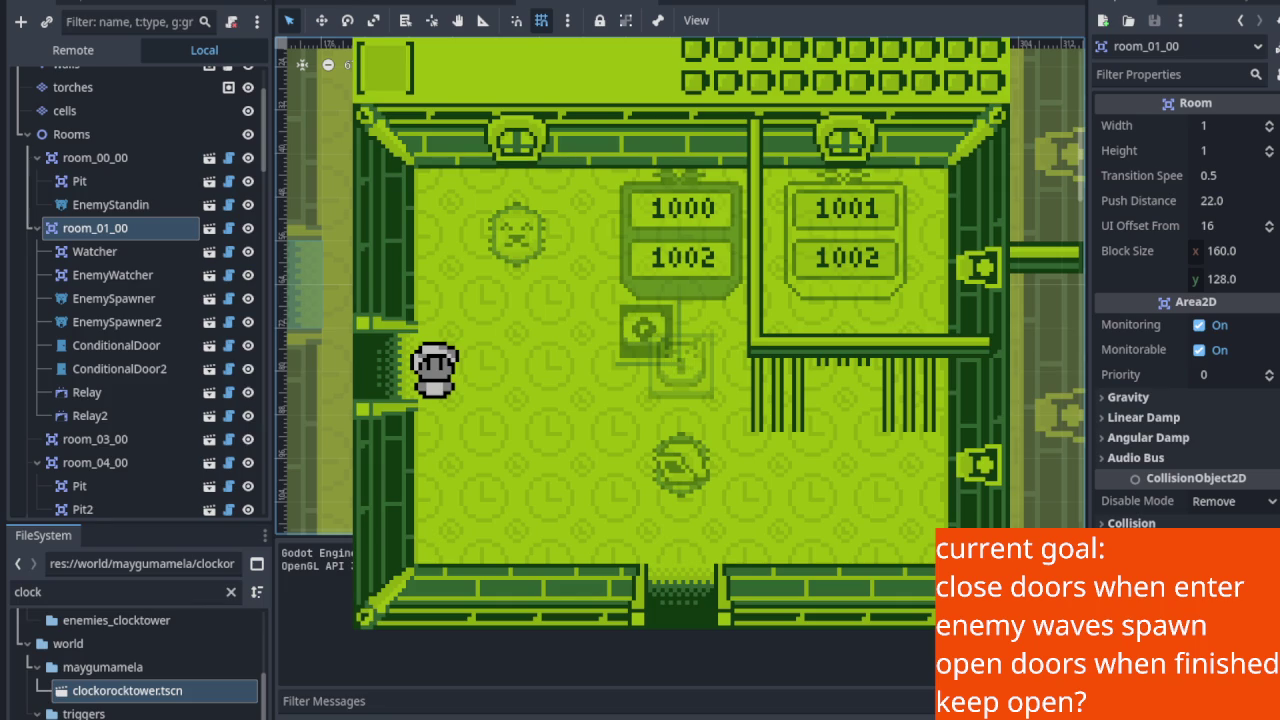
pyautogui.press('Right')
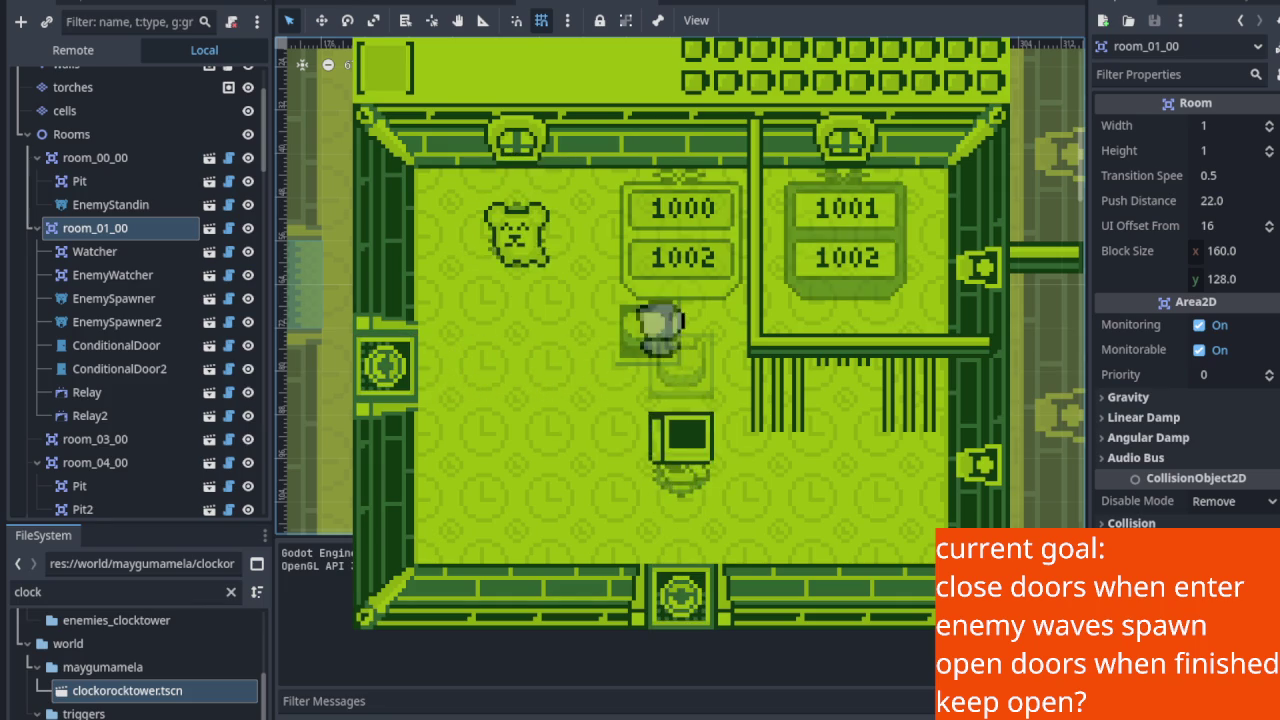
# Move around the room fighting the enemy waves, then stop the game.
pyautogui.press('Right')
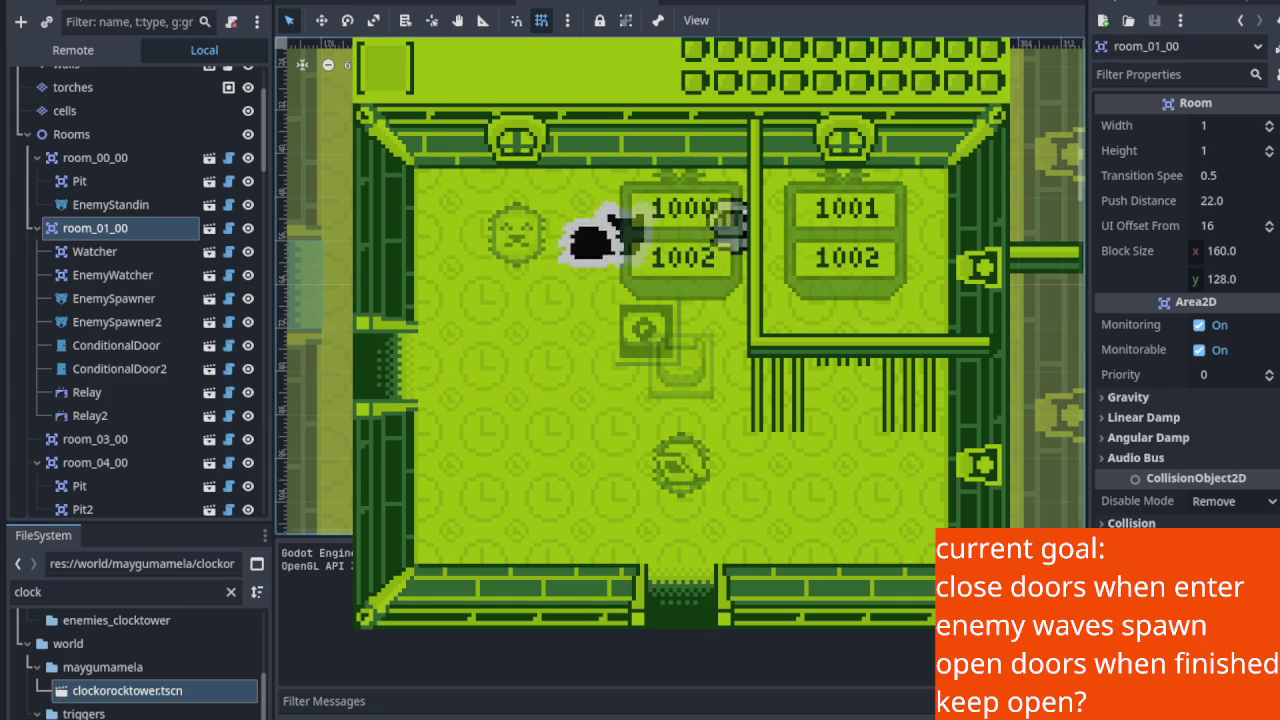
pyautogui.press('Left')
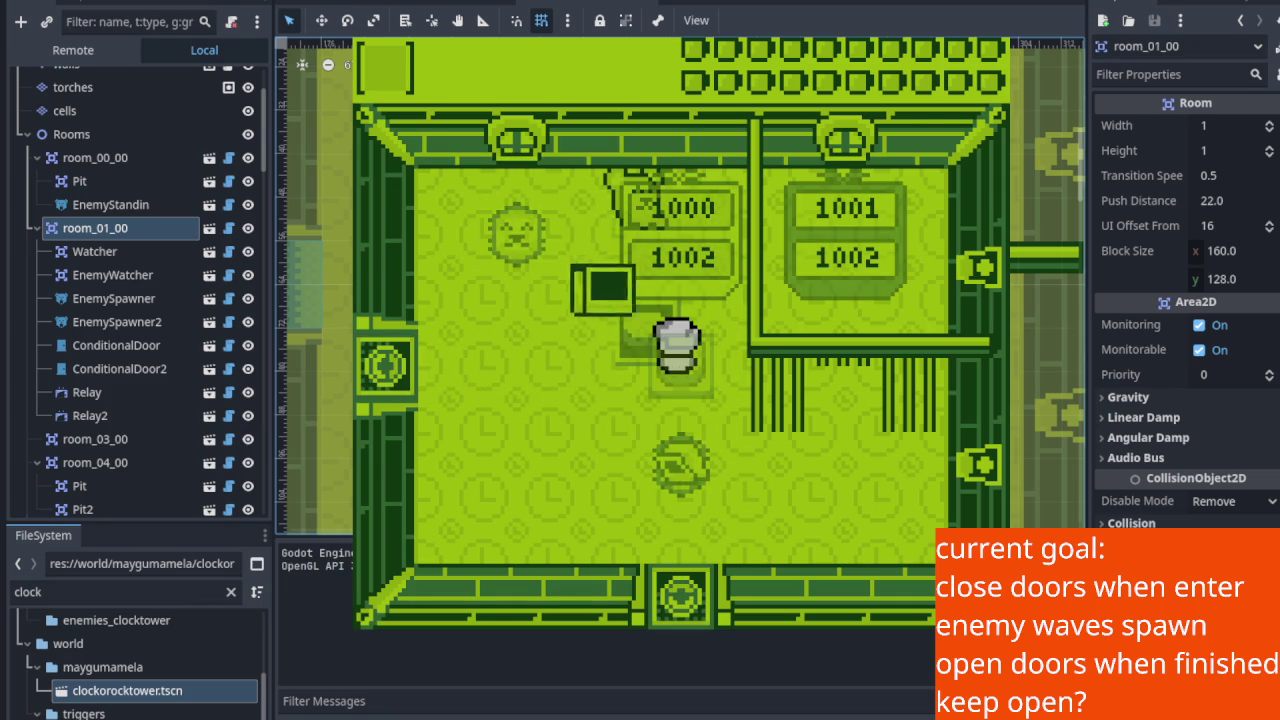
pyautogui.press('Up')
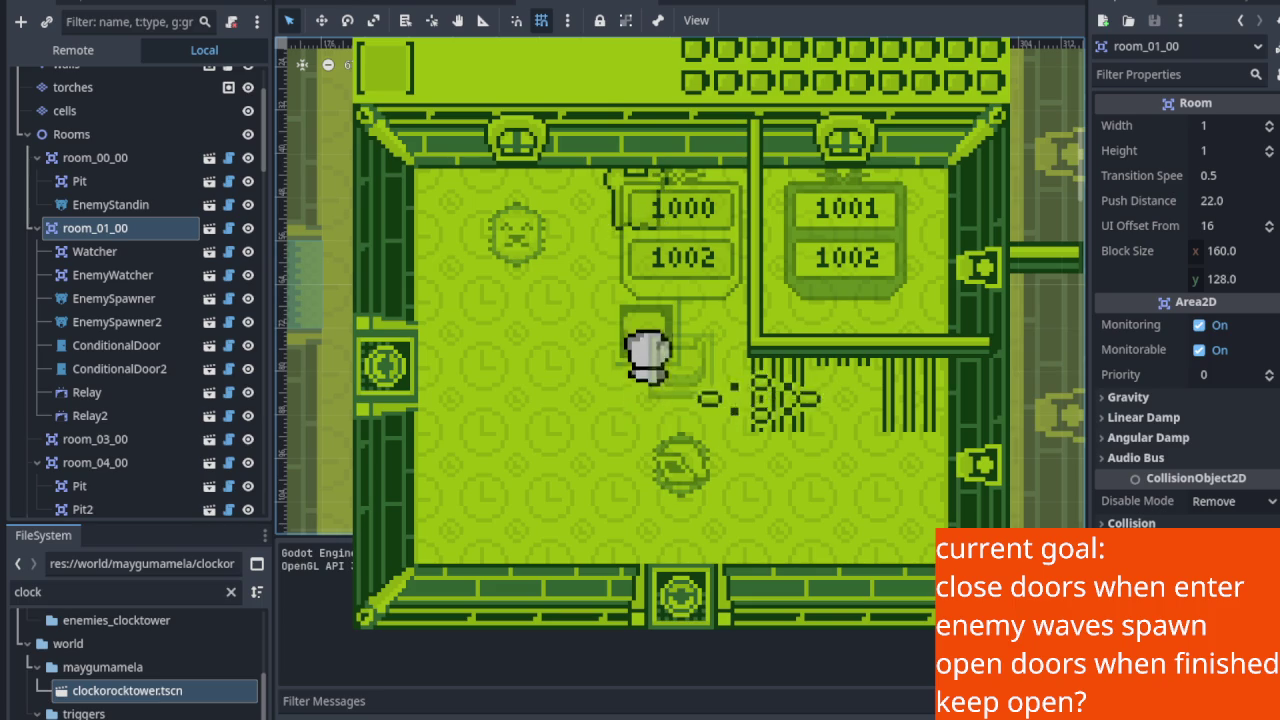
pyautogui.press('Down')
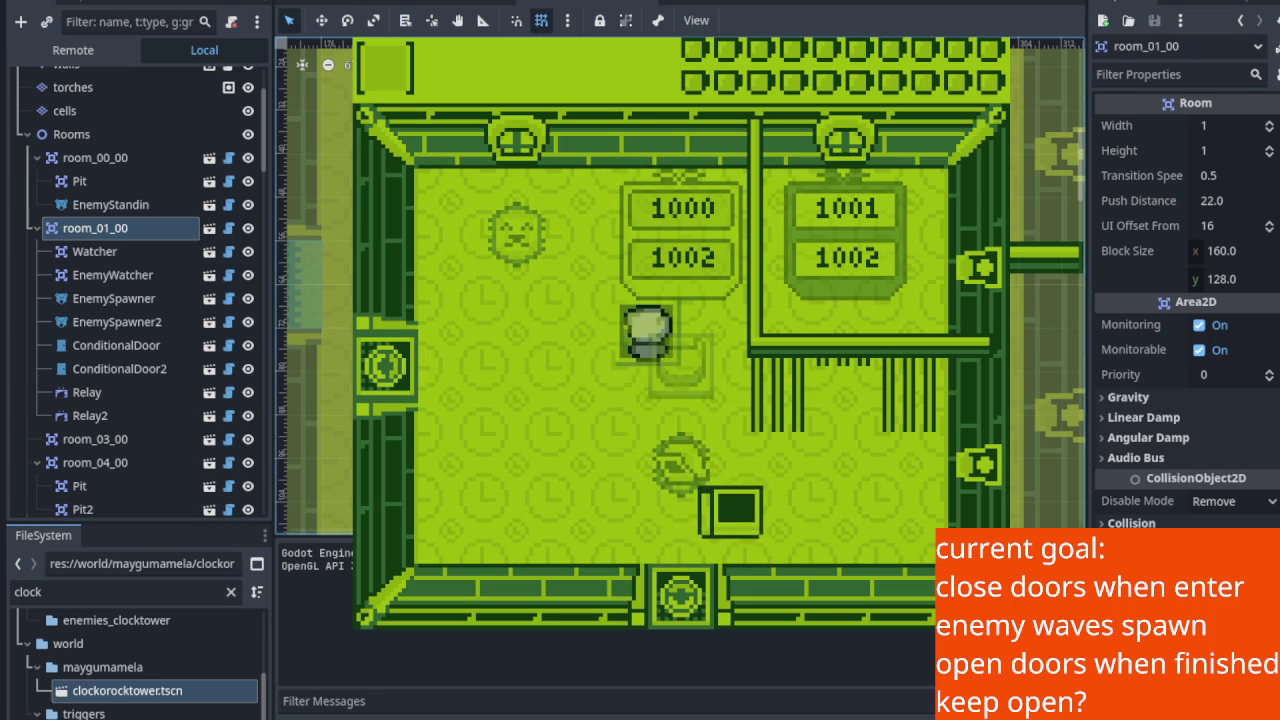
pyautogui.press('Up')
pyautogui.press('Down')
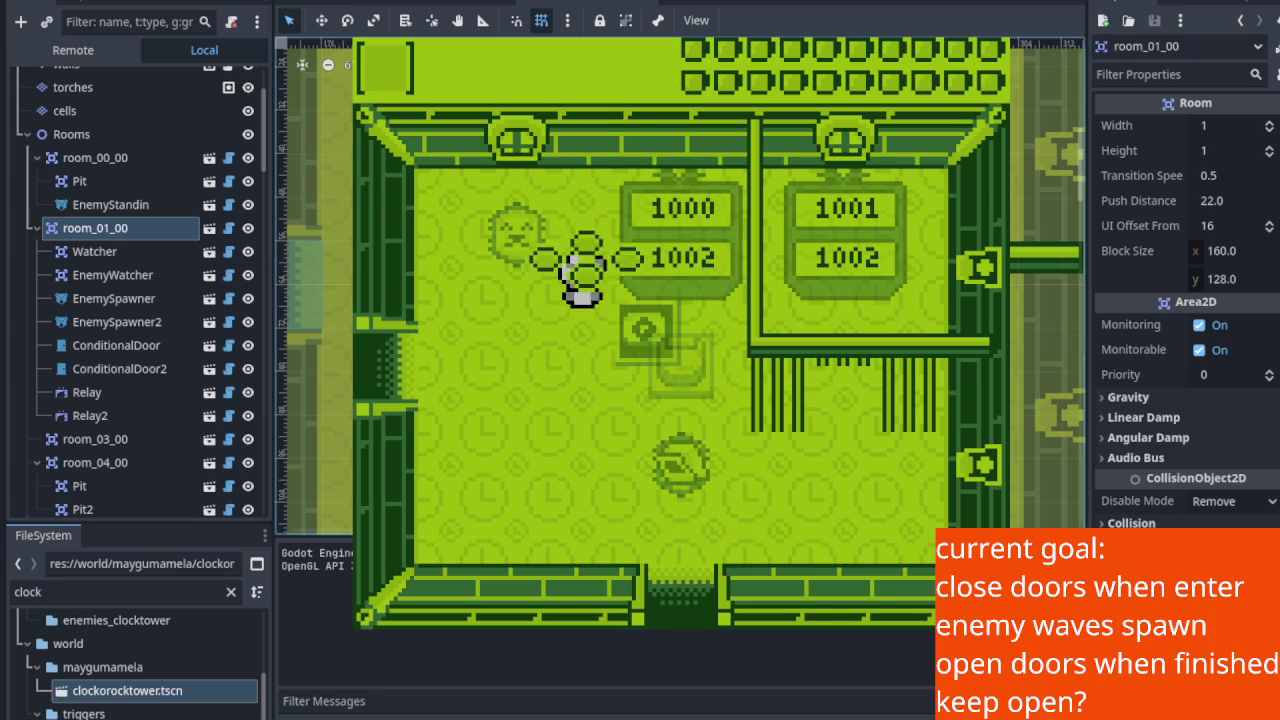
pyautogui.press('Right')
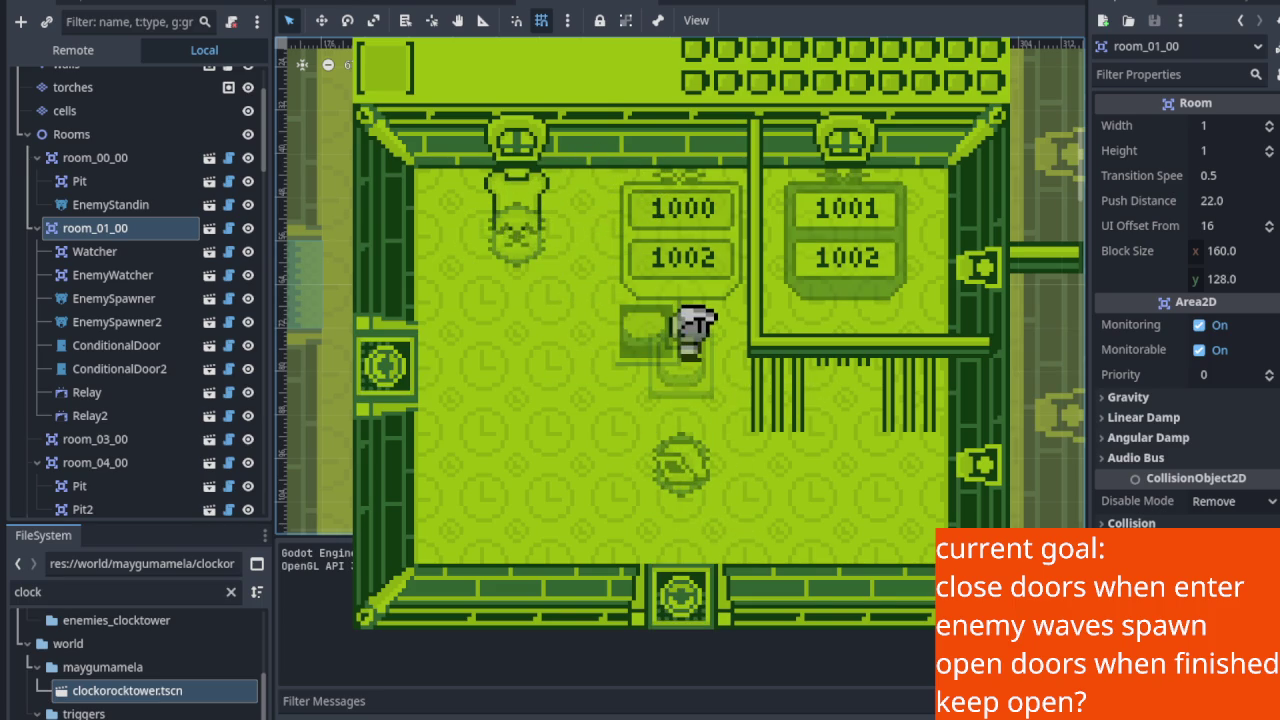
pyautogui.press('Left')
pyautogui.press('Down')
pyautogui.press('Up')
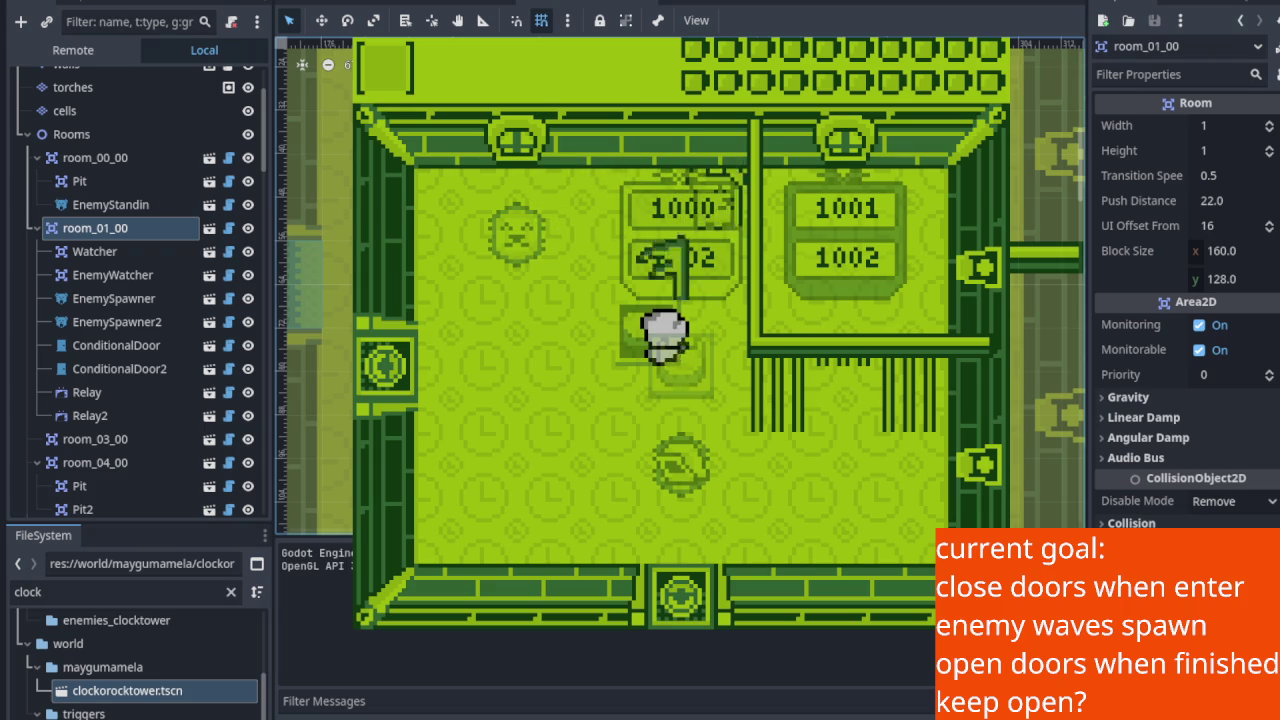
pyautogui.press('Right')
pyautogui.press('Down')
pyautogui.press('Left')
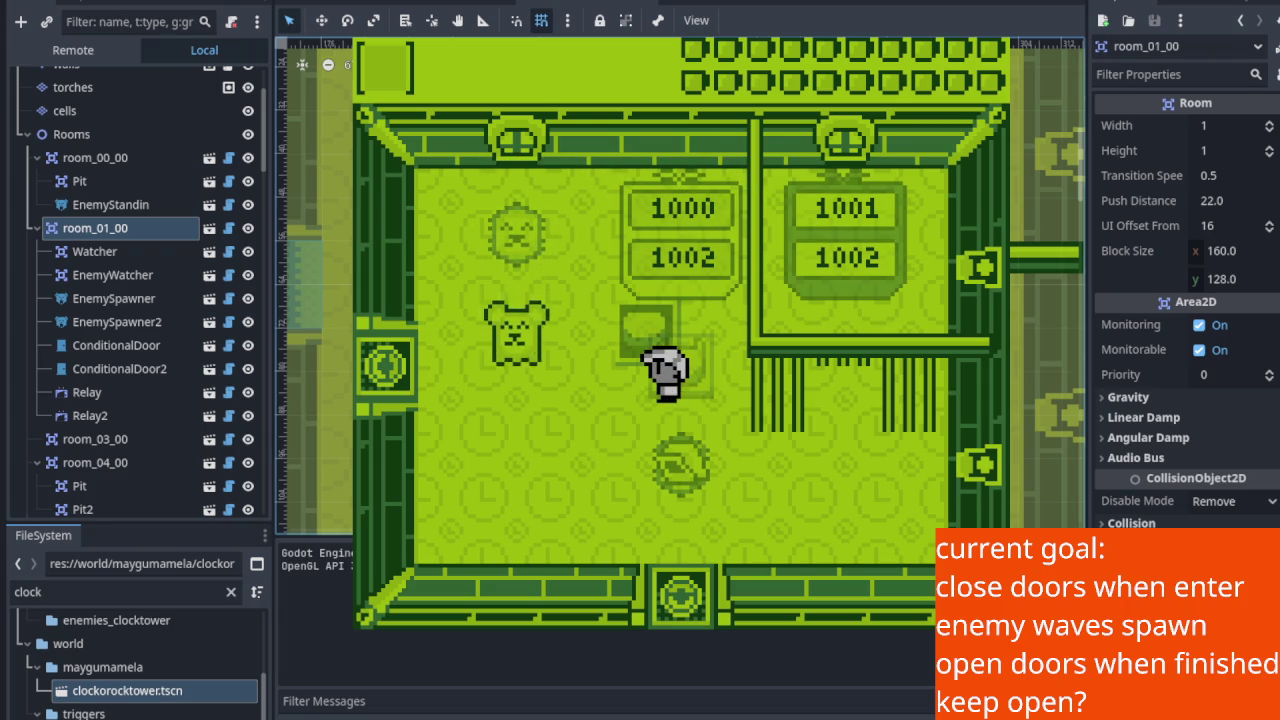
pyautogui.press('Left')
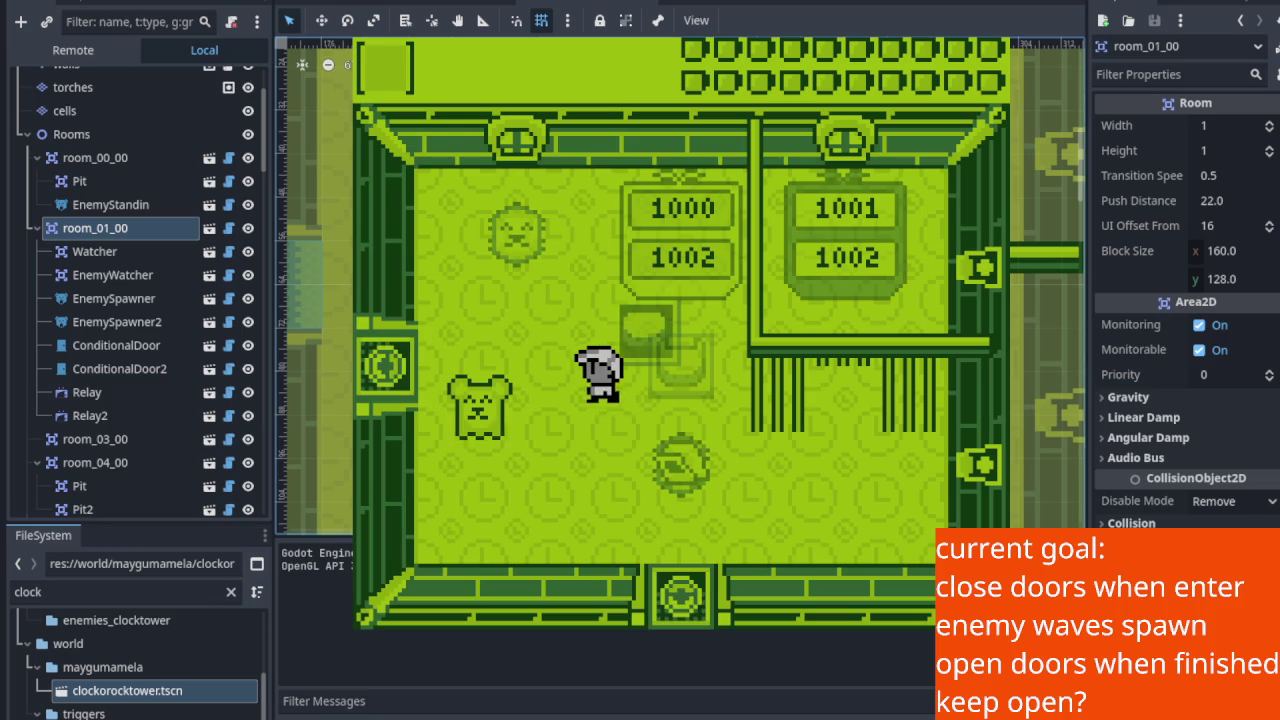
pyautogui.press('Right')
pyautogui.press('Up')
pyautogui.press('Down')
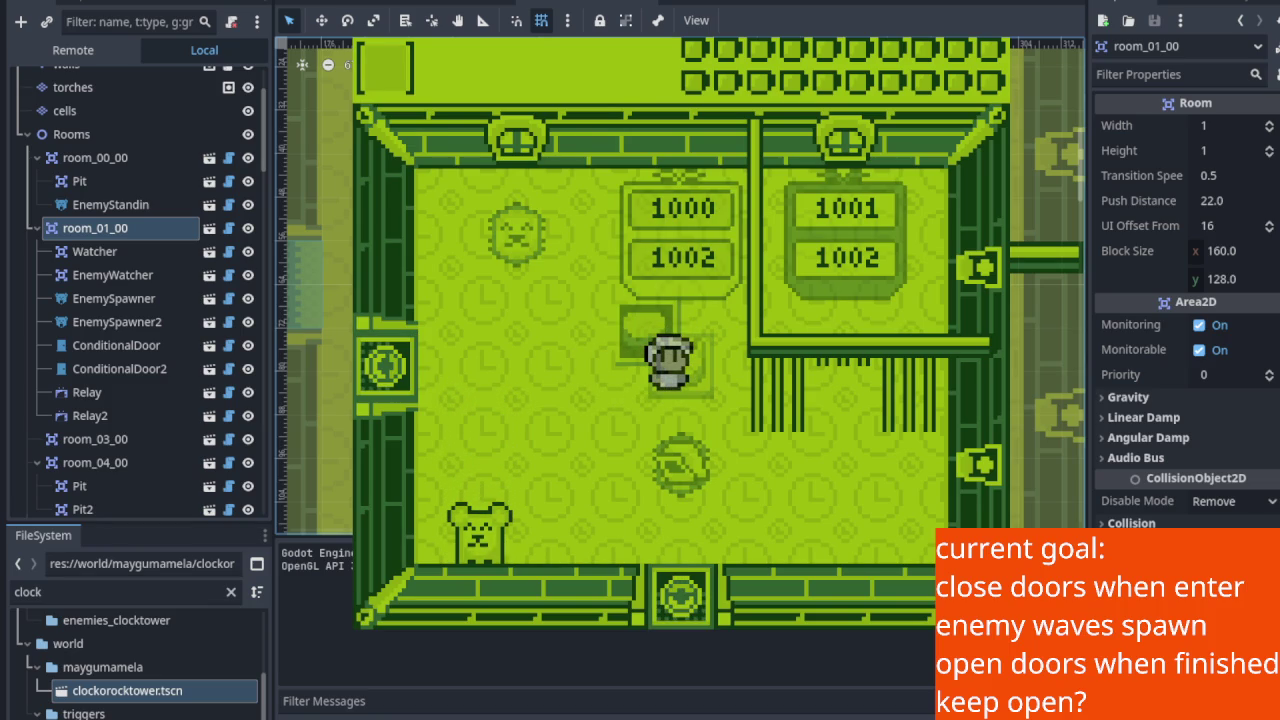
pyautogui.press('Left')
pyautogui.press('Right')
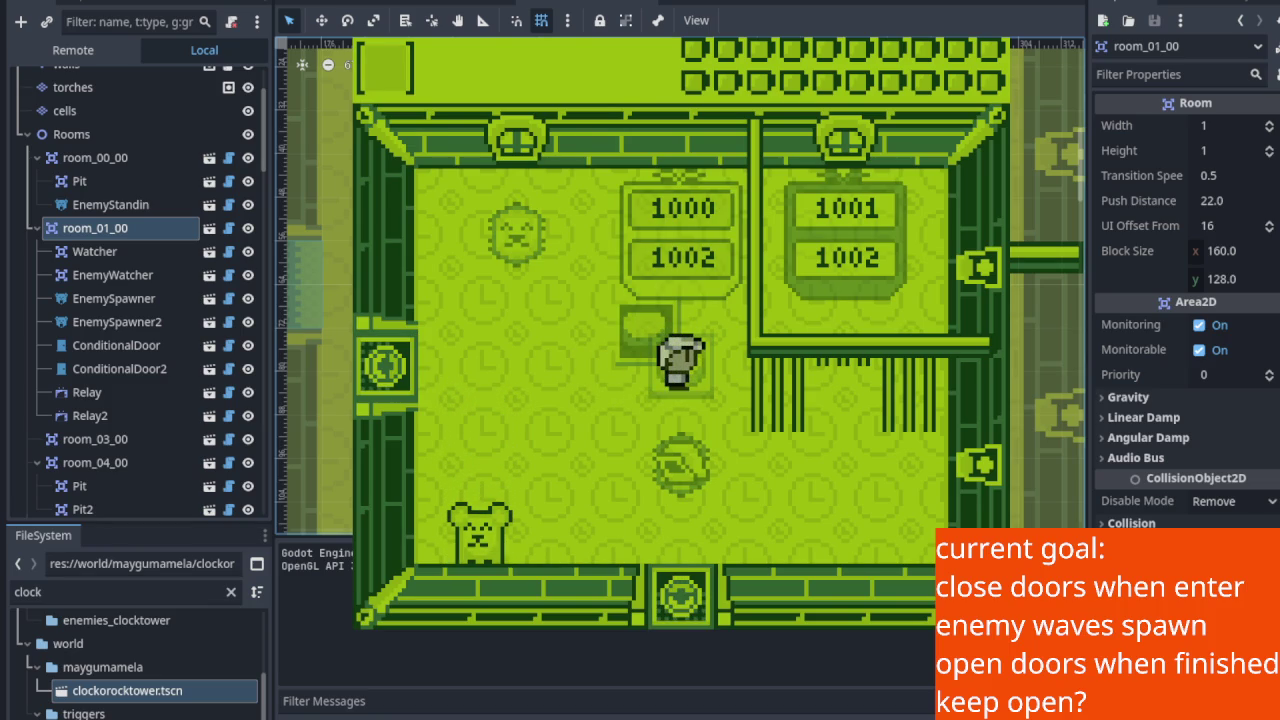
pyautogui.press('Left')
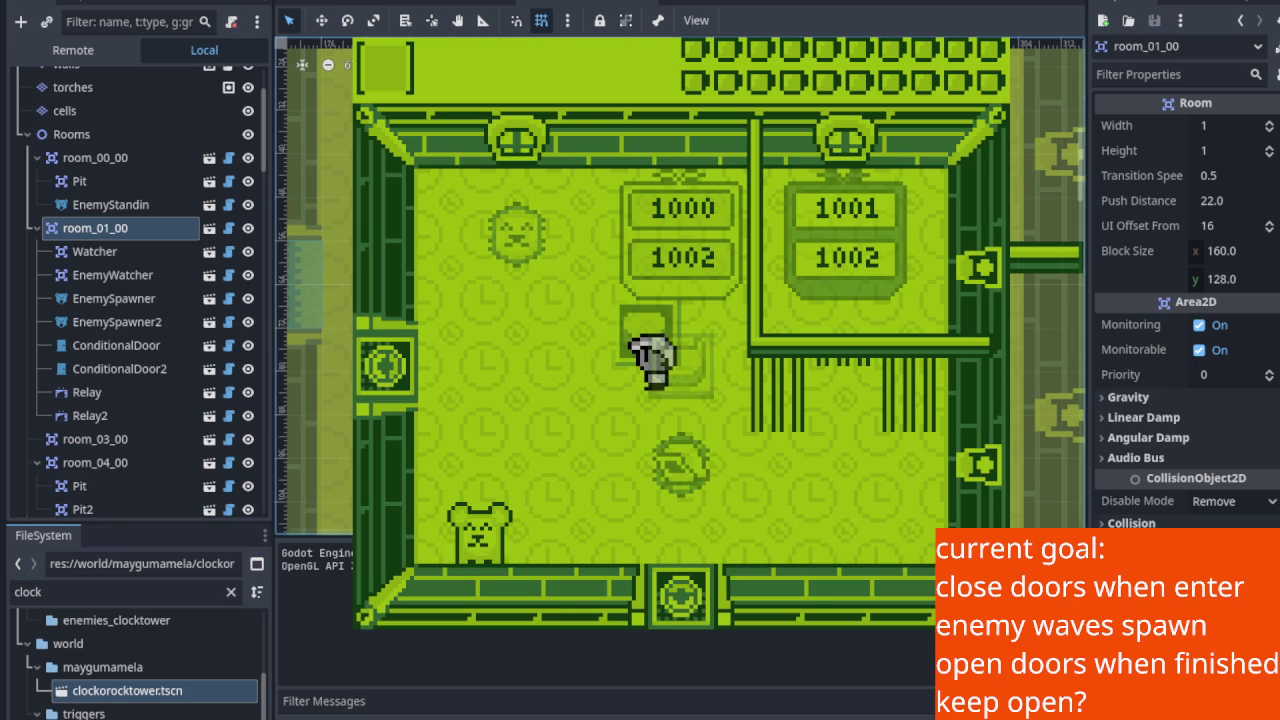
pyautogui.press('Right')
pyautogui.press('Up')
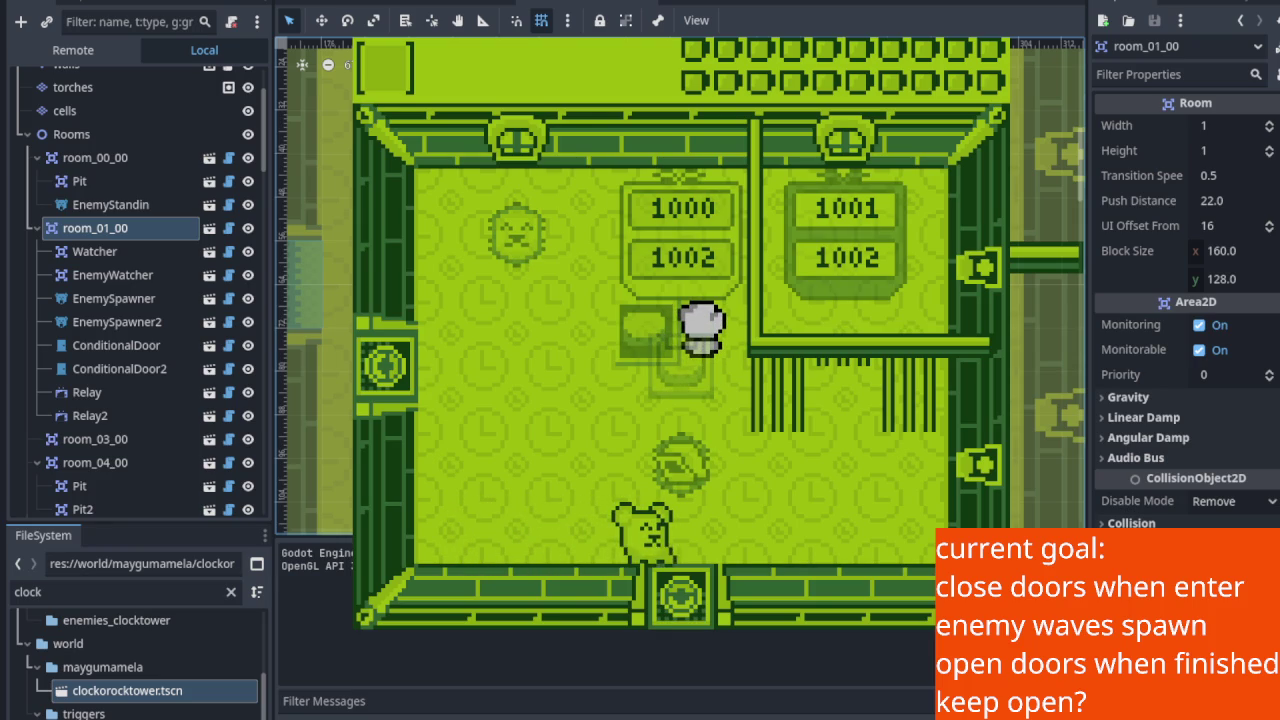
pyautogui.press('Down')
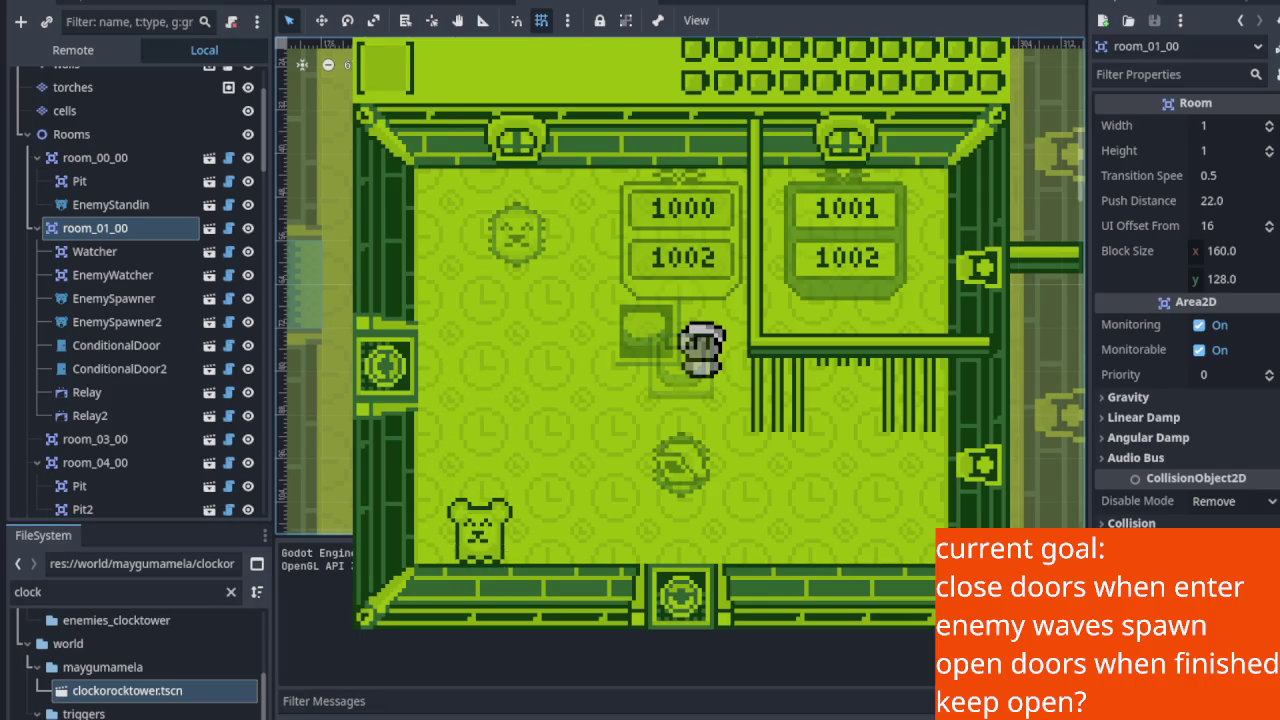
pyautogui.press('Left')
pyautogui.press('Down')
pyautogui.press('Right')
pyautogui.press('Left')
pyautogui.press('Down')
pyautogui.press('Up')
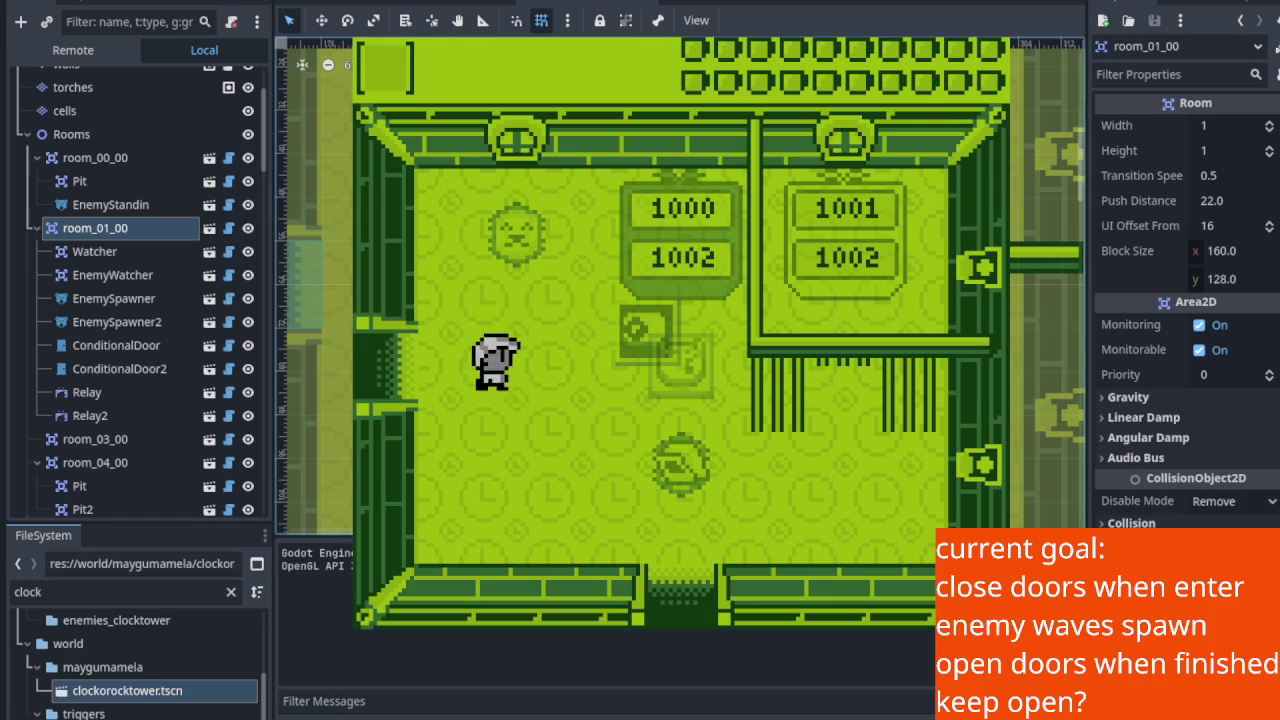
pyautogui.press('Right')
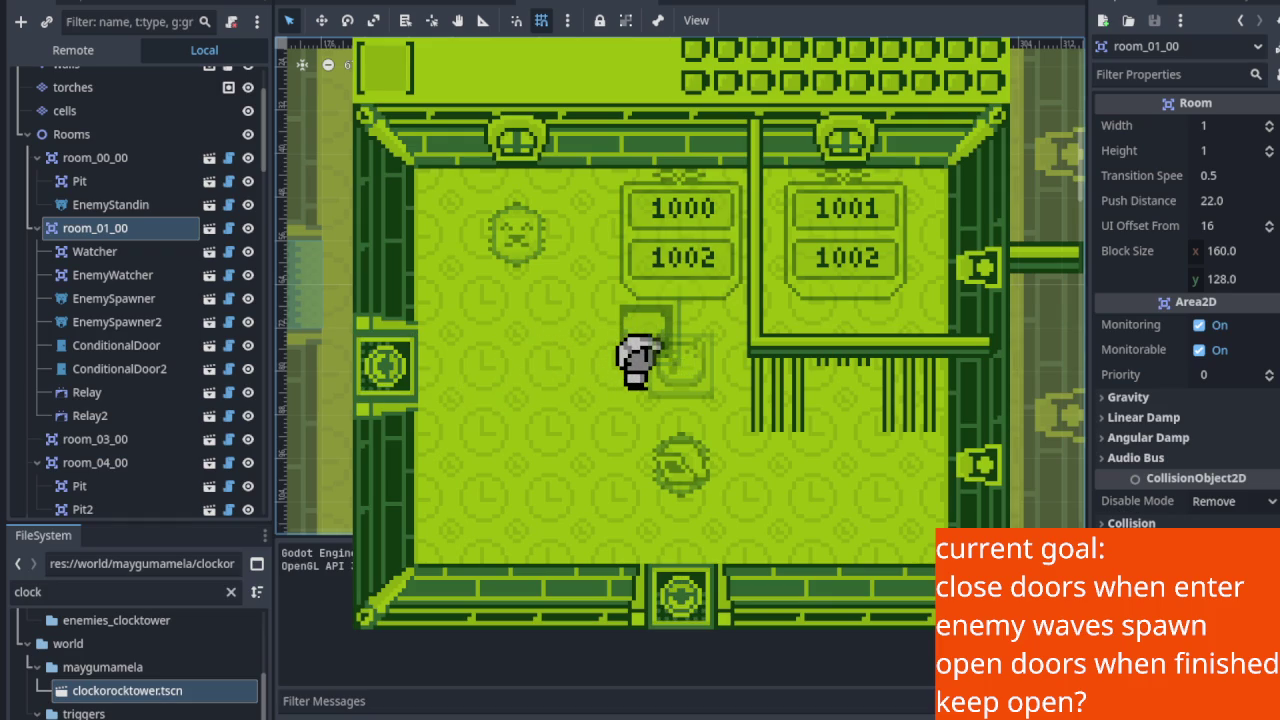
pyautogui.press('F8')
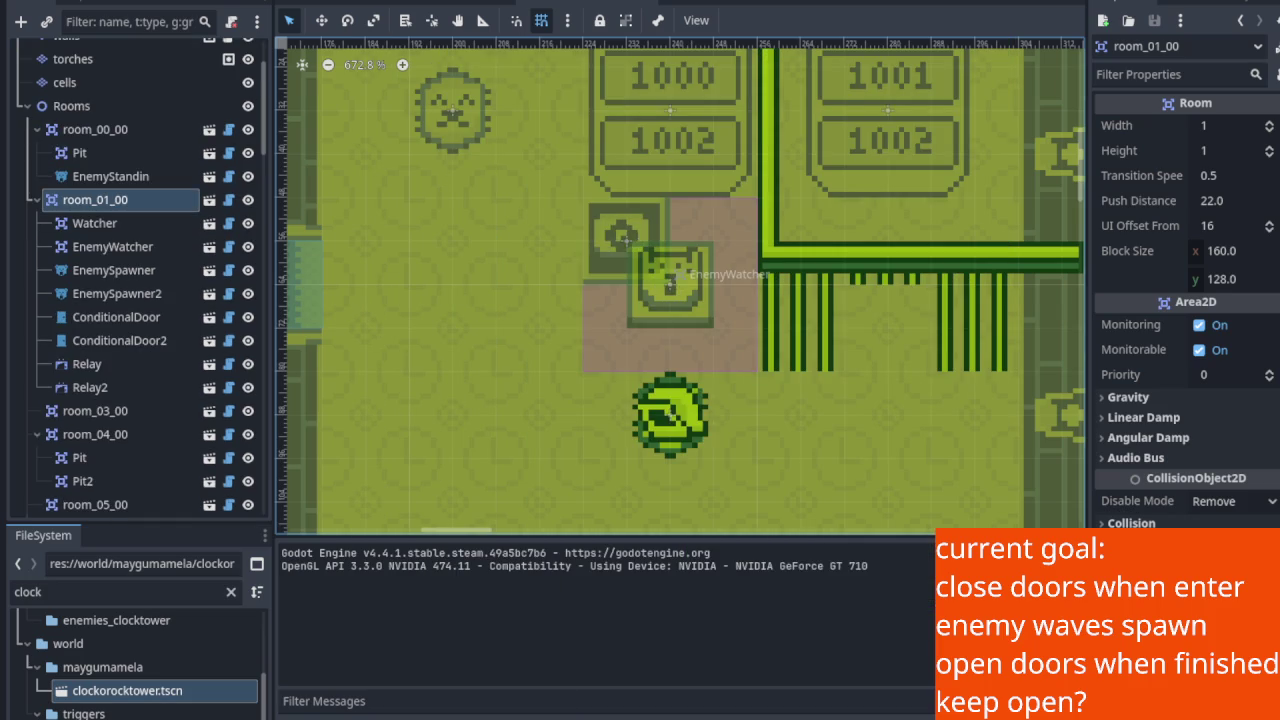
# Give the Watcher trigger Width 10 and Height 8 in the Inspector.
pyautogui.scroll(-4, 482, 338)
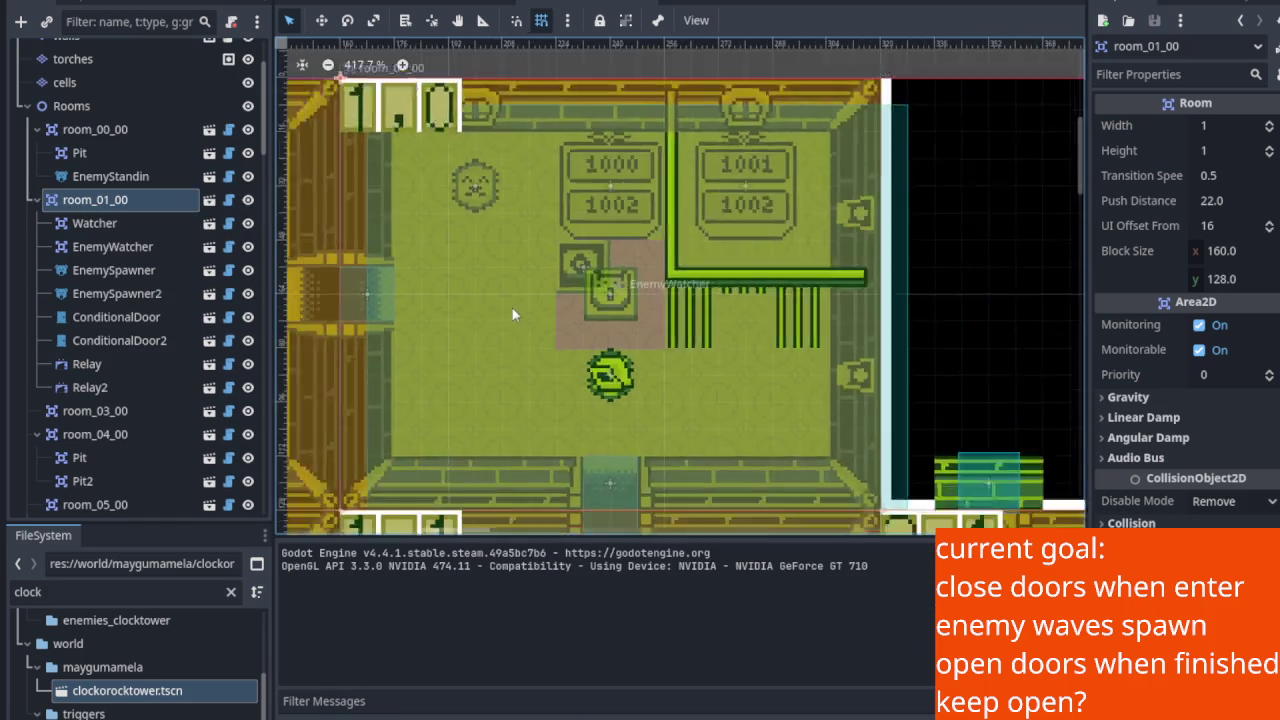
pyautogui.scroll(2, 508, 304)
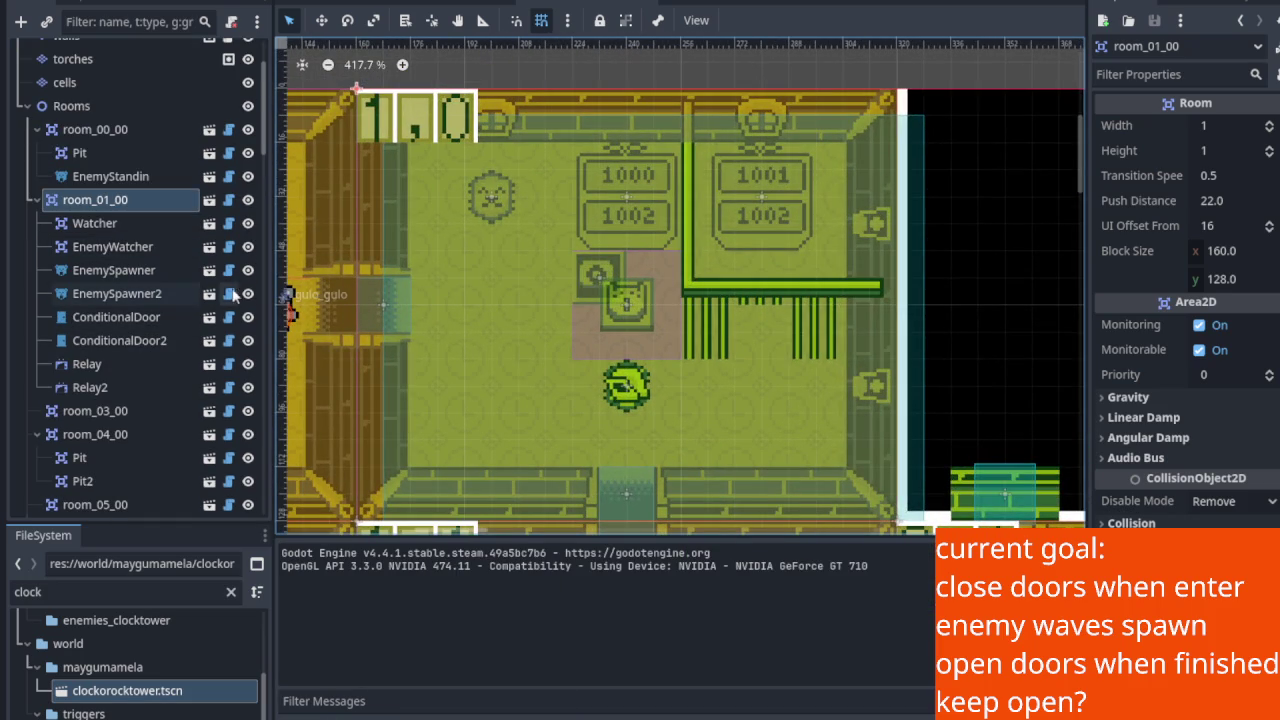
pyautogui.click(113, 228)
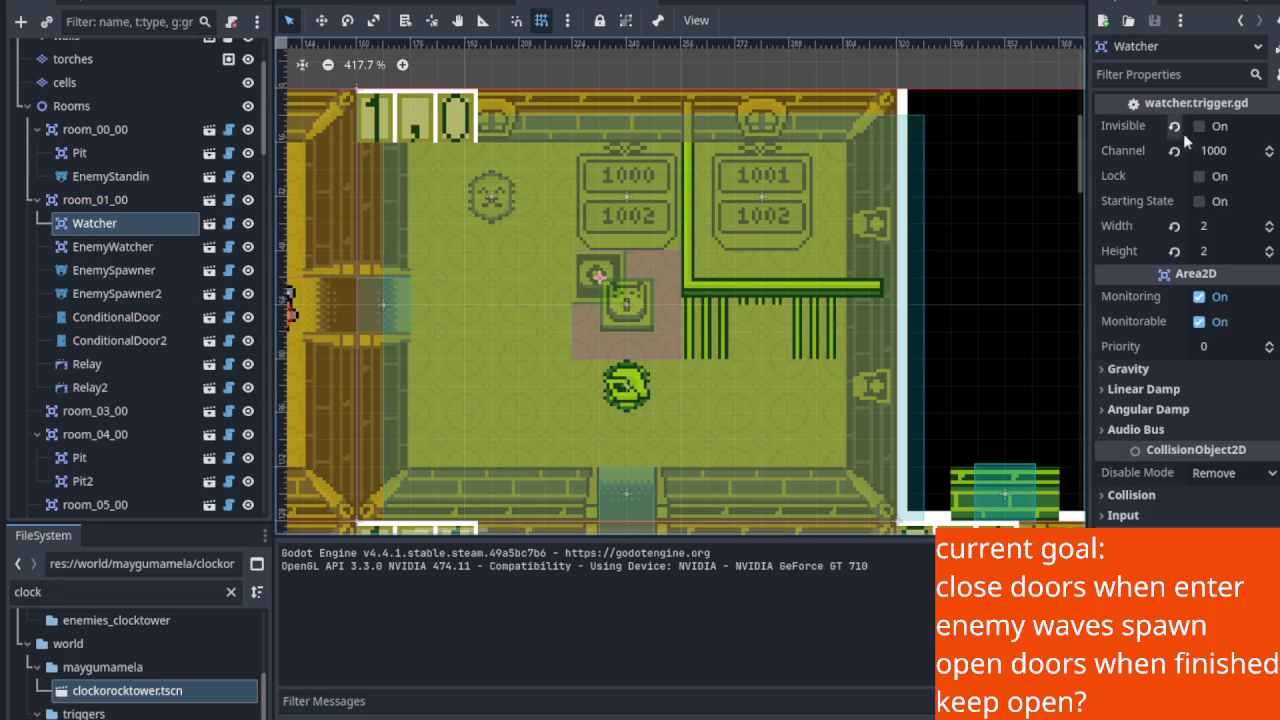
pyautogui.click(1208, 228)
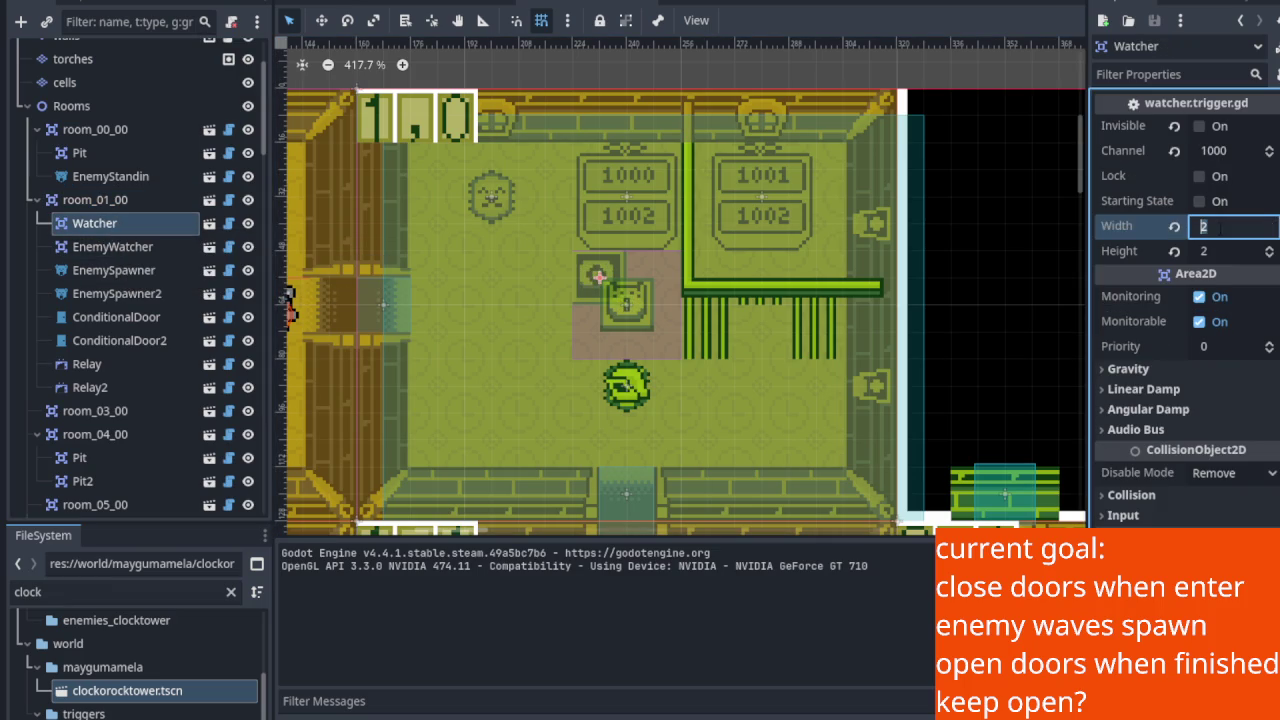
pyautogui.write('10')
pyautogui.press('Return')
pyautogui.press('Tab')
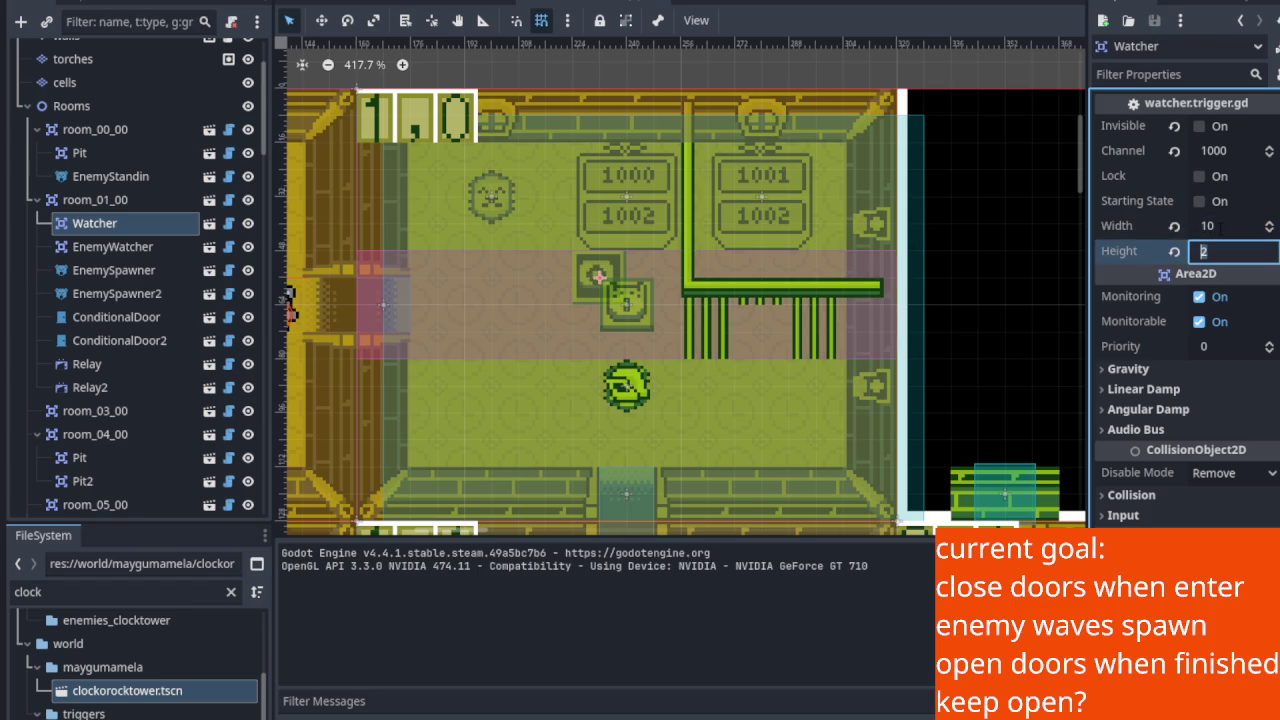
pyautogui.write('8')
pyautogui.press('Return')
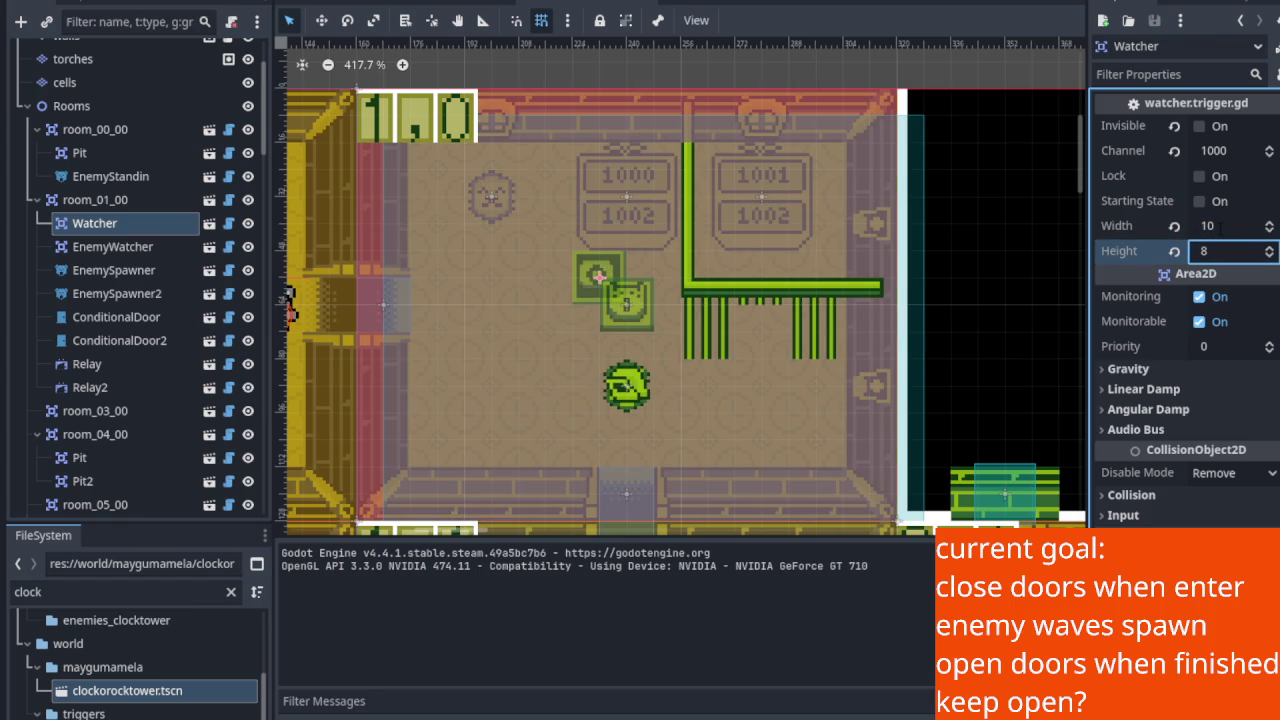
pyautogui.click(160, 257)
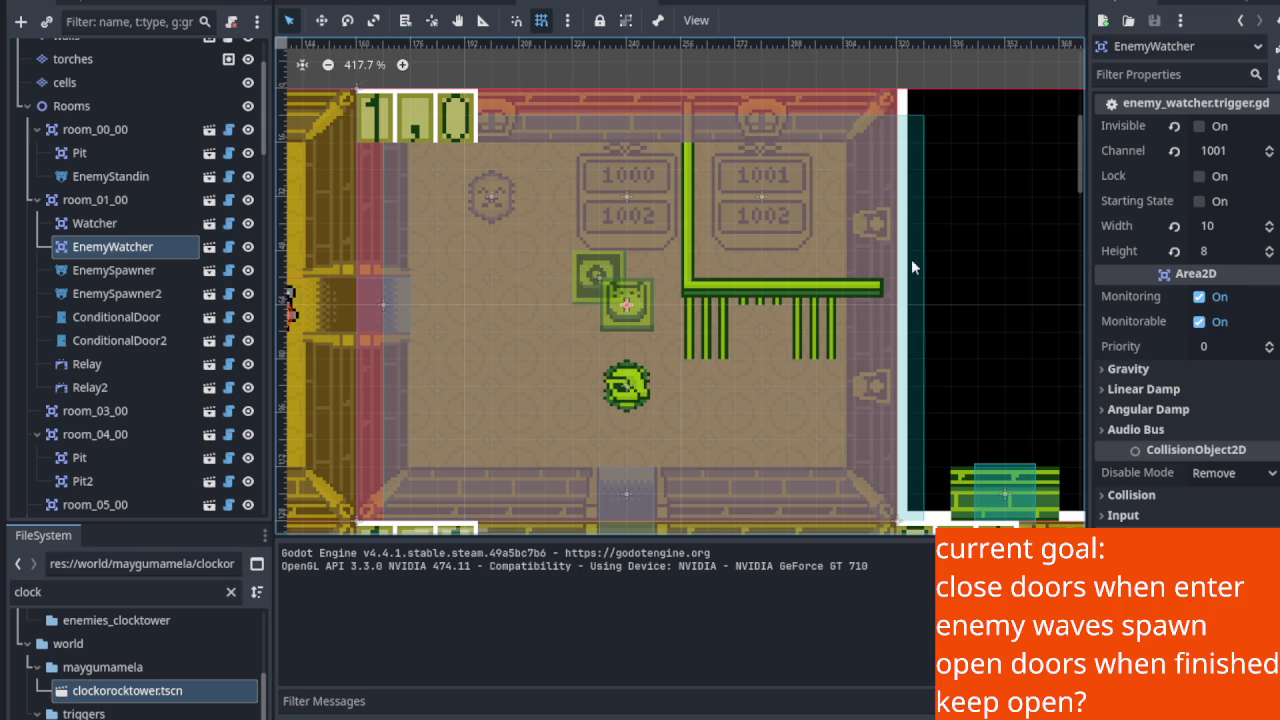
# Drag the EnemyWatcher trigger 8 px left to line it up over the Watcher's area.
pyautogui.moveTo(630, 300)
pyautogui.mouseDown()
pyautogui.moveTo(605, 297)
pyautogui.moveTo(604, 272)
pyautogui.mouseUp()
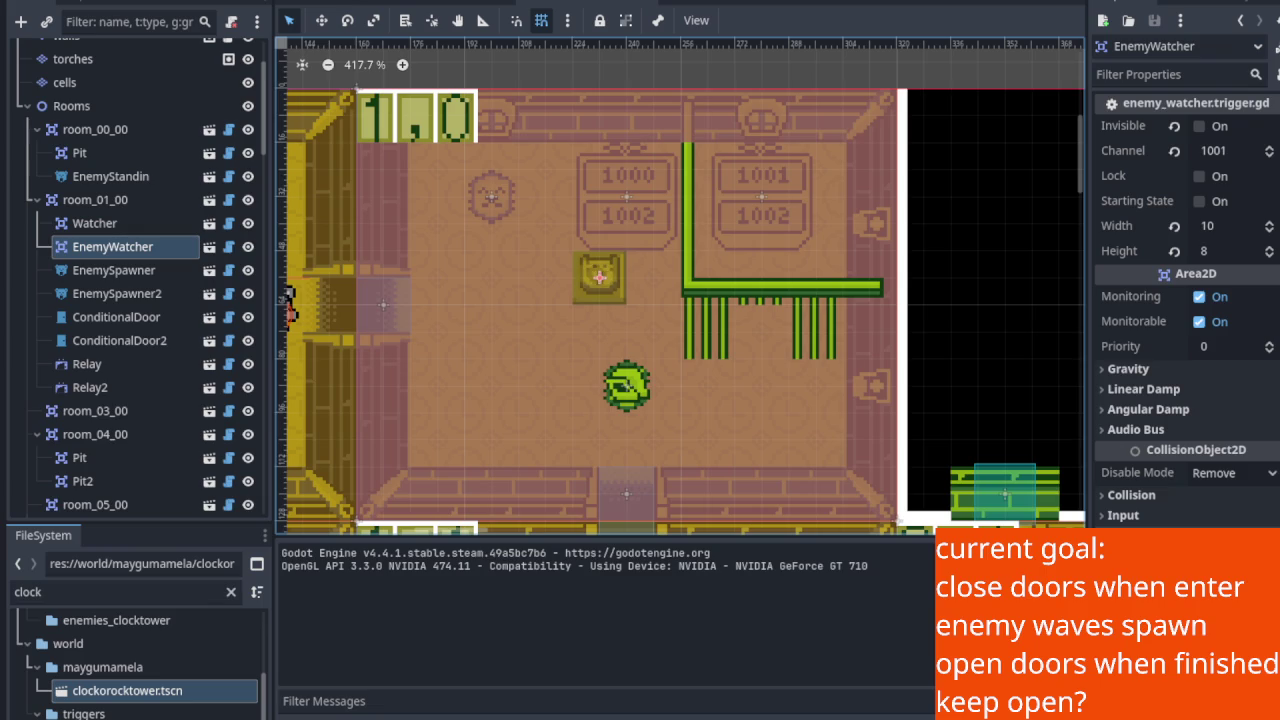
# In the notes text editor, delete all the devlog notes, then return to Godot.
pyautogui.hotkey('alt', 'Tab')
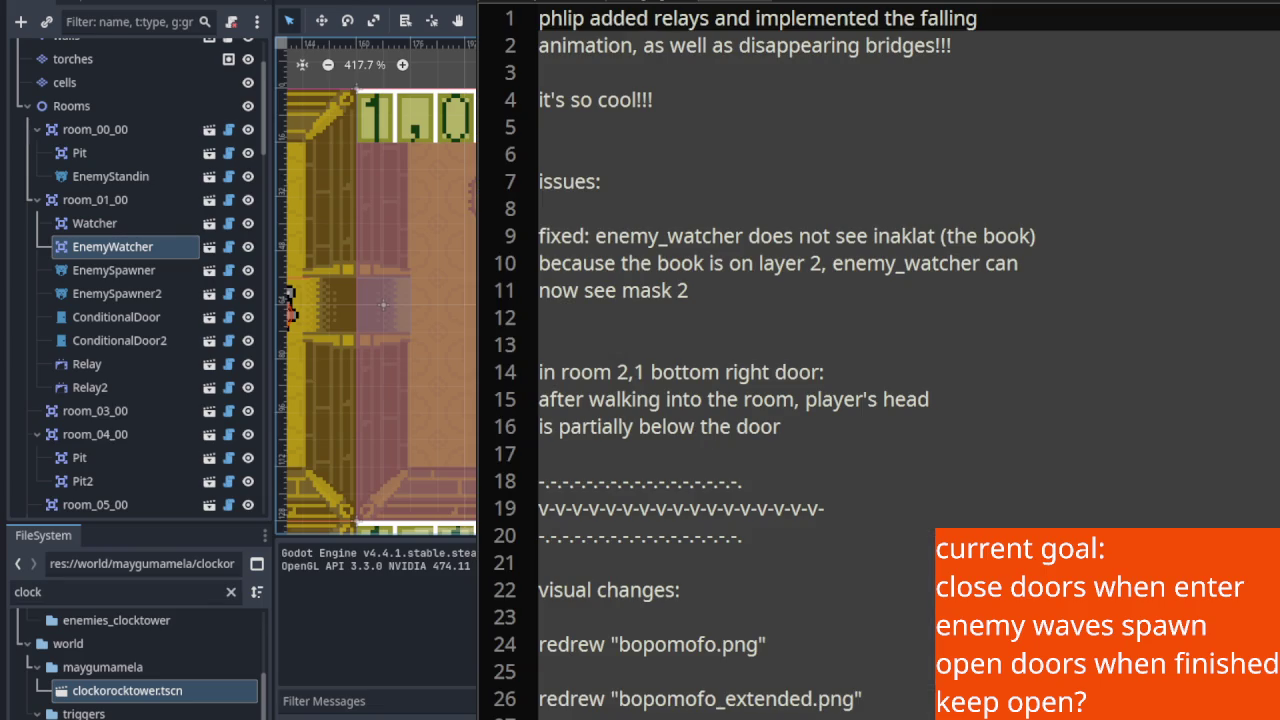
pyautogui.scroll(-20, 808, 604)
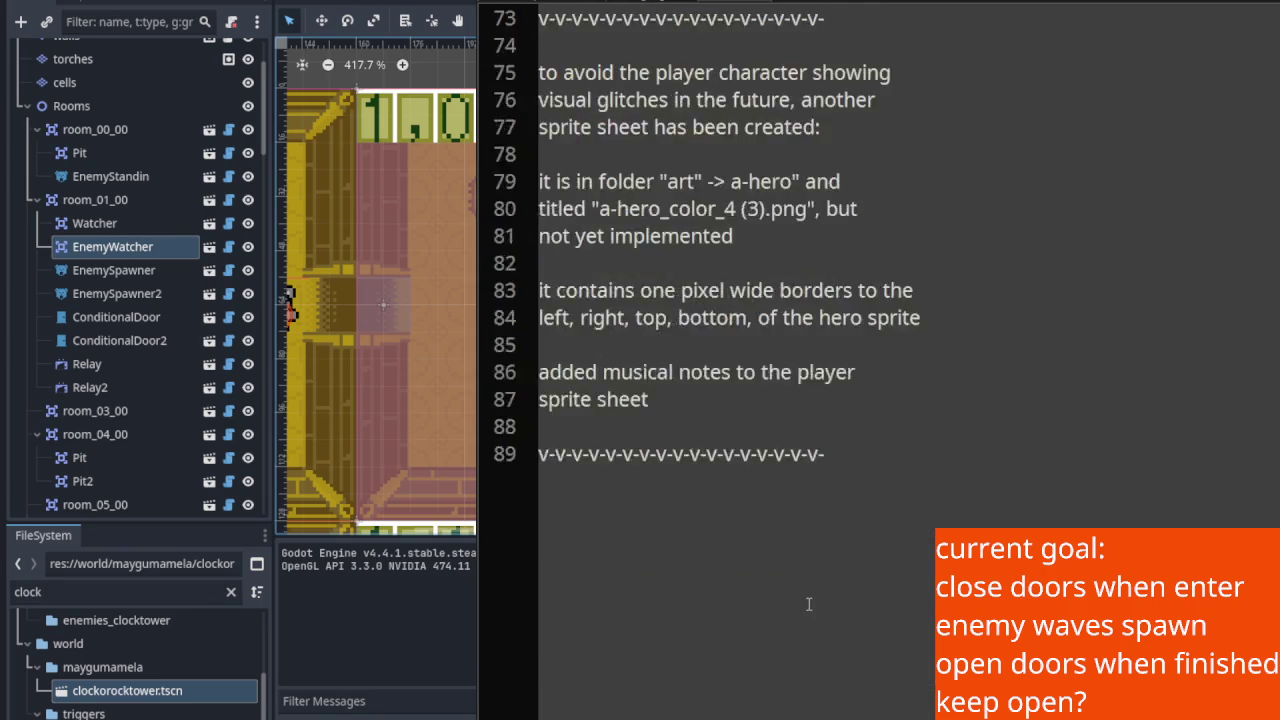
pyautogui.scroll(-5, 808, 604)
pyautogui.scroll(3, 851, 403)
pyautogui.hotkey('ctrl', 'a')
pyautogui.scroll(20, 846, 368)
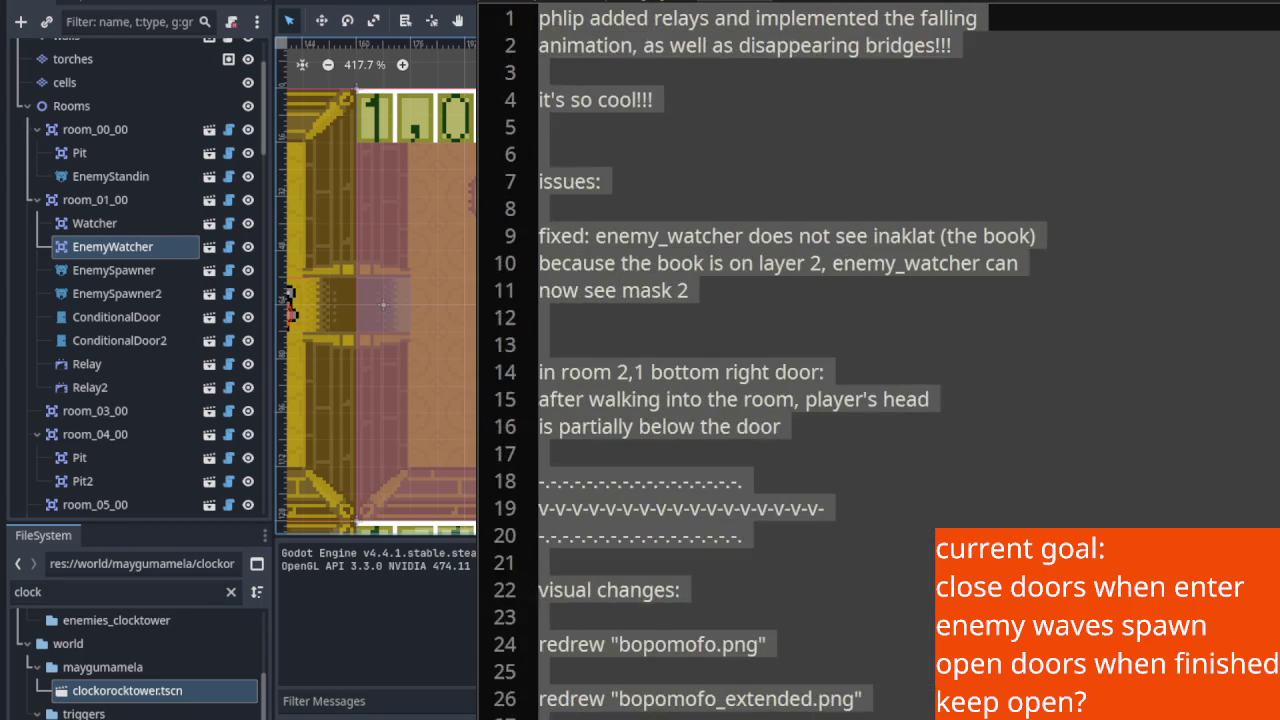
pyautogui.press('Delete')
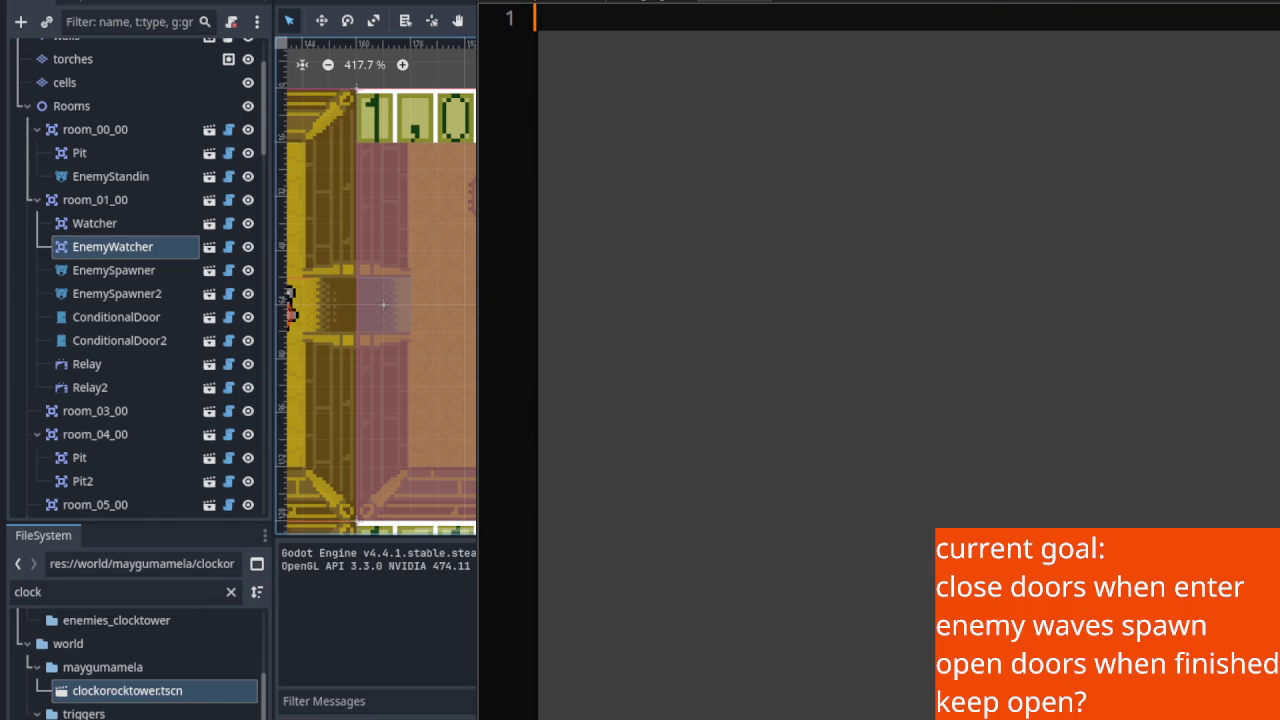
pyautogui.hotkey('alt', 'Tab')
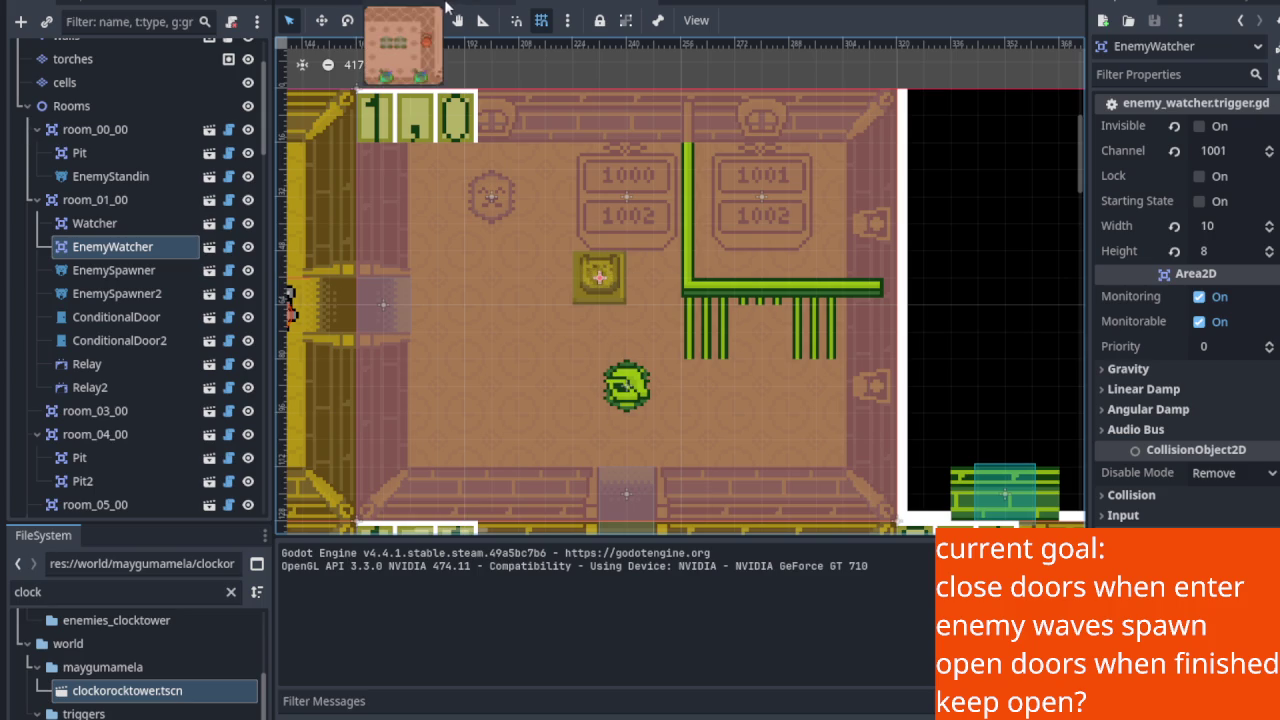
# Cycle through the open scene tabs and return to the clocktower room scene.
pyautogui.click(444, 6)
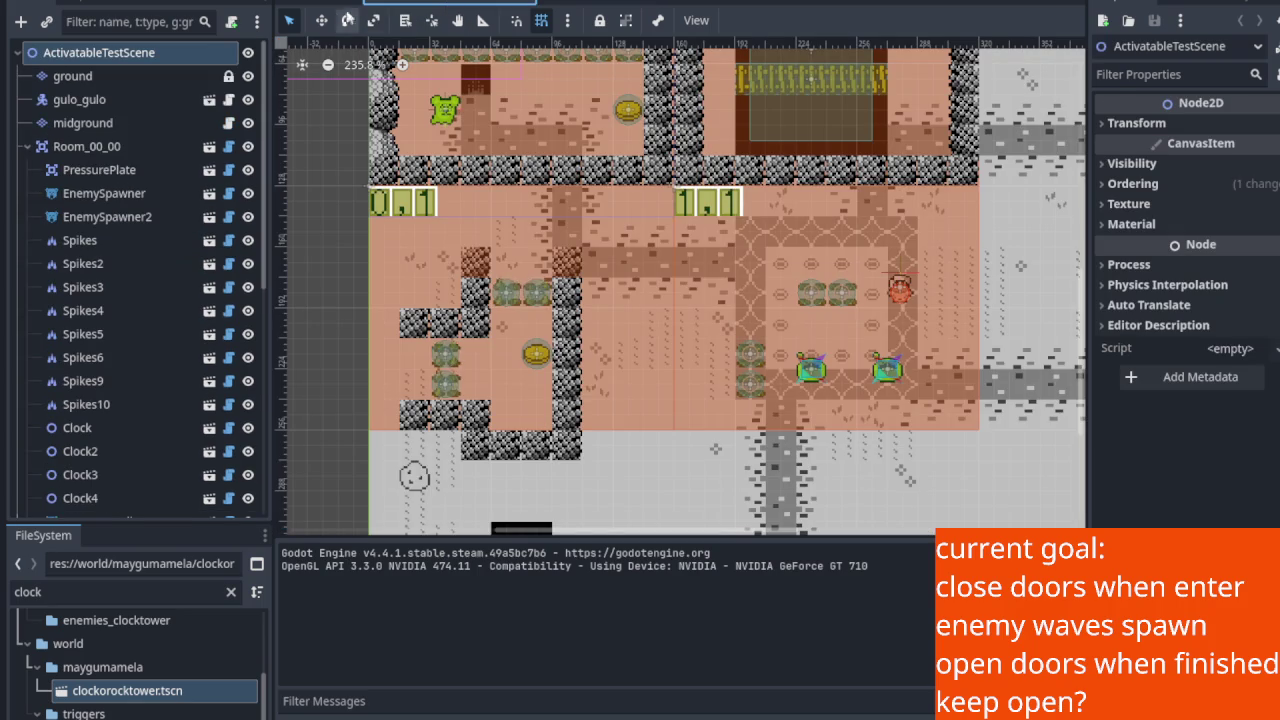
pyautogui.click(316, 5)
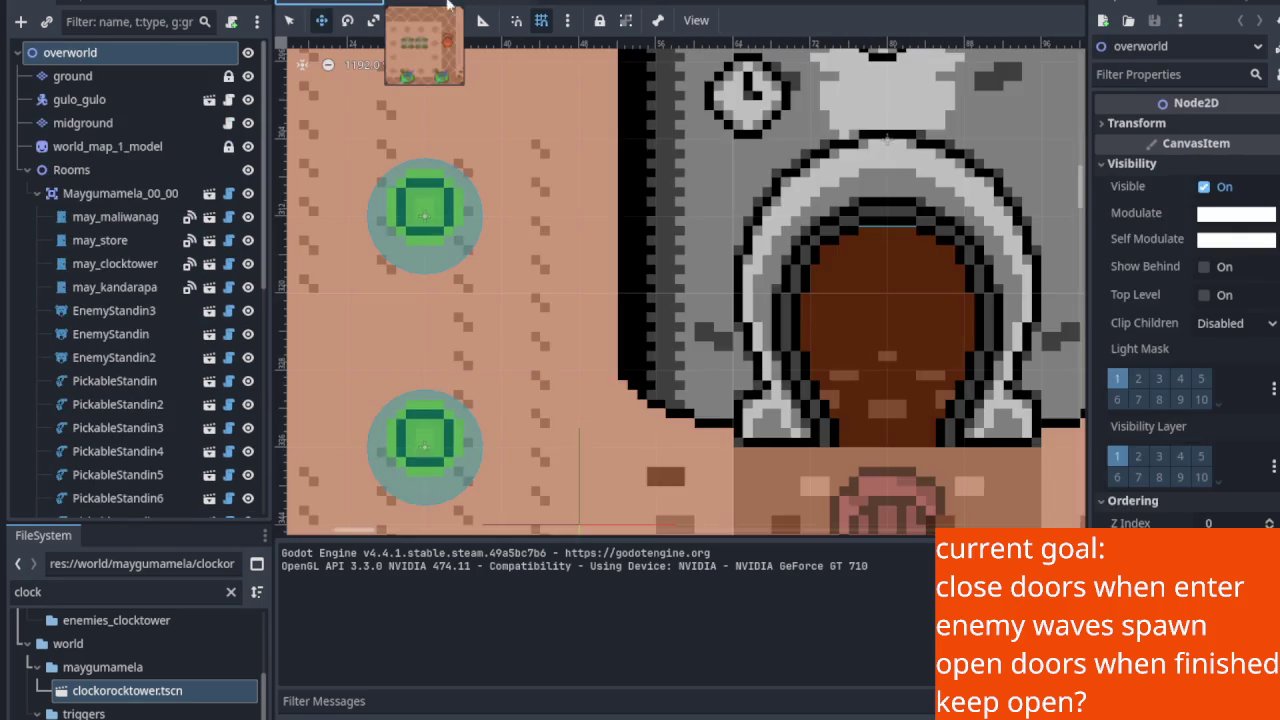
pyautogui.click(438, 5)
pyautogui.click(603, 6)
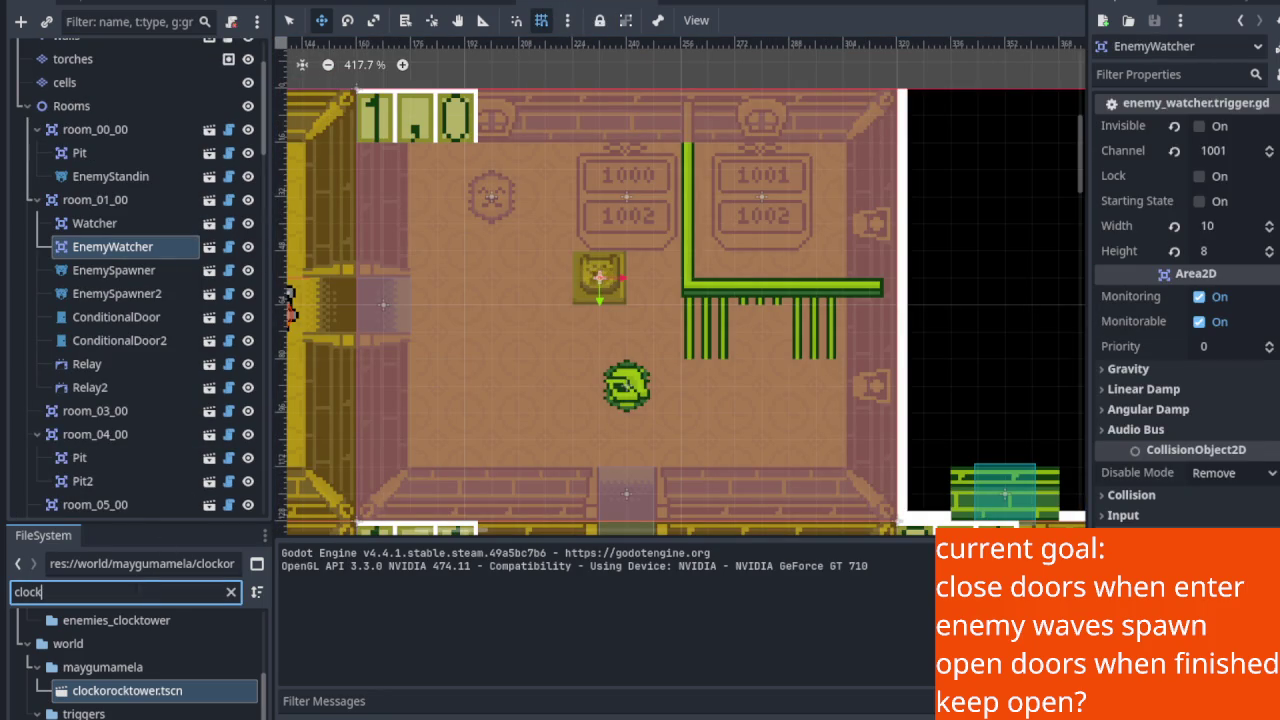
# Filter FileSystem for 'tasks', select kanban_tasks, open the Tasks board and add a Todo card.
pyautogui.click(230, 594)
pyautogui.write('tasks')
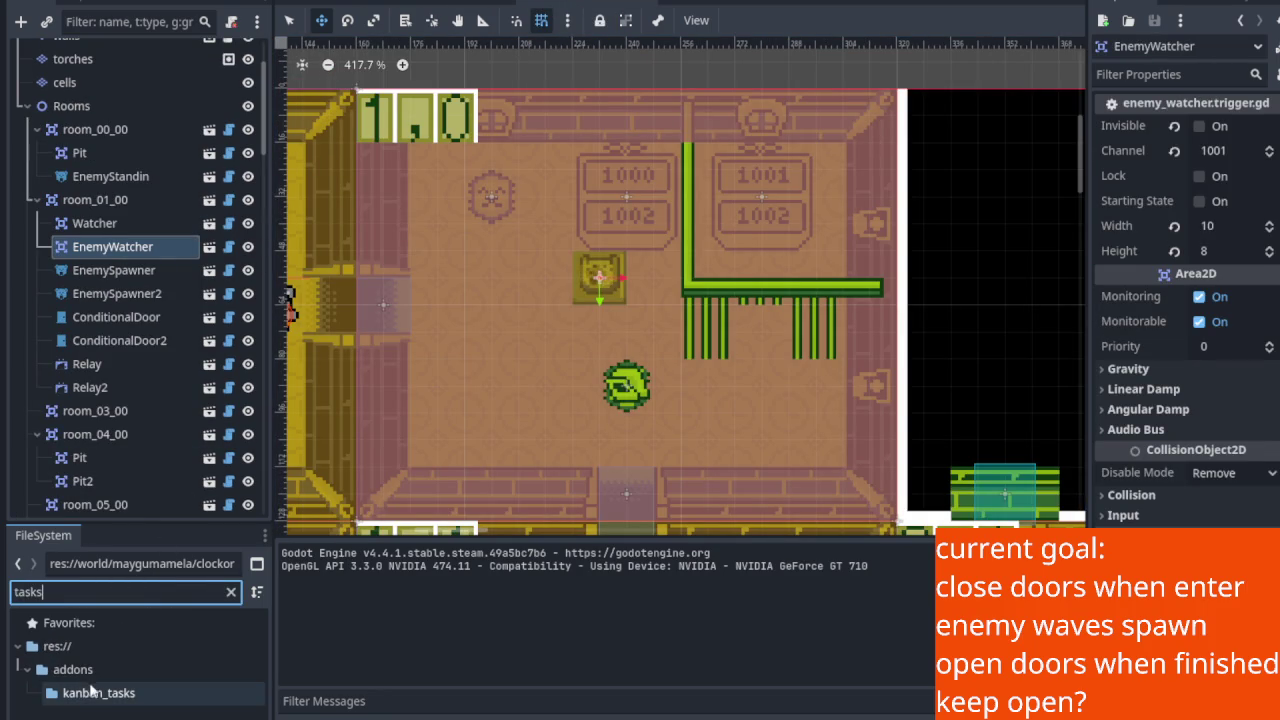
pyautogui.moveTo(144, 527); pyautogui.dragTo(125, 198)
pyautogui.click(63, 368)
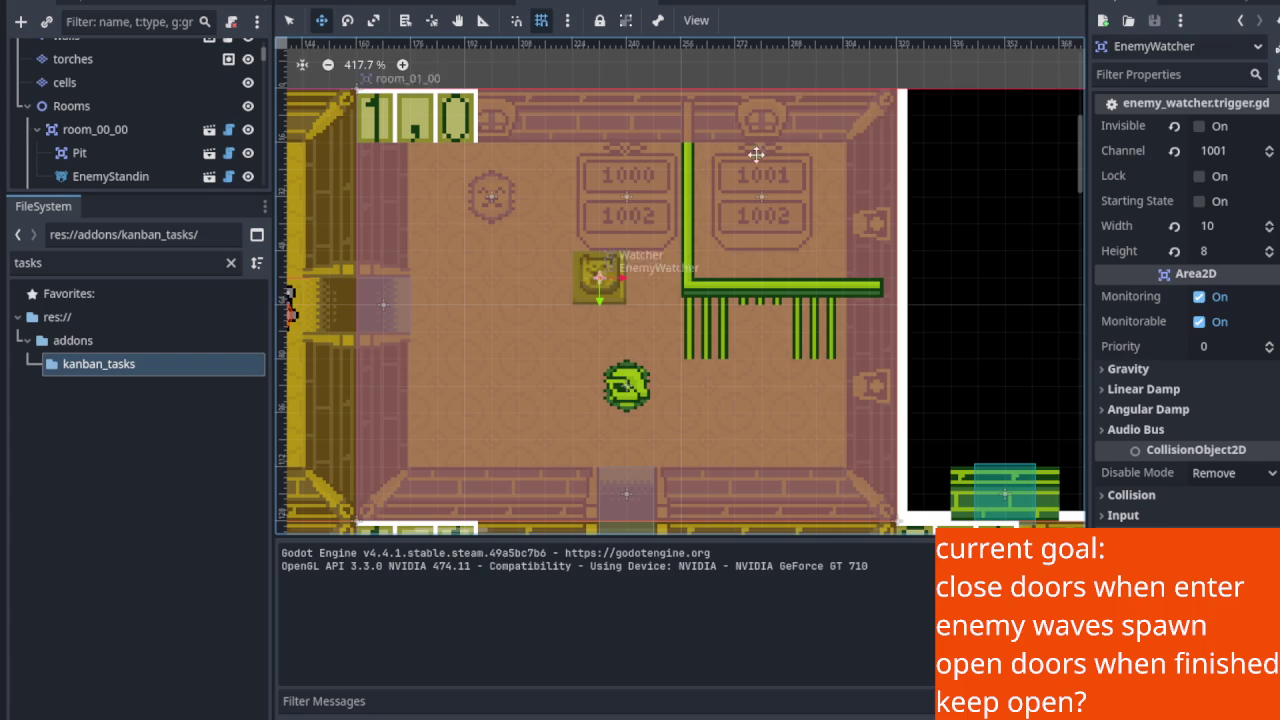
pyautogui.hotkey('ctrl', 'F5')
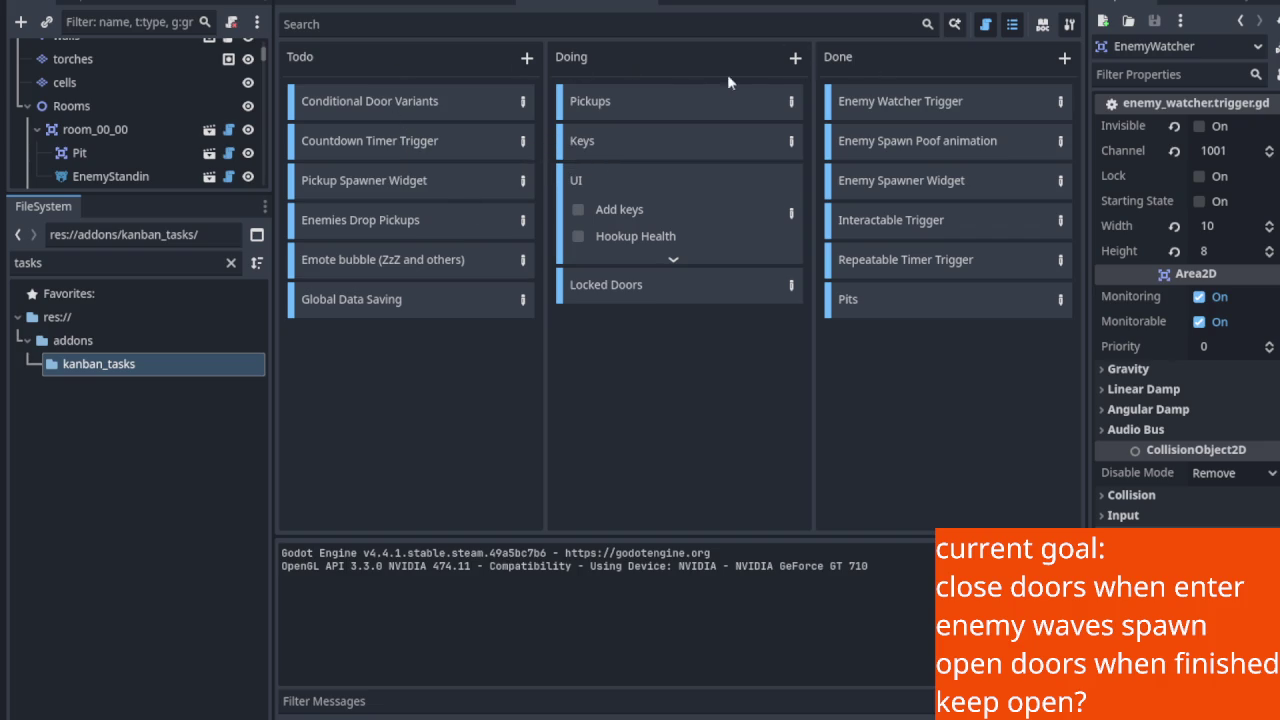
pyautogui.click(526, 60)
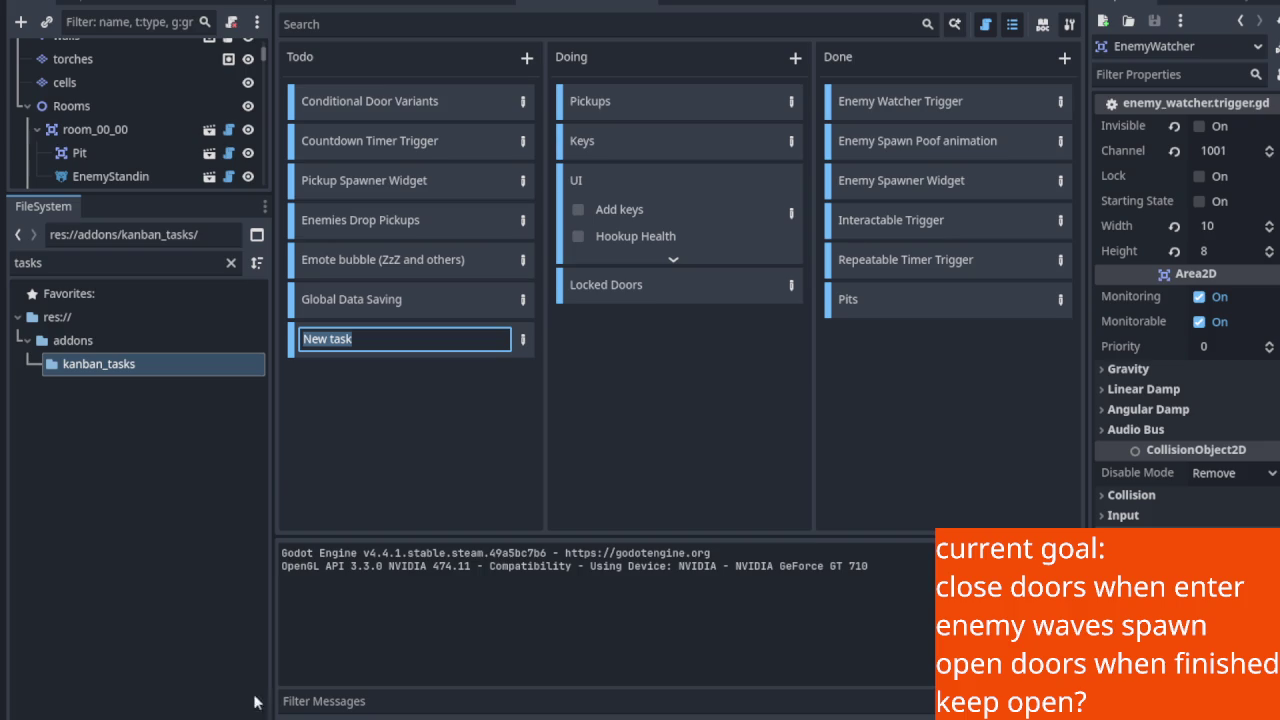
# Title the new Todo card 'Order Load Bug'.
pyautogui.write('Orde')
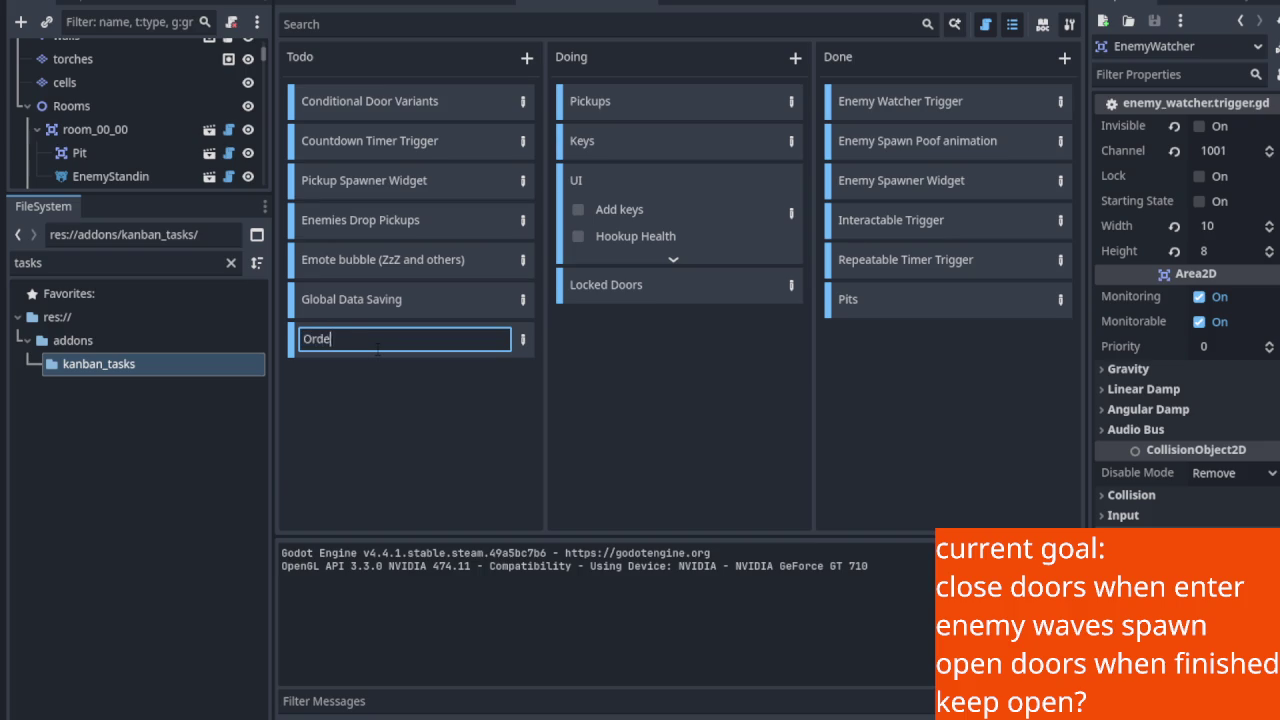
pyautogui.write('r Load Bug')
pyautogui.hotkey('ctrl', 's')
pyautogui.press('Return')
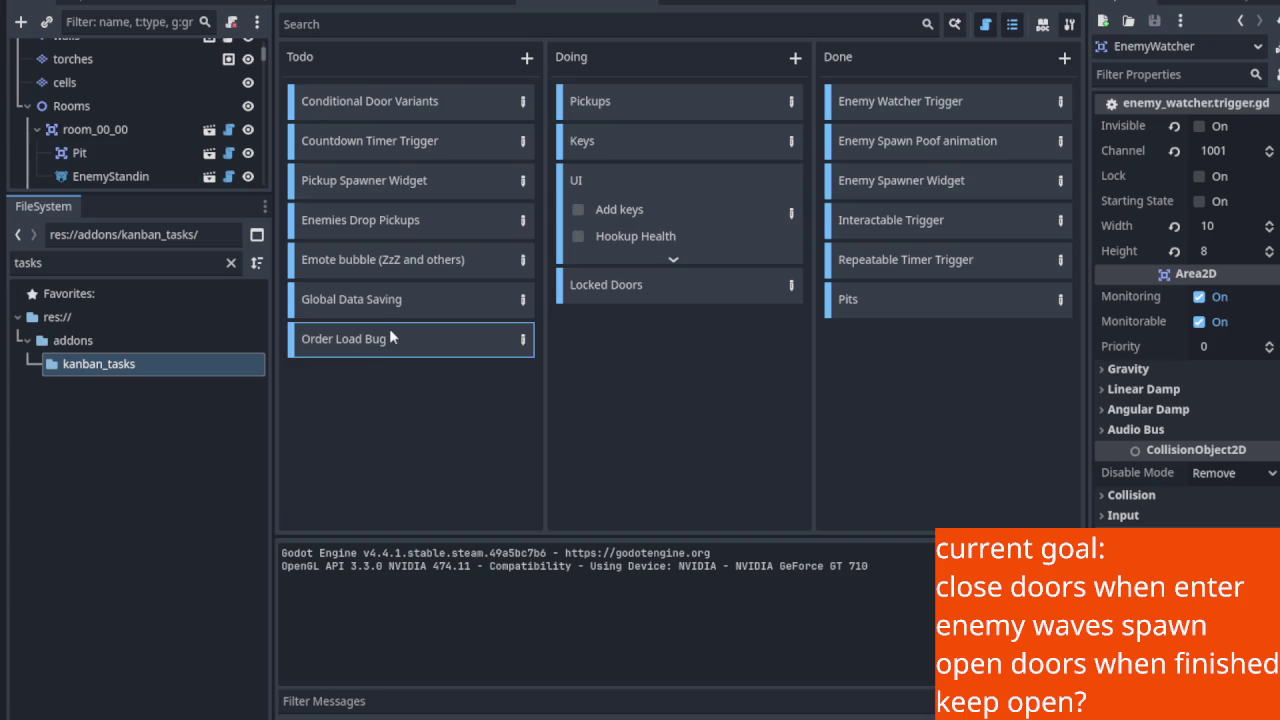
pyautogui.press('Up')
pyautogui.press('F2')
pyautogui.press('Return')
pyautogui.press('Down')
# Expand and collapse the UI task's checklist, then open the Order Load Bug task details.
pyautogui.click(673, 262)
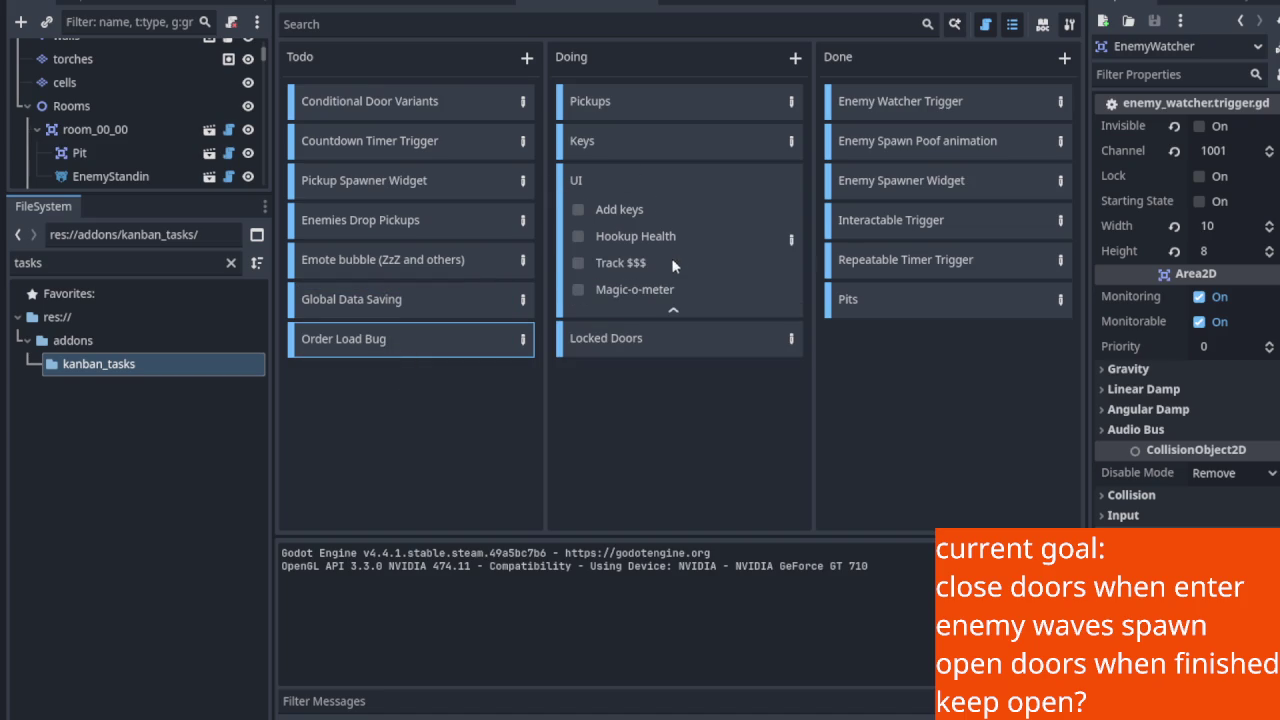
pyautogui.click(673, 311)
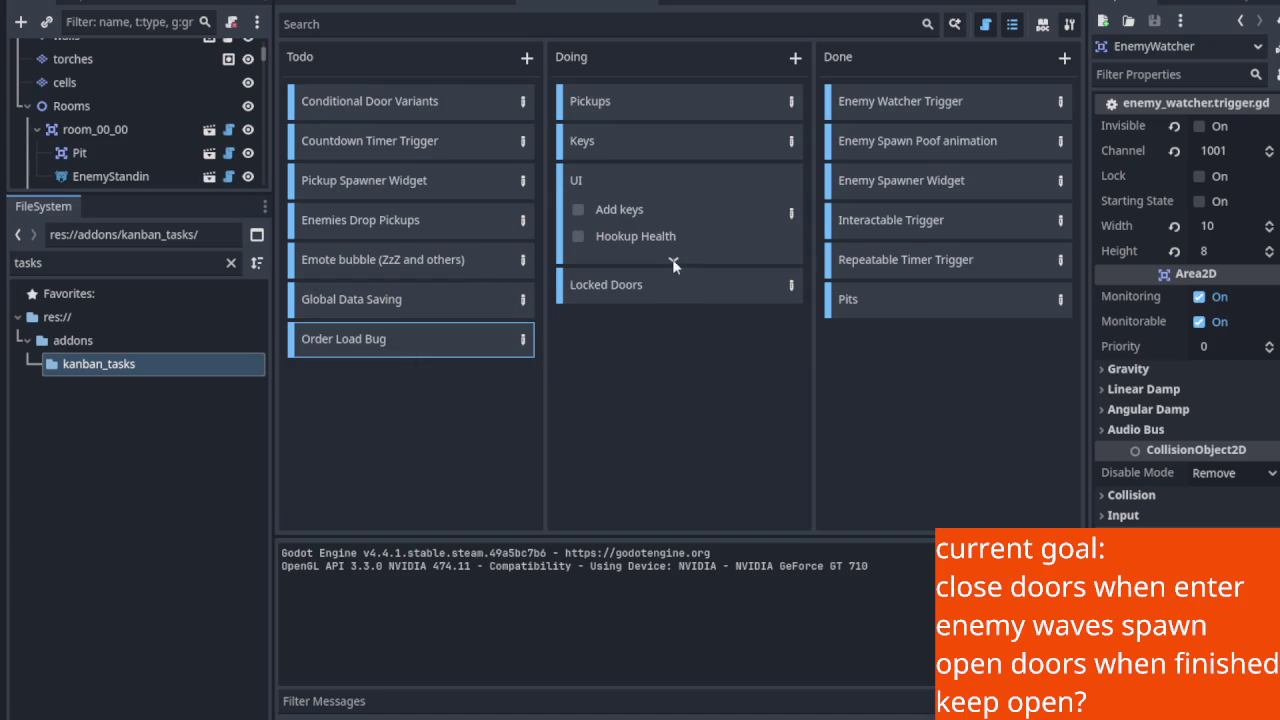
pyautogui.click(673, 262)
pyautogui.click(670, 310)
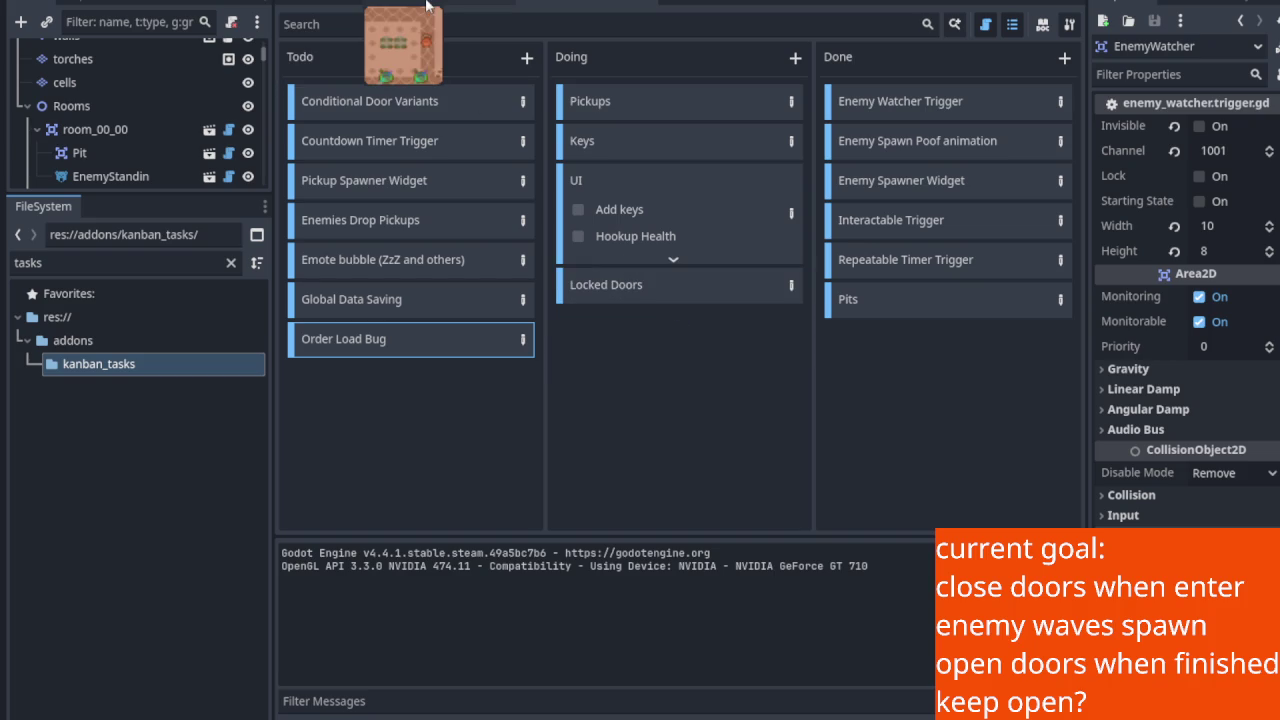
pyautogui.hotkey('ctrl', 'F1')
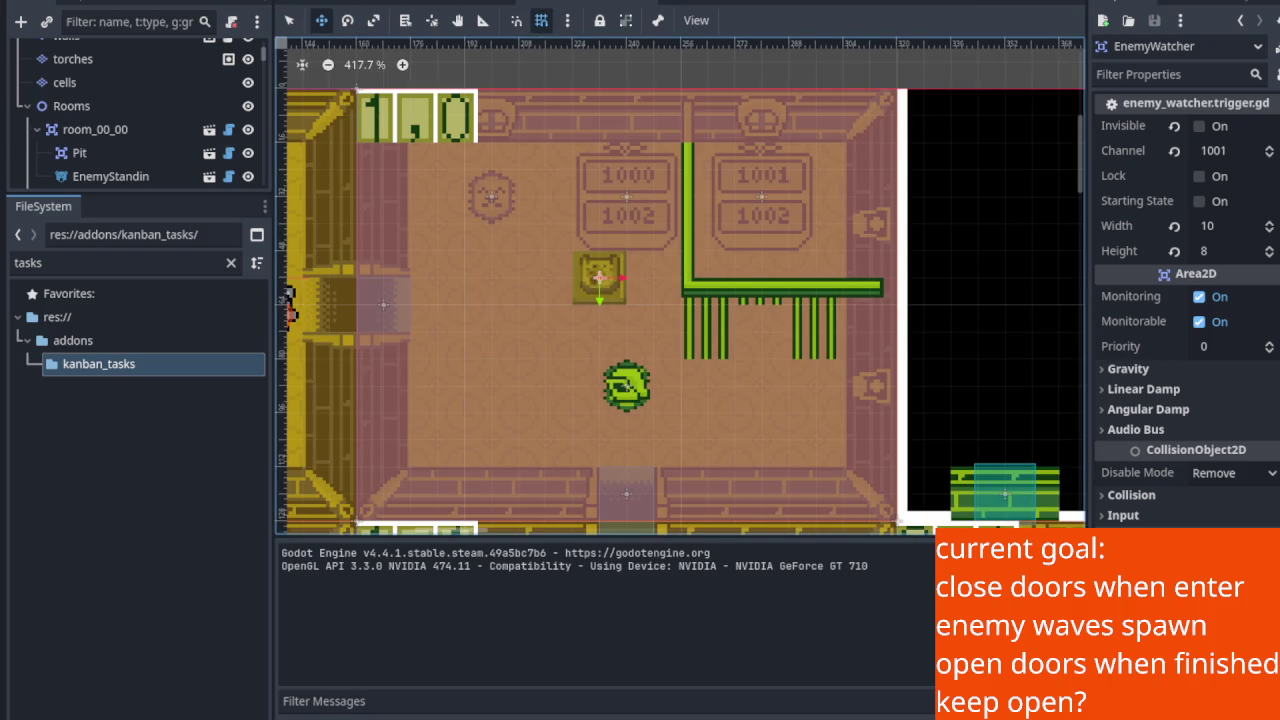
pyautogui.hotkey('ctrl', 'F5')
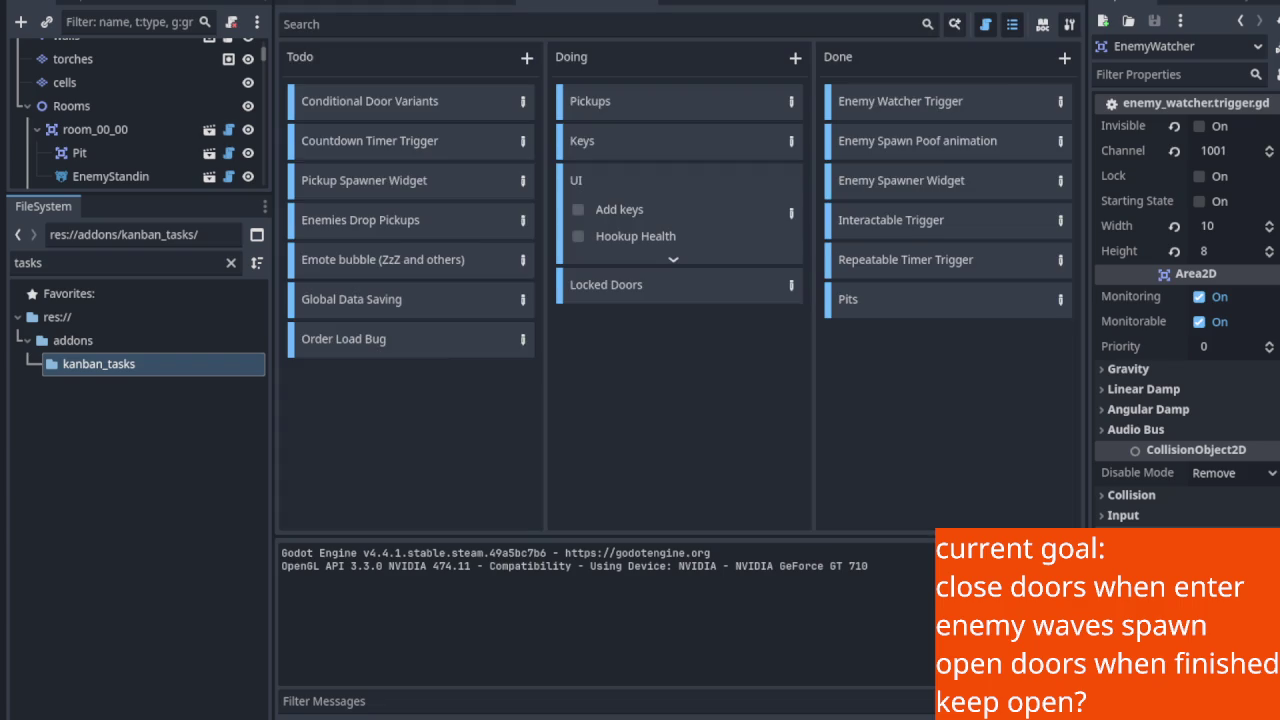
pyautogui.click(521, 341)
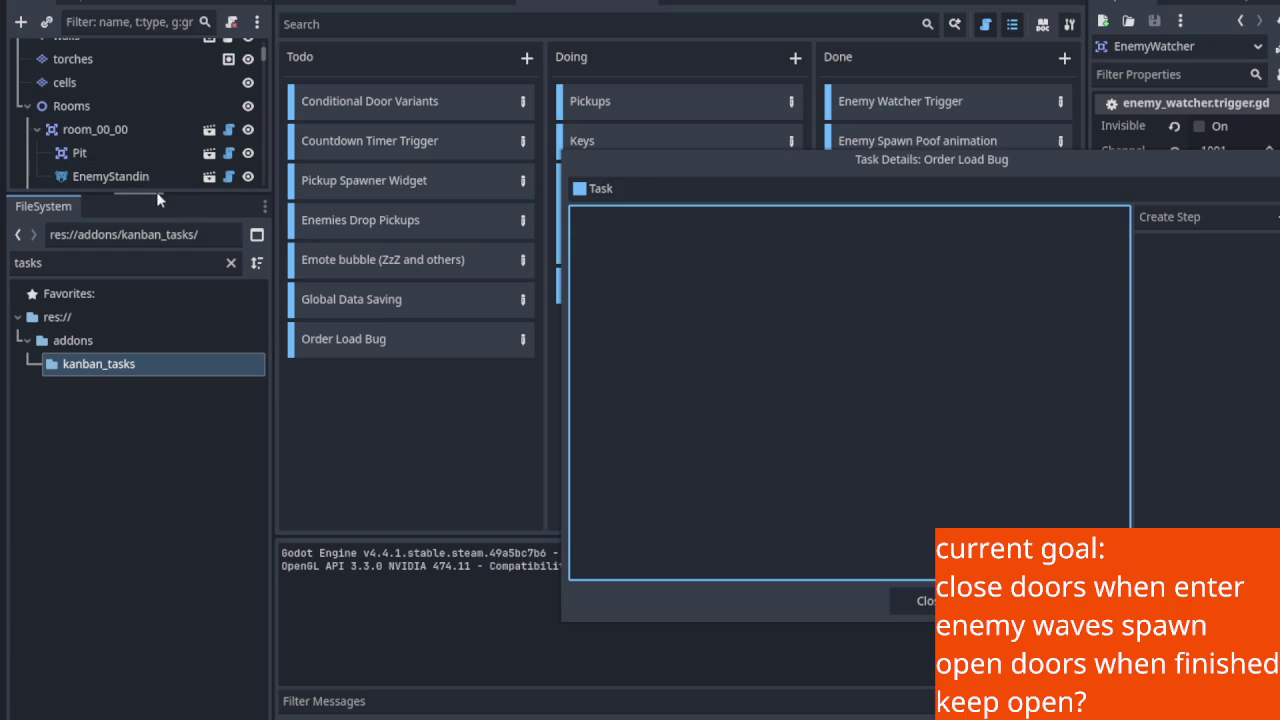
# Select the room_01_00 node in the enlarged scene tree, then reopen the Order Load Bug details.
pyautogui.click(910, 598)
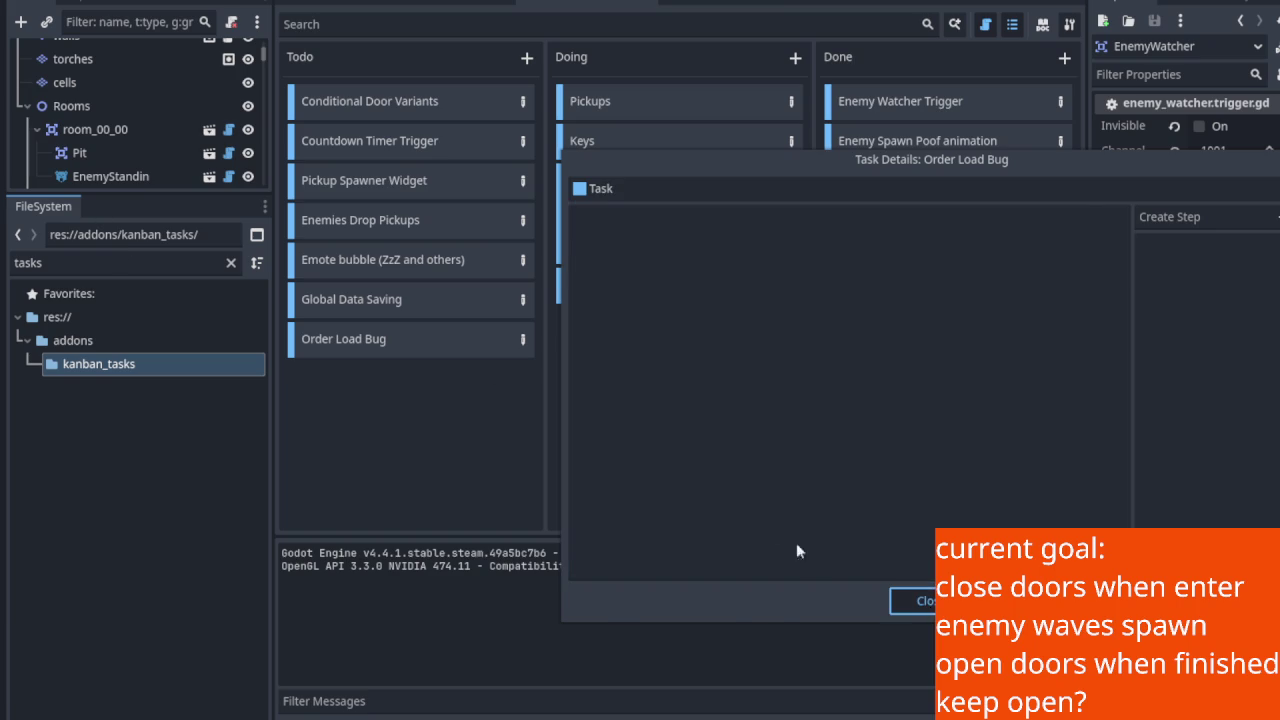
pyautogui.moveTo(137, 193); pyautogui.dragTo(137, 640)
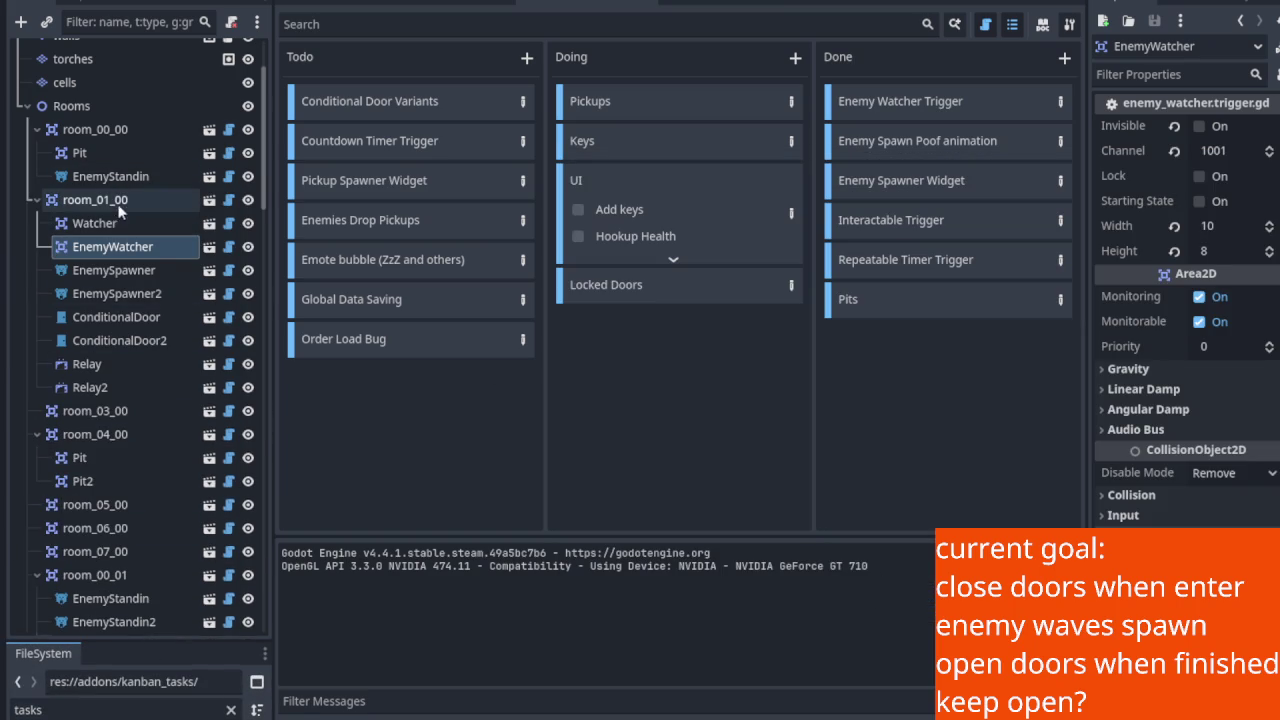
pyautogui.click(118, 200)
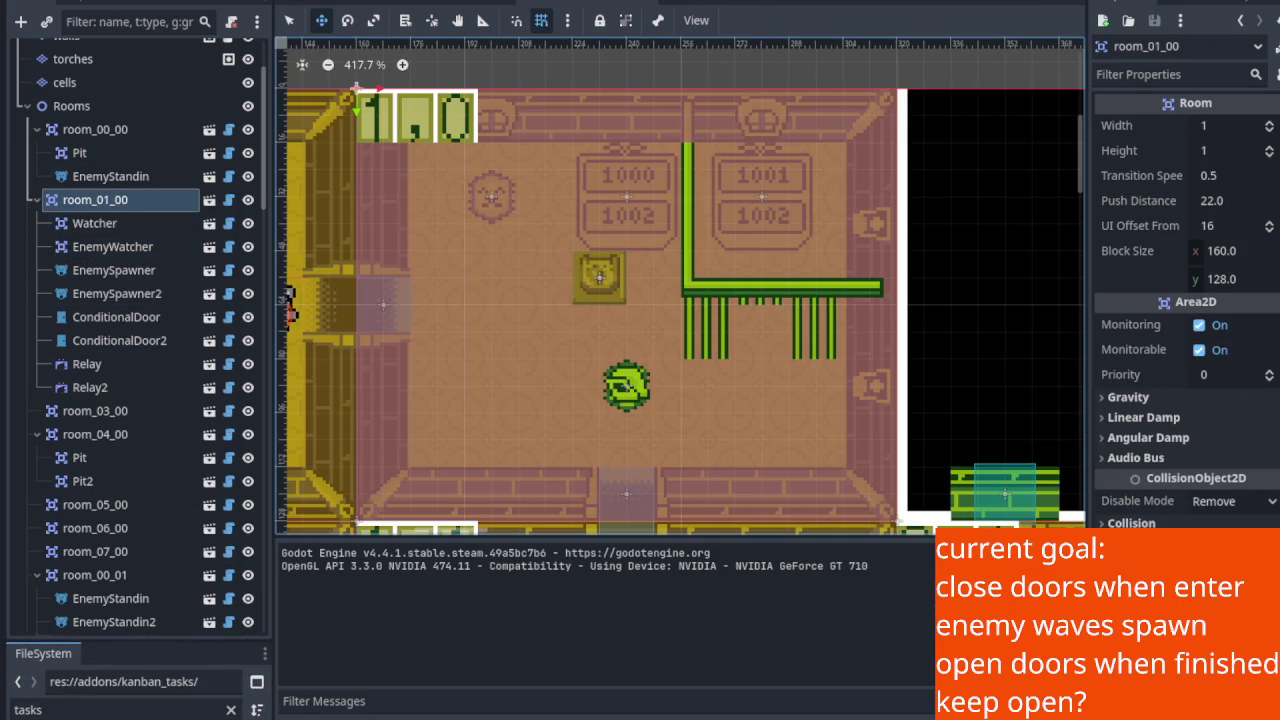
pyautogui.click(729, 2)
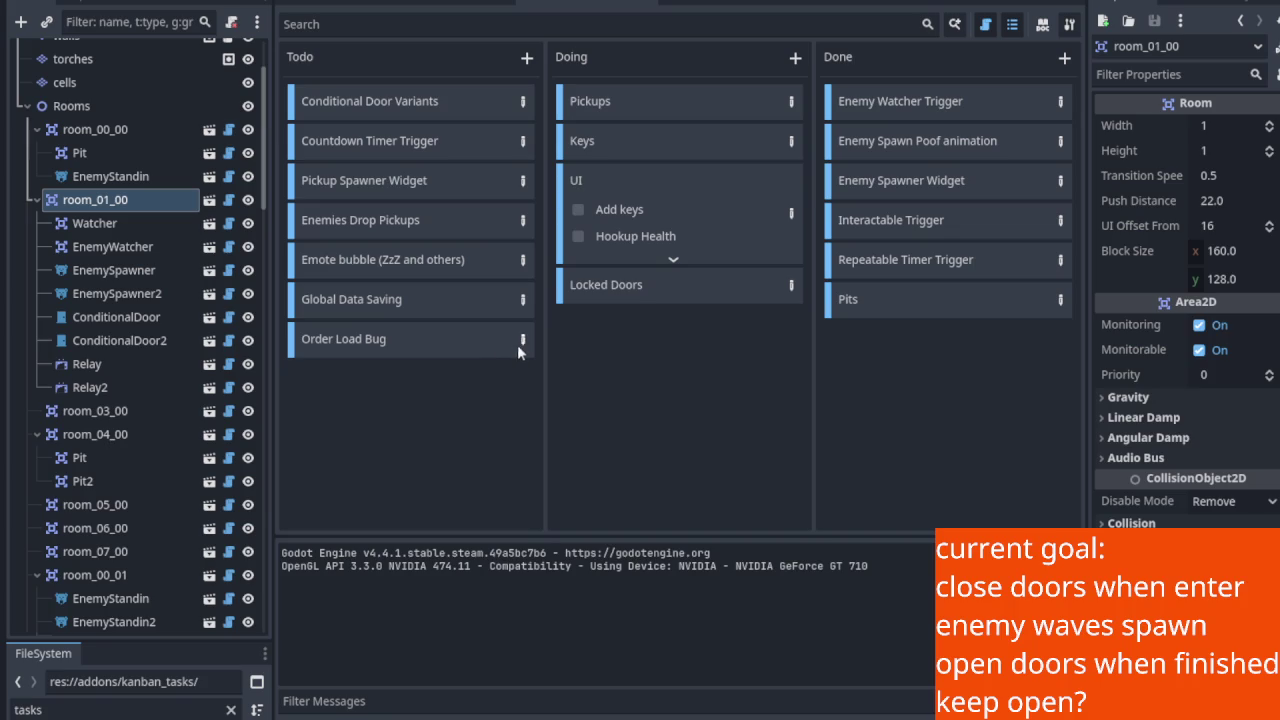
pyautogui.click(518, 342)
# Describe that Watcher and EnemyWatcher scenes spawn before the Relay scene, affecting Clock-O-Rock Tower room 1,0.
pyautogui.write('there is a p')
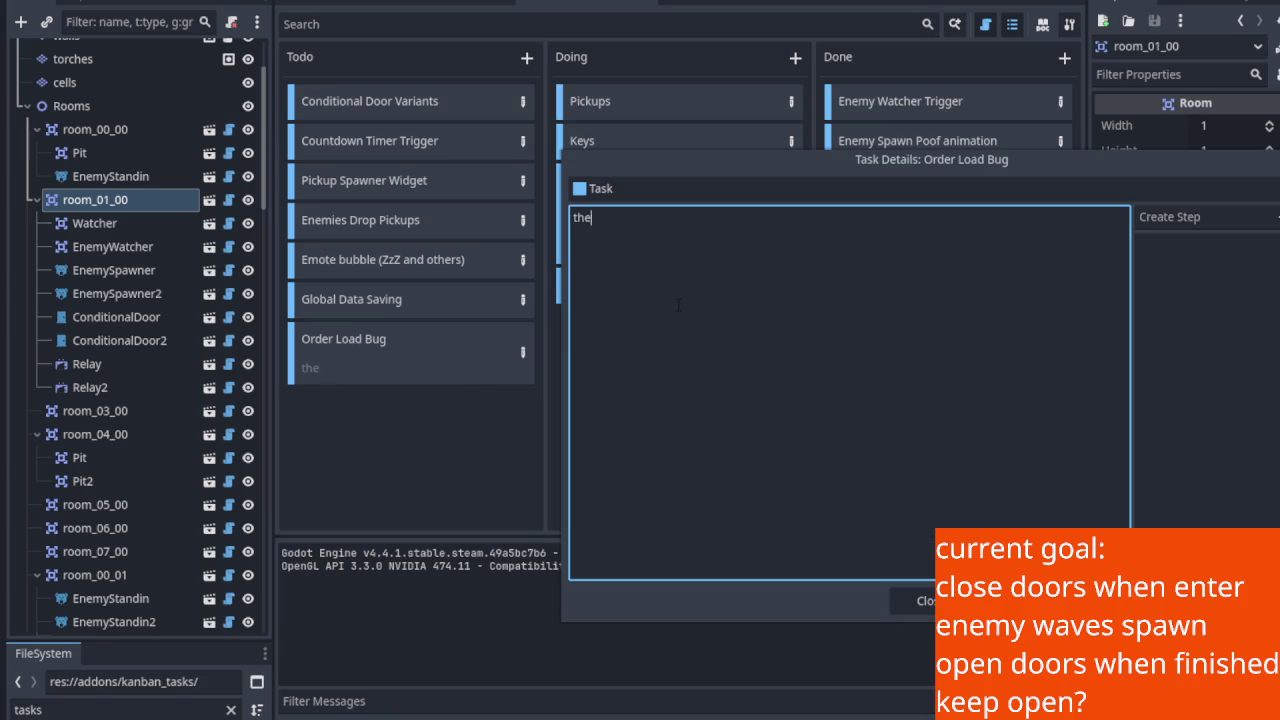
pyautogui.write('roblem where')
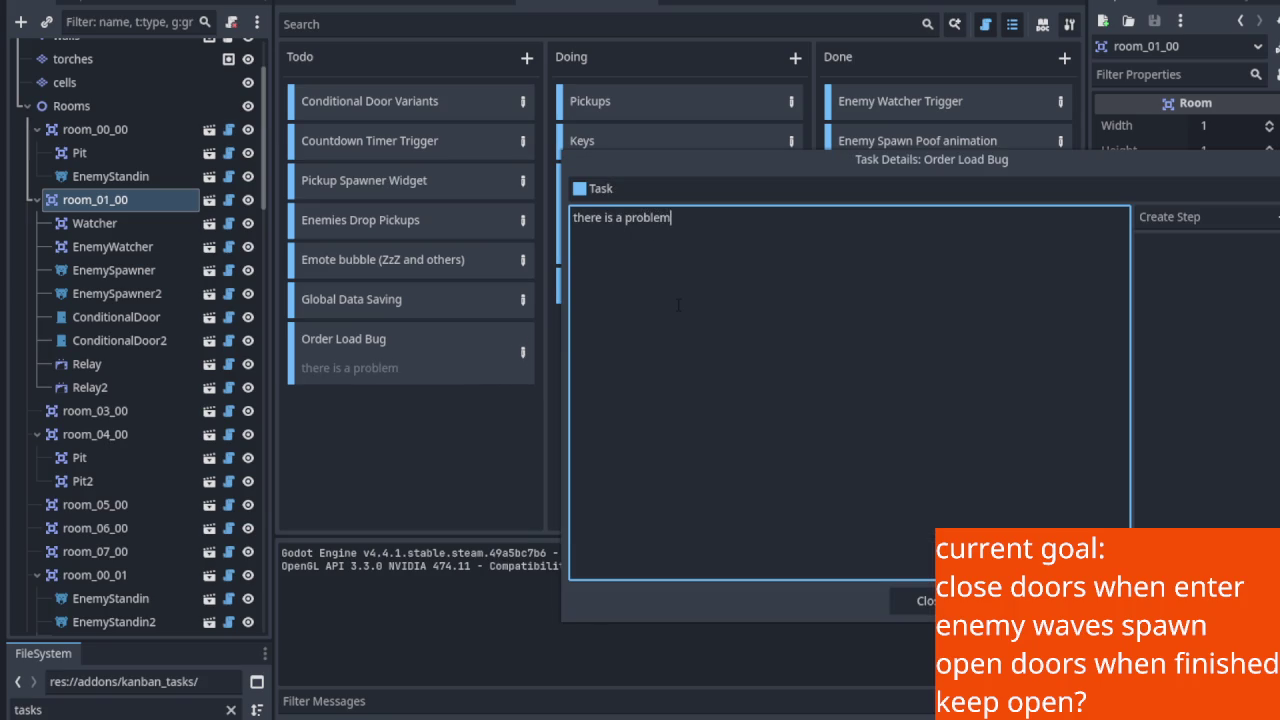
pyautogui.press('BackSpace')
pyautogui.write('ein the ')
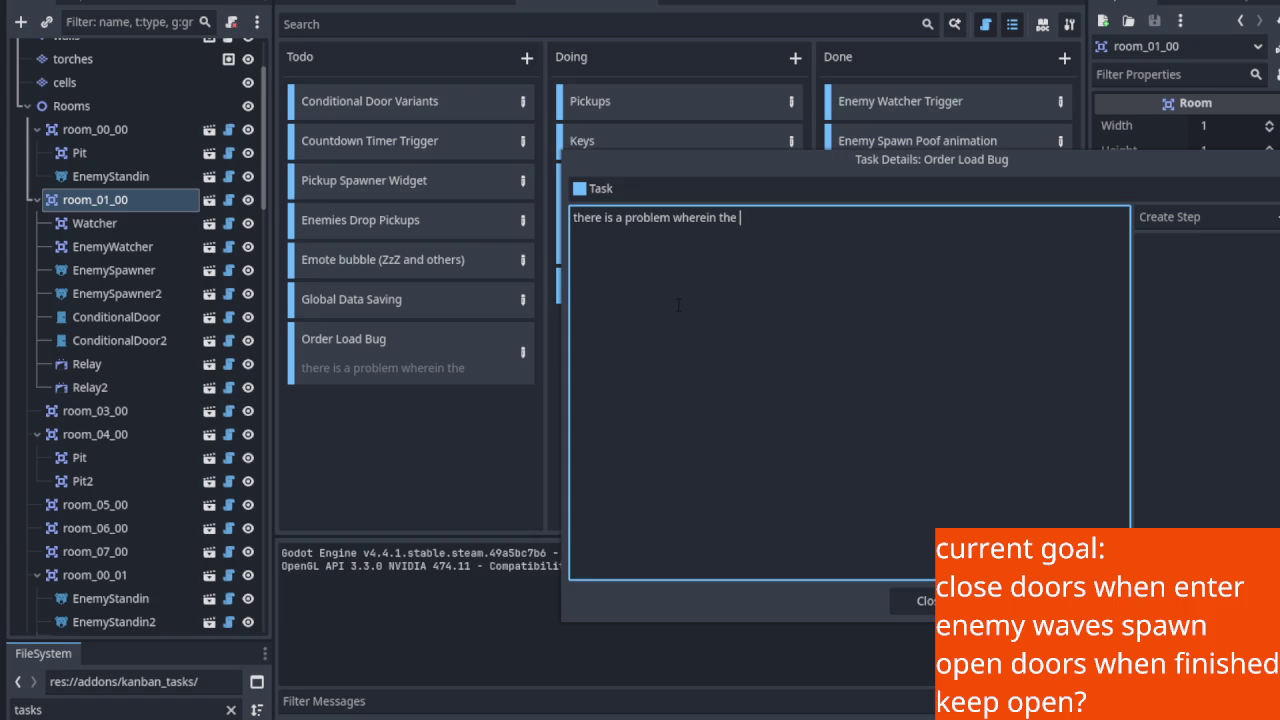
pyautogui.write('w')
pyautogui.write('atcher and ')
pyautogui.write('i')
pyautogui.press('BackSpace')
pyautogui.press('BackSpace')
pyautogui.press('BackSpace')
pyautogui.write('Watcher and EnemyWatcher scenes spawn  b')
pyautogui.press('BackSpace')
pyautogui.press('BackSpace')
pyautogui.write('before ')
pyautogui.write('the re')
pyautogui.press('BackSpace')
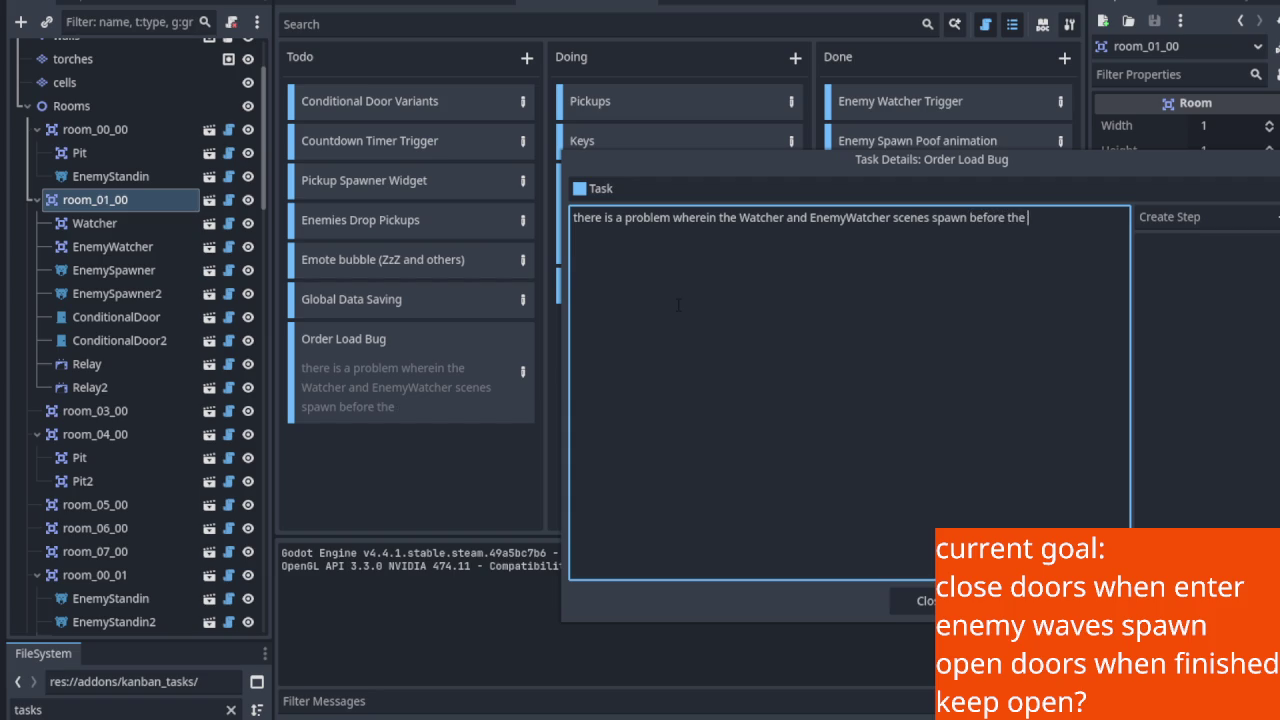
pyautogui.write('elay scene')
pyautogui.write('.')
pyautogui.press('Return')
pyautogui.press('Return')
pyautogui.write('Th')
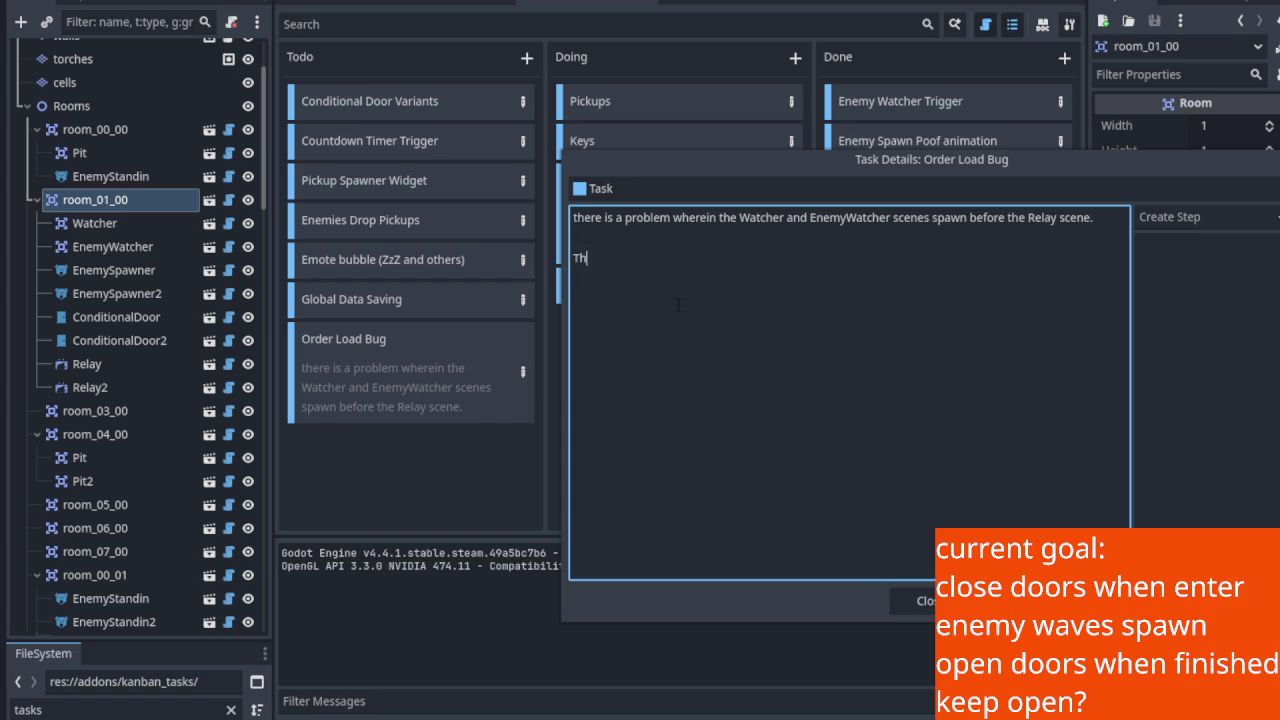
pyautogui.write('is causes is')
pyautogui.write('sues in')
pyautogui.write(' Clock')
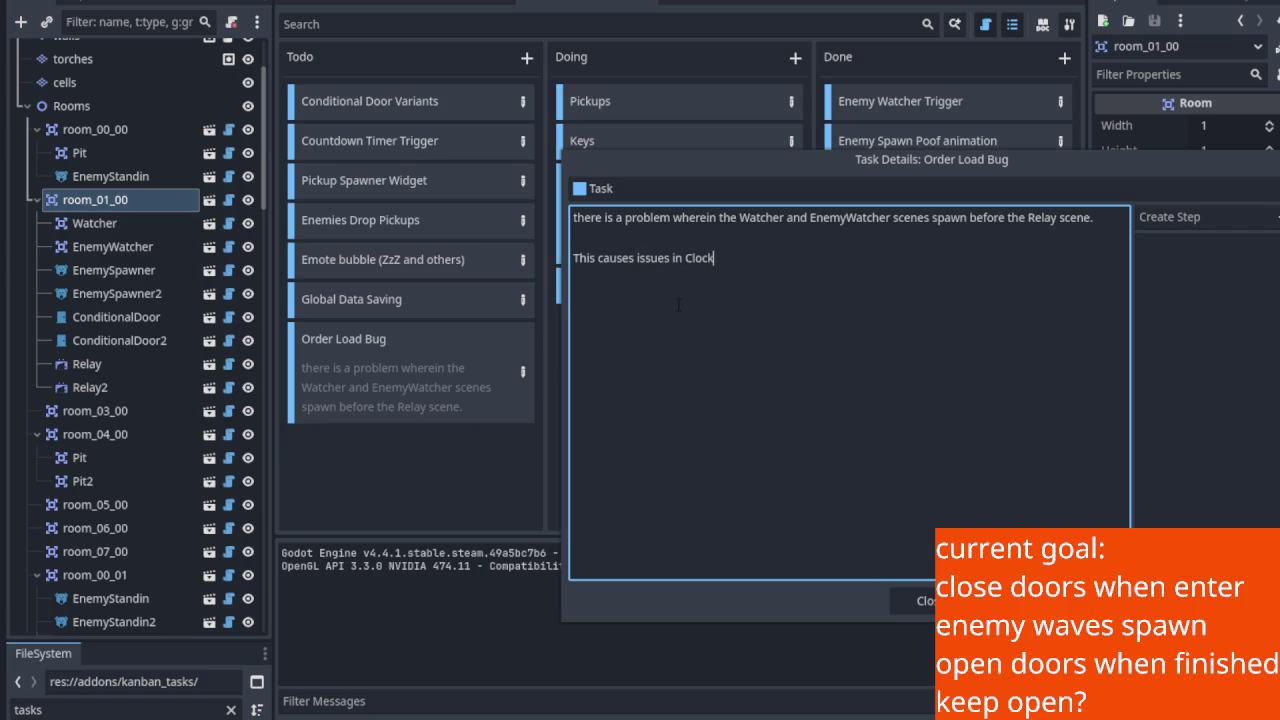
pyautogui.write('-O-Rock Tower ')
pyautogui.write('room ')
pyautogui.write('1,')
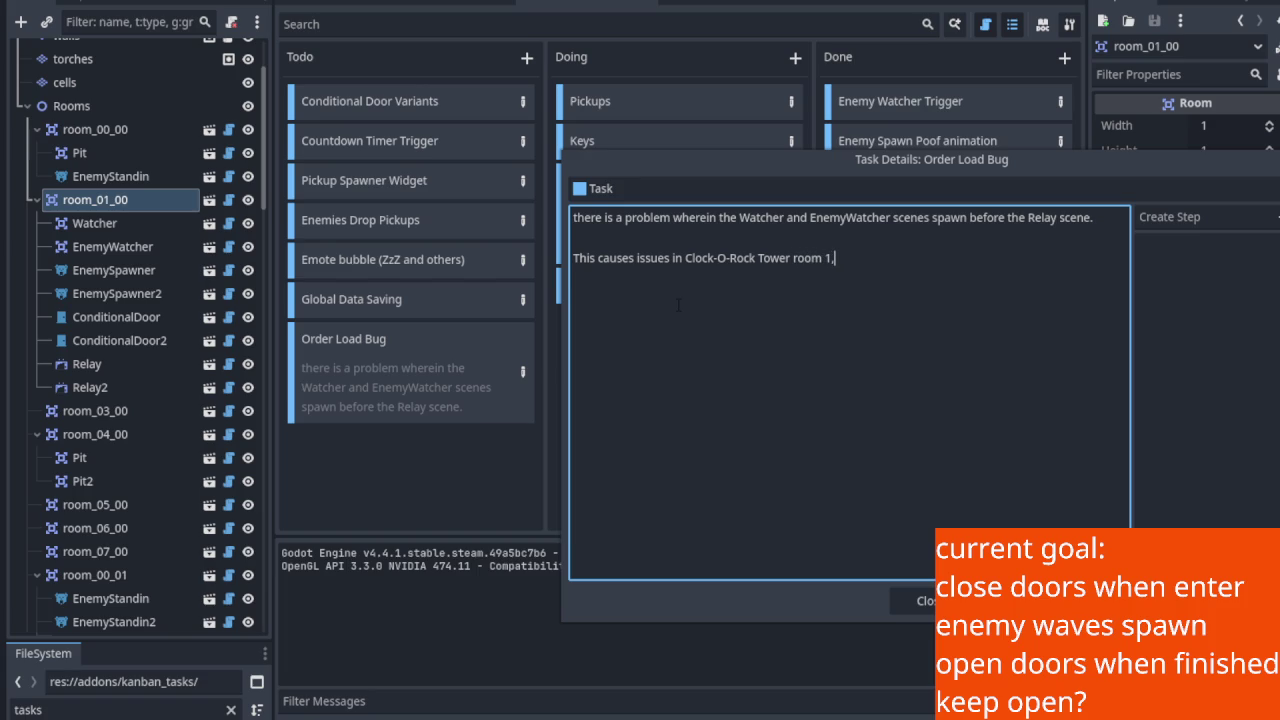
pyautogui.write('0')
pyautogui.write('where the ')
pyautogui.write('Re')
# Add to the description that the doors don't react to the enemy spawners.
pyautogui.press('BackSpace')
pyautogui.press('BackSpace')
pyautogui.write('oom')
pyautogui.press('BackSpace')
pyautogui.press('BackSpace')
pyautogui.press('BackSpace')
pyautogui.write('doors and')
pyautogui.write(' e')
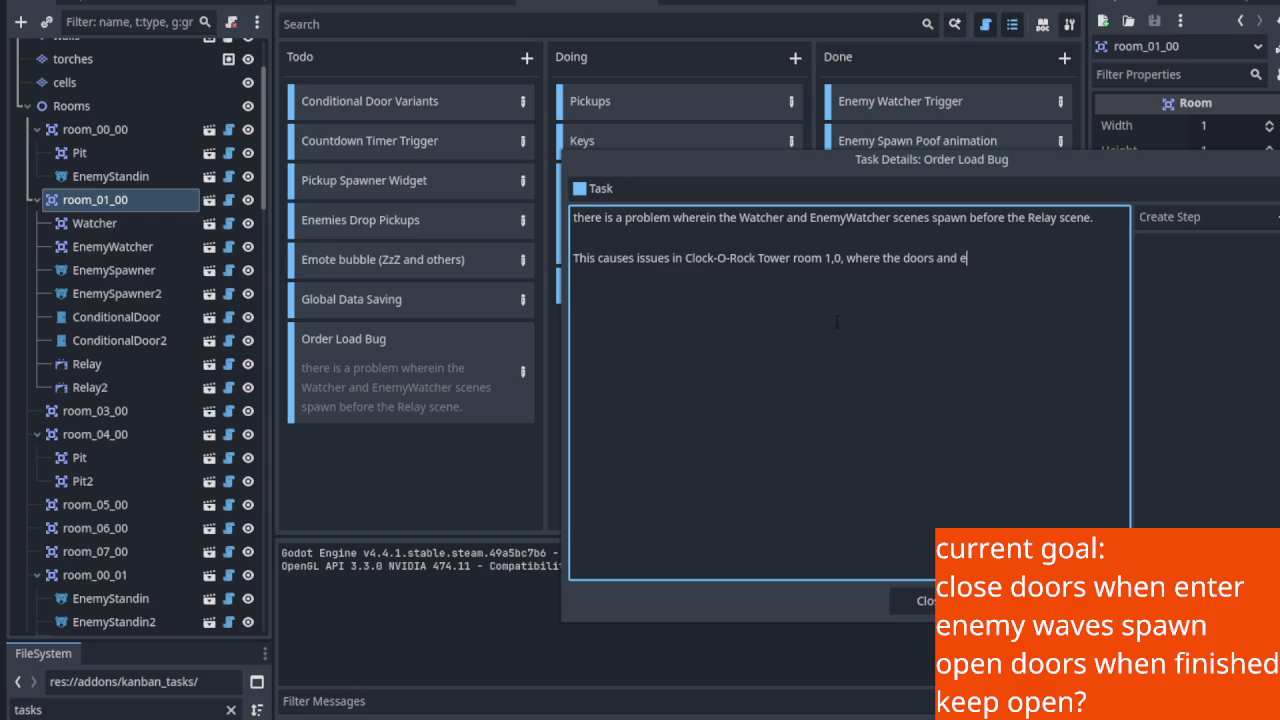
pyautogui.press('BackSpace')
pyautogui.press('BackSpace')
pyautogui.press('BackSpace')
pyautogui.write("don't re")
pyautogui.write('act them')
pyautogui.press('BackSpace')
pyautogui.press('BackSpace')
pyautogui.press('BackSpace')
pyautogui.write('o thte e')
pyautogui.press('BackSpace')
pyautogui.press('BackSpace')
pyautogui.press('BackSpace')
pyautogui.write('e enemi')
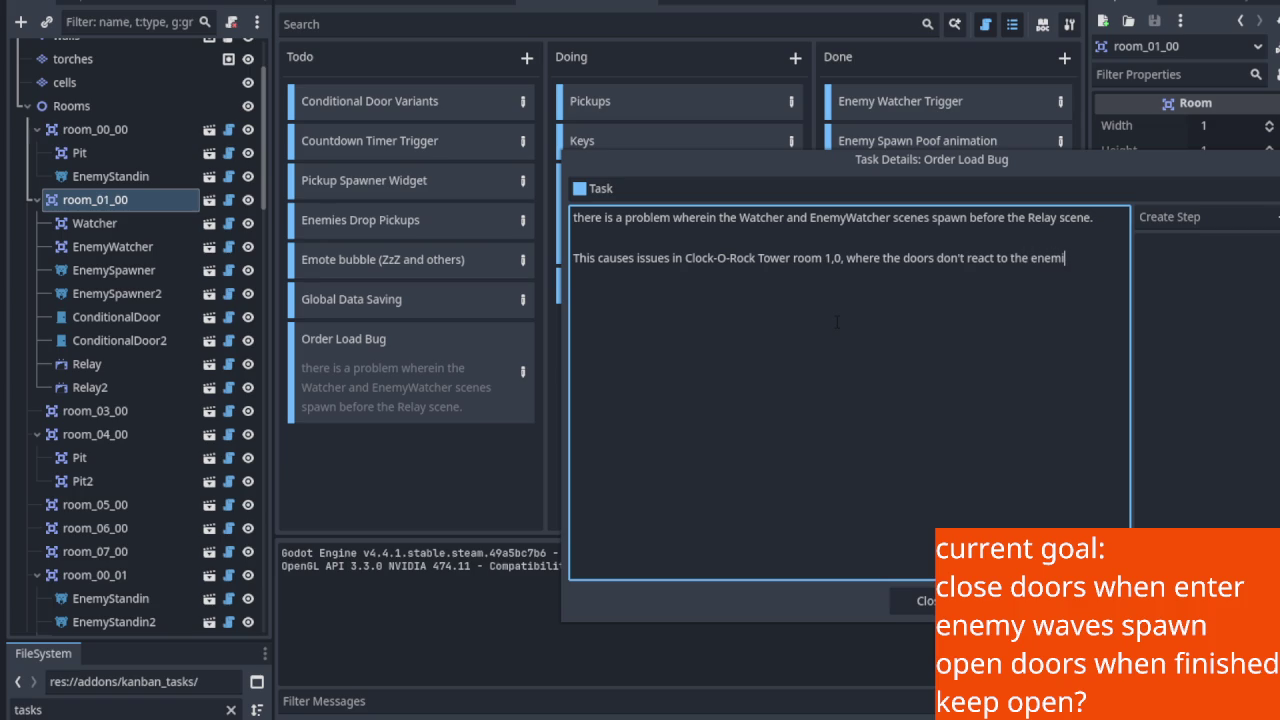
pyautogui.press('BackSpace')
pyautogui.write('y spawn')
pyautogui.write('ers')
pyautogui.write('.')
pyautogui.press('Return')
pyautogui.press('Return')
# Note that reordering Scene tree nodes with Ctrl+arrow keys sometimes fails, then close the details.
pyautogui.write('Re')
pyautogui.write('arranging ')
pyautogui.write('the or')
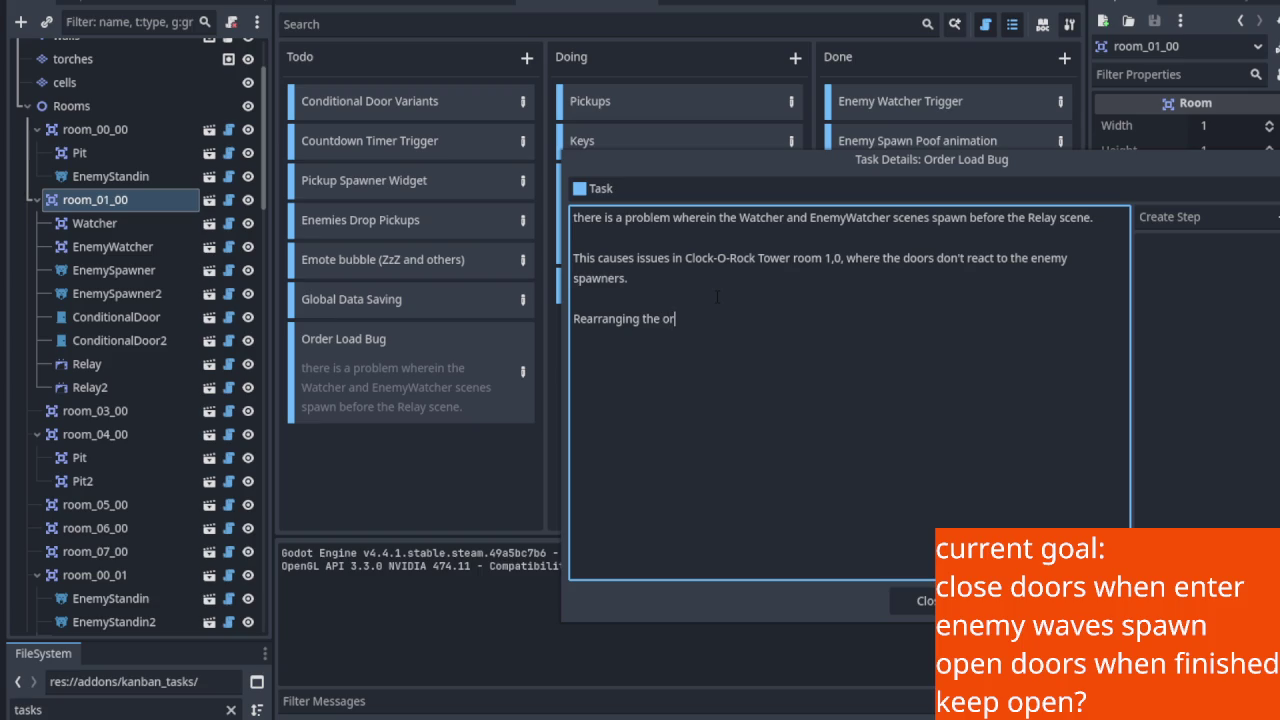
pyautogui.write('der of the nodes in the S')
pyautogui.write('cene tree ')
pyautogui.write('using the')
pyautogui.press('BackSpace')
pyautogui.press('BackSpace')
pyautogui.press('BackSpace')
pyautogui.write('CTRl+ arrow keys sometimes does not work pr')
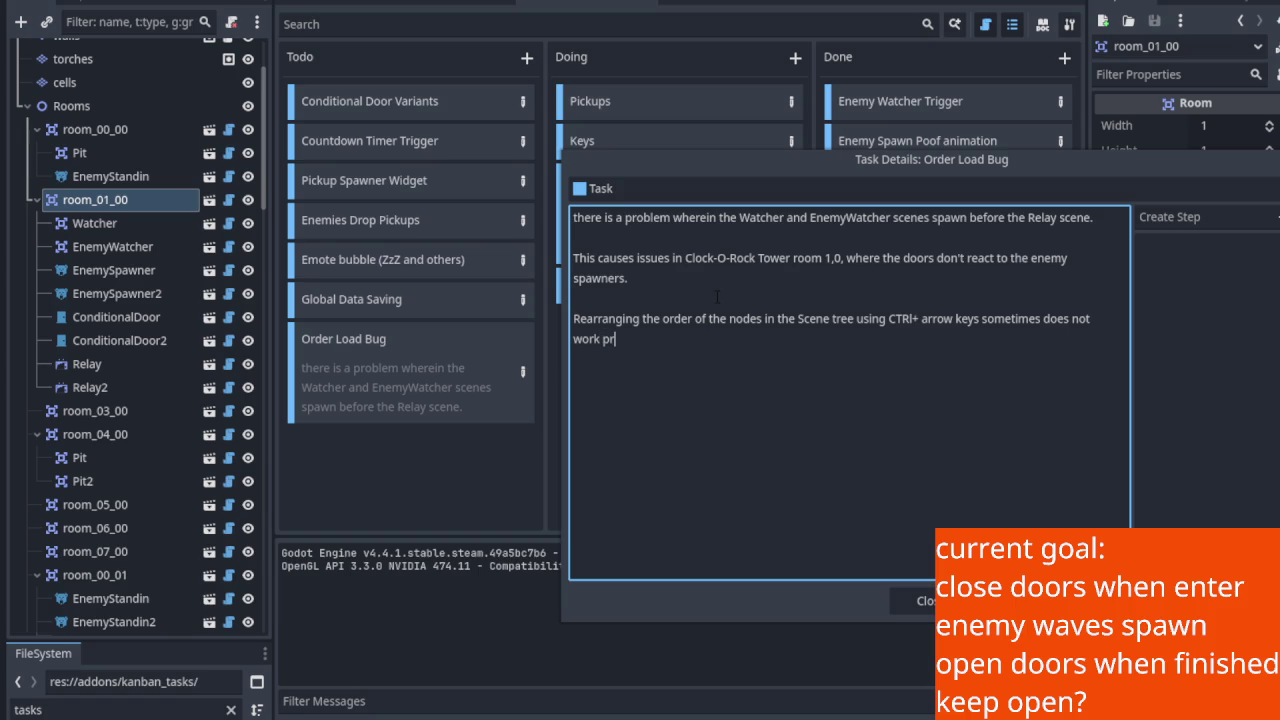
pyautogui.write('operly')
pyautogui.write(', making sorting ')
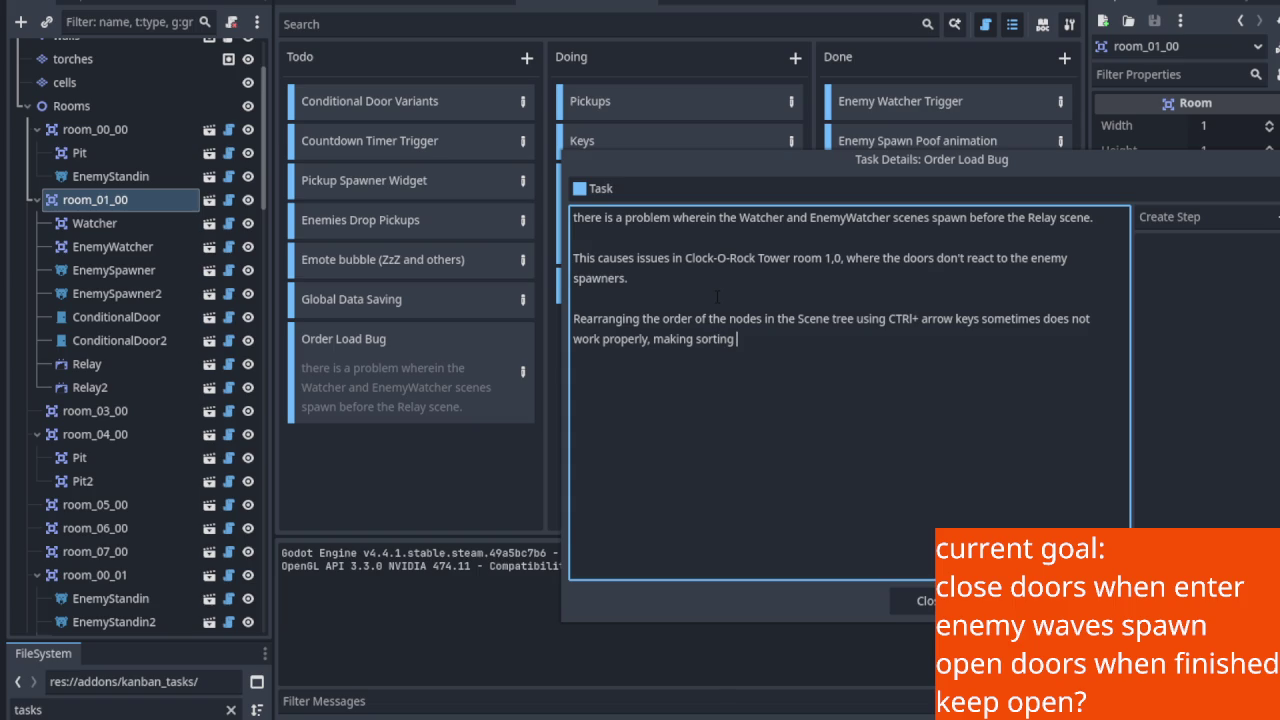
pyautogui.write('nodes and the ')
pyautogui.write('refore the load order difficult at times.')
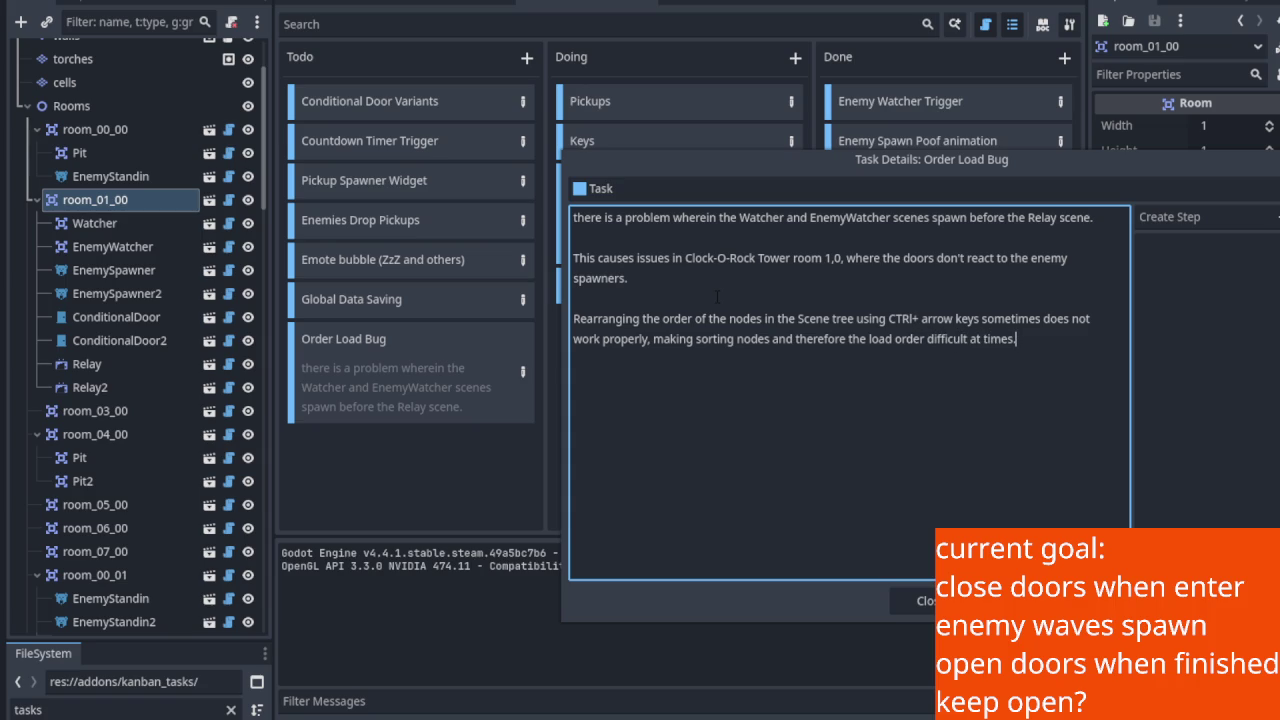
pyautogui.click(912, 600)
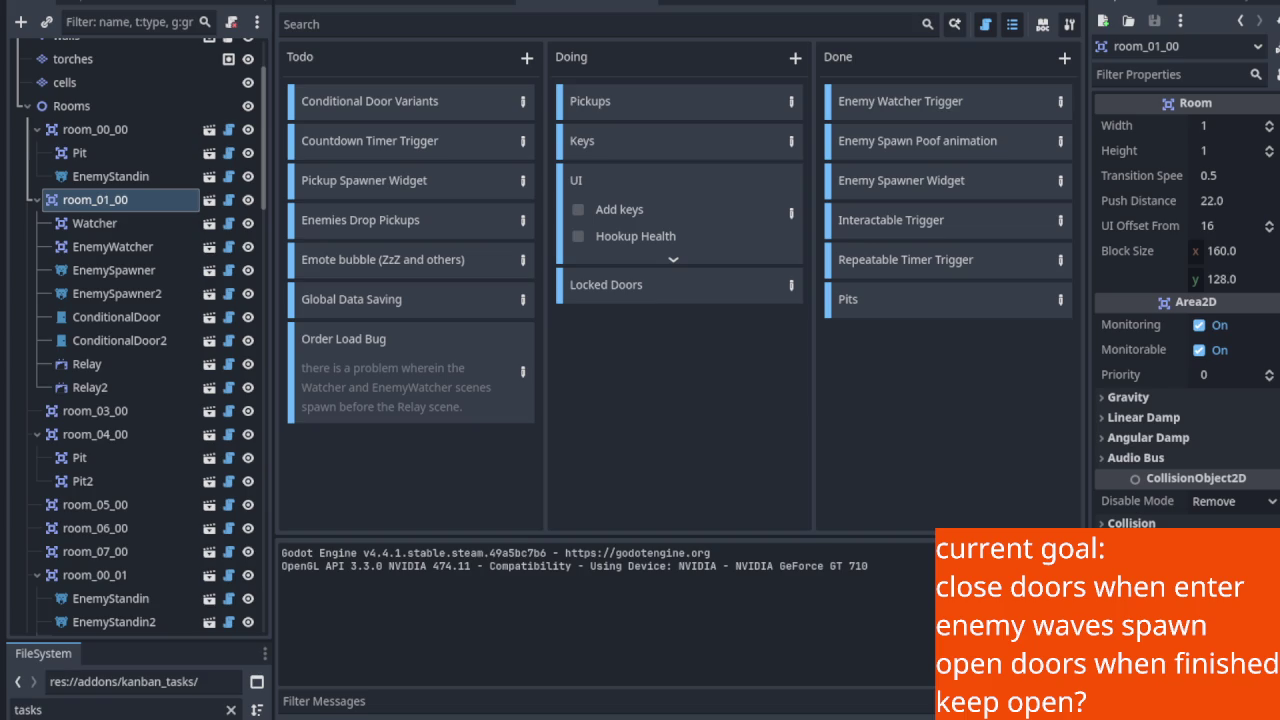
# Run the project with F5 from the 2D view of room_01_00.
pyautogui.hotkey('ctrl', 'F1')
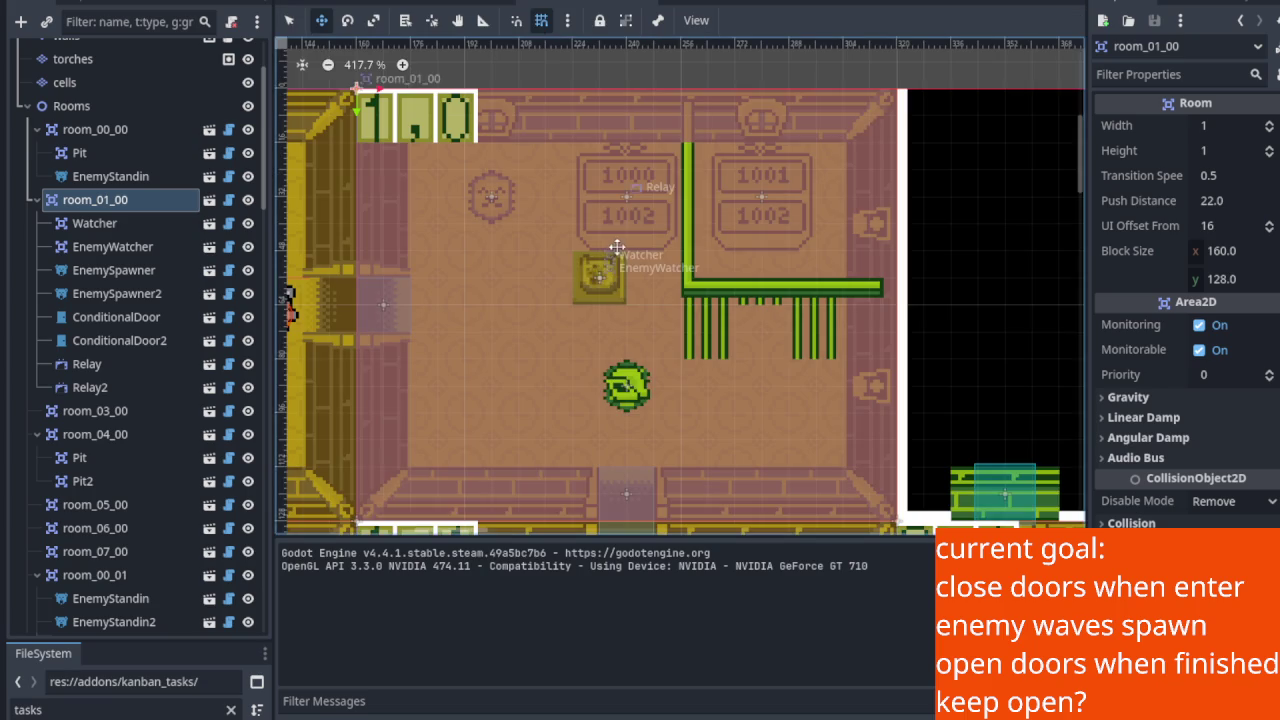
pyautogui.scroll(-2, 680, 285)
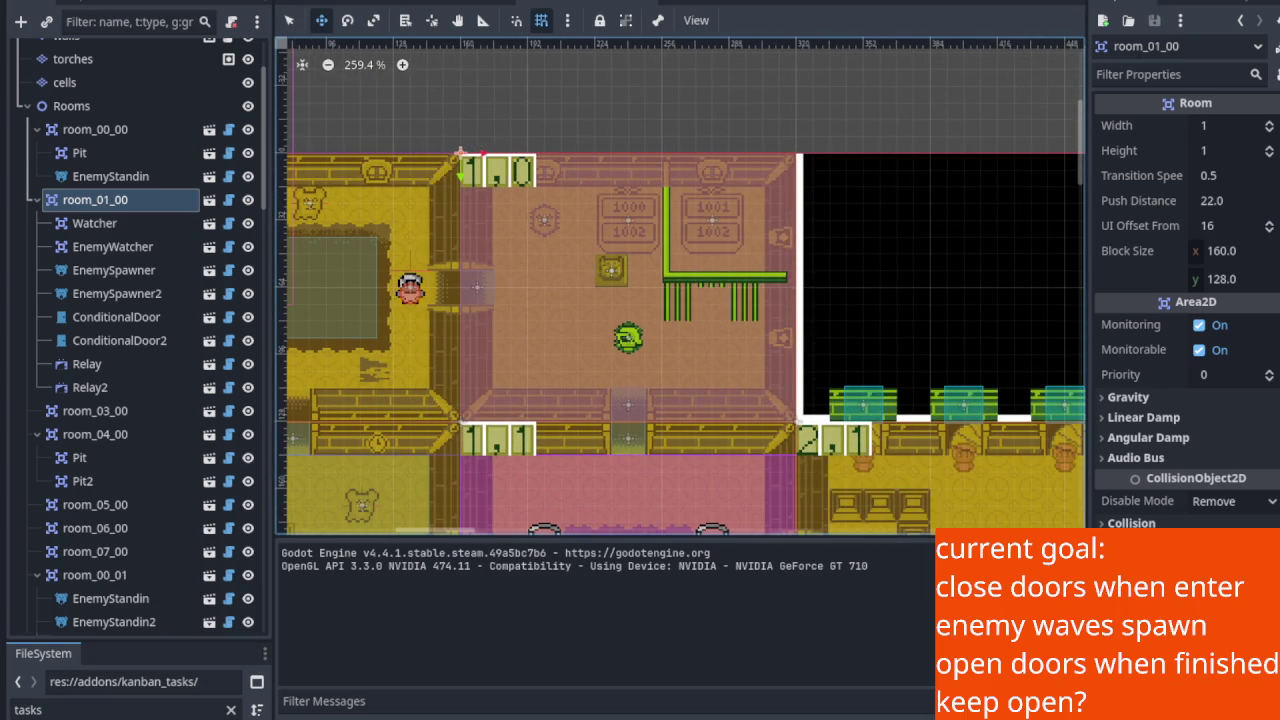
pyautogui.press('F5')
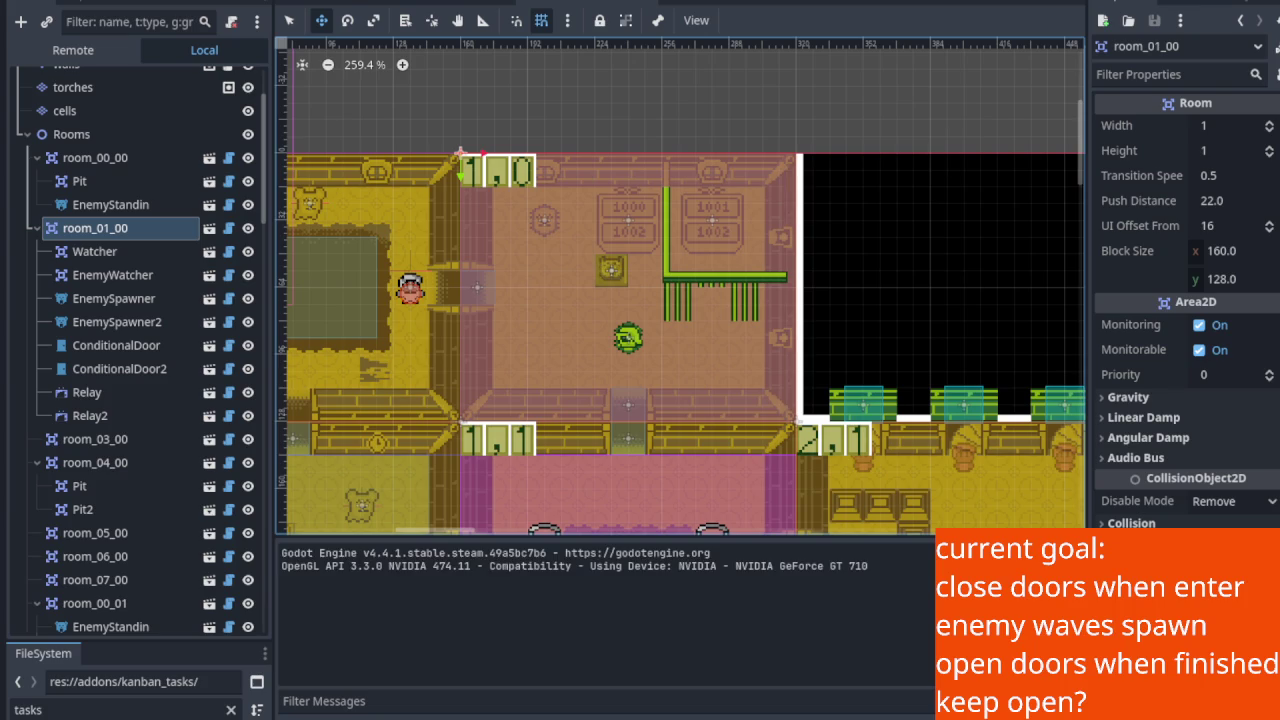
# Walk the knight right into room 1,0 and onto the floor switch.
pyautogui.press('Right')
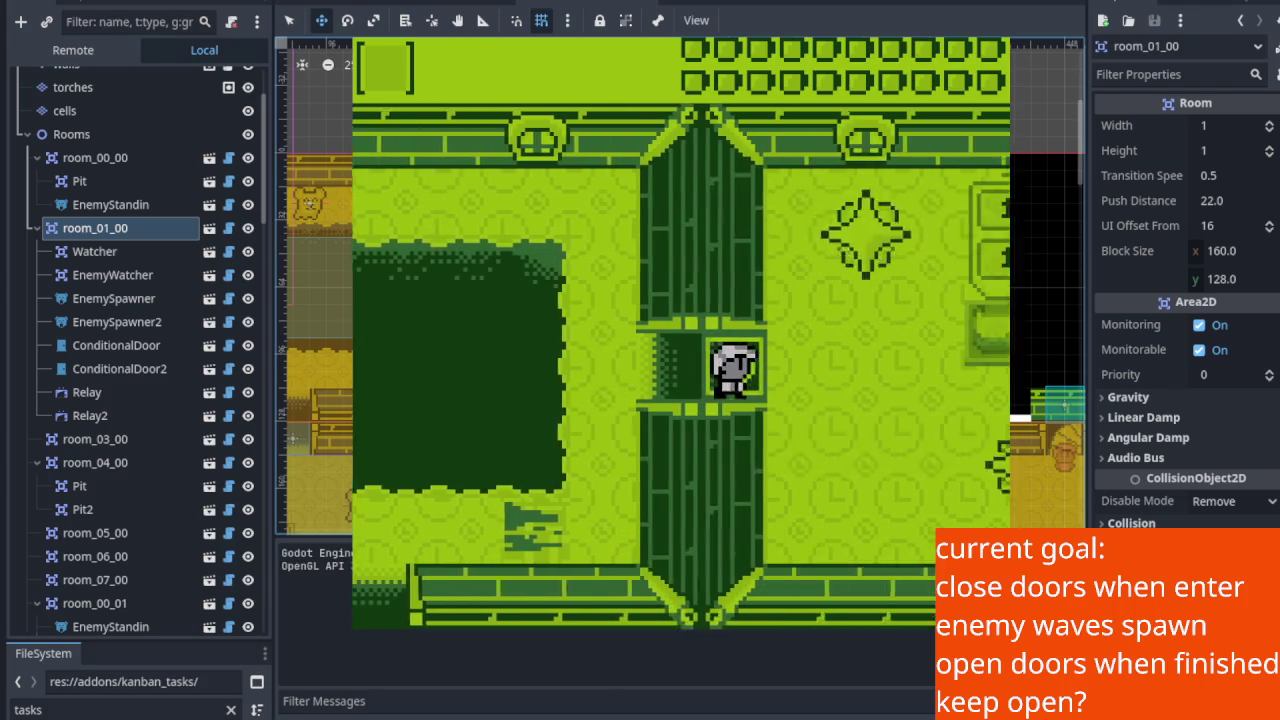
pyautogui.press('Right')
pyautogui.press('Up')
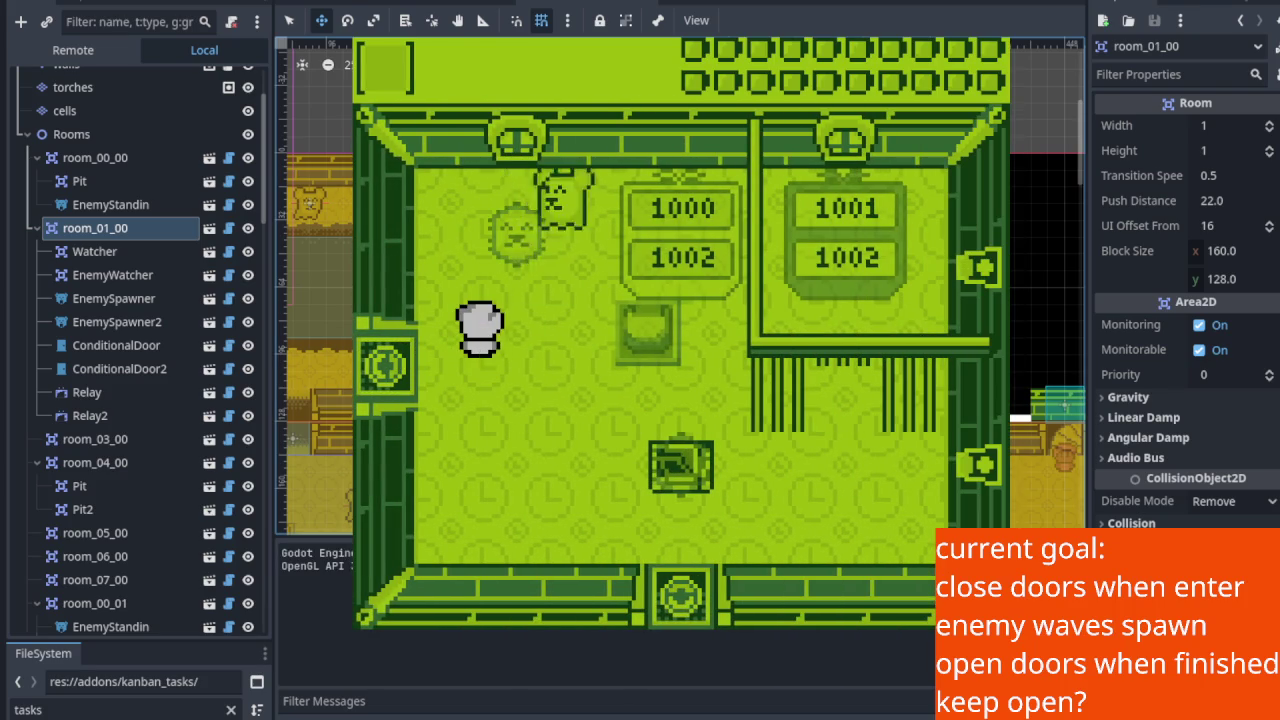
pyautogui.press('Down')
pyautogui.press('Left')
pyautogui.press('Down')
pyautogui.press('Right')
pyautogui.press('Right')
pyautogui.press('Up')
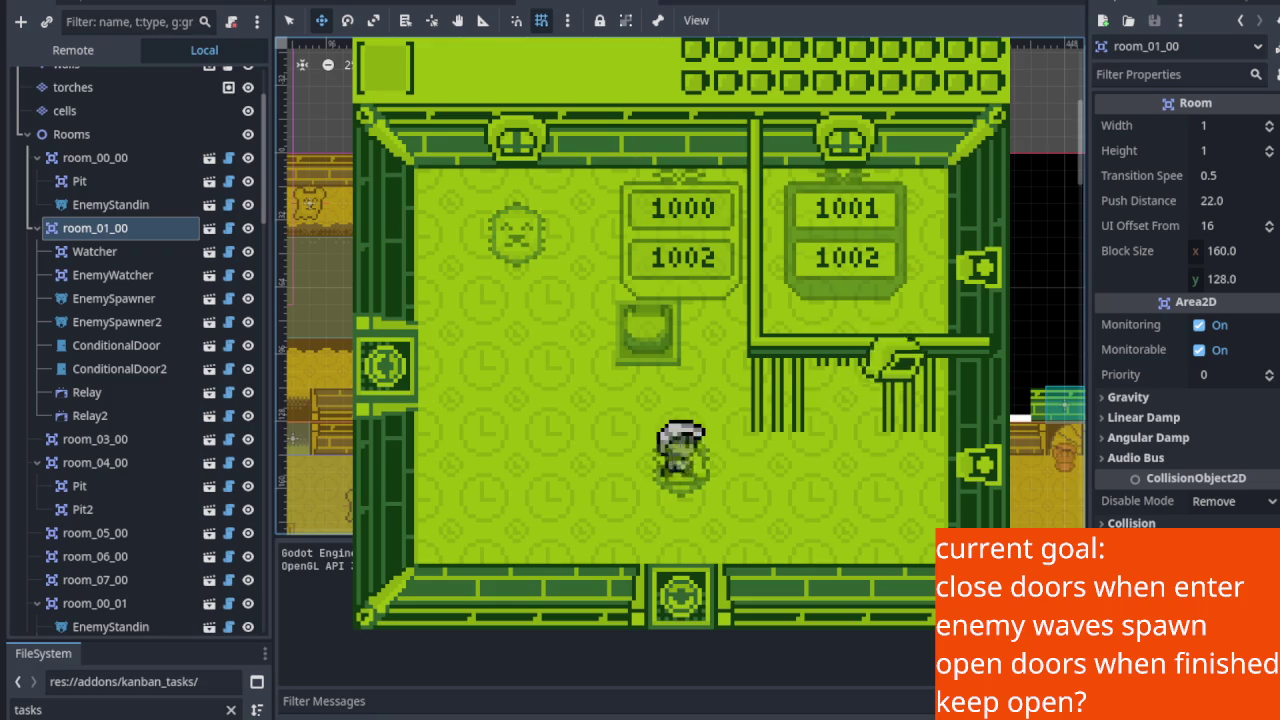
pyautogui.press('Right')
pyautogui.press('Down')
# Move around the room to trigger the spawns and approach the enemies top-left.
pyautogui.press('Left')
pyautogui.press('Down')
pyautogui.press('Up')
pyautogui.press('Left')
pyautogui.press('Up')
pyautogui.press('Left')
pyautogui.press('Up')
pyautogui.press('Down')
pyautogui.press('Left')
pyautogui.press('Right')
pyautogui.press('Up')
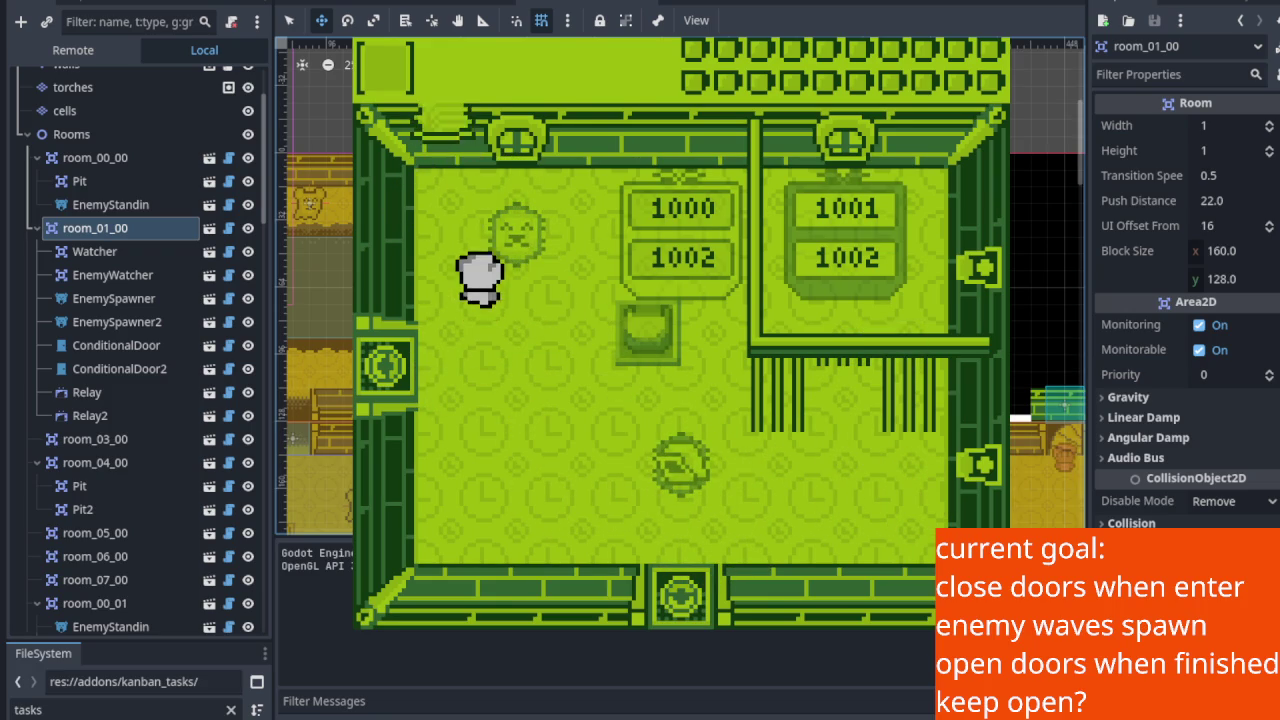
# Walk the knight across the room toward the bottom door and then the left door.
pyautogui.press('Down')
pyautogui.press('Right')
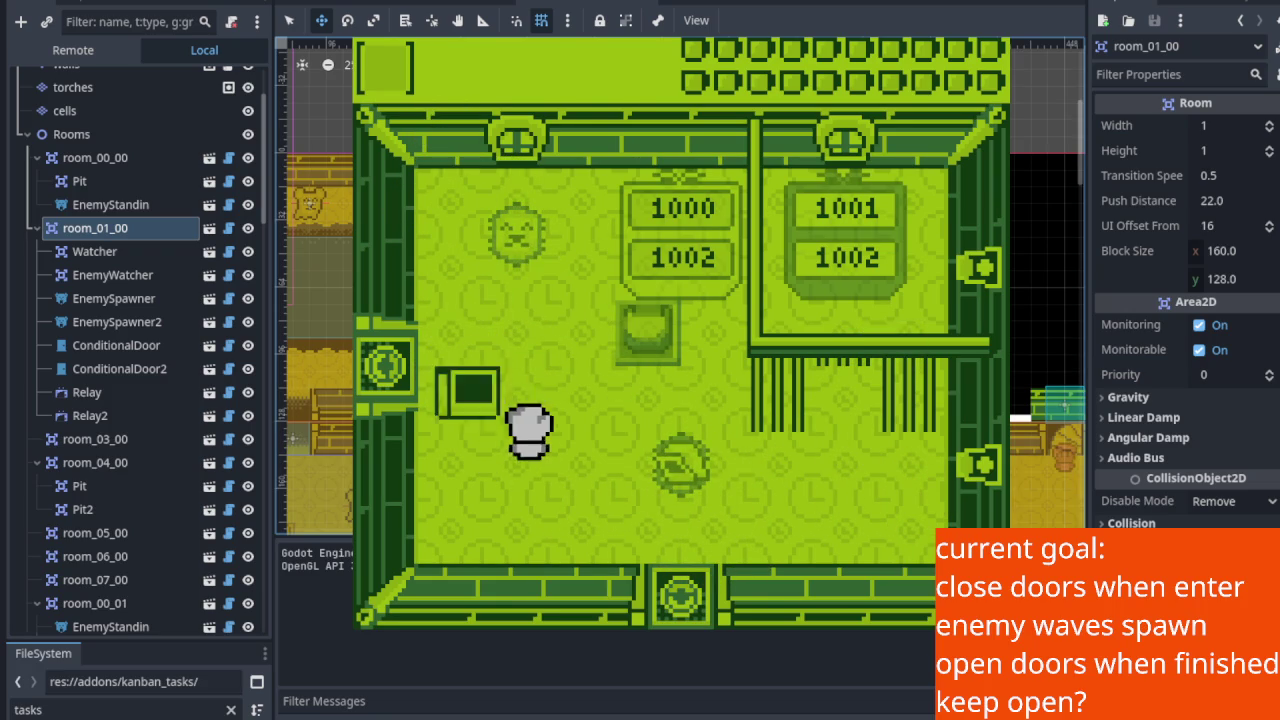
pyautogui.press('Up')
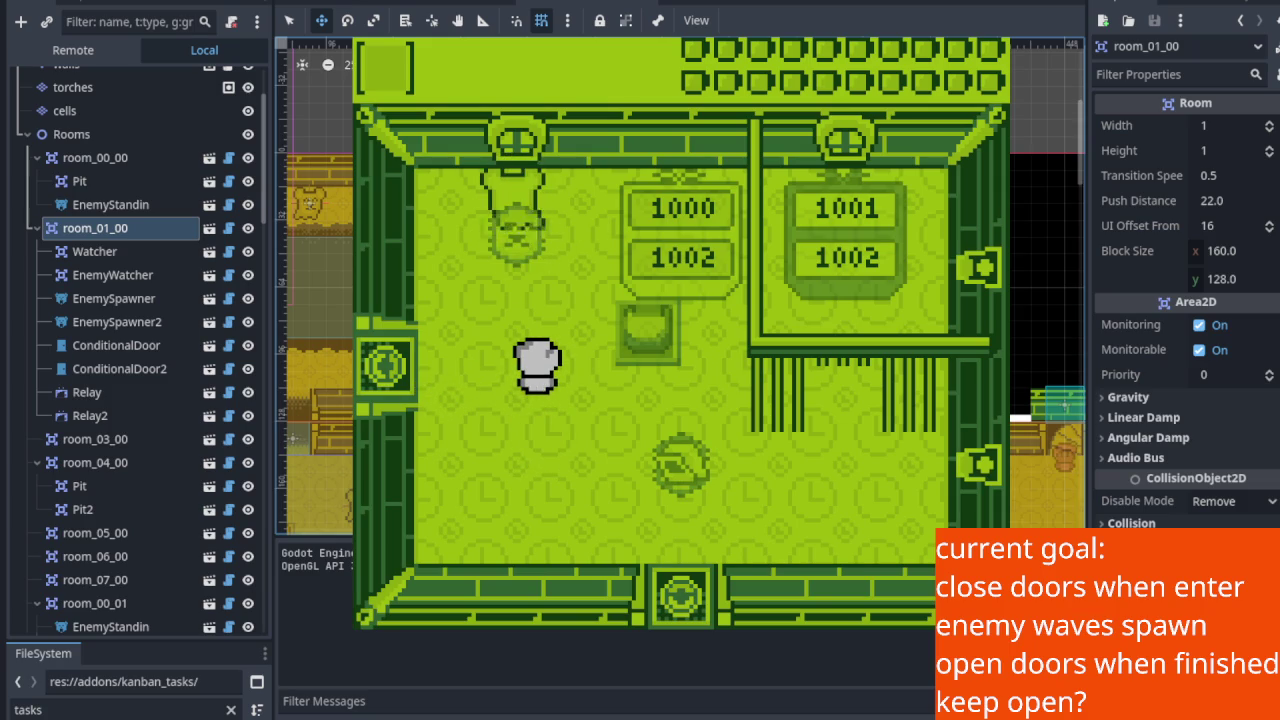
pyautogui.press('Left')
pyautogui.press('Up')
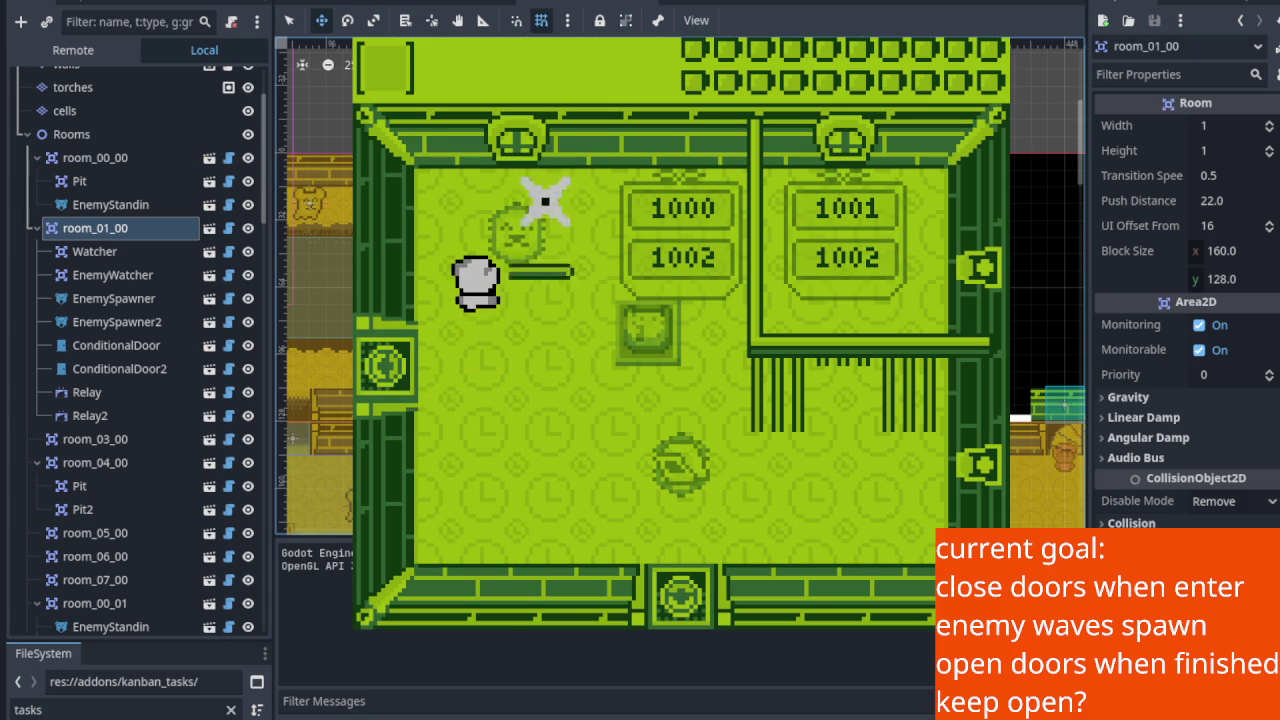
pyautogui.press('Down')
pyautogui.press('Right')
pyautogui.press('Down')
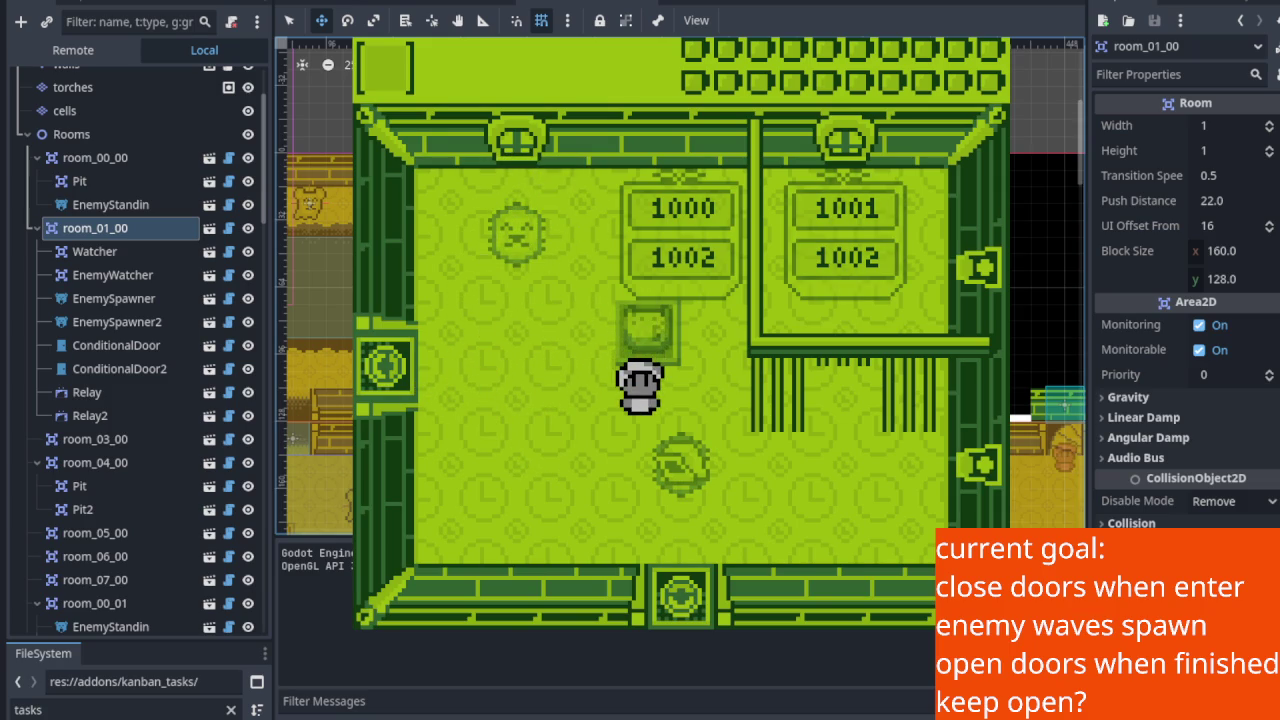
pyautogui.press('Right')
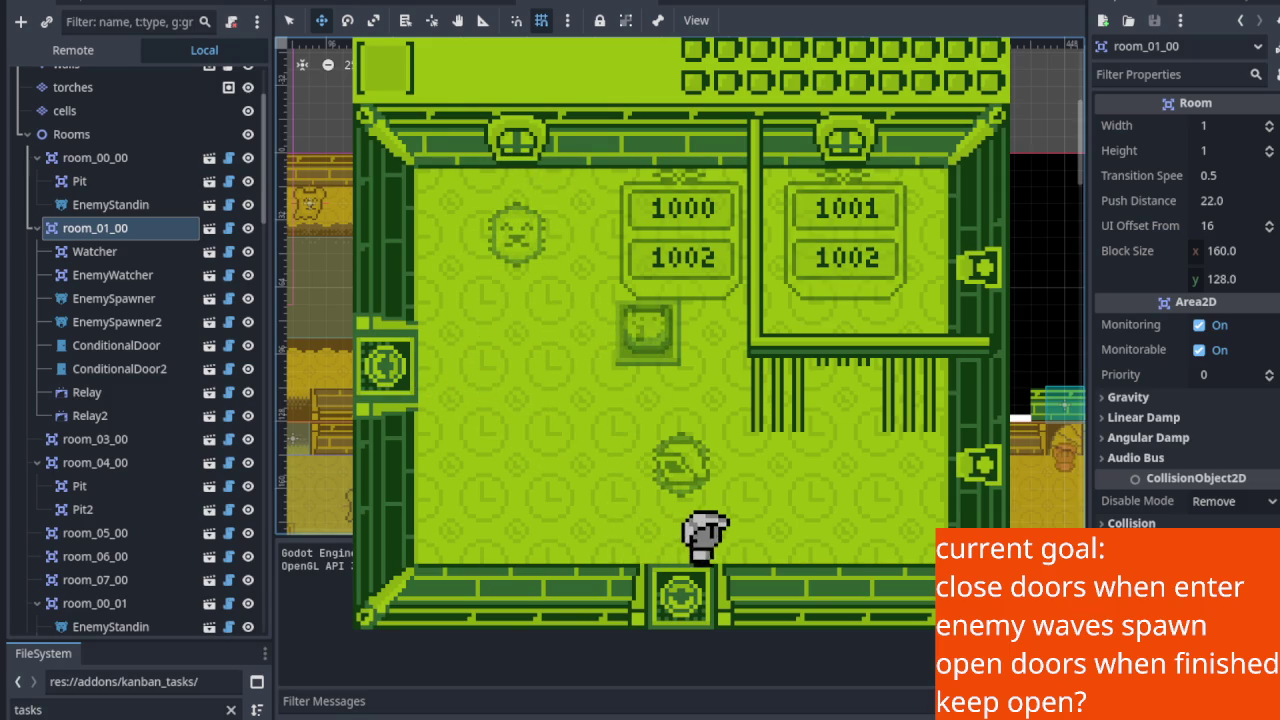
pyautogui.press('Left')
pyautogui.press('Up')
pyautogui.press('Left')
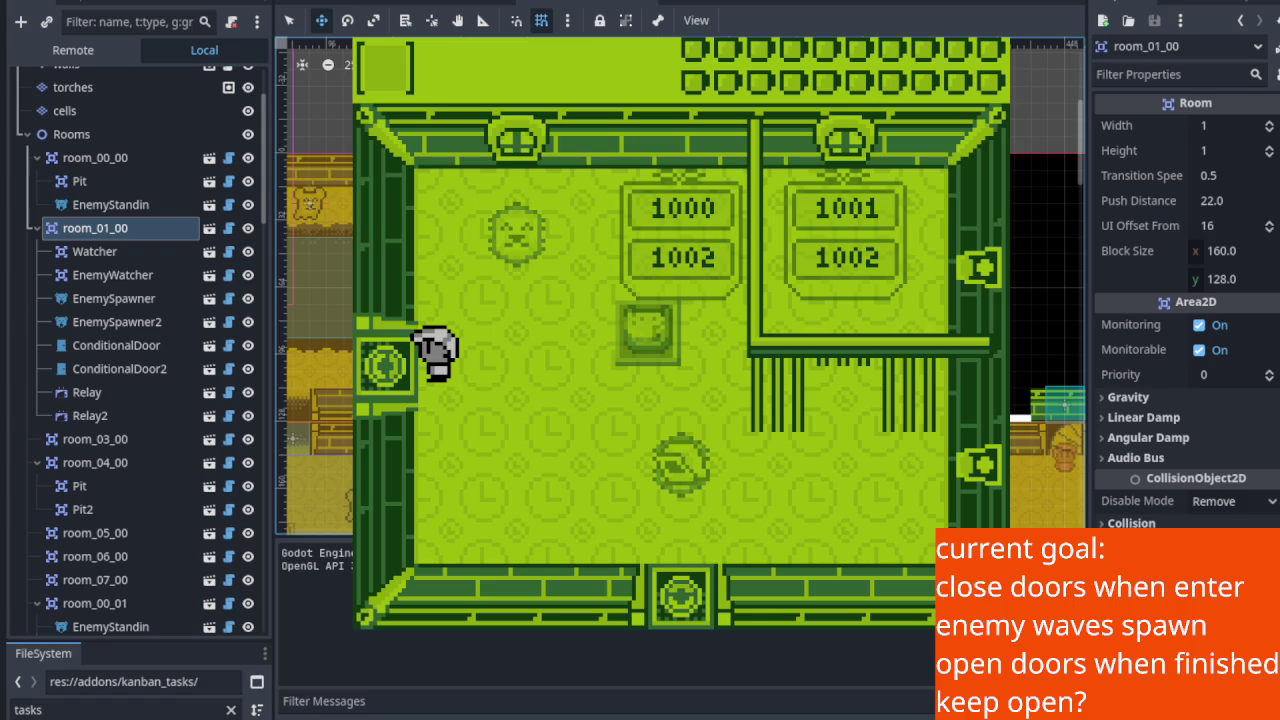
# Walk the player around room_01_00 to its closed south door, then stop the test run with F8.
pyautogui.press('Down')
pyautogui.press('Right')
pyautogui.press('Up')
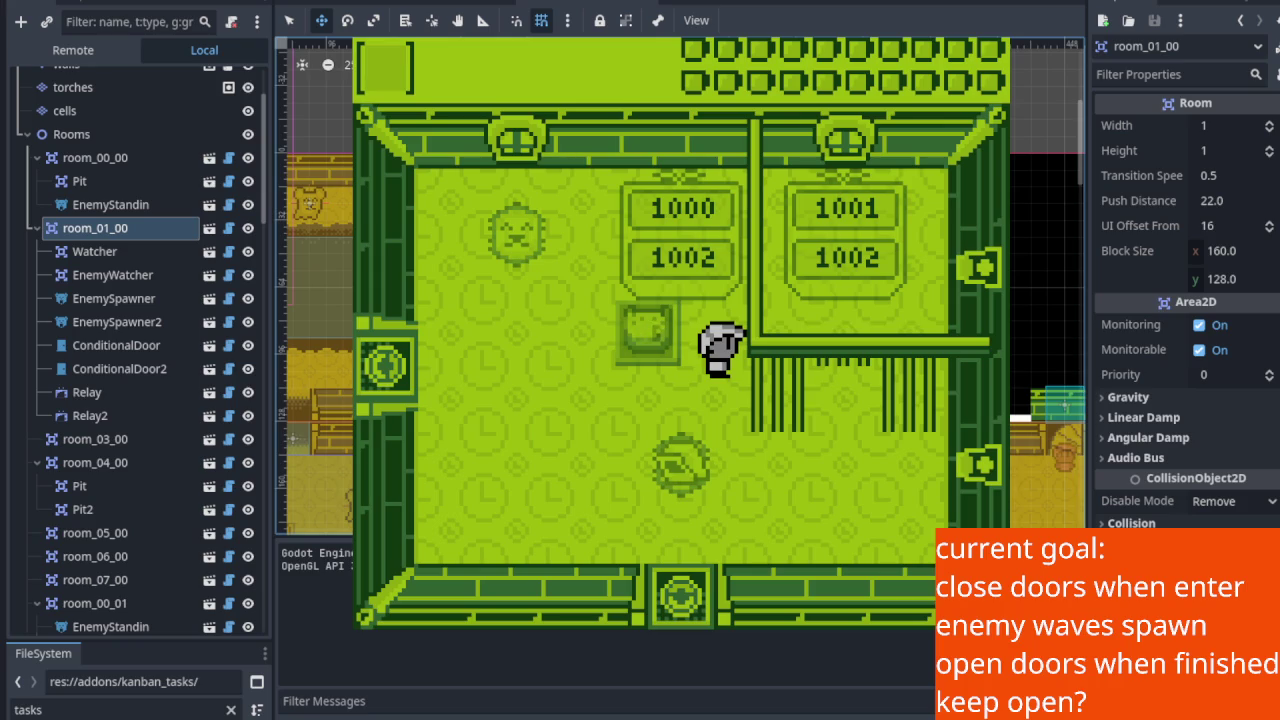
pyautogui.press('Left')
pyautogui.press('Down')
pyautogui.press('Right')
pyautogui.press('Right')
pyautogui.press('Up')
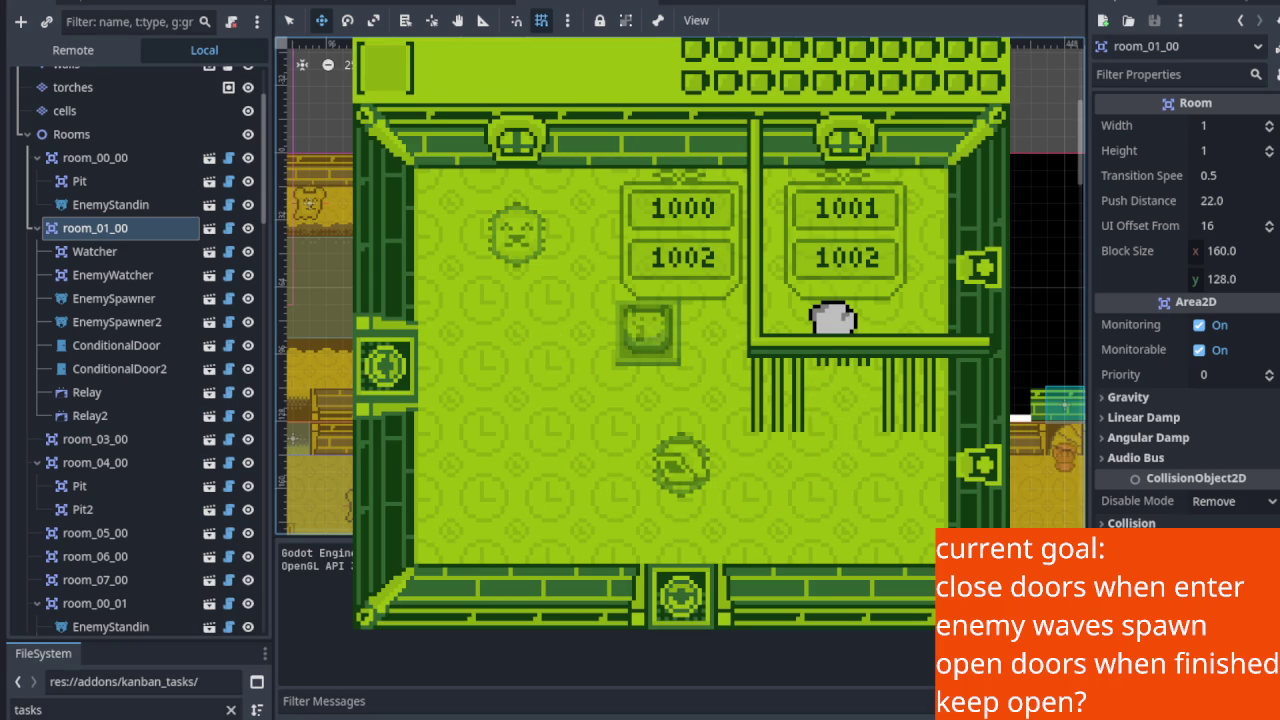
pyautogui.press('Down')
pyautogui.press('Left')
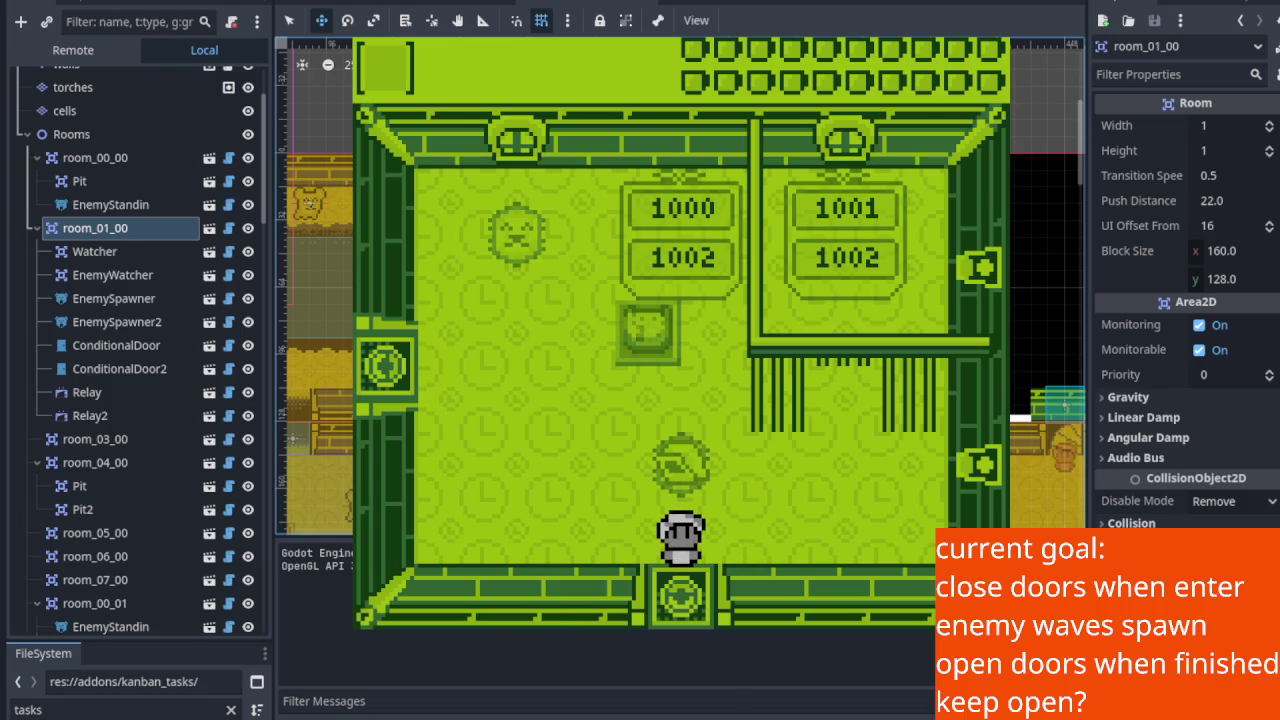
pyautogui.press('F8')
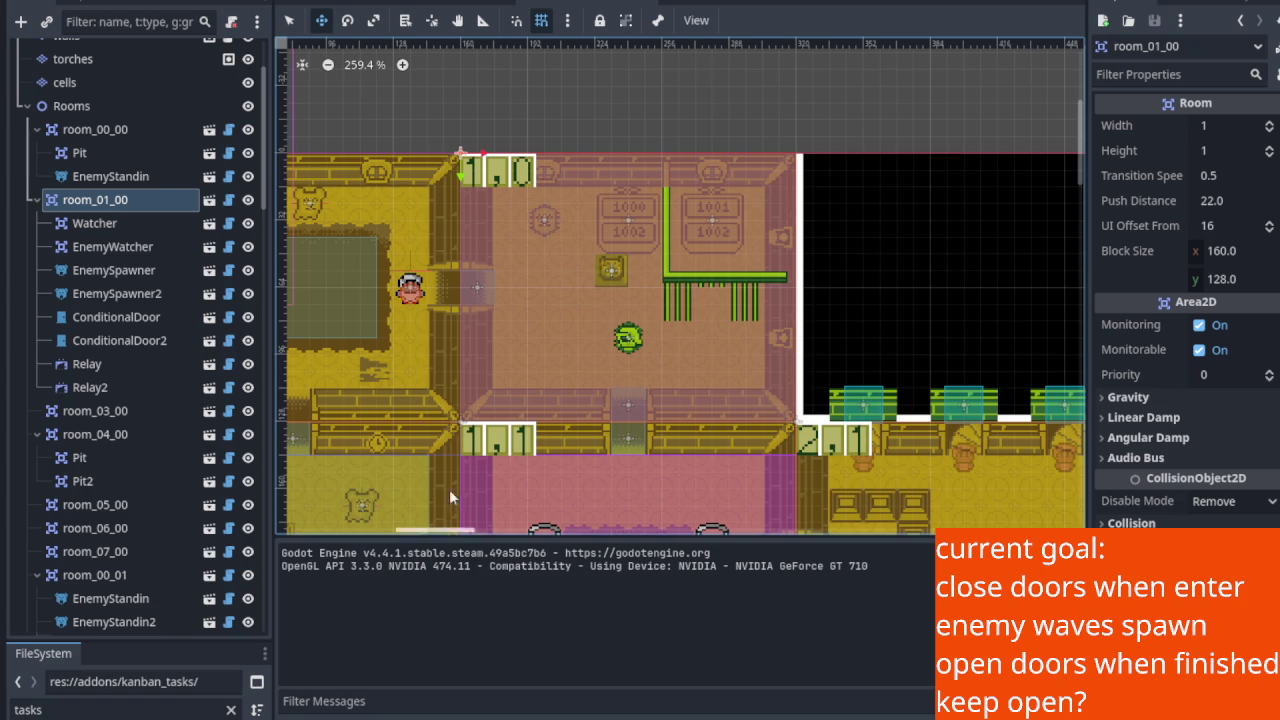
# Zoom into room_01_00 and move Relay above the room's top wall.
pyautogui.scroll(1, 575, 263)
pyautogui.hotkey('ctrl', 'j')
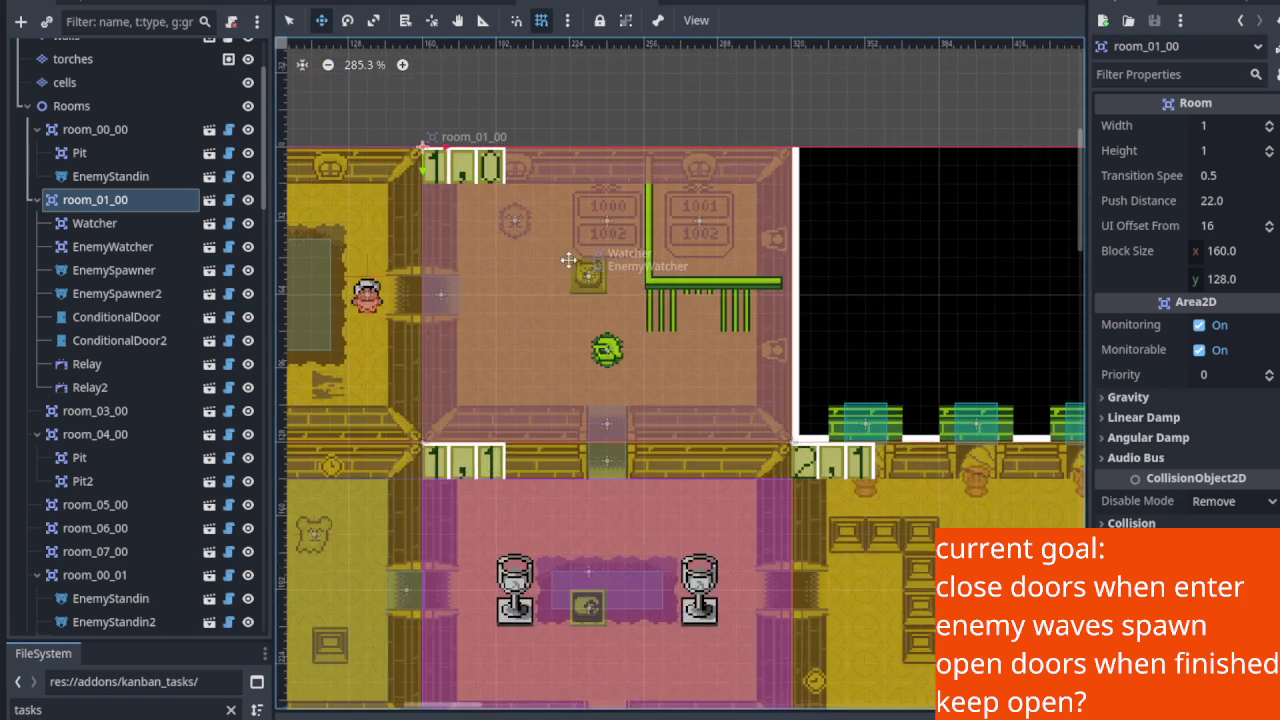
pyautogui.scroll(4, 575, 300)
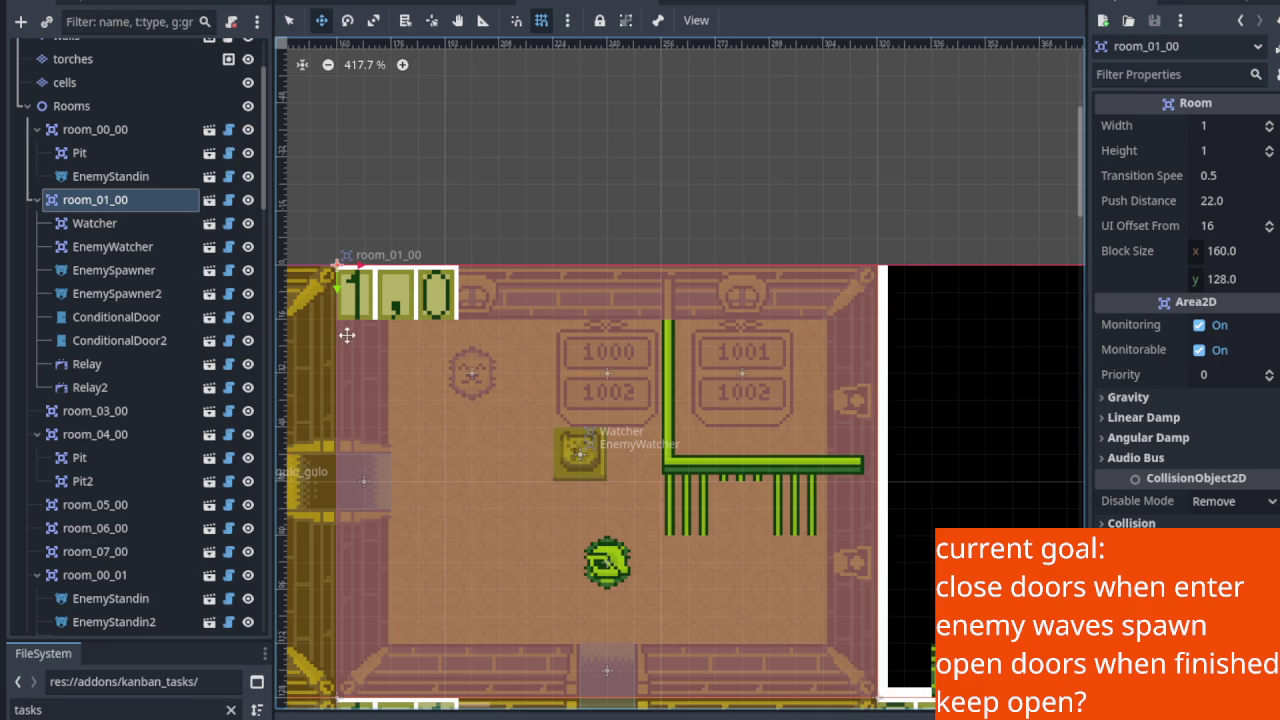
pyautogui.moveTo(608, 326); pyautogui.dragTo(600, 400)
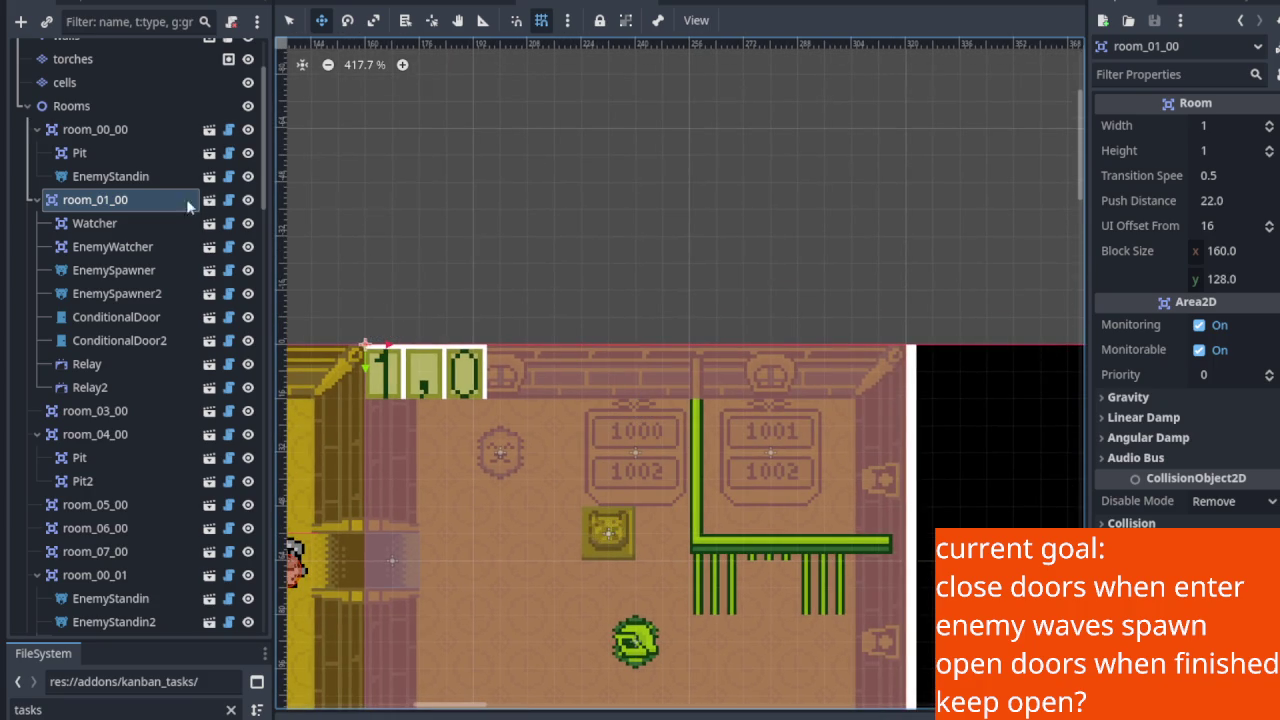
pyautogui.click(120, 365)
pyautogui.moveTo(620, 450)
pyautogui.mouseDown()
pyautogui.moveTo(450, 296)
pyautogui.moveTo(400, 286)
pyautogui.mouseUp()
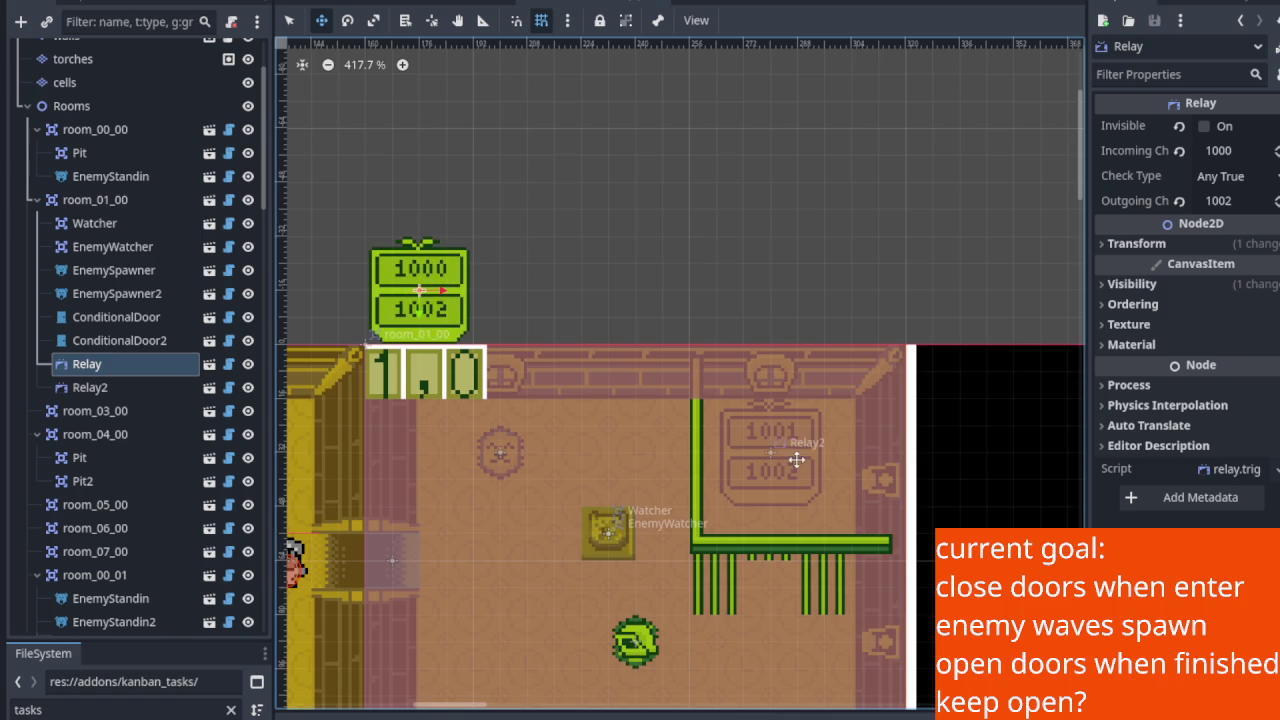
# Move Relay2 up beside Relay, just above the room.
pyautogui.click(766, 443)
pyautogui.moveTo(785, 480); pyautogui.dragTo(533, 310)
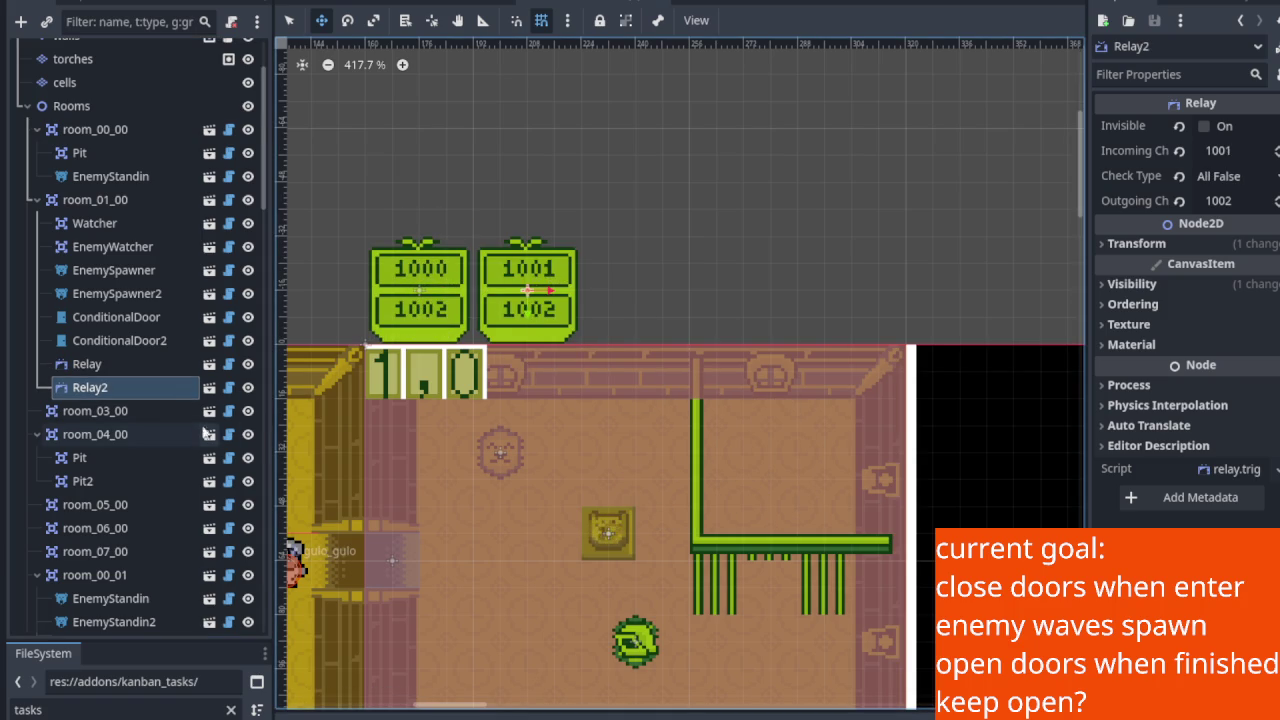
pyautogui.rightClick(150, 211)
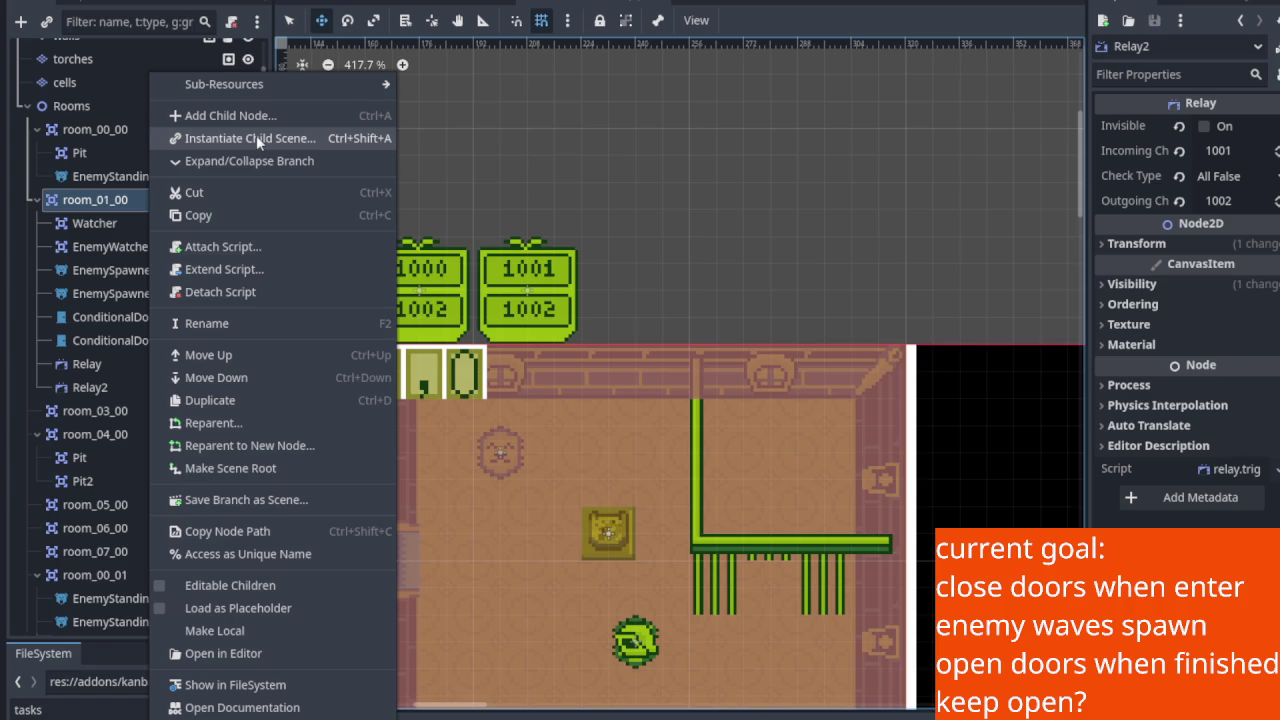
# Instantiate relay.trigger.tscn under room_01_00 as Relay3 and place it mid-room.
pyautogui.click(355, 145)
pyautogui.doubleClick(489, 158)
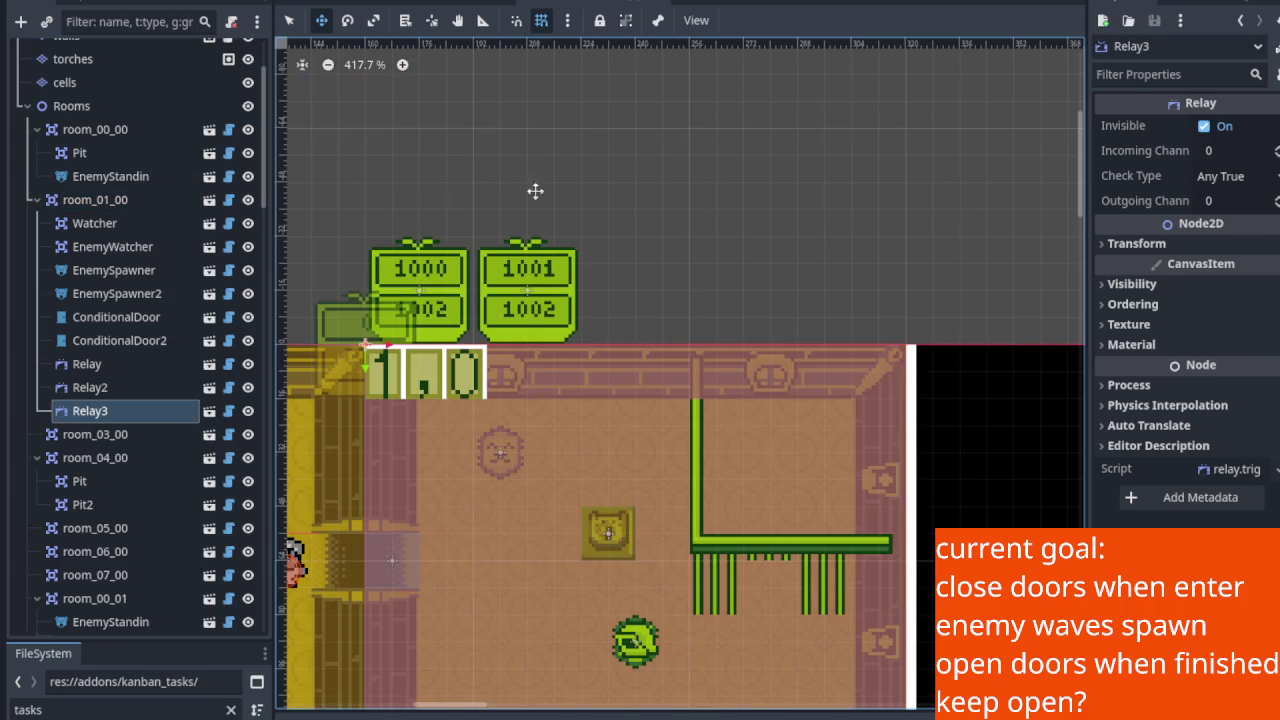
pyautogui.moveTo(351, 335)
pyautogui.mouseDown()
pyautogui.moveTo(405, 330)
pyautogui.moveTo(606, 449)
pyautogui.moveTo(622, 442)
pyautogui.mouseUp()
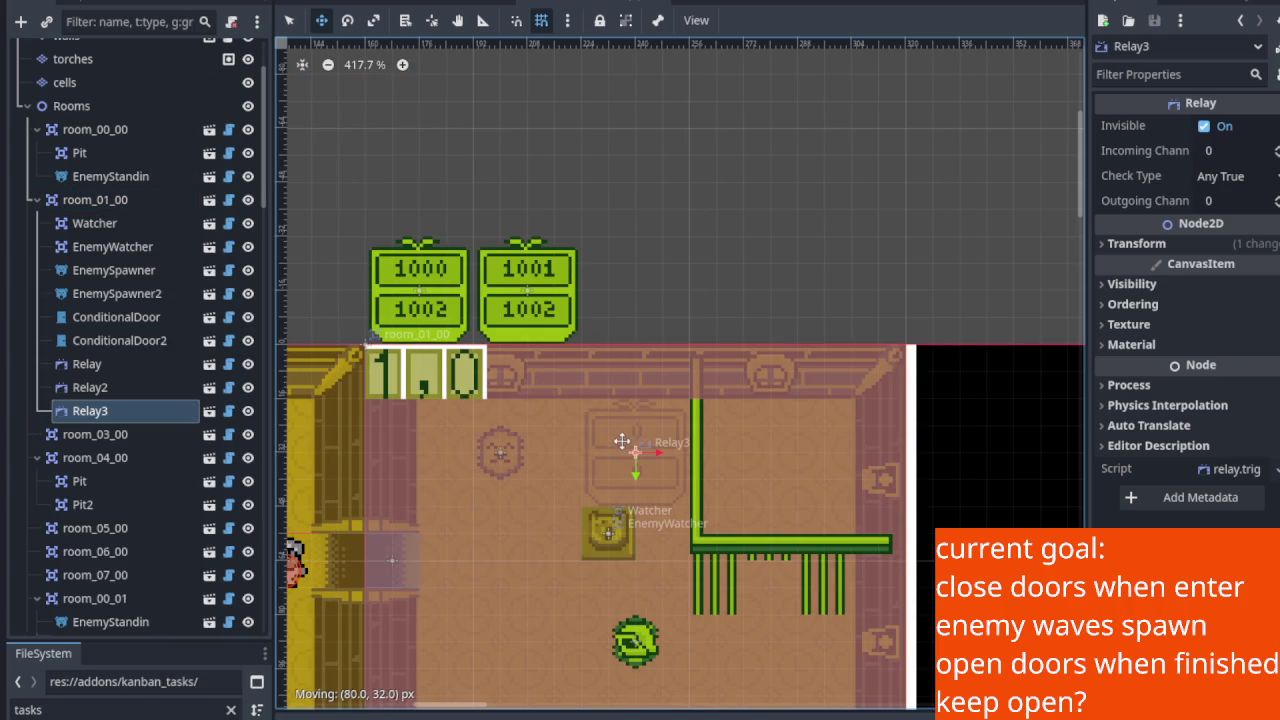
# Add a second relay.trigger.tscn instance, Relay4, and place it right of the inner wall.
pyautogui.rightClick(90, 200)
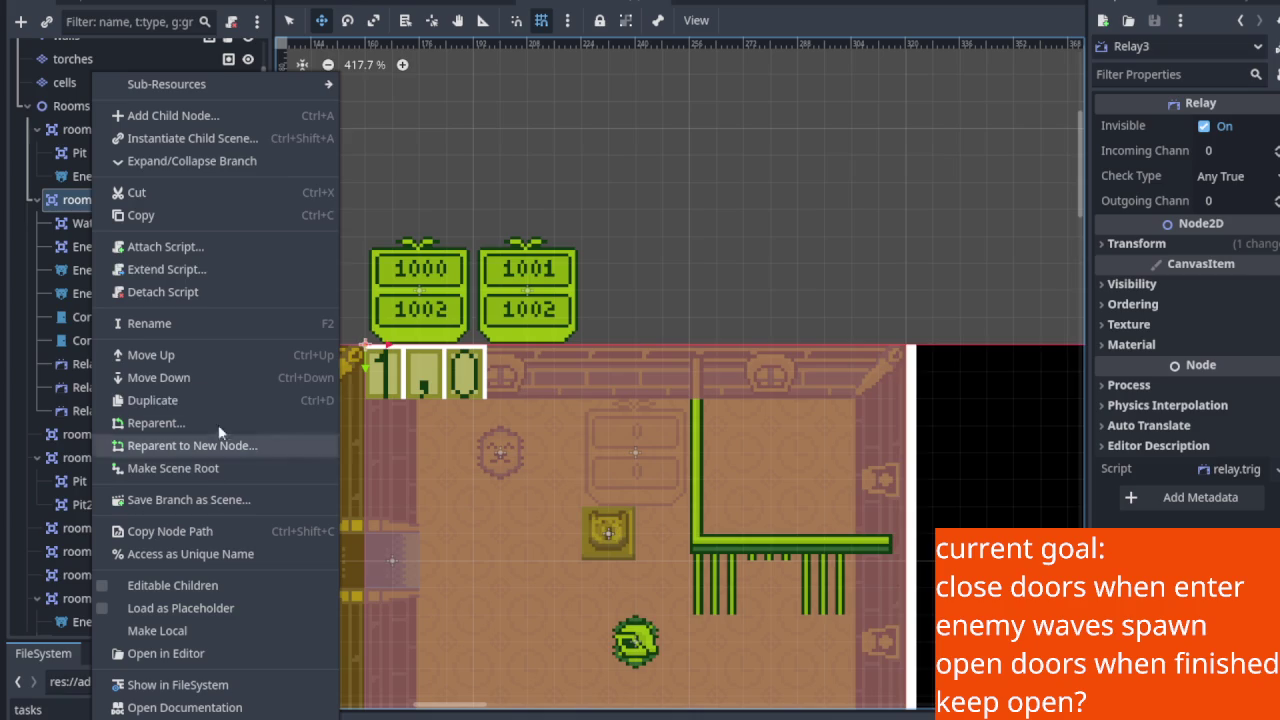
pyautogui.click(187, 138)
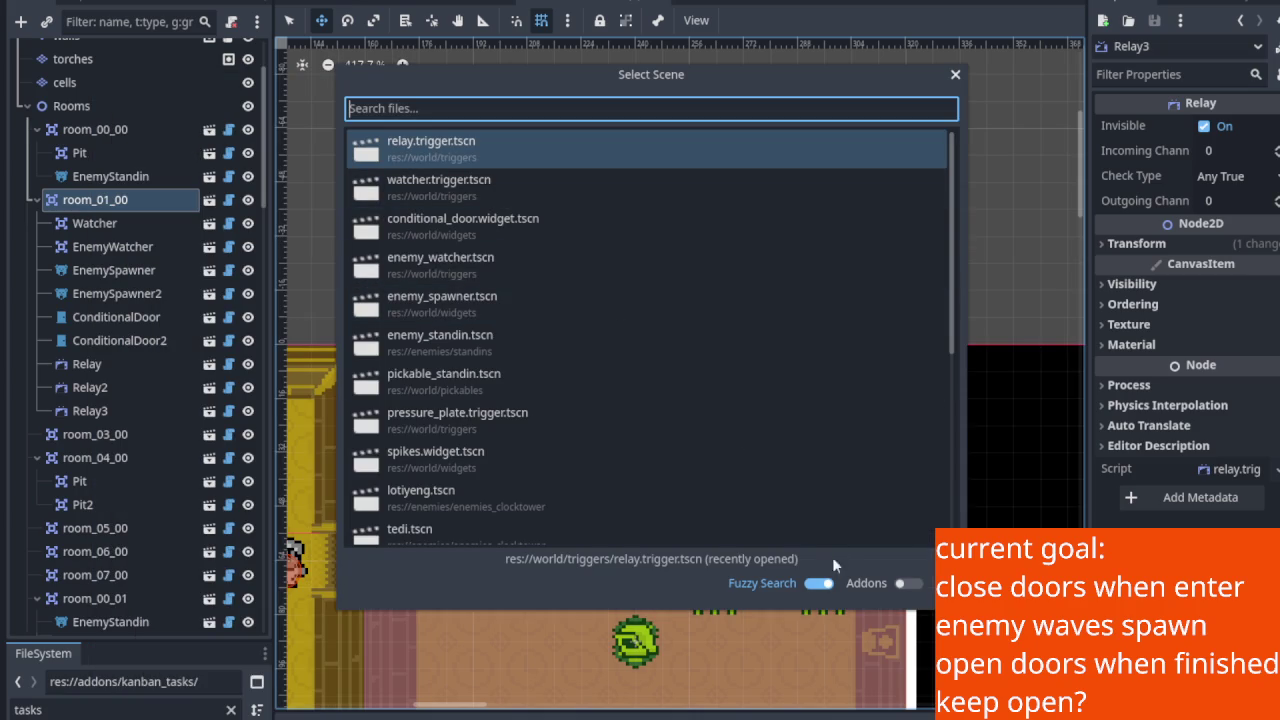
pyautogui.doubleClick(470, 160)
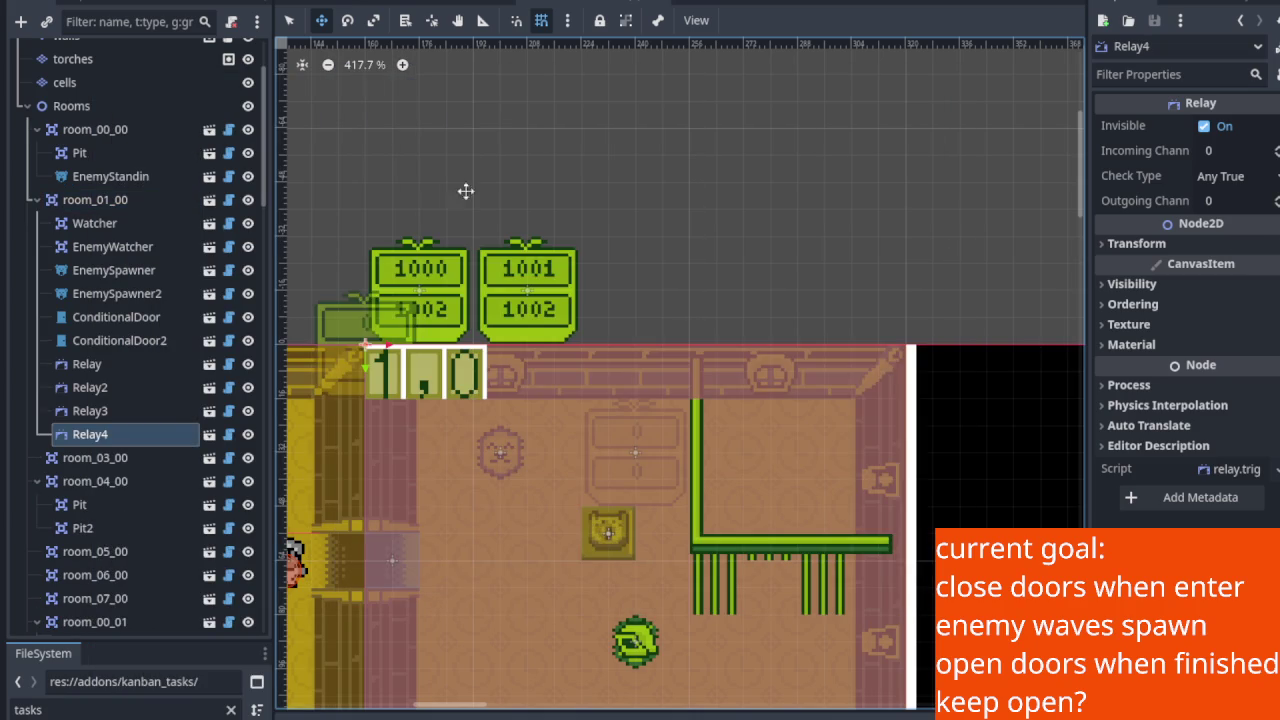
pyautogui.moveTo(360, 325); pyautogui.dragTo(768, 450)
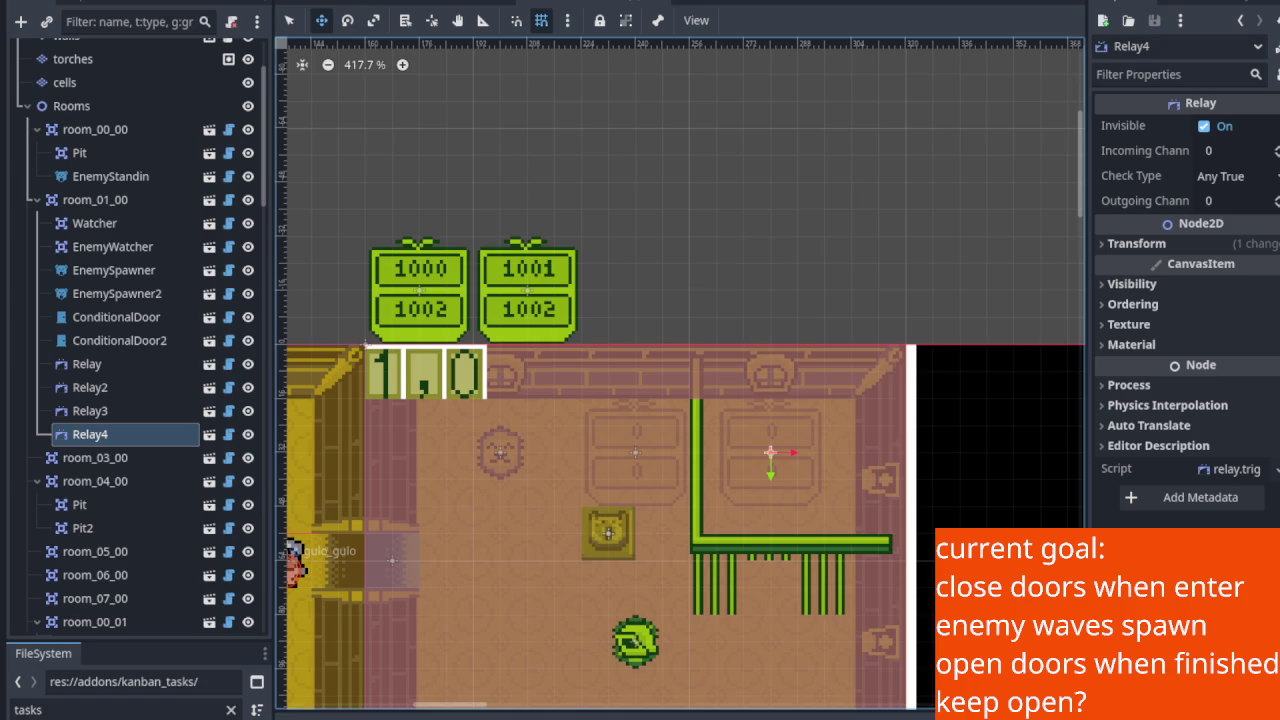
pyautogui.scroll(4, 620, 442)
# Select Relay3 in the Inspector, pan across room_01_00, and save the scene.
pyautogui.click(189, 410)
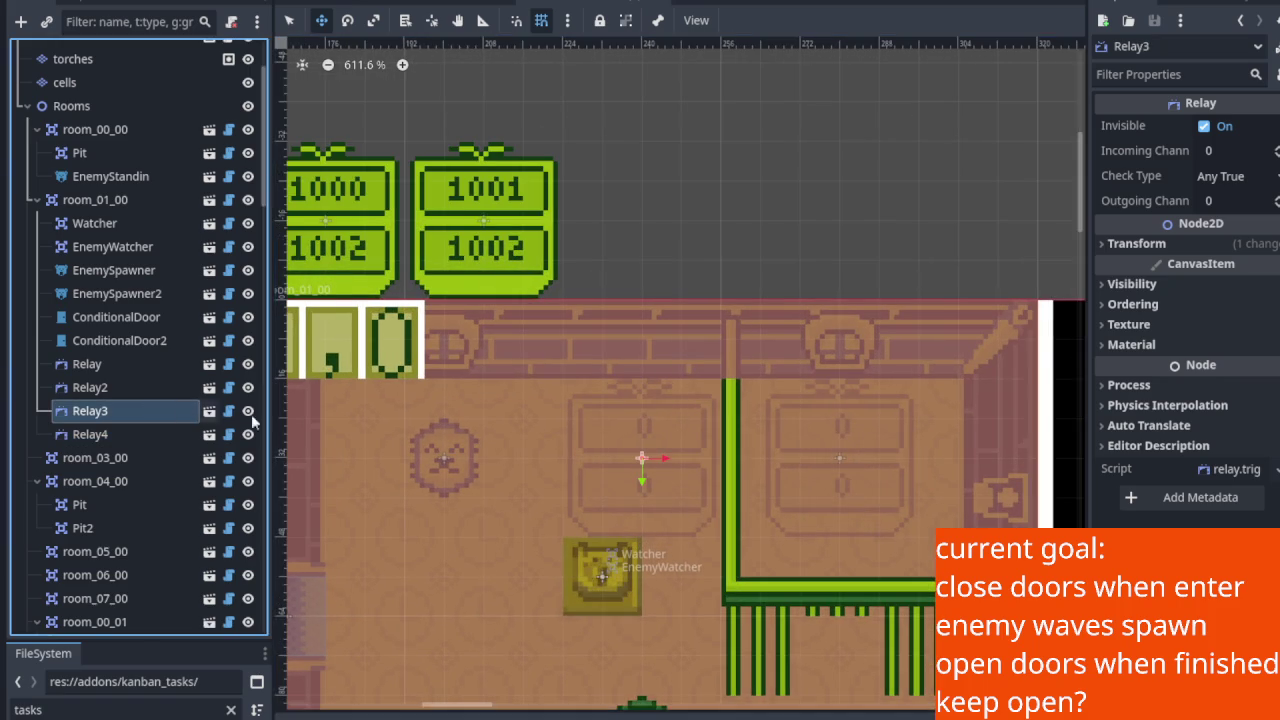
pyautogui.click(1226, 152)
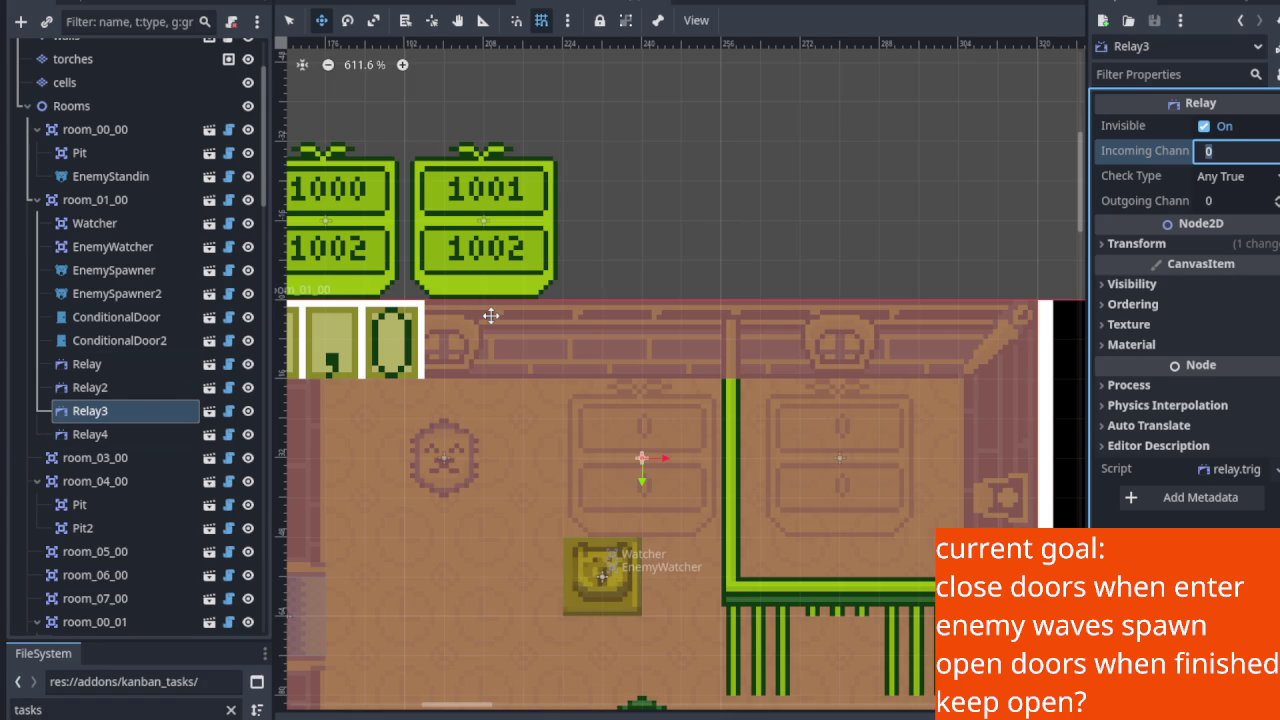
pyautogui.scroll(3, 837, 434)
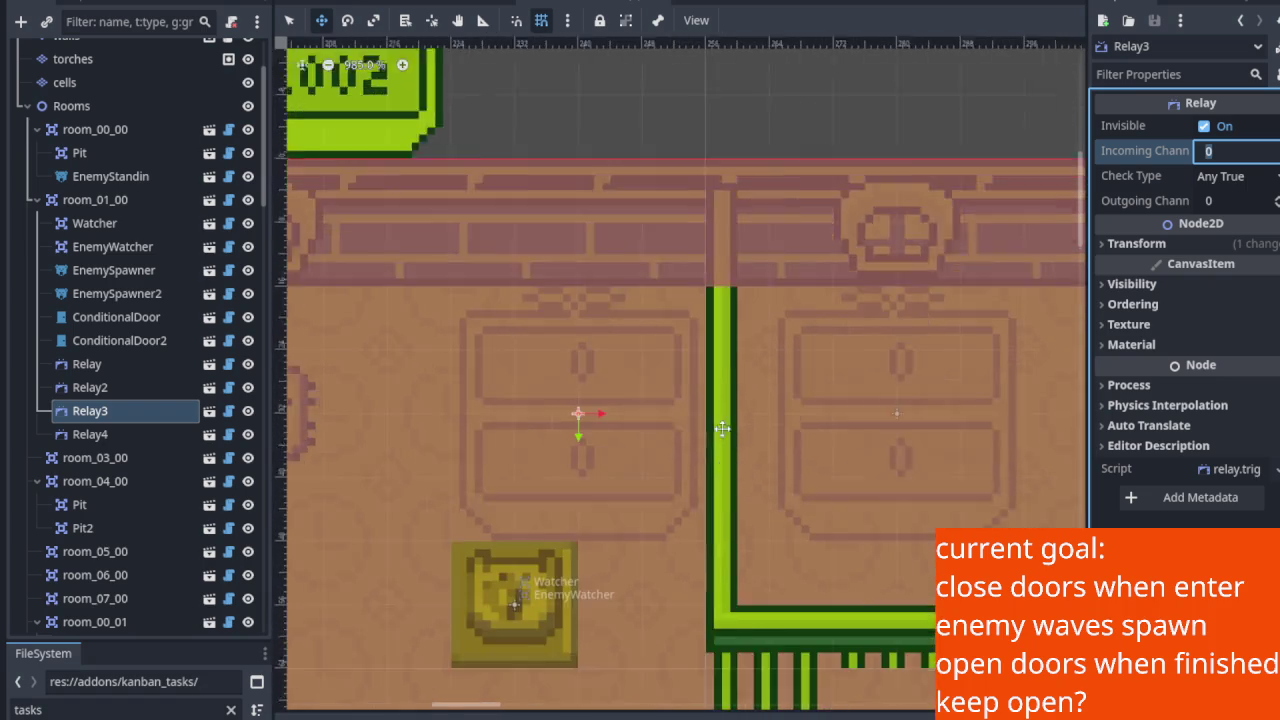
pyautogui.scroll(1, 613, 377)
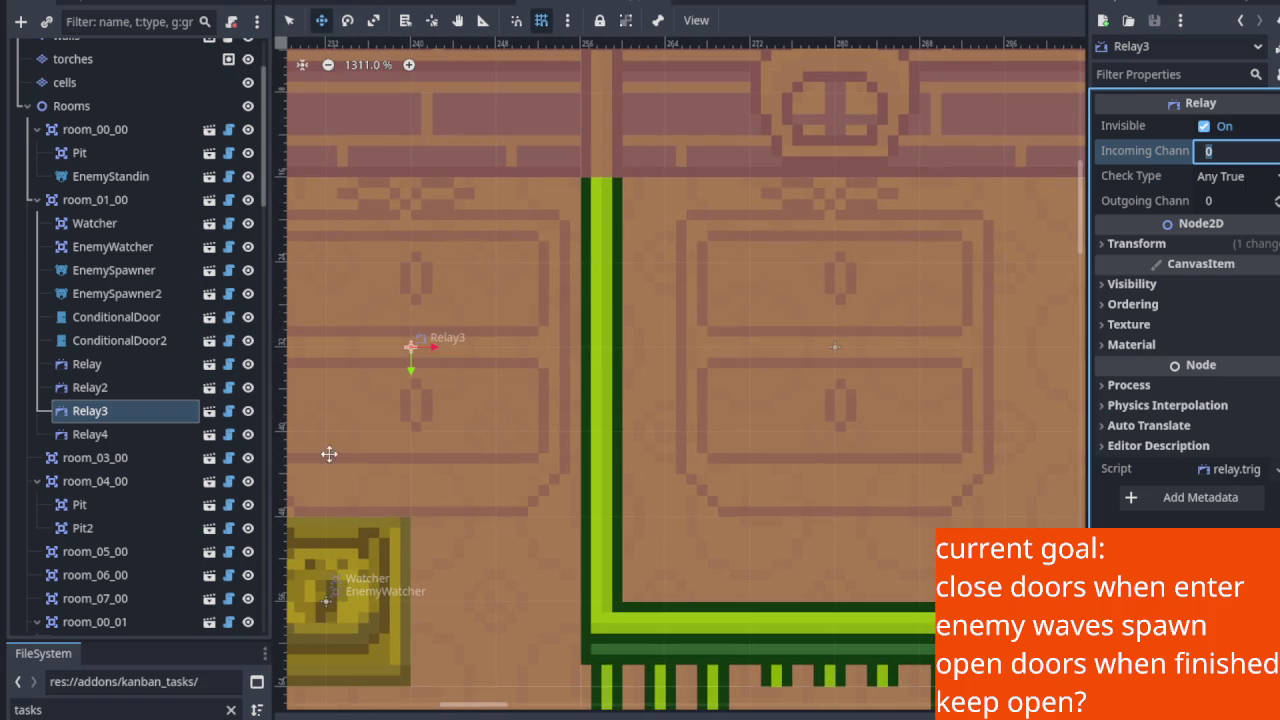
pyautogui.moveTo(486, 386)
pyautogui.mouseDown()
pyautogui.moveTo(534, 360)
pyautogui.moveTo(928, 680)
pyautogui.mouseUp()
pyautogui.scroll(3, 928, 680)
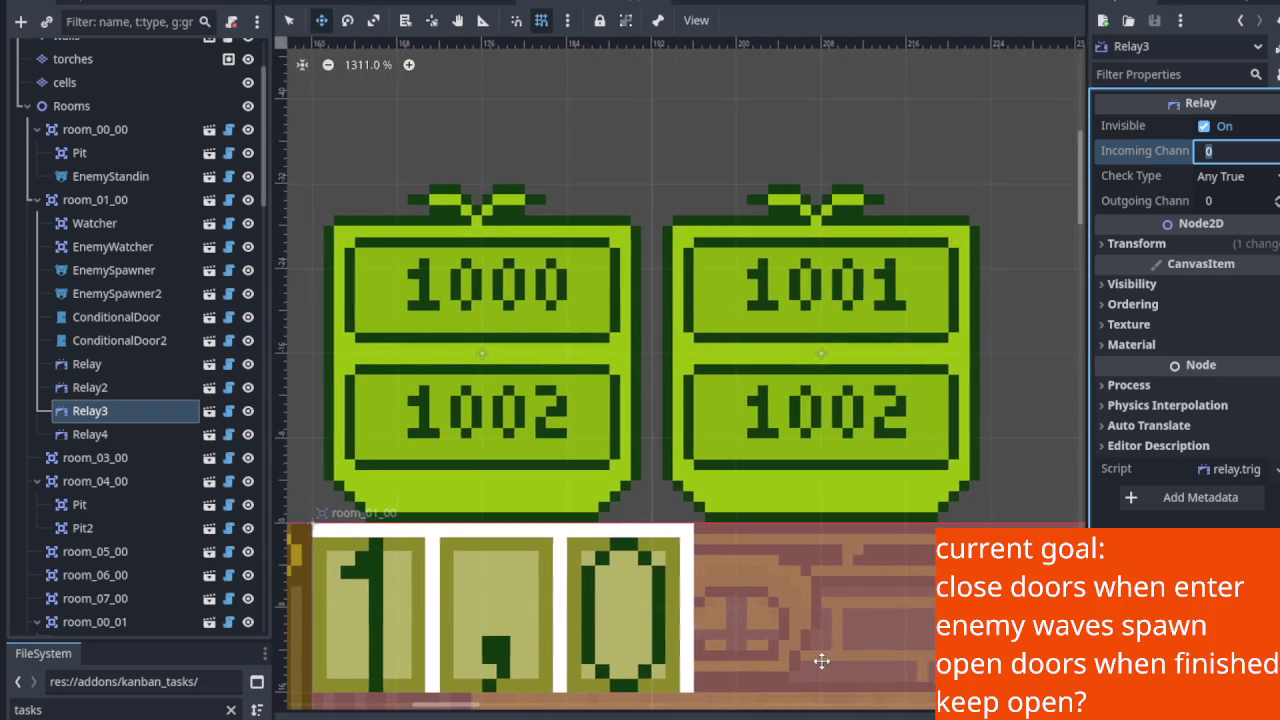
pyautogui.scroll(-3, 554, 346)
pyautogui.scroll(-3, 554, 346)
pyautogui.hscroll(5, 554, 346)
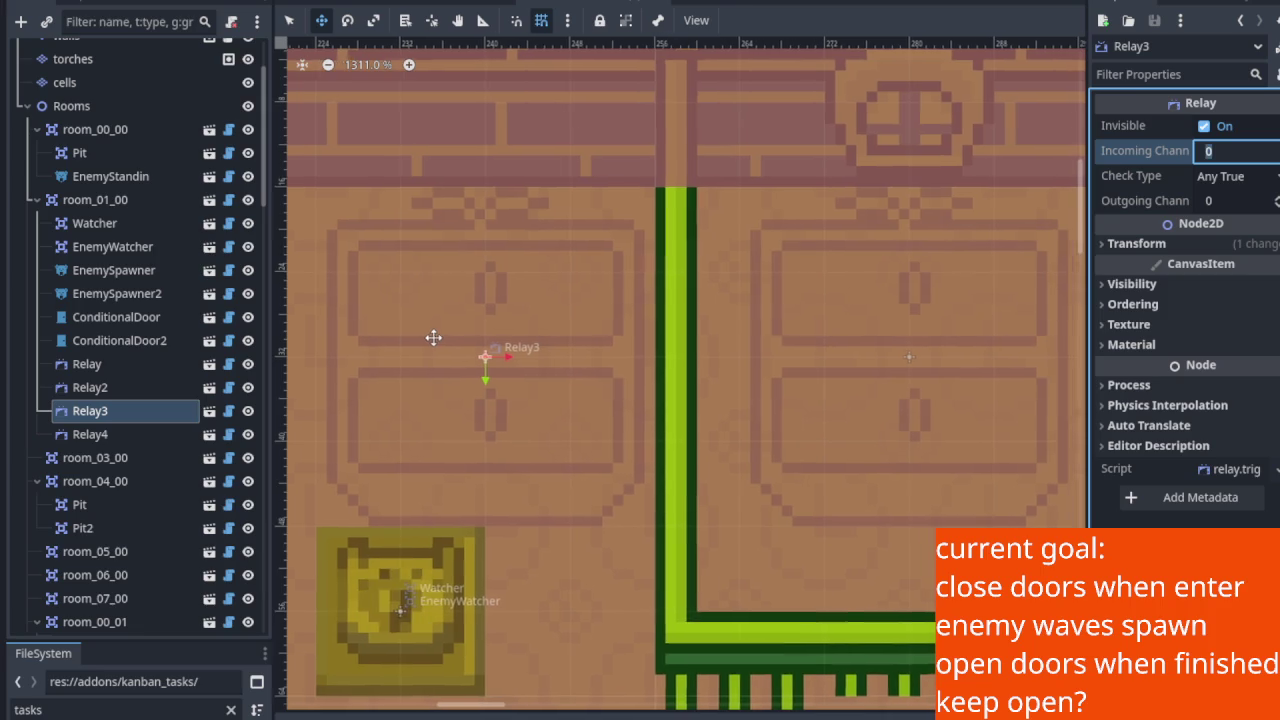
pyautogui.hotkey('ctrl', 's')
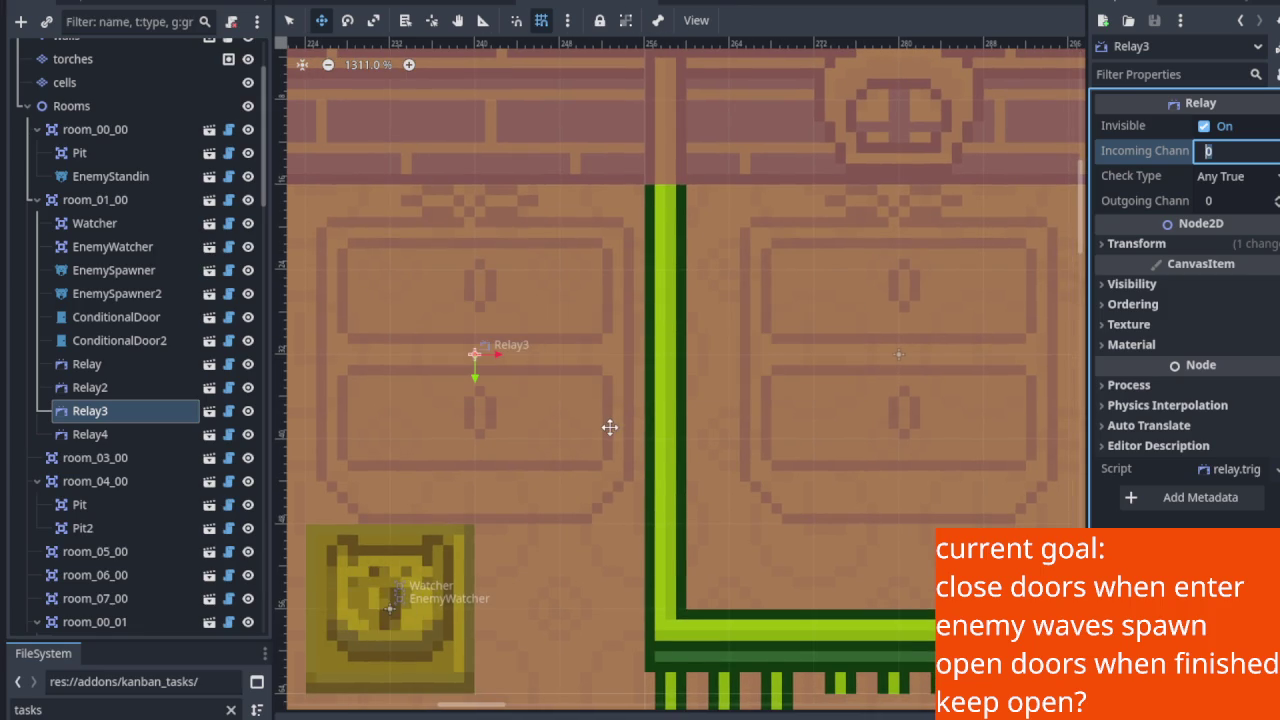
# Select EnemyWatcher to show Channel 1001, Width 10, Height 8 with Monitoring on.
pyautogui.scroll(-3, 605, 420)
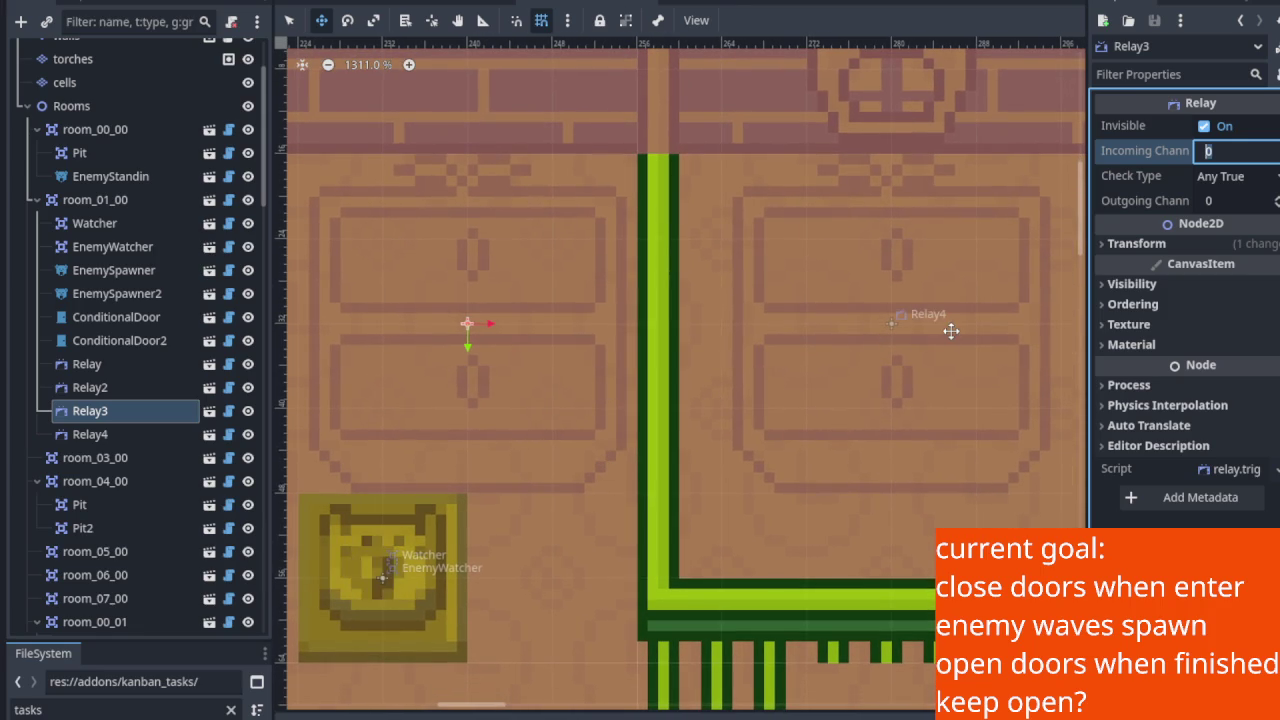
pyautogui.scroll(-4, 560, 345)
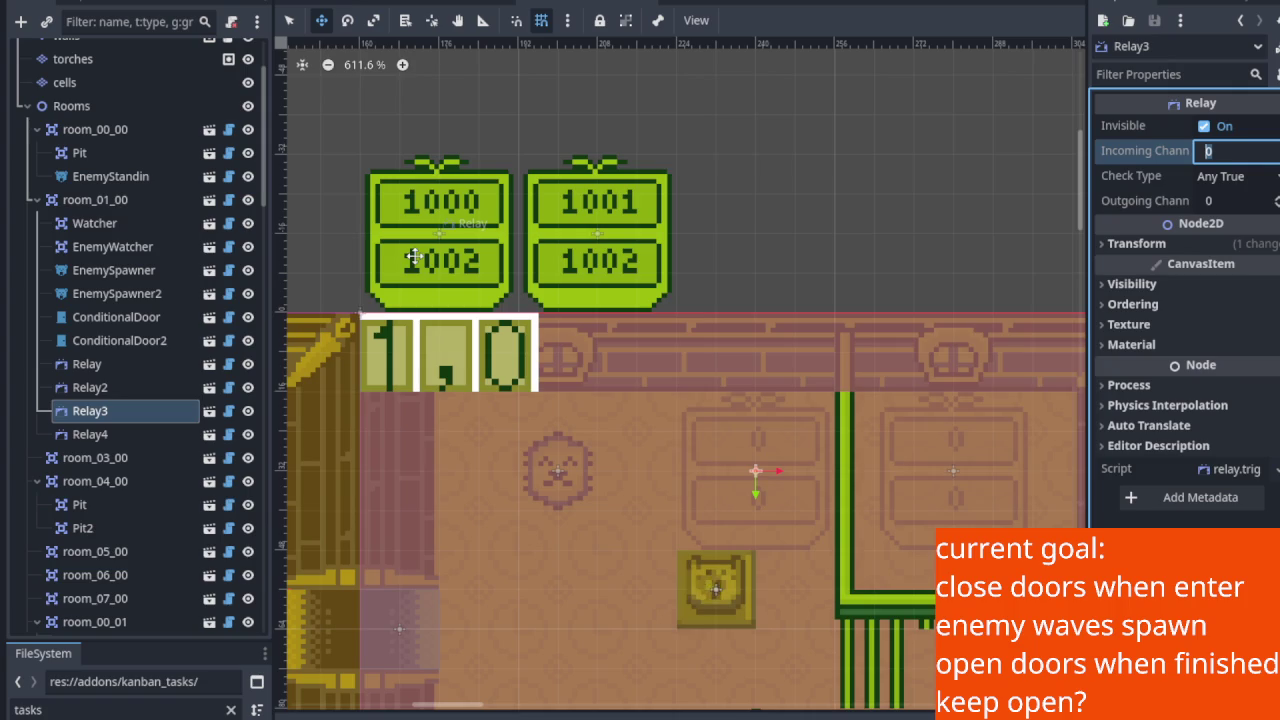
pyautogui.scroll(3, 409, 241)
pyautogui.scroll(1, 409, 241)
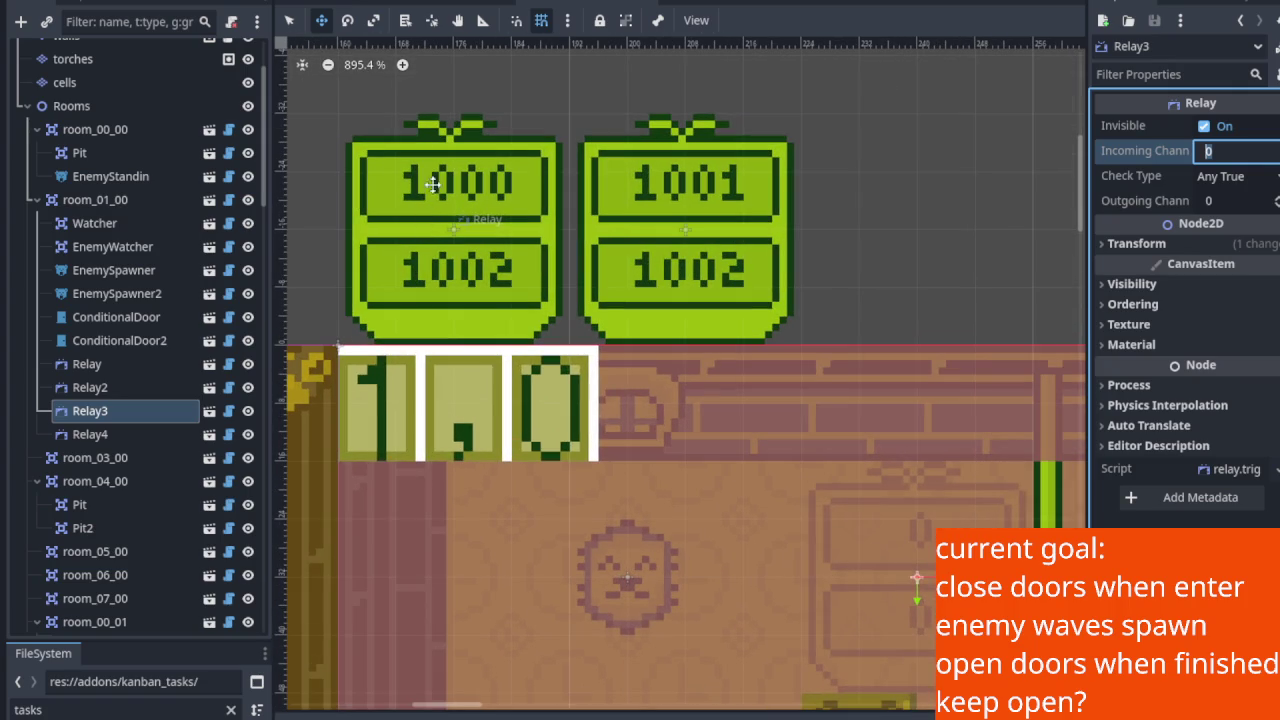
pyautogui.scroll(-6, 375, 140)
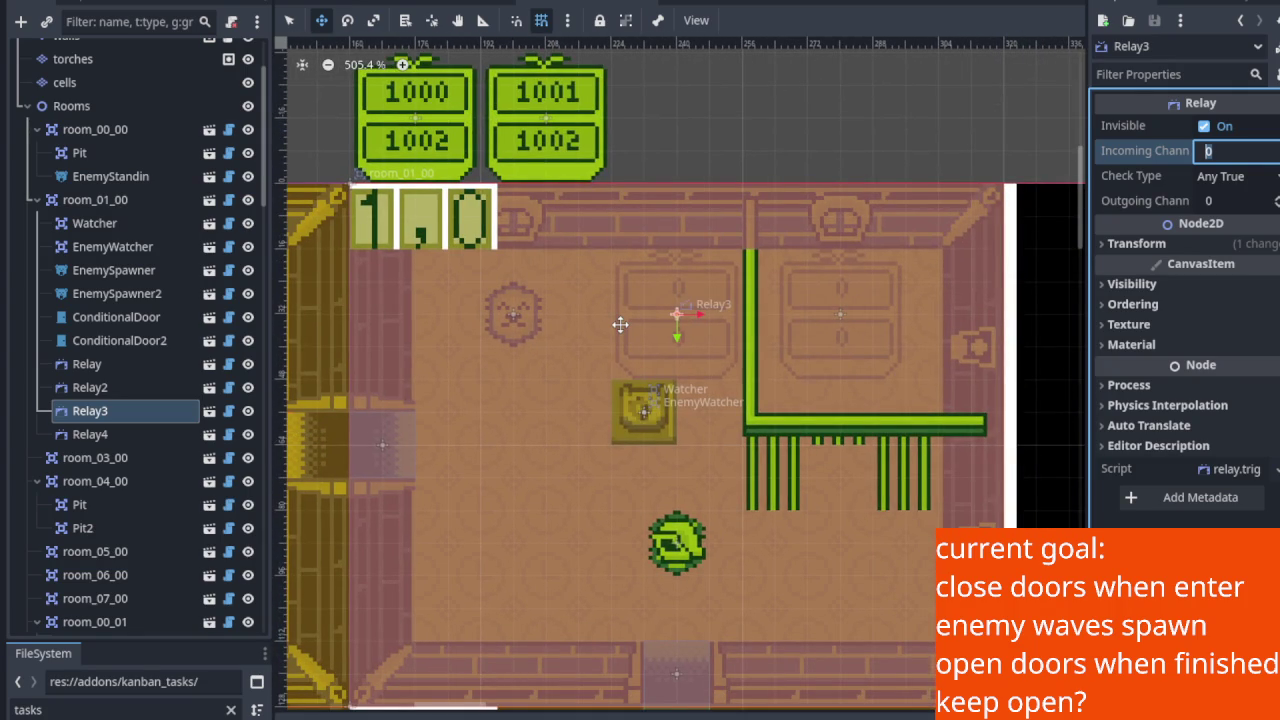
pyautogui.scroll(4, 631, 397)
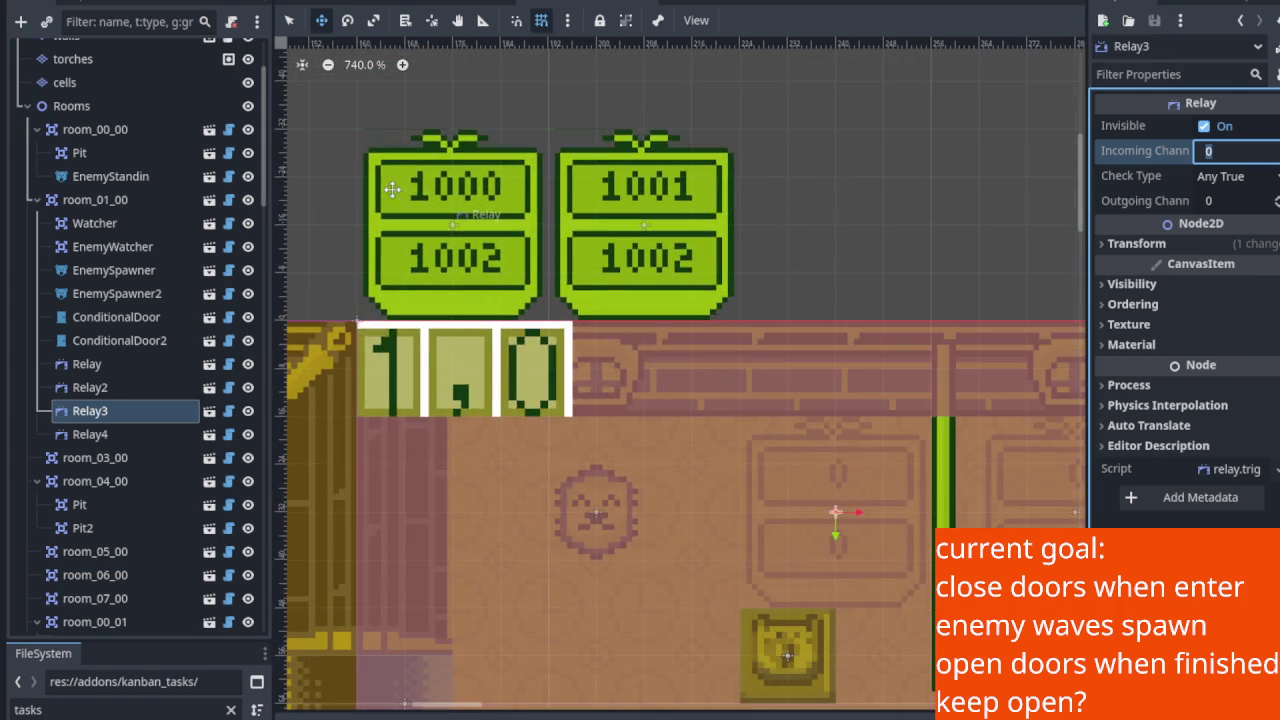
pyautogui.scroll(-1, 766, 515)
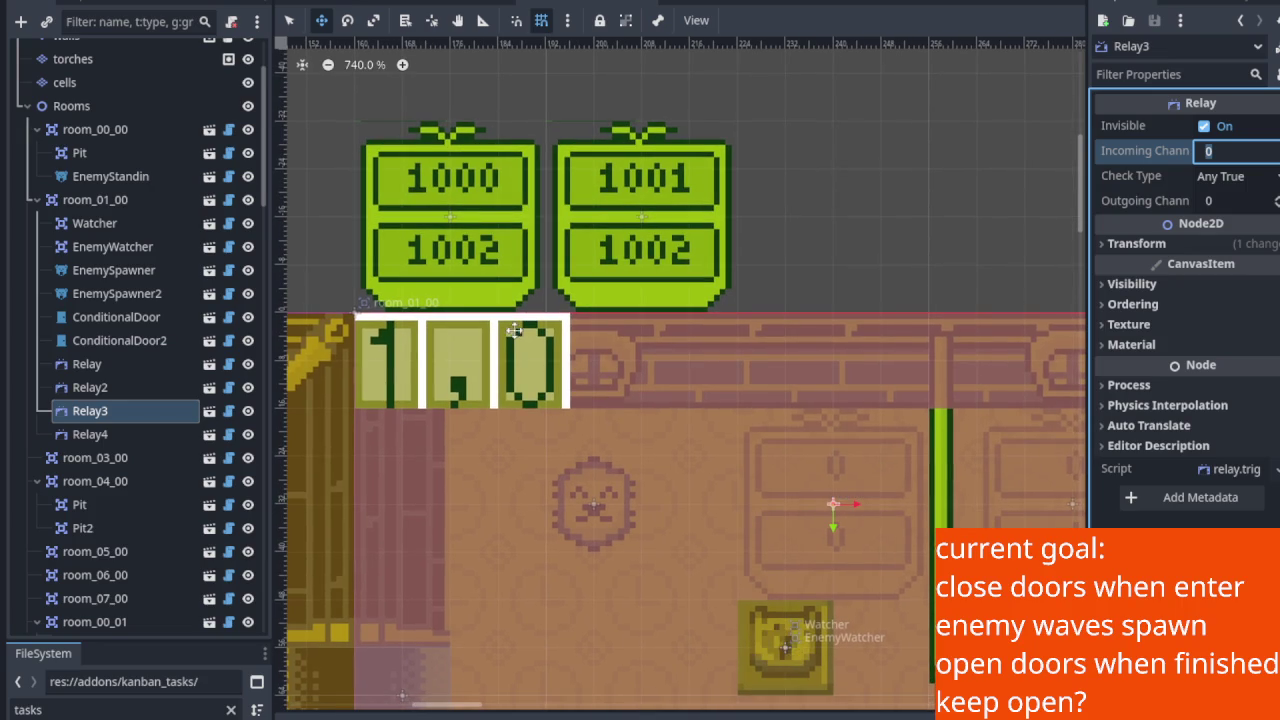
pyautogui.scroll(-1, 800, 529)
pyautogui.scroll(1, 629, 434)
pyautogui.scroll(3, 456, 290)
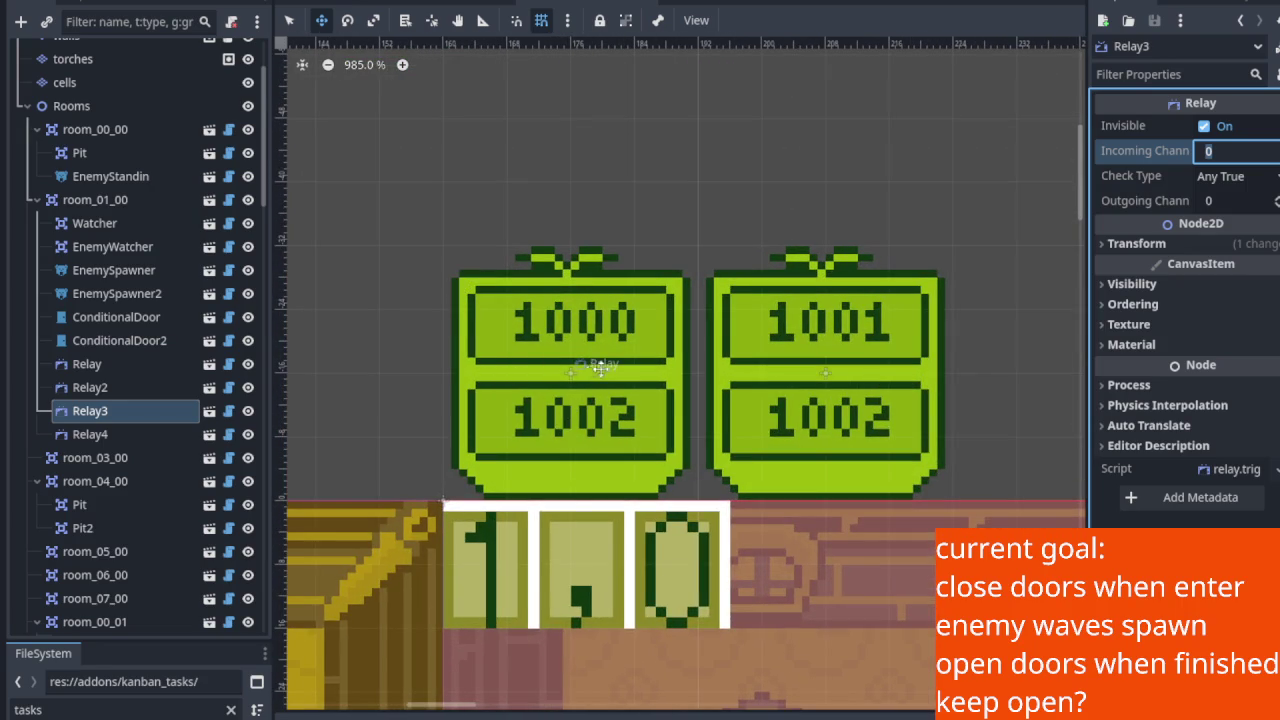
pyautogui.scroll(-10, 594, 368)
pyautogui.scroll(4, 625, 391)
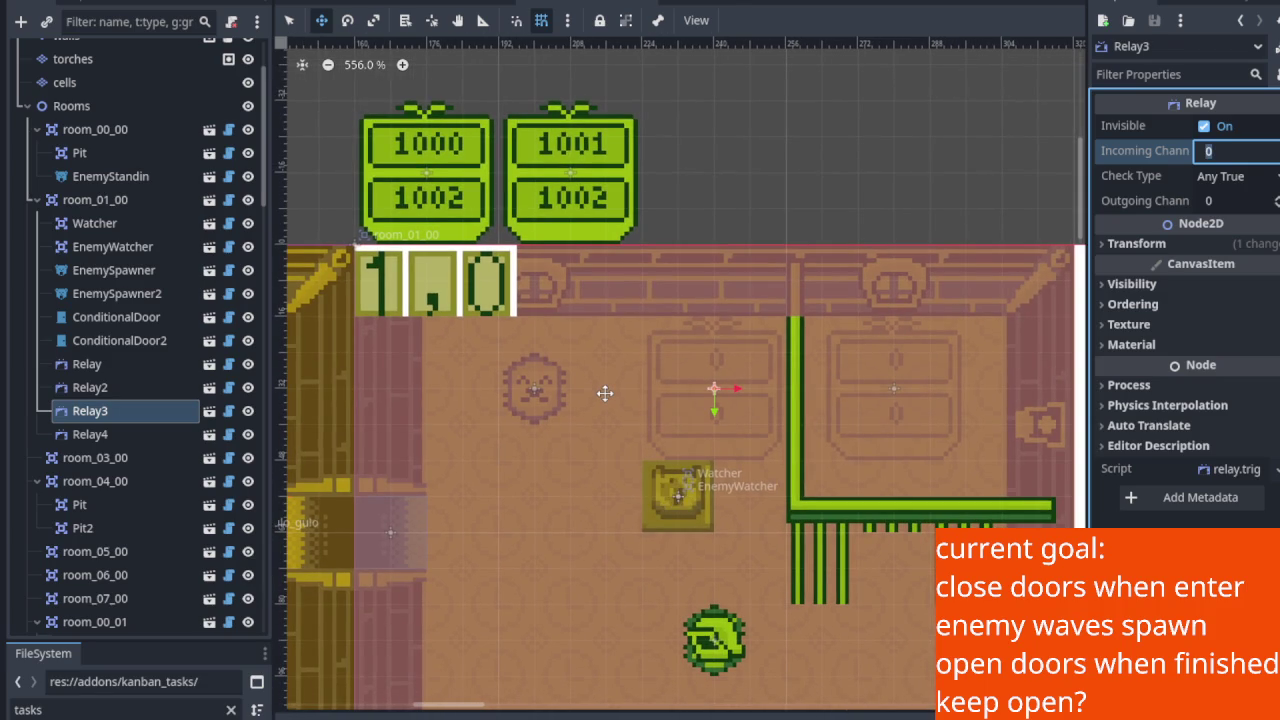
pyautogui.scroll(1, 603, 391)
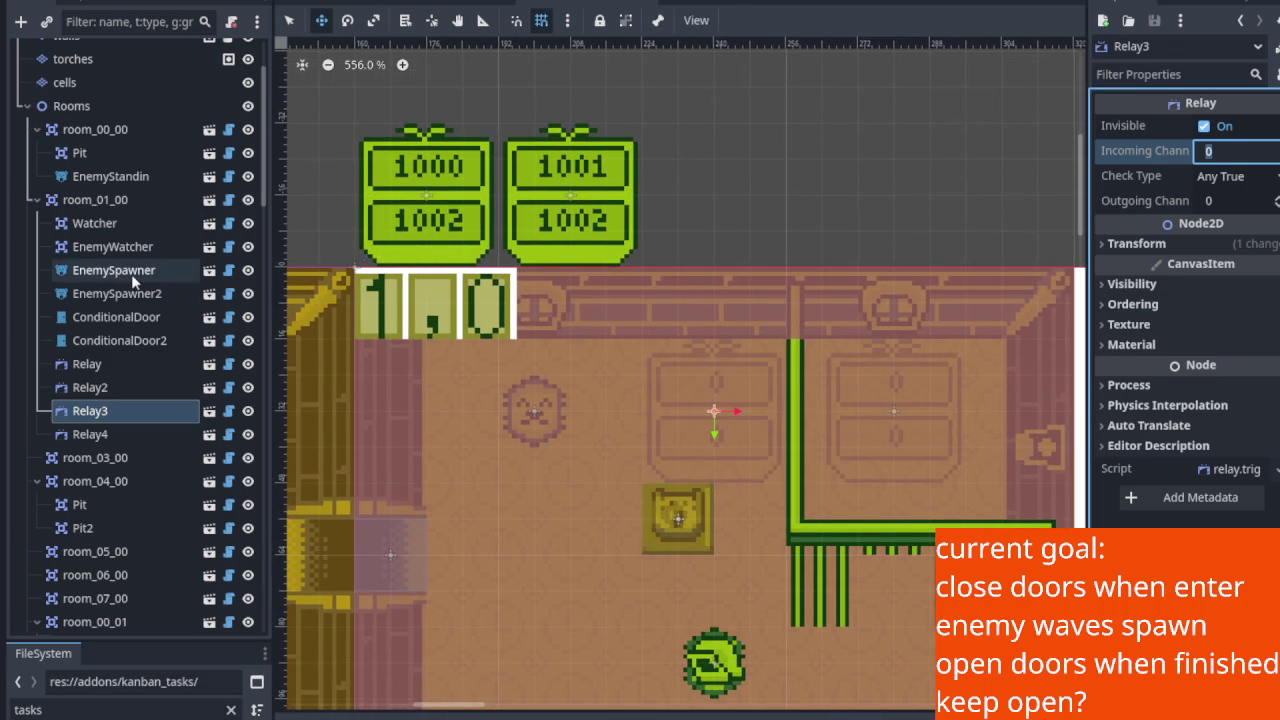
pyautogui.click(129, 247)
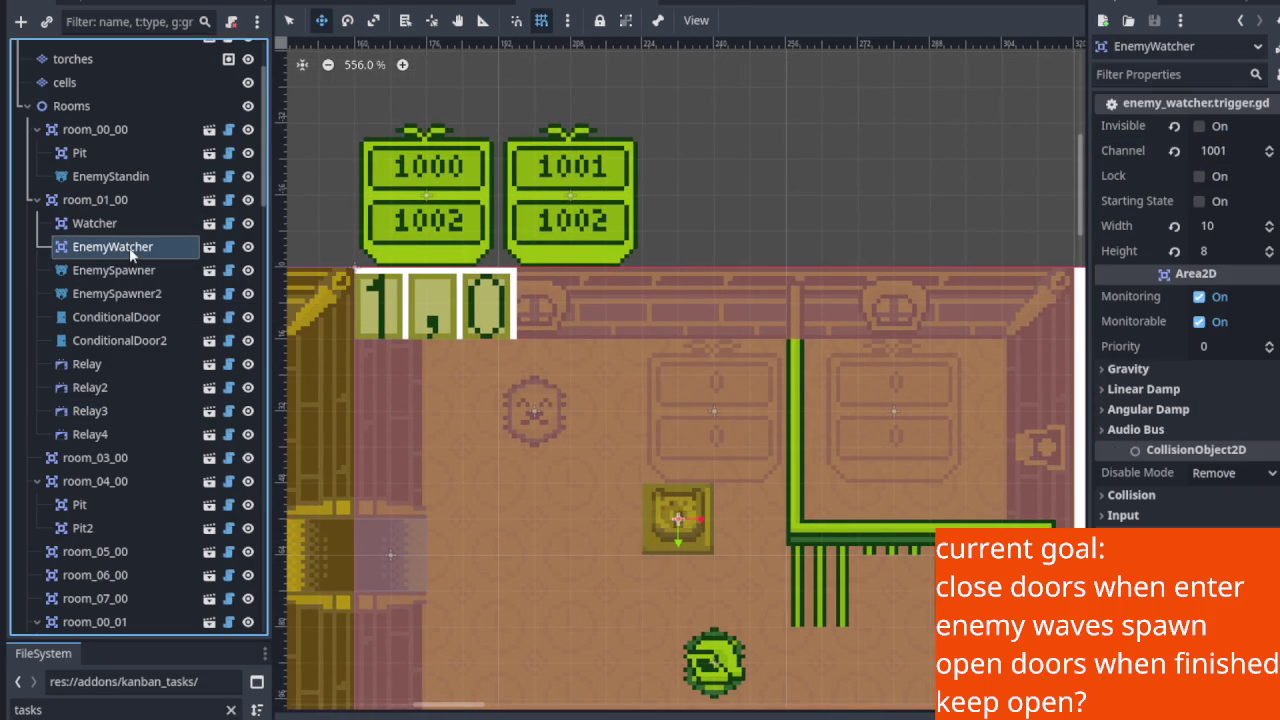
pyautogui.scroll(1, 690, 341)
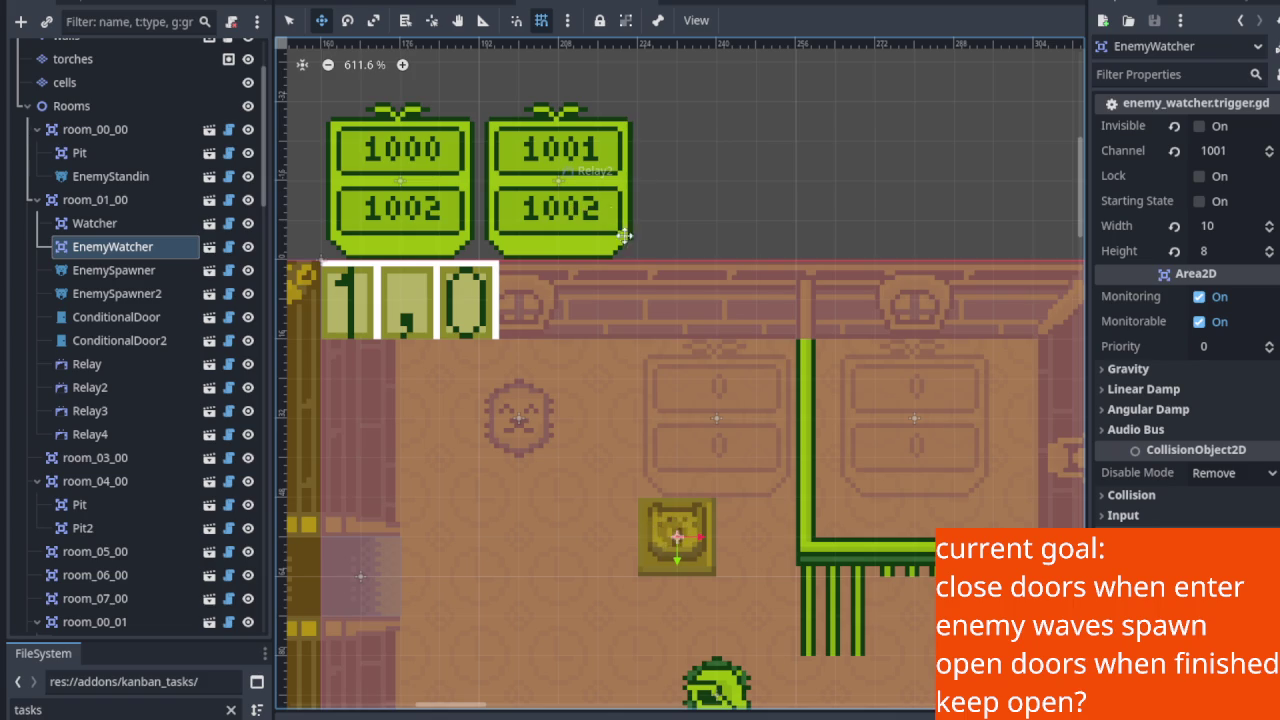
pyautogui.moveTo(726, 423); pyautogui.dragTo(706, 340)
pyautogui.moveTo(766, 377); pyautogui.dragTo(790, 468)
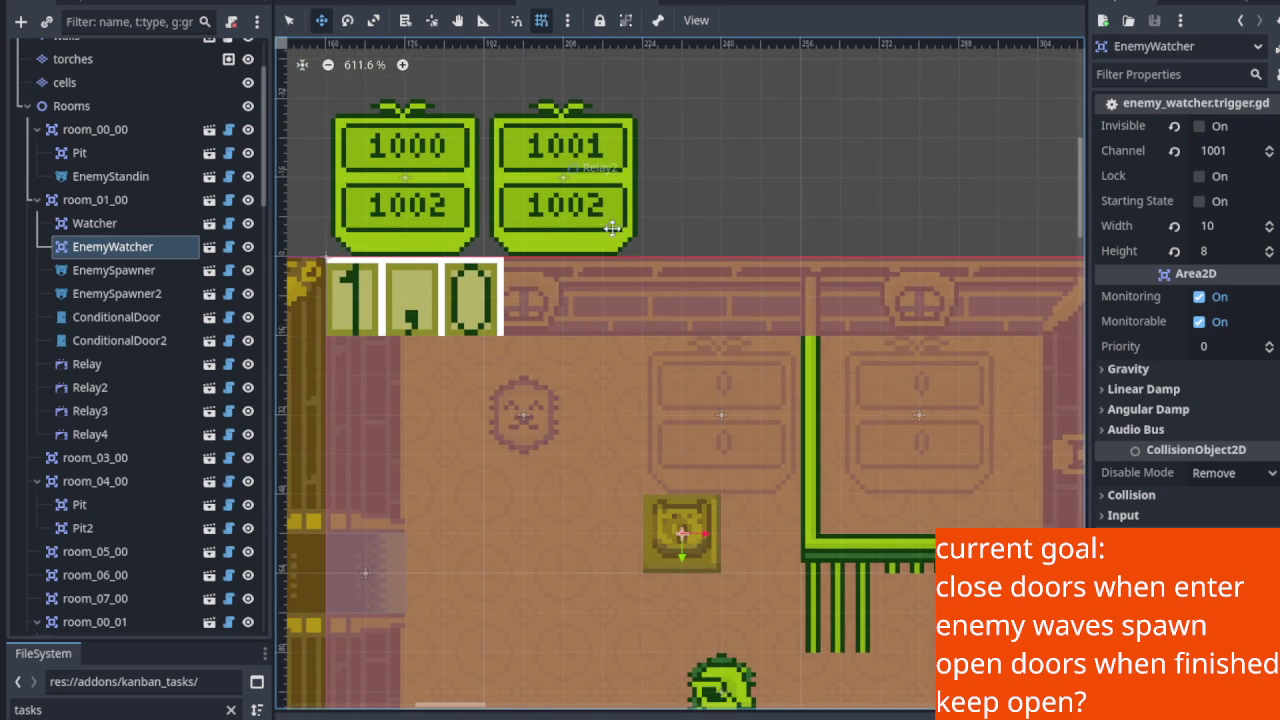
pyautogui.scroll(4, 540, 200)
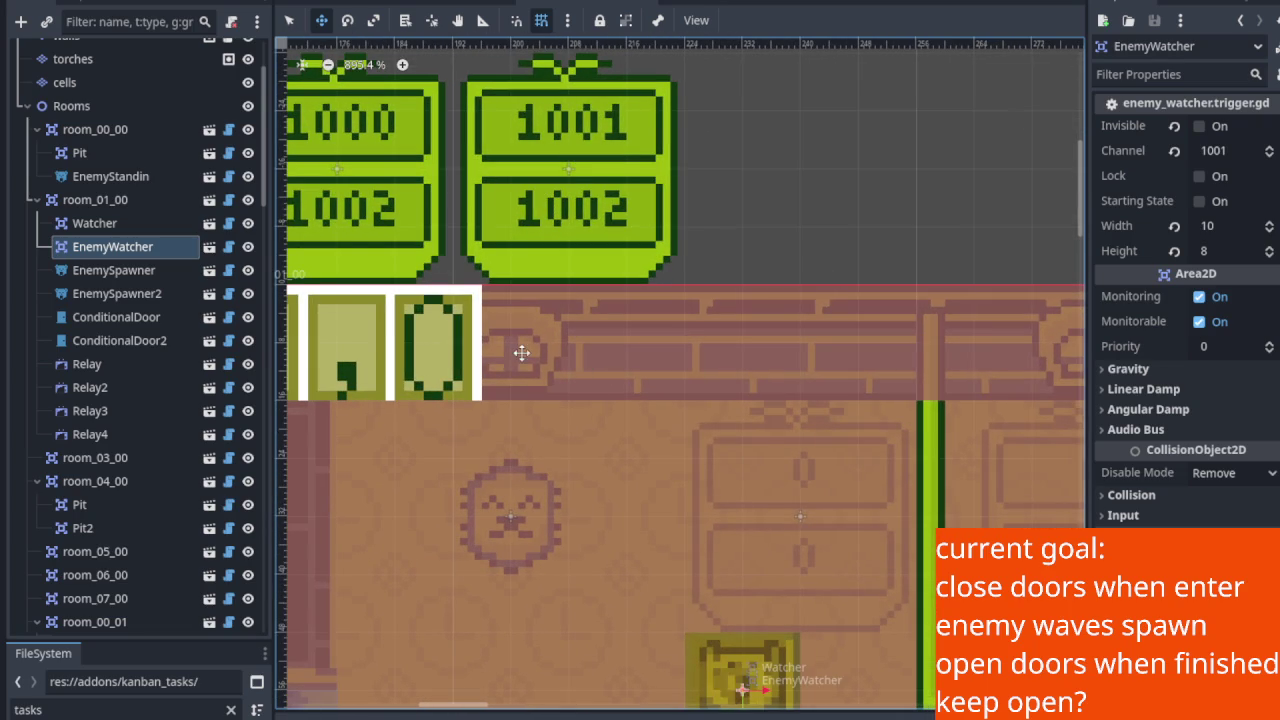
pyautogui.scroll(-6, 486, 290)
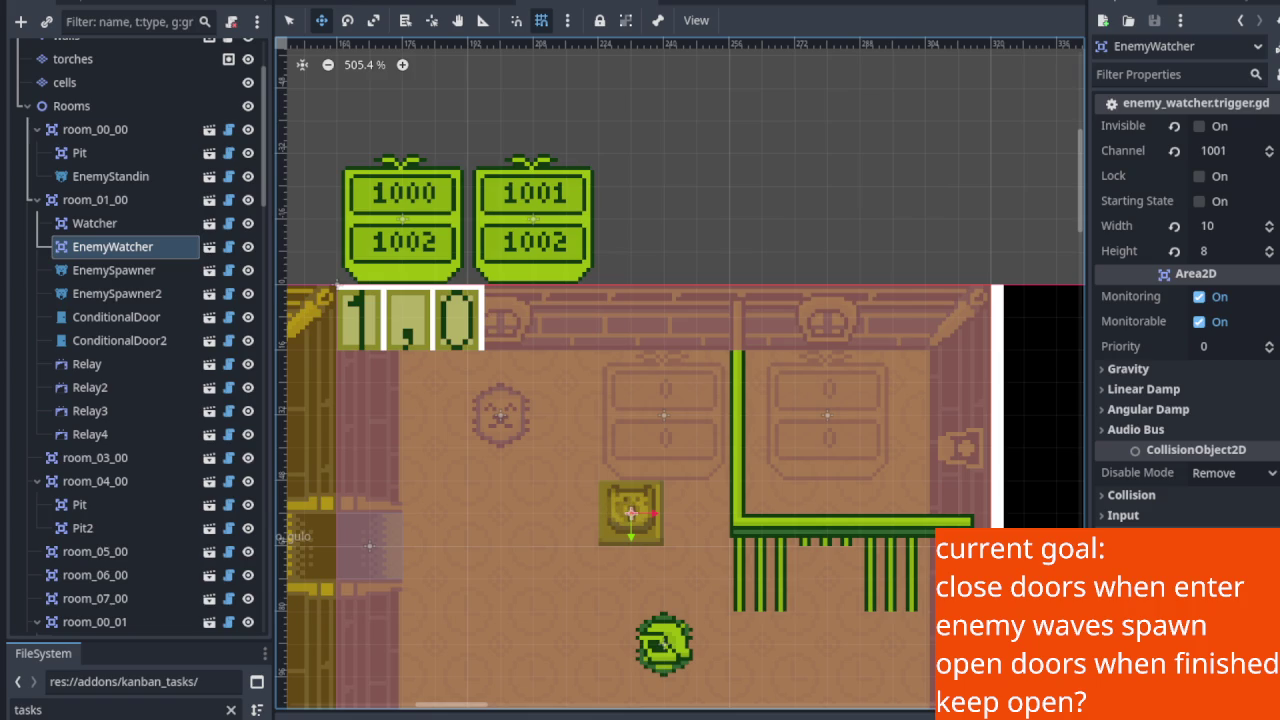
pyautogui.scroll(2, 523, 408)
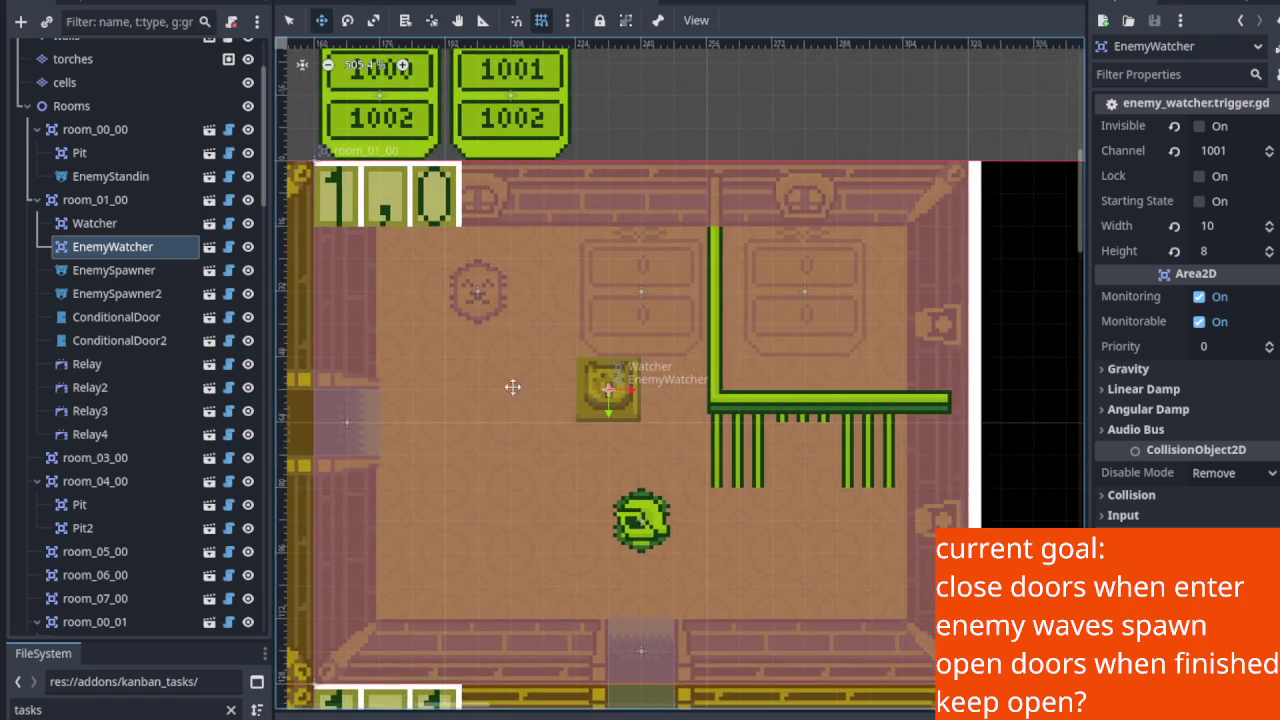
pyautogui.scroll(5, 499, 259)
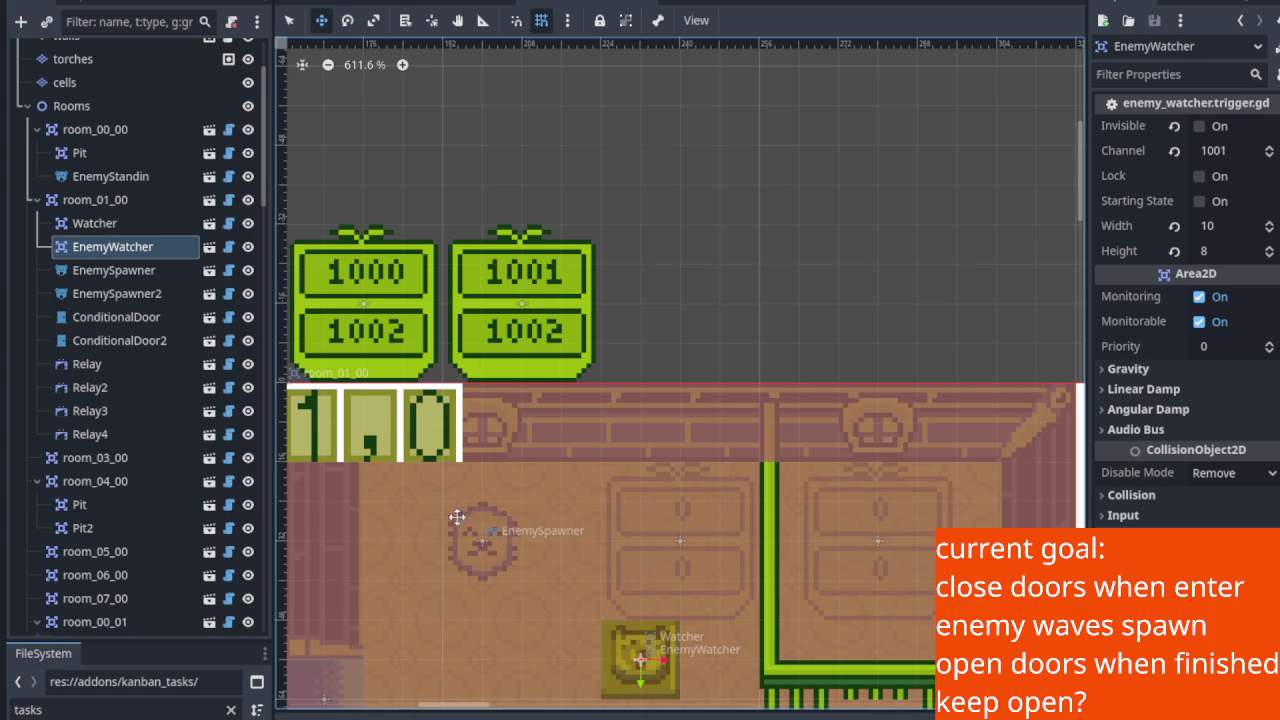
pyautogui.scroll(-2, 423, 472)
pyautogui.hscroll(-2, 423, 472)
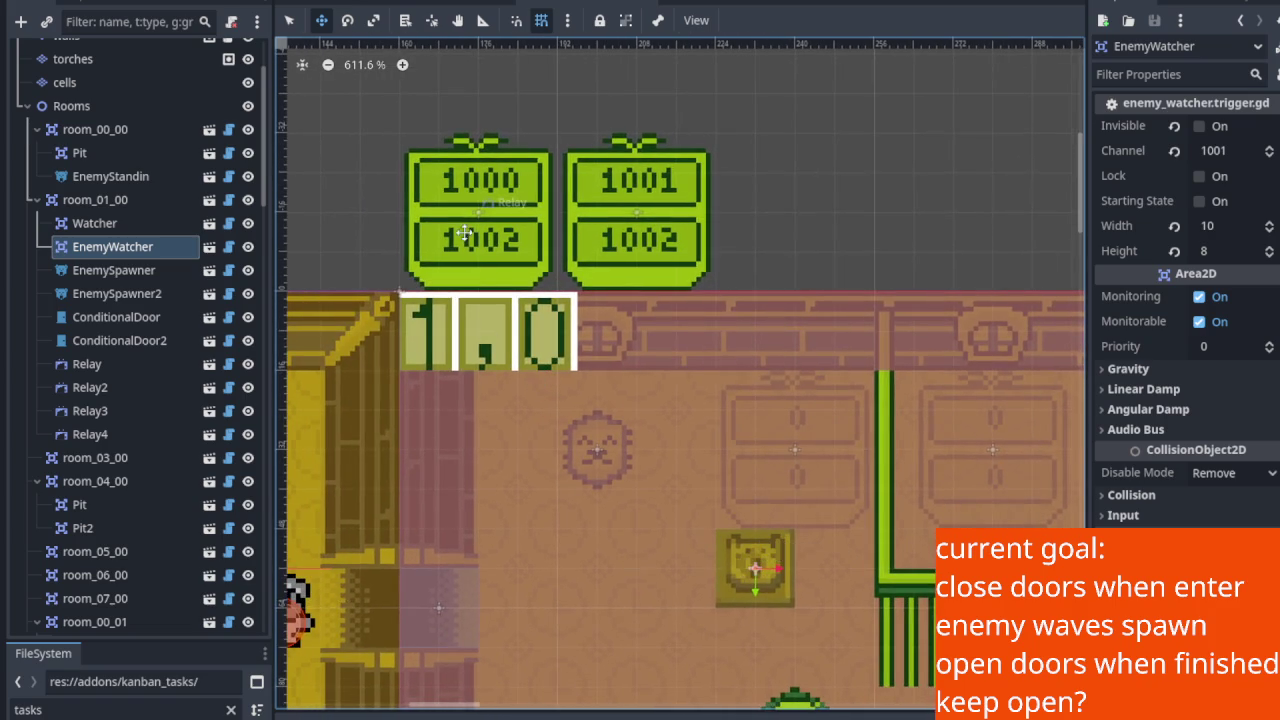
# Give Relay3 incoming channel 1000 so its sign reads 1000, and save the scene.
pyautogui.click(155, 410)
pyautogui.doubleClick(155, 410)
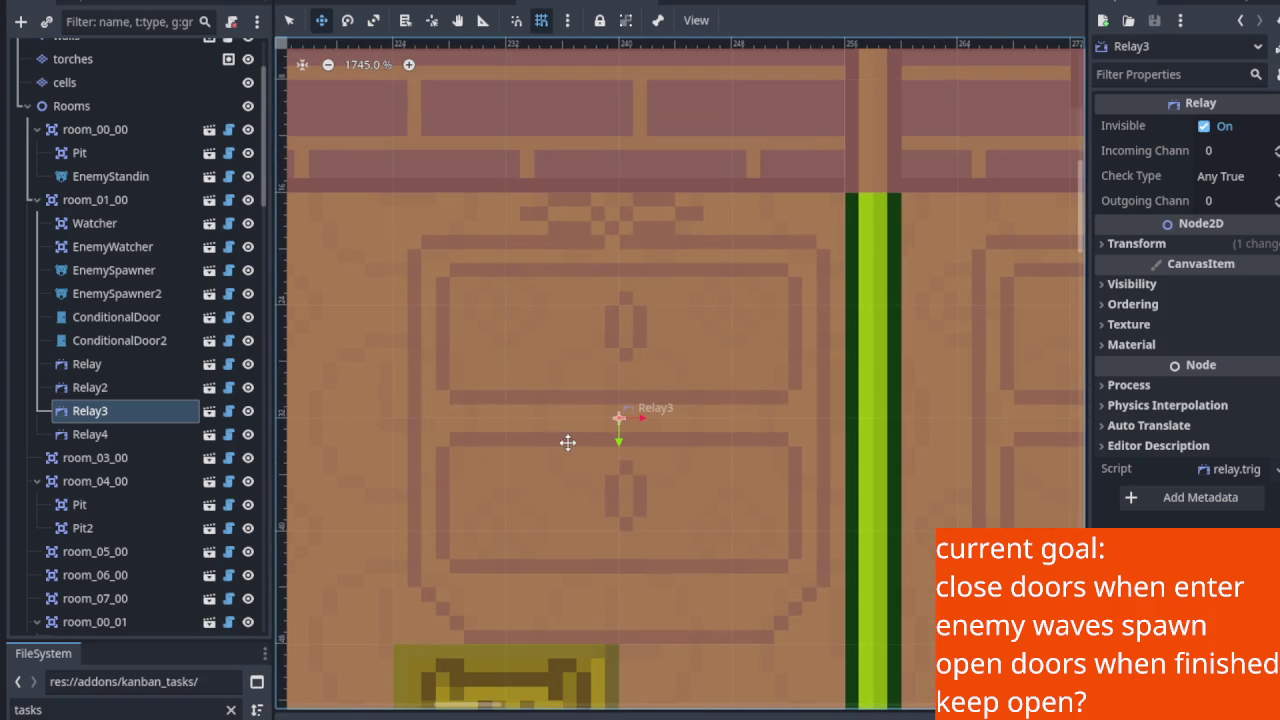
pyautogui.click(1238, 151)
pyautogui.write('1000')
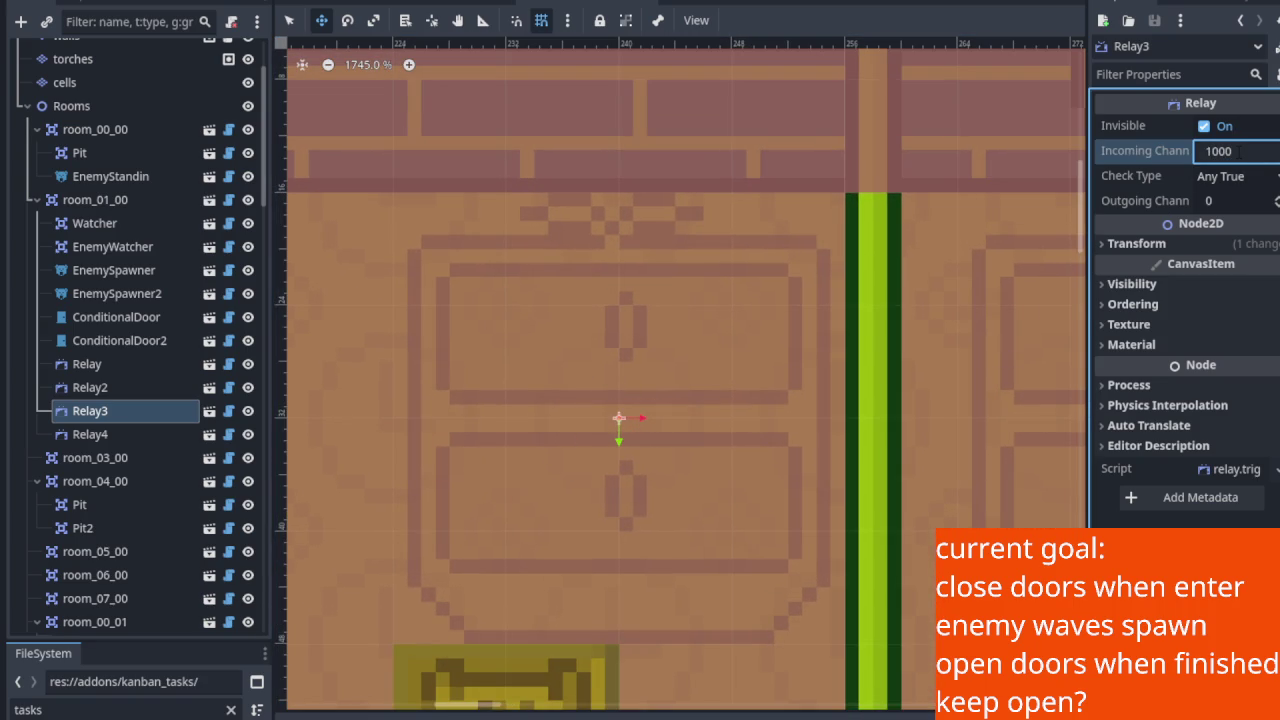
pyautogui.press('Return')
pyautogui.hotkey('ctrl', 's')
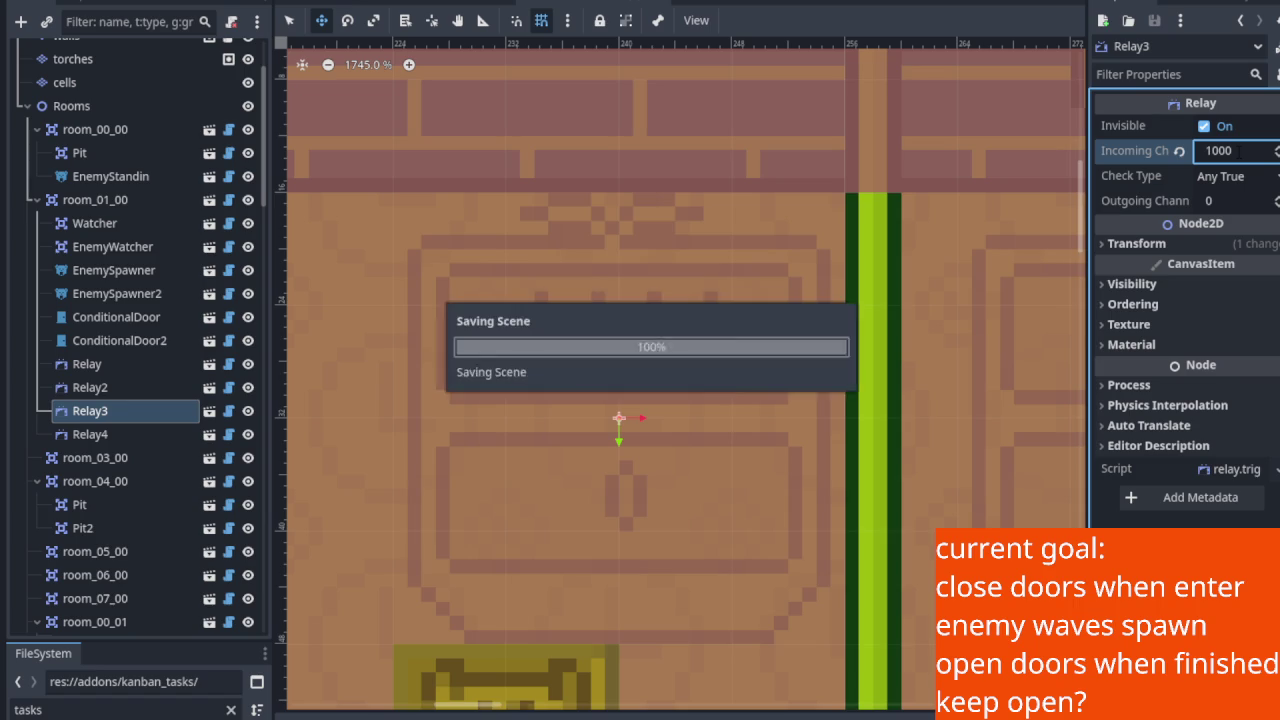
pyautogui.scroll(-4, 611, 345)
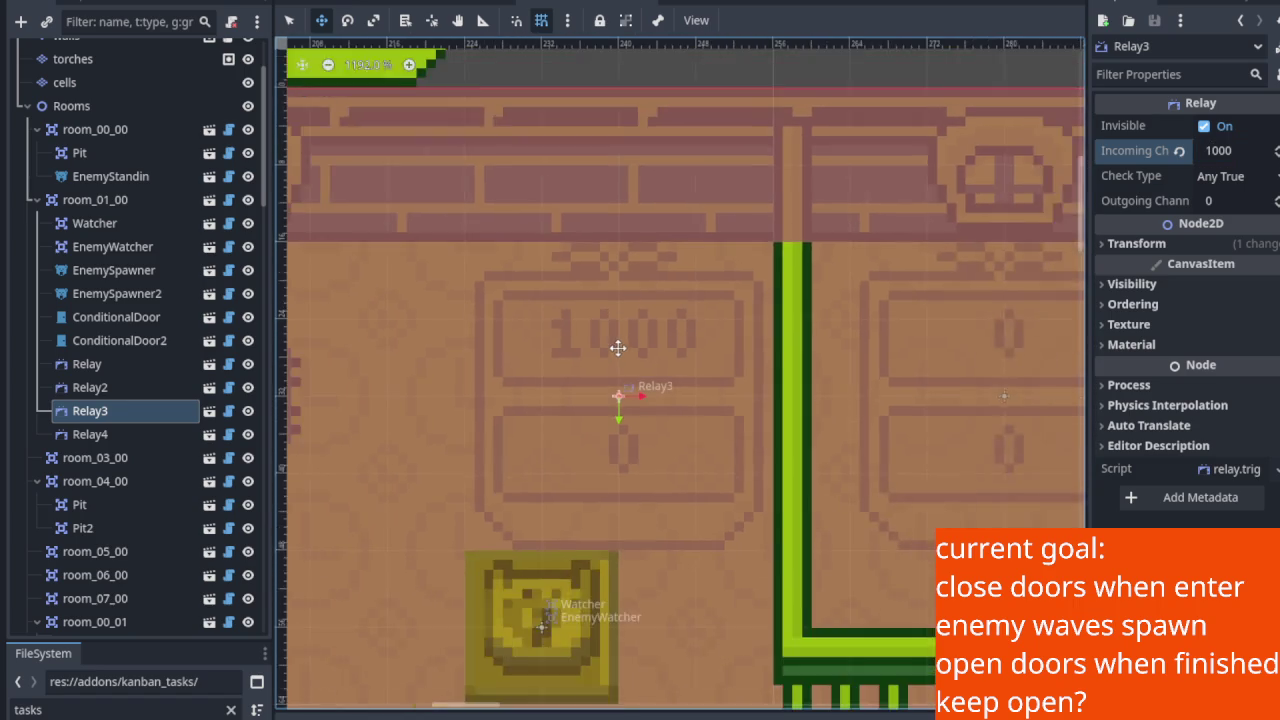
pyautogui.scroll(-1, 643, 343)
pyautogui.moveTo(643, 343)
pyautogui.mouseDown()
pyautogui.moveTo(768, 457)
pyautogui.moveTo(771, 505)
pyautogui.mouseUp()
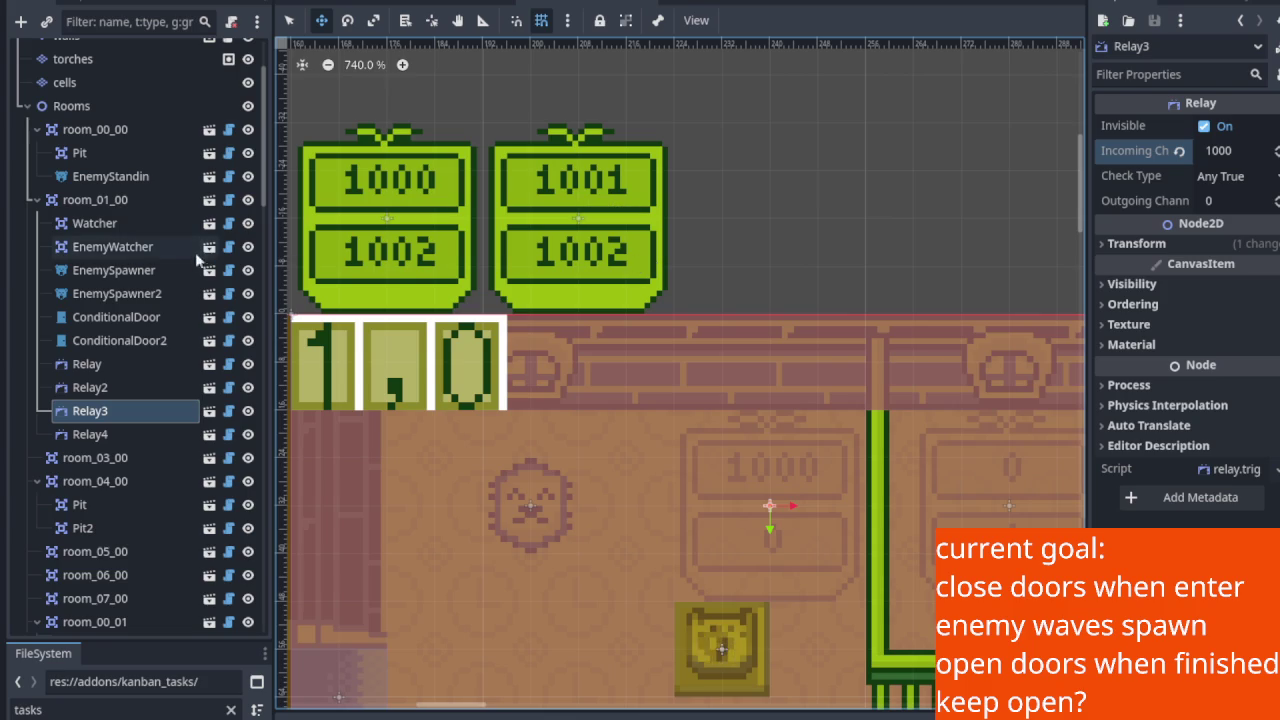
pyautogui.click(142, 268)
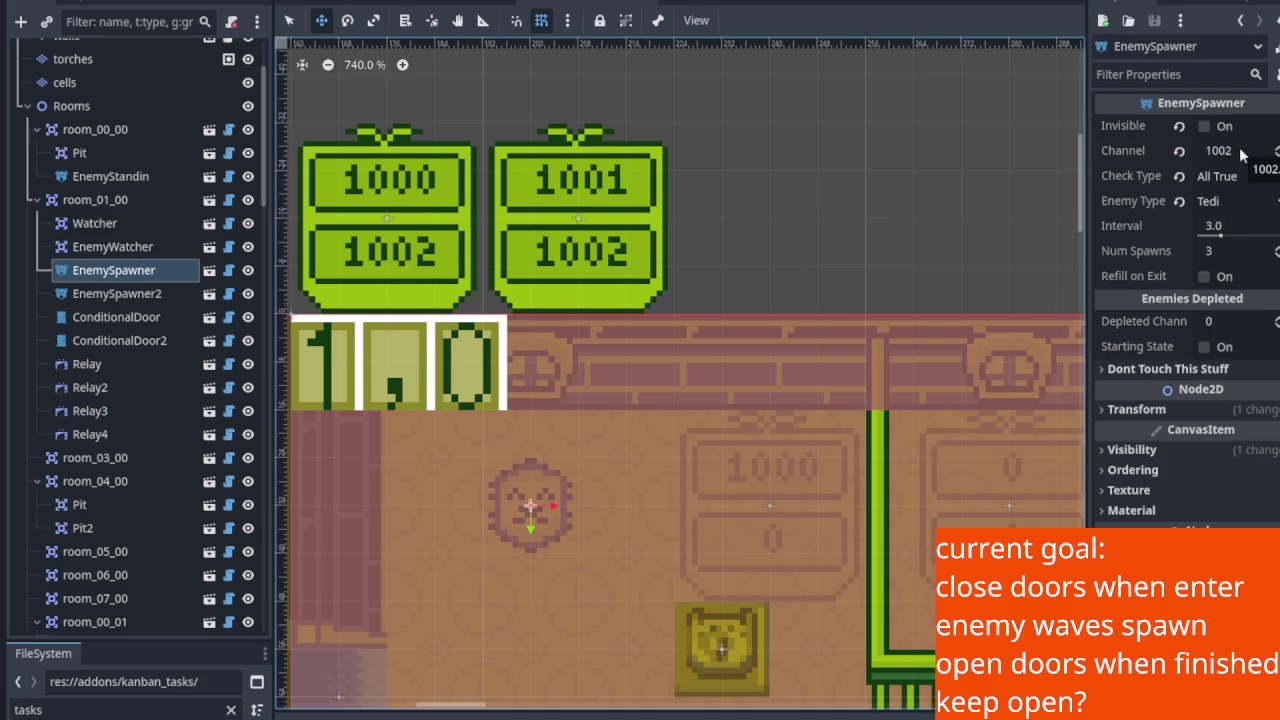
pyautogui.scroll(8, 676, 481)
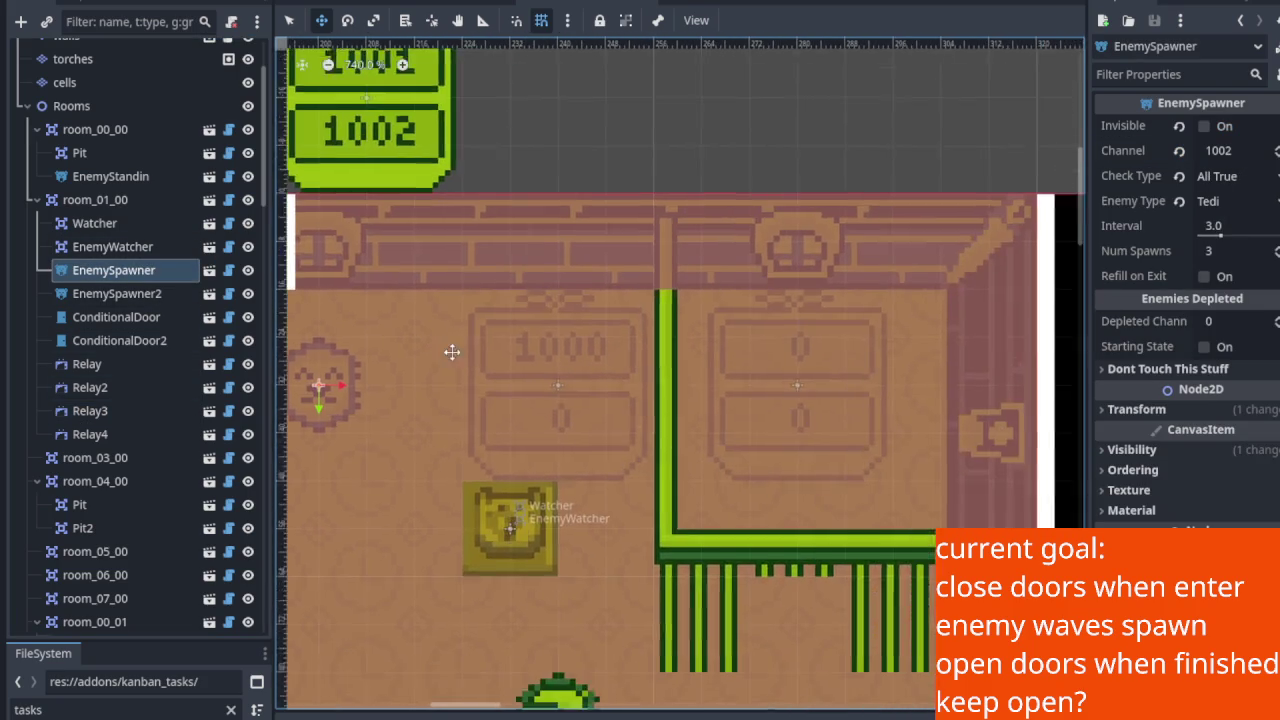
pyautogui.moveTo(594, 379); pyautogui.dragTo(574, 375)
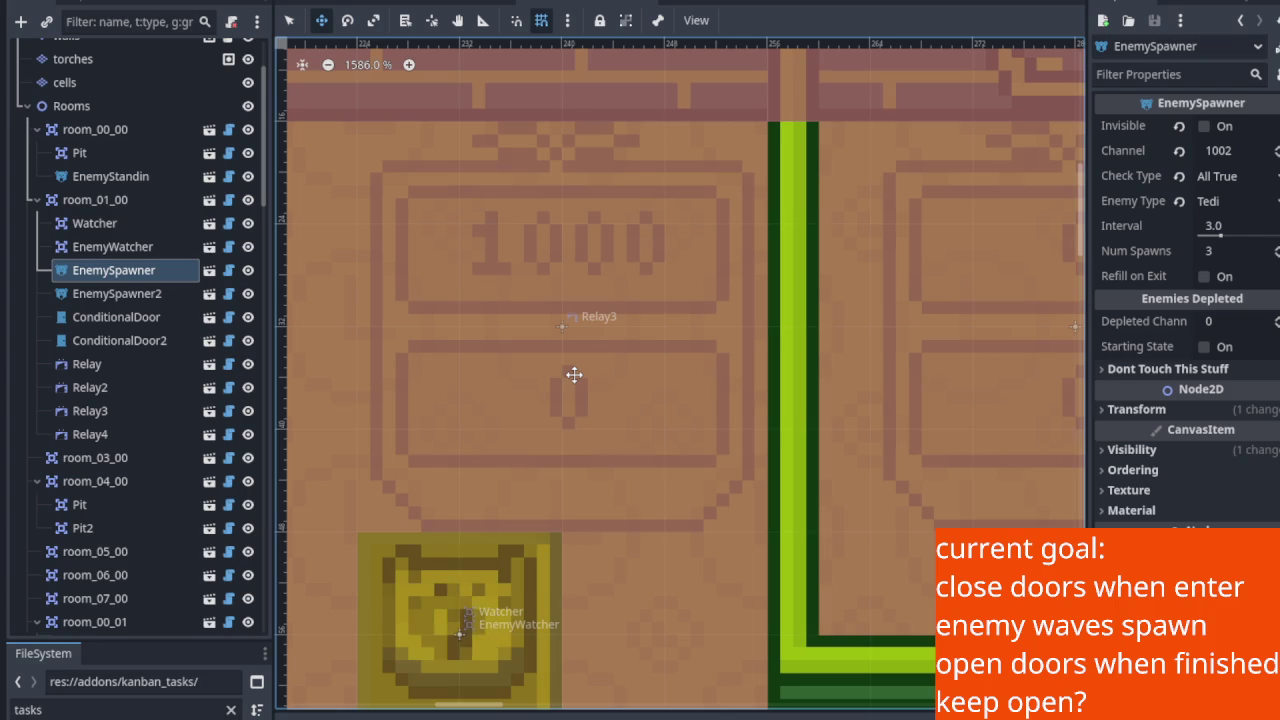
pyautogui.click(128, 411)
pyautogui.scroll(4, 531, 297)
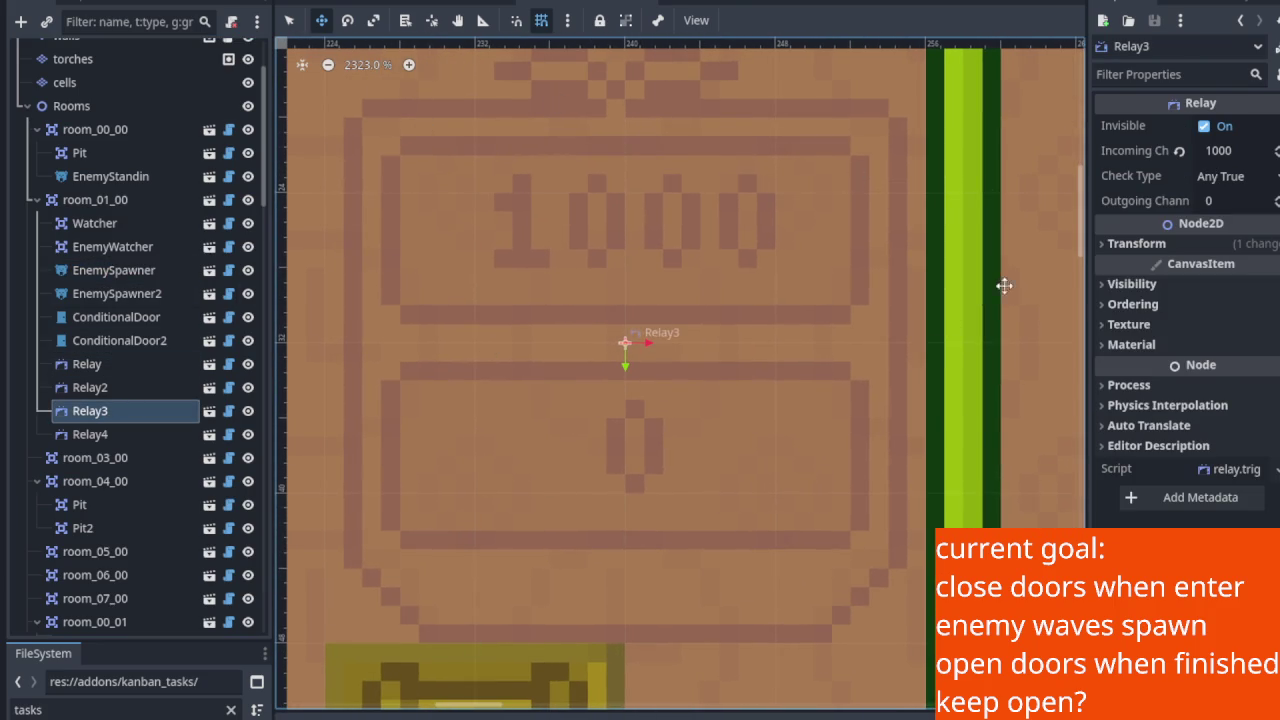
pyautogui.scroll(-5, 731, 443)
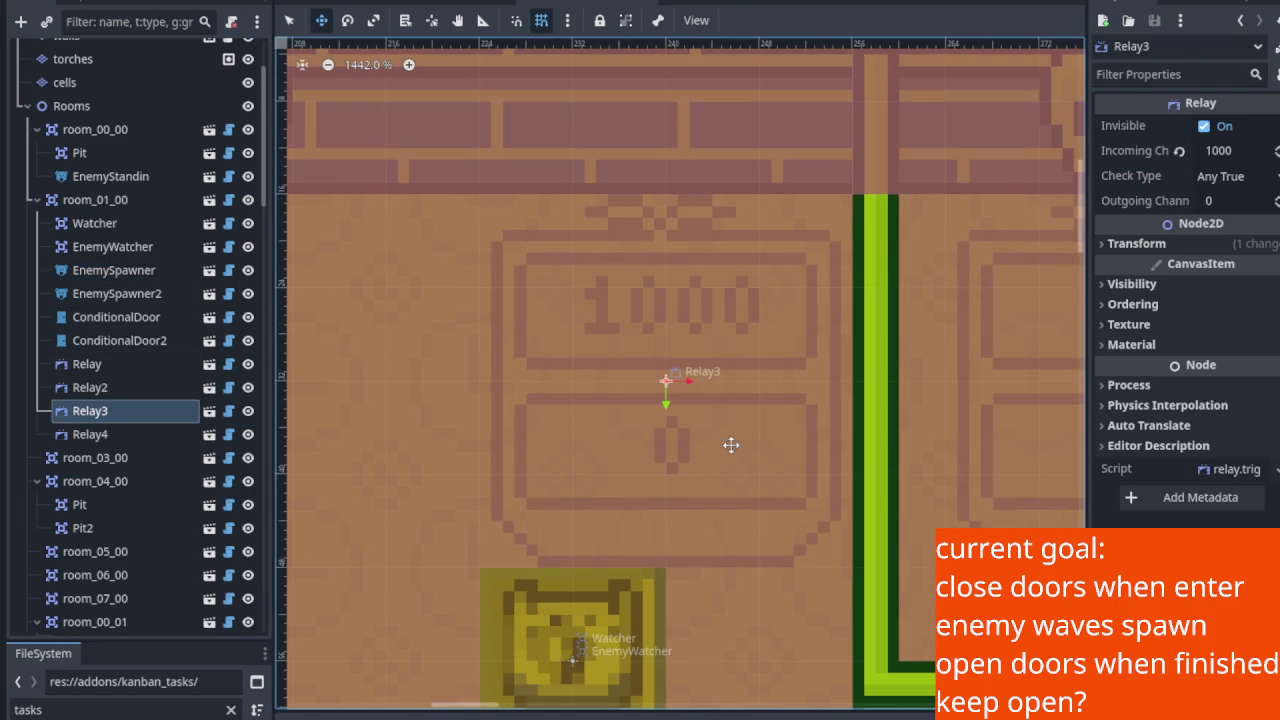
pyautogui.scroll(1, 731, 443)
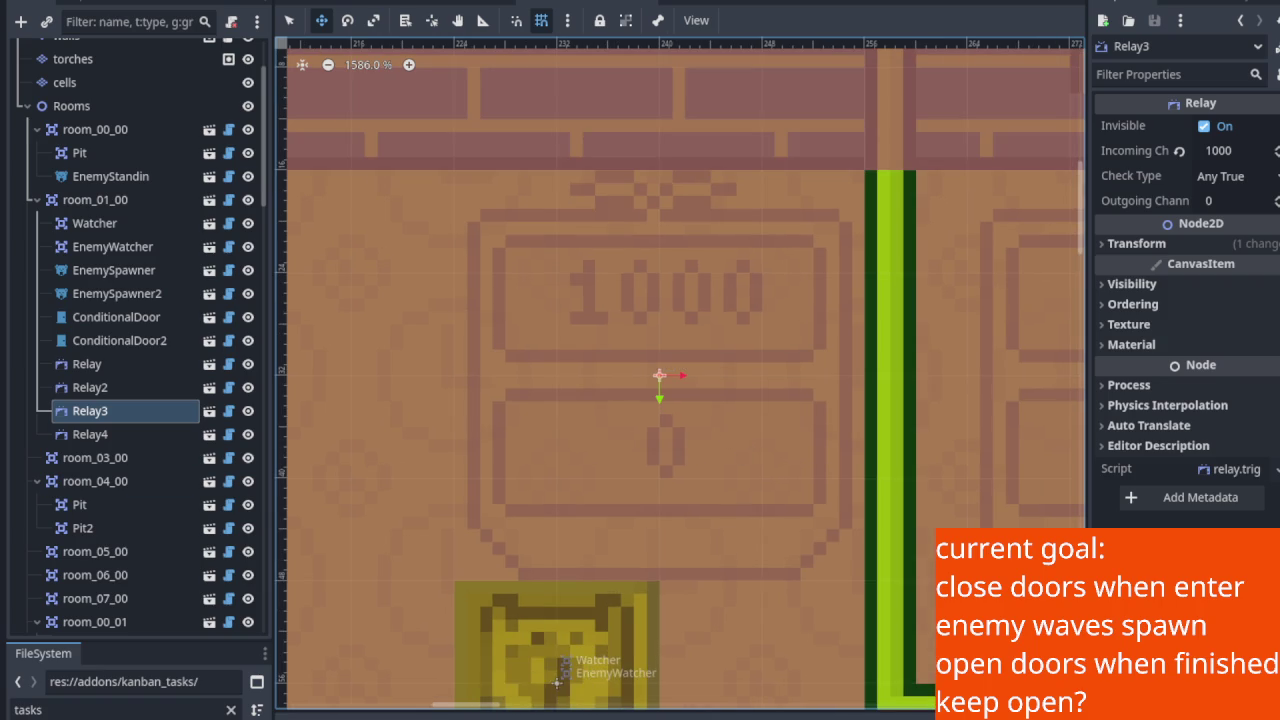
pyautogui.scroll(-10, 463, 374)
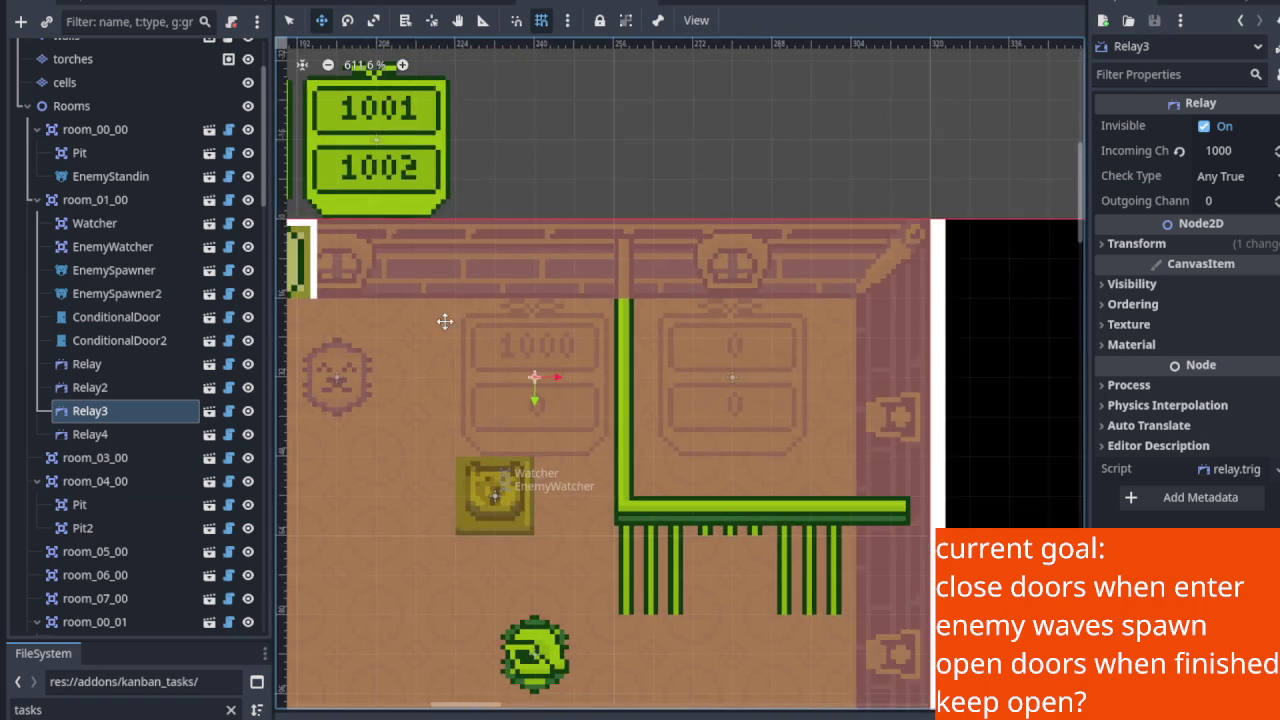
pyautogui.click(110, 293)
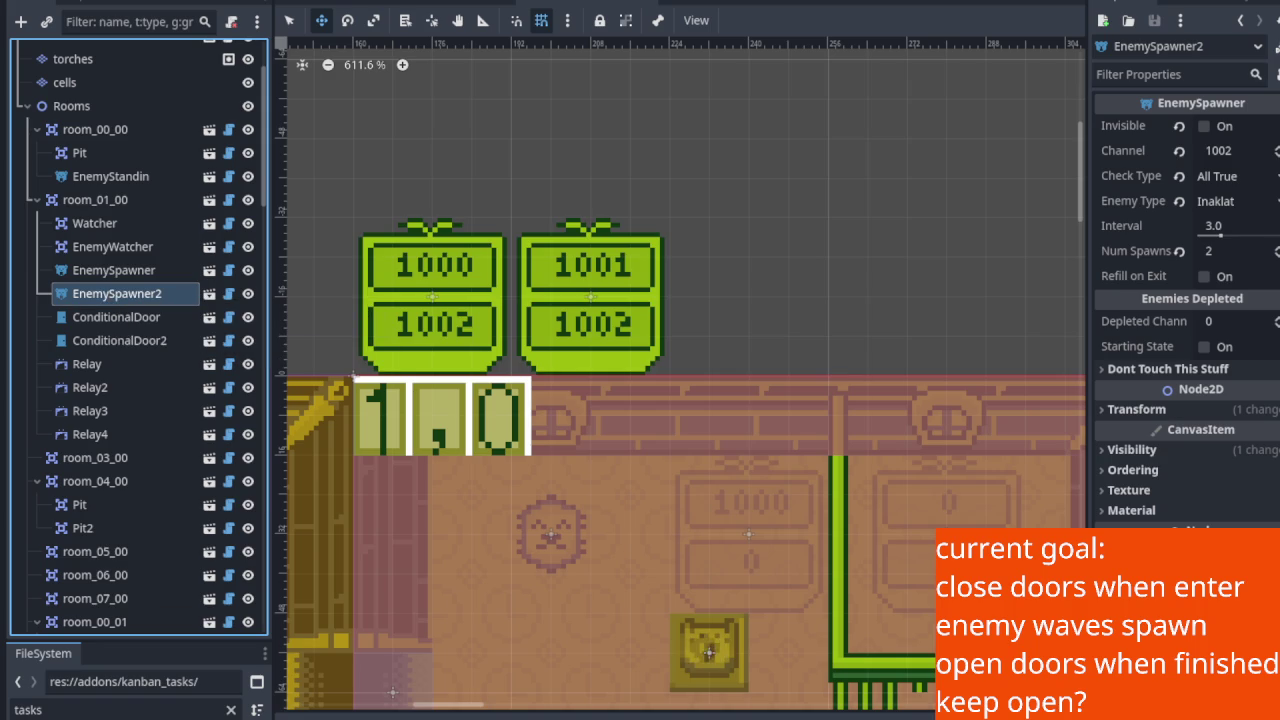
pyautogui.scroll(-2, 551, 423)
pyautogui.scroll(4, 686, 491)
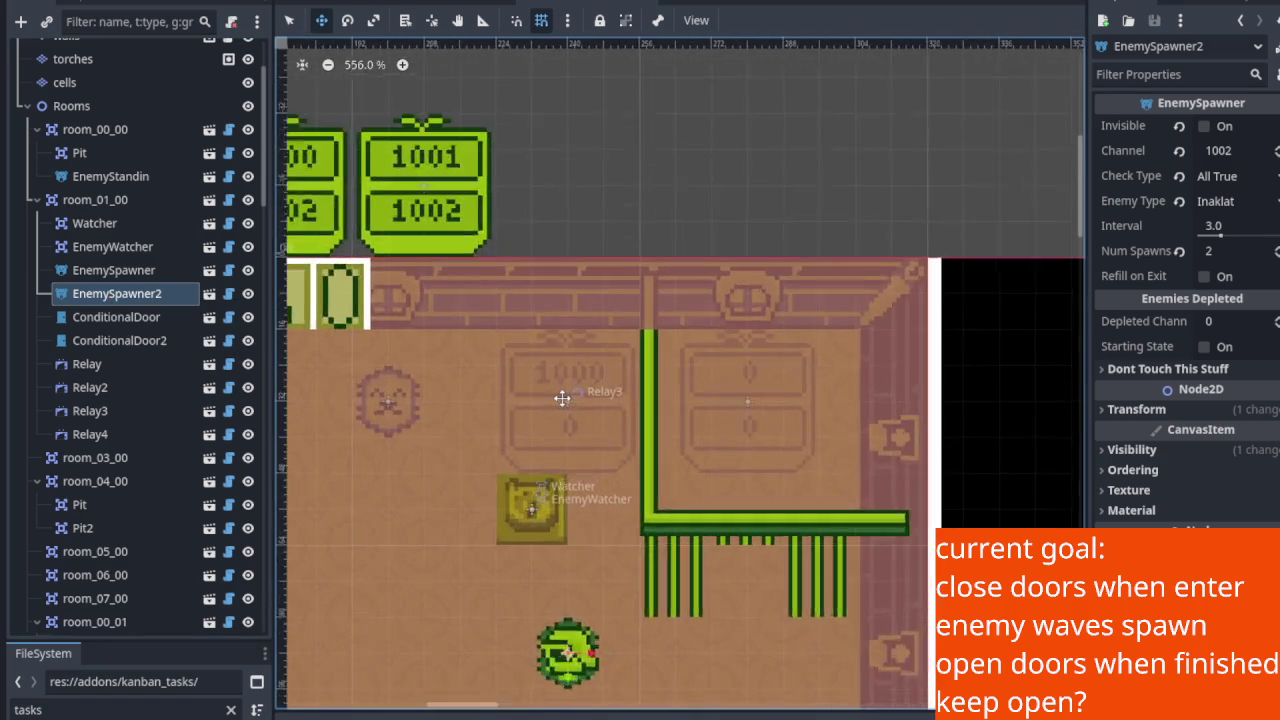
pyautogui.scroll(3, 564, 405)
pyautogui.moveTo(614, 514); pyautogui.dragTo(613, 467)
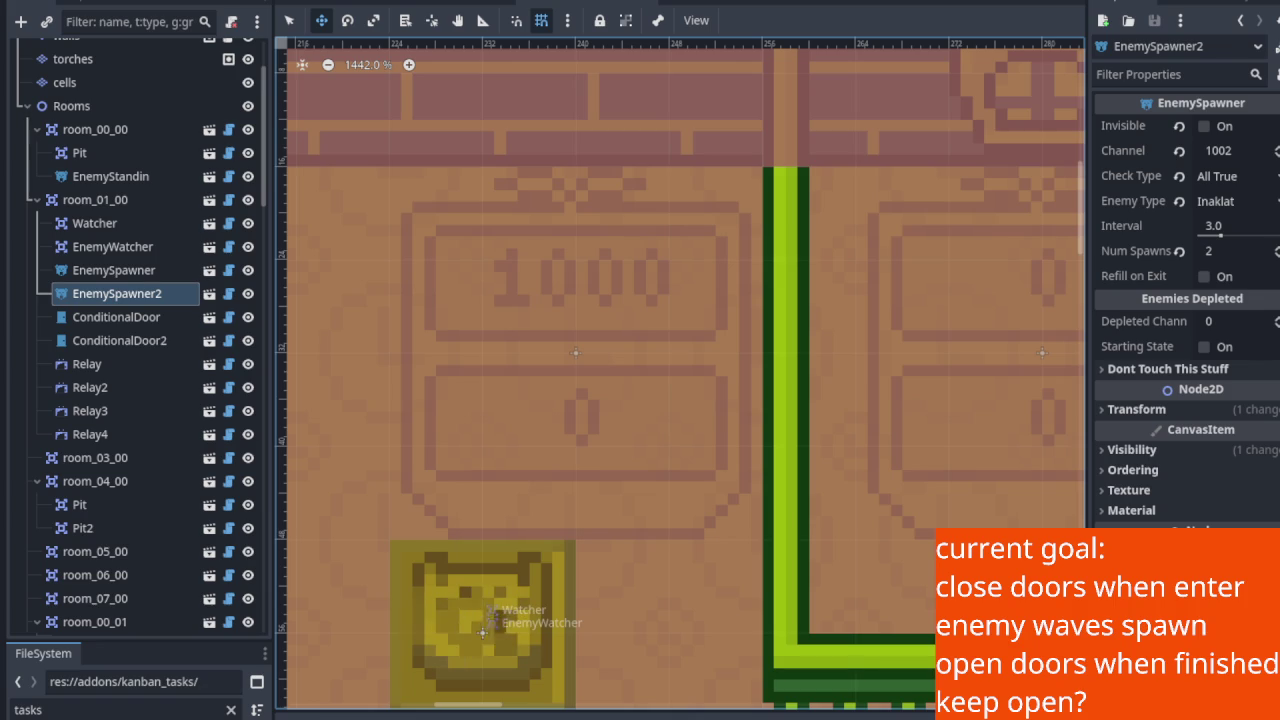
pyautogui.moveTo(643, 420)
pyautogui.mouseDown()
pyautogui.moveTo(514, 429)
pyautogui.moveTo(514, 417)
pyautogui.mouseUp()
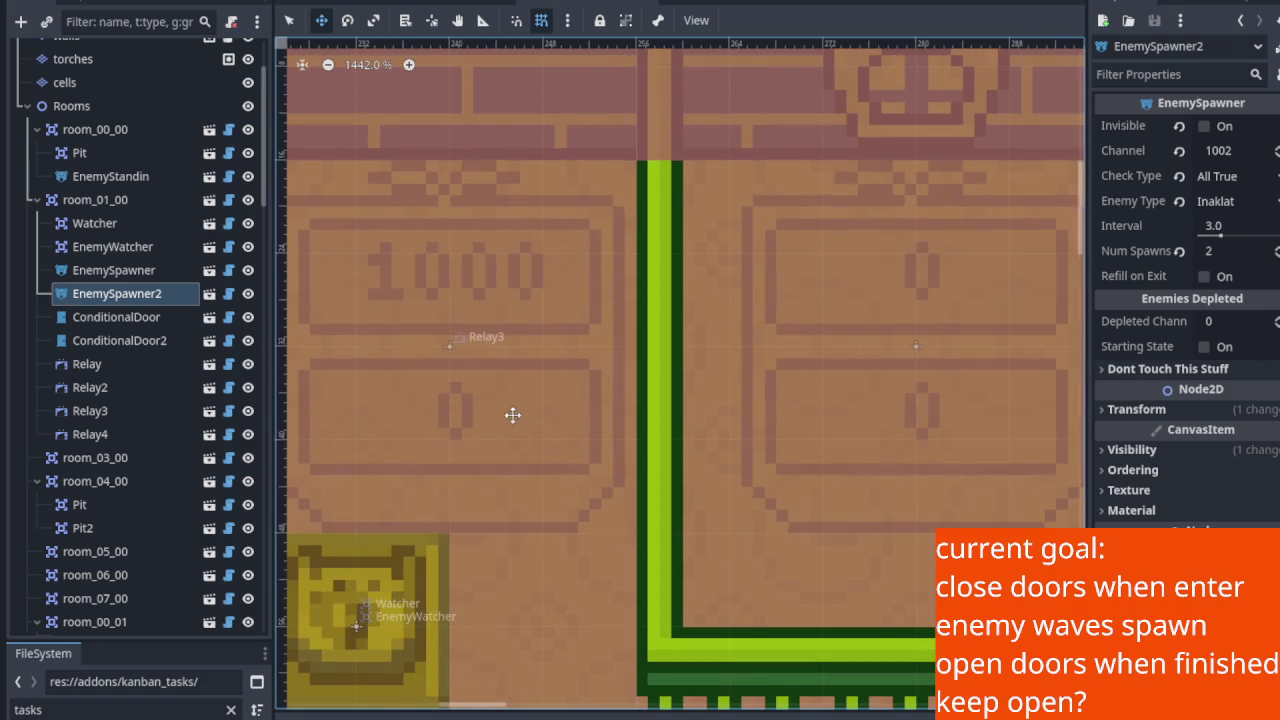
pyautogui.moveTo(276, 429); pyautogui.dragTo(194, 429)
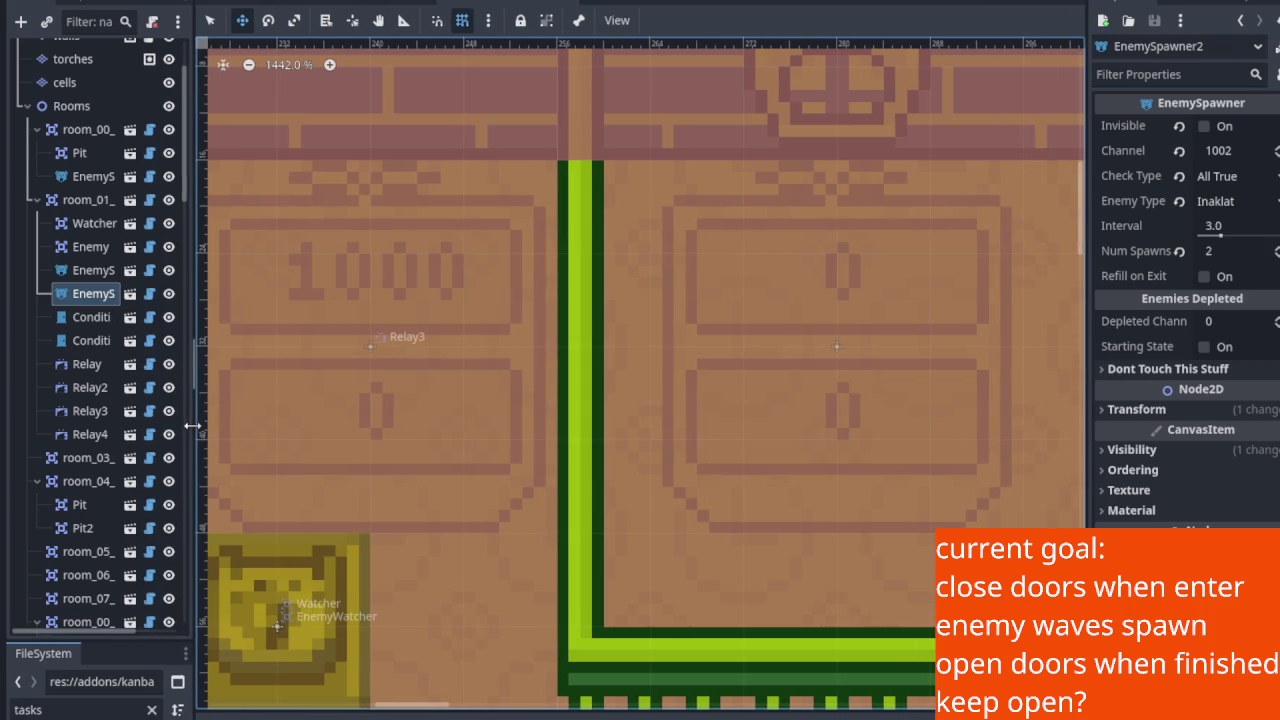
pyautogui.moveTo(414, 383); pyautogui.dragTo(456, 403)
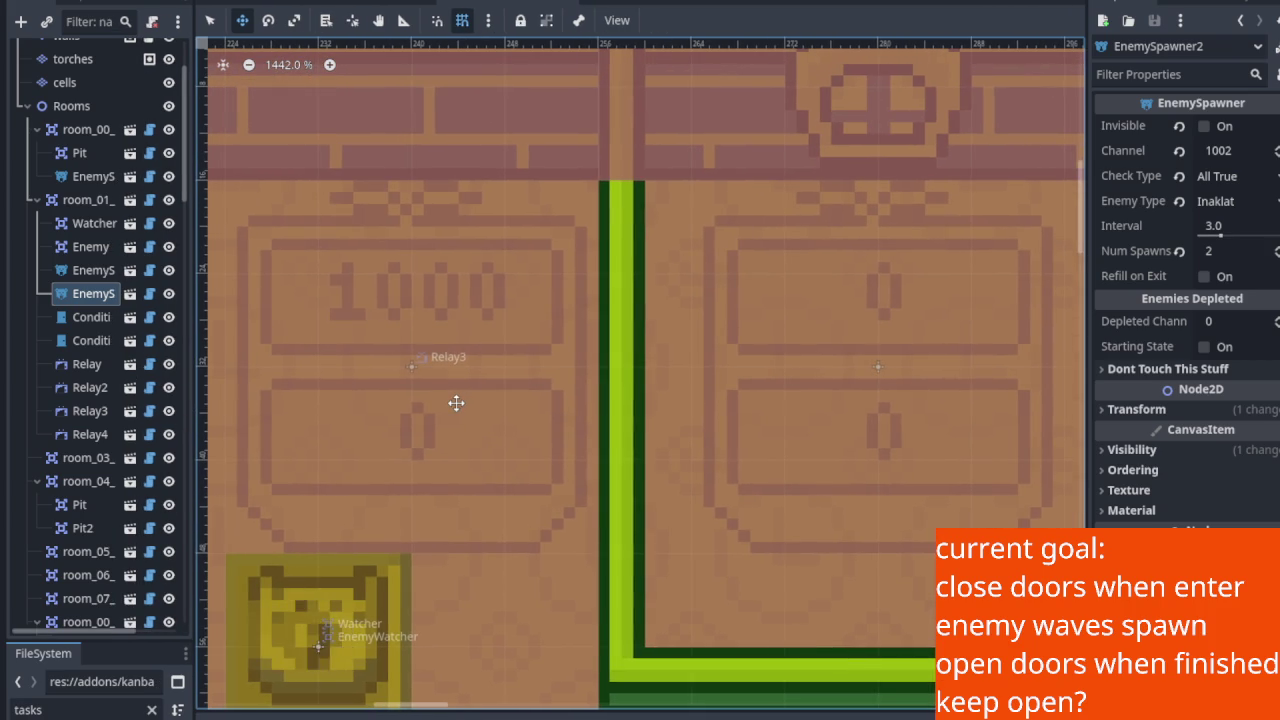
pyautogui.scroll(1, 364, 292)
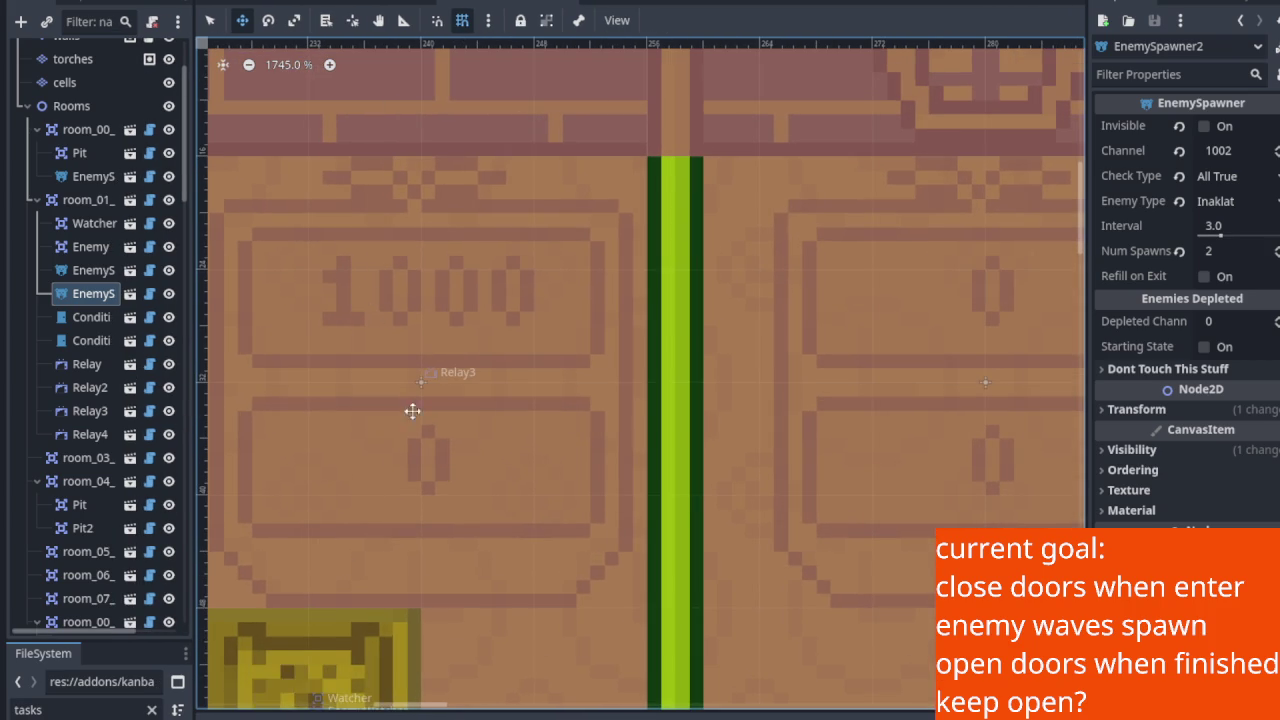
pyautogui.moveTo(461, 525); pyautogui.dragTo(465, 445)
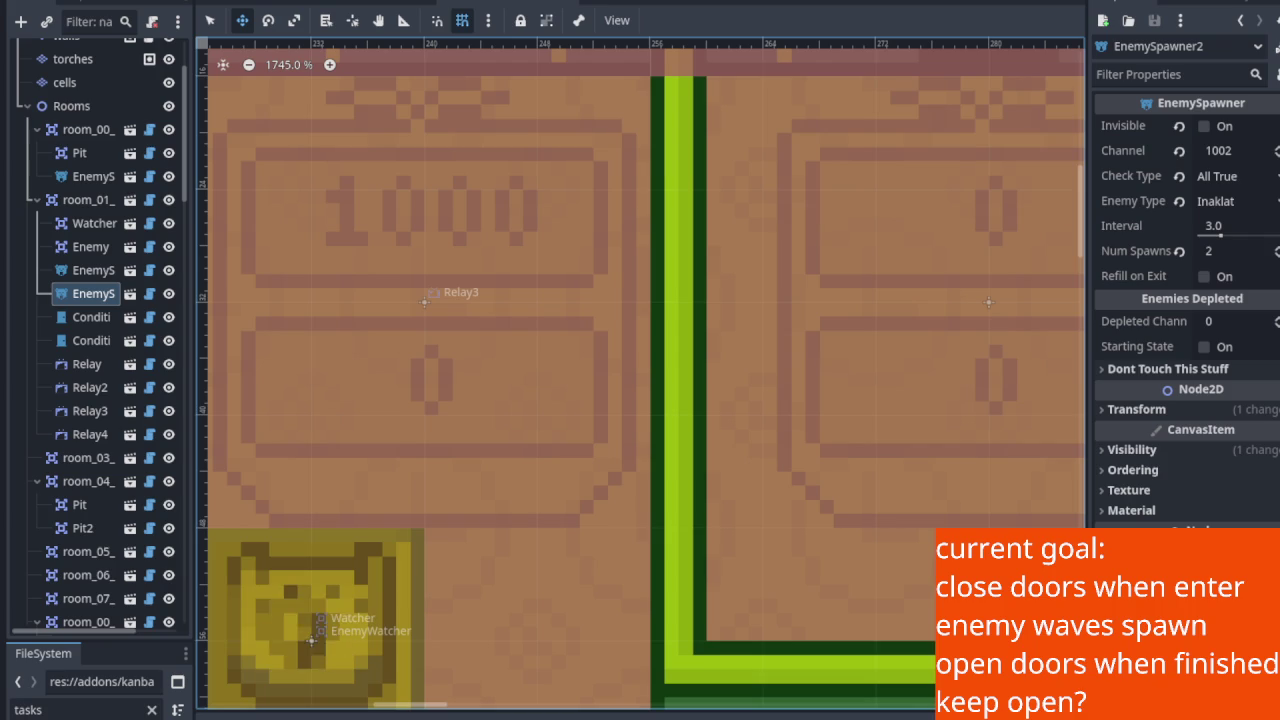
pyautogui.scroll(-3, 523, 306)
pyautogui.scroll(-2, 609, 489)
pyautogui.scroll(3, 554, 423)
pyautogui.scroll(2, 585, 360)
pyautogui.scroll(2, 585, 360)
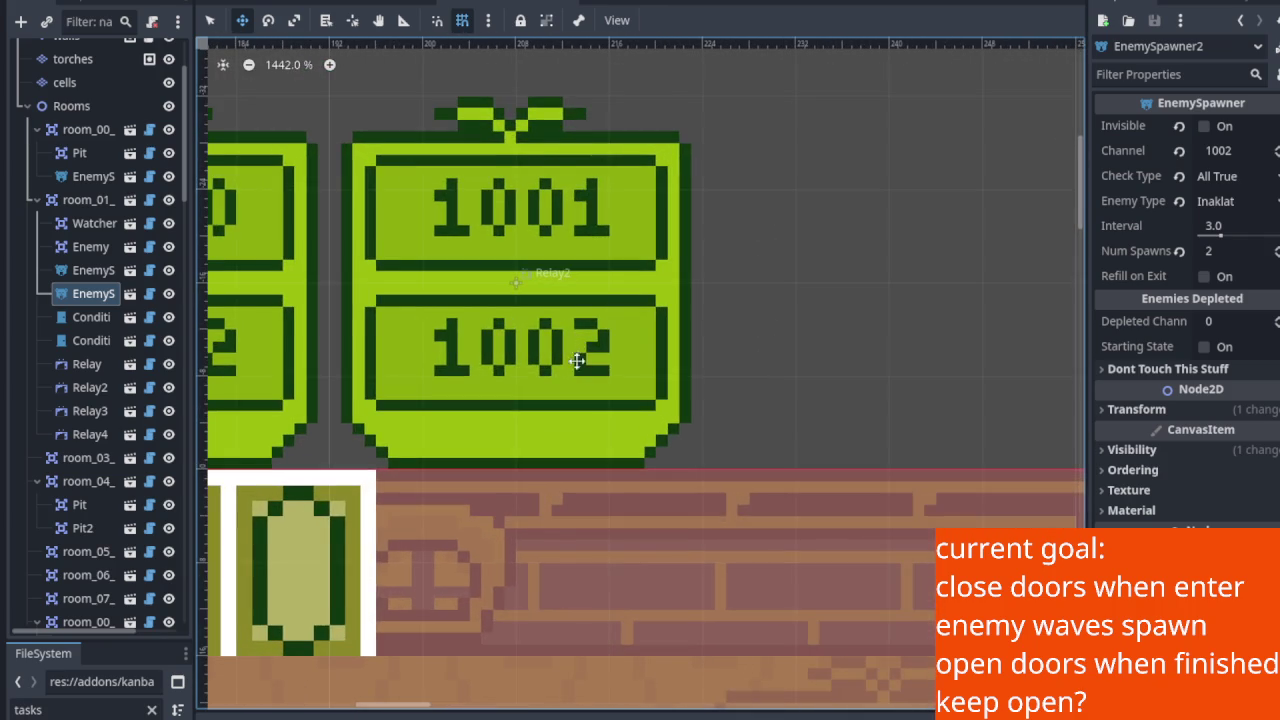
pyautogui.moveTo(573, 357); pyautogui.dragTo(823, 409)
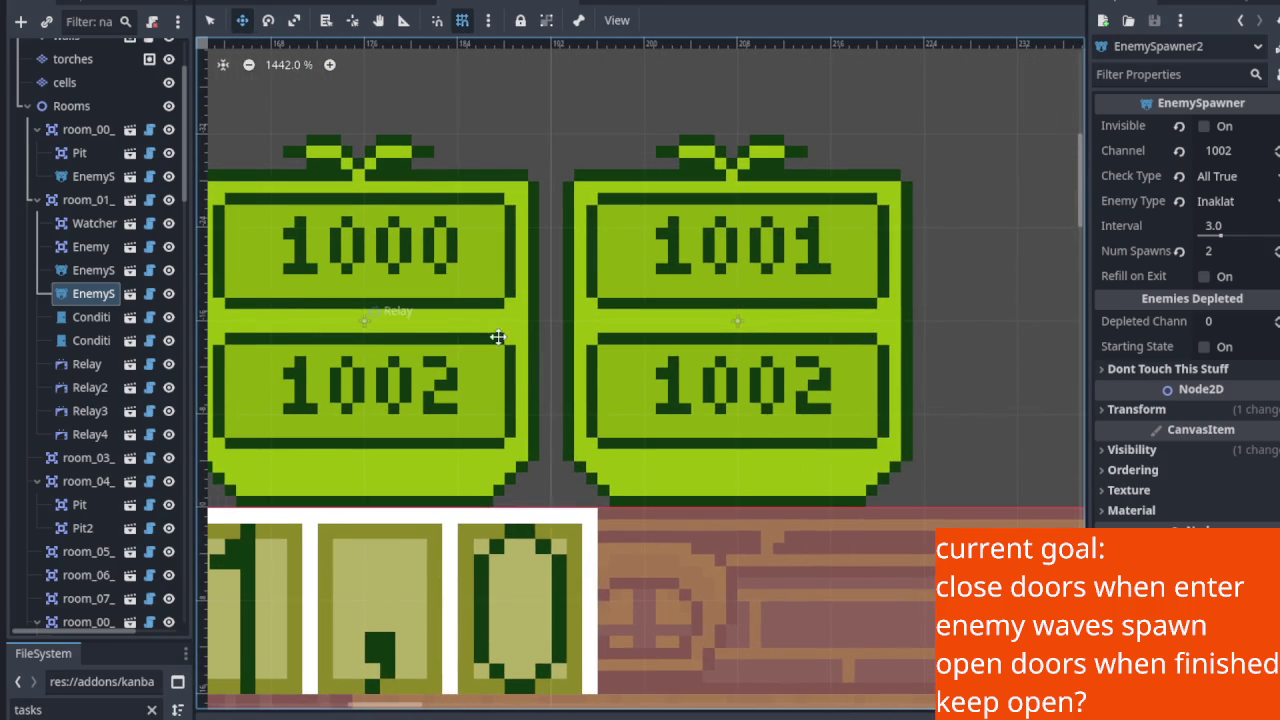
pyautogui.scroll(-2, 498, 337)
pyautogui.moveTo(791, 494)
pyautogui.mouseDown()
pyautogui.moveTo(614, 409)
pyautogui.moveTo(417, 254)
pyautogui.mouseUp()
pyautogui.scroll(1, 667, 496)
pyautogui.scroll(1, 667, 496)
pyautogui.moveTo(643, 500); pyautogui.dragTo(600, 460)
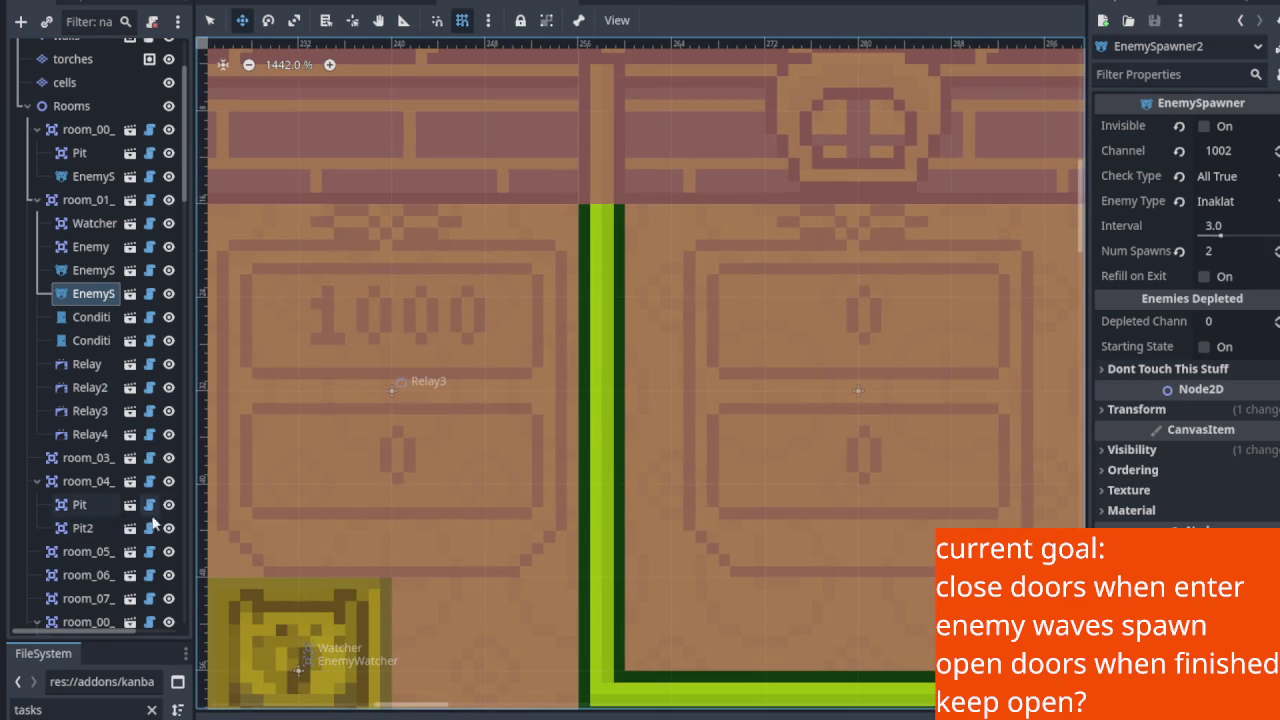
pyautogui.click(112, 413)
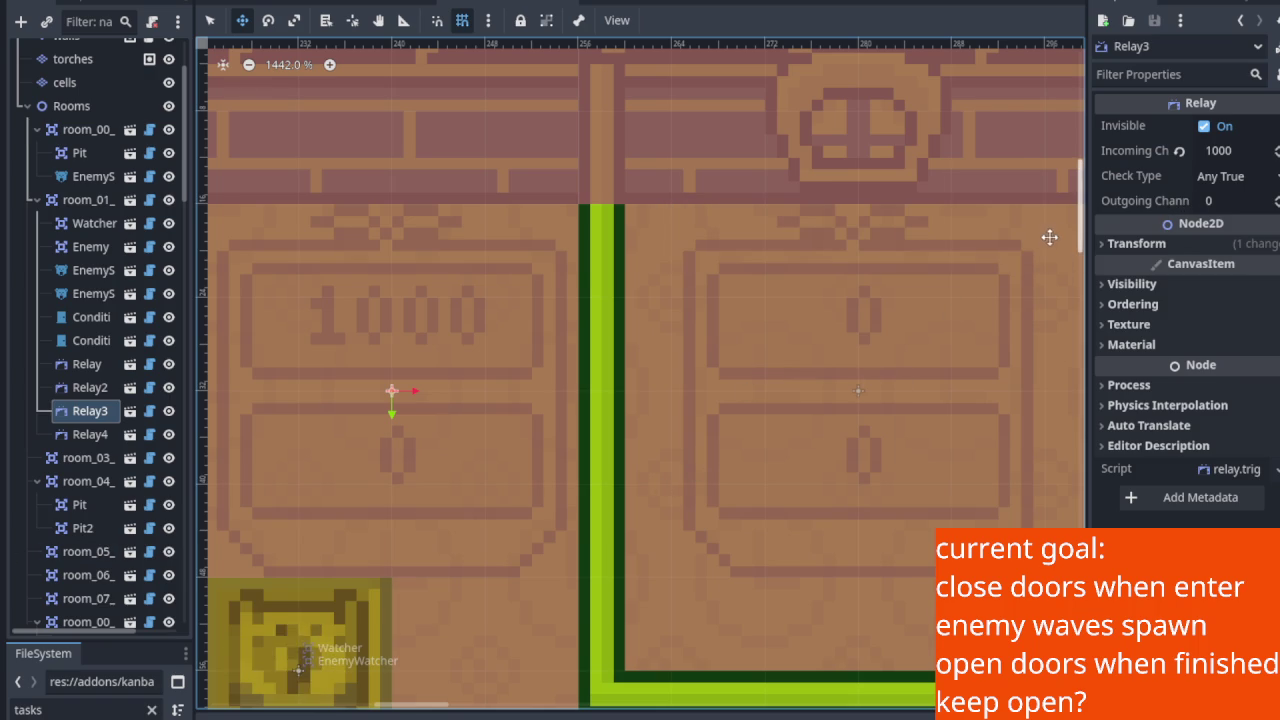
# Set Relay3's Outgoing Channel to 1003 so its sign reads 1000 over 1003, and save.
pyautogui.click(1162, 196)
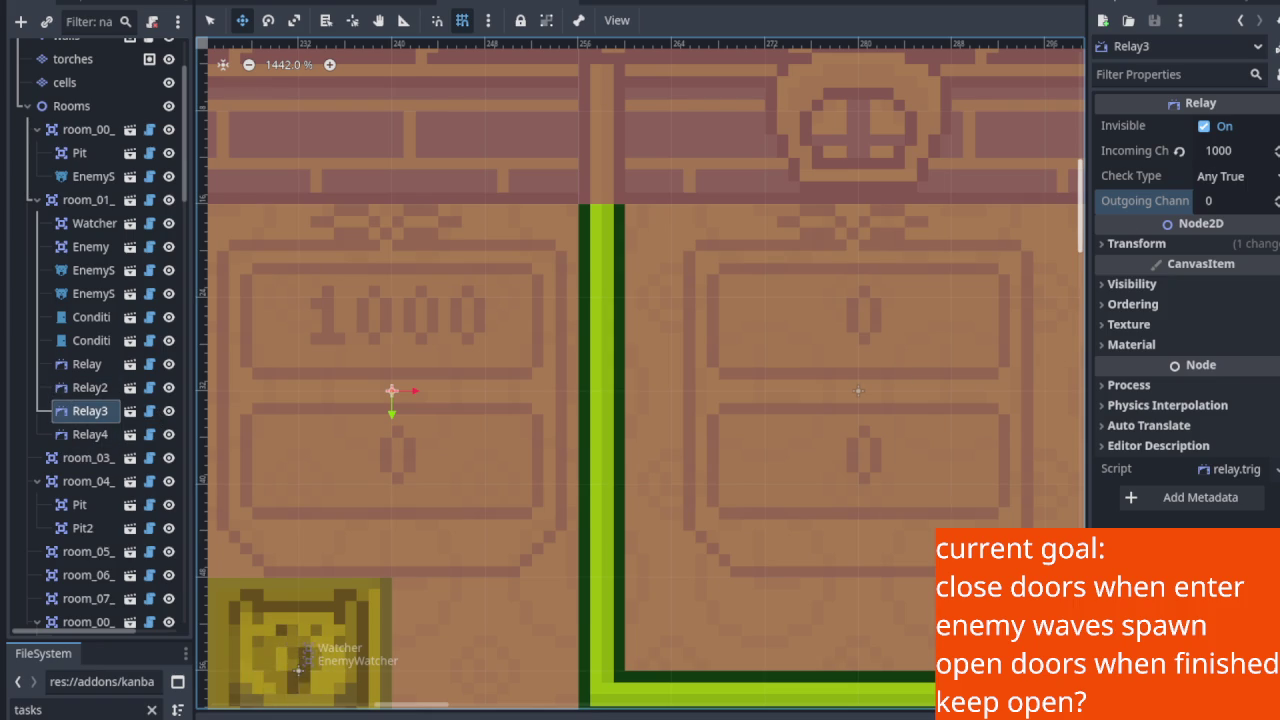
pyautogui.click(1160, 200)
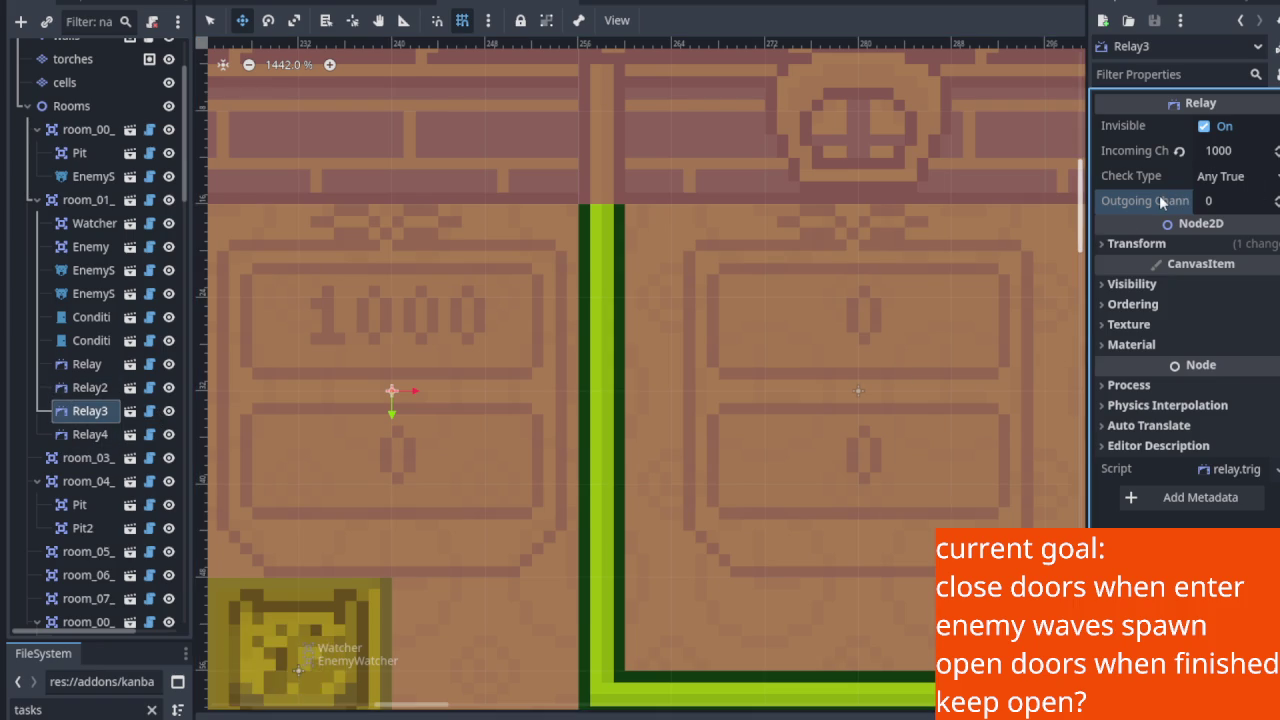
pyautogui.click(1238, 201)
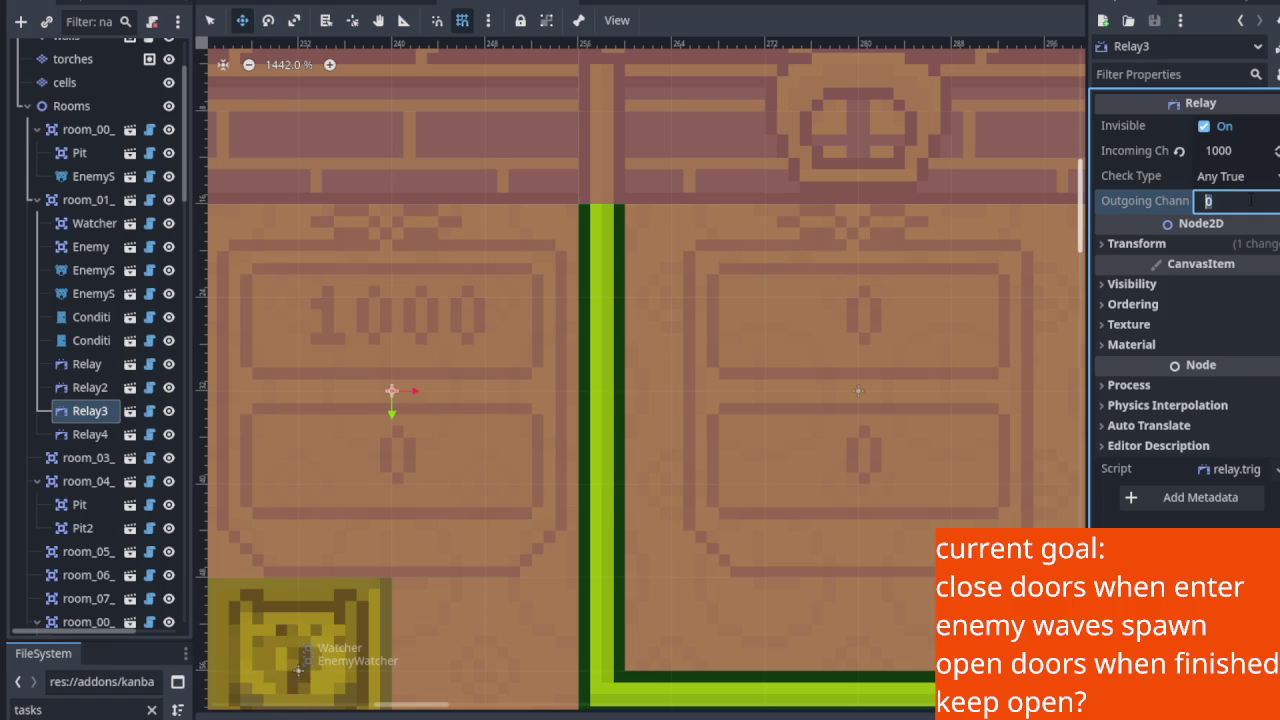
pyautogui.write('1003')
pyautogui.press('Return')
pyautogui.hotkey('ctrl', 's')
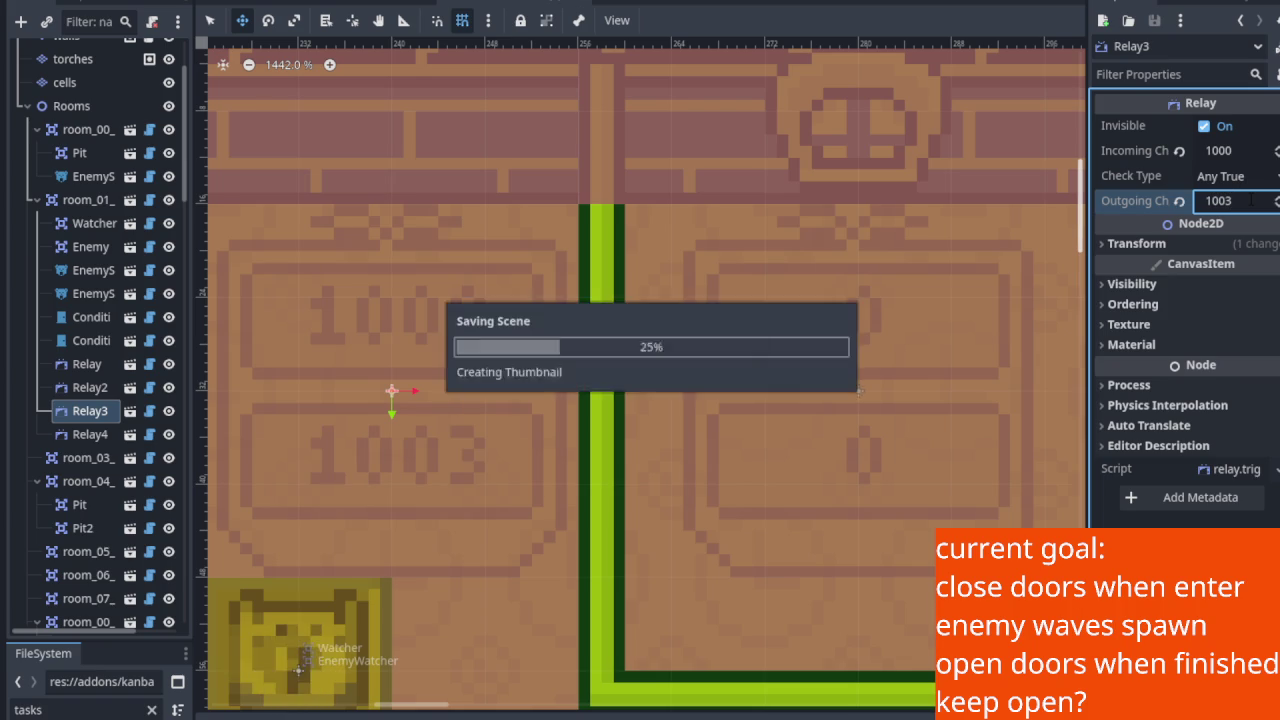
pyautogui.scroll(-2, 567, 415)
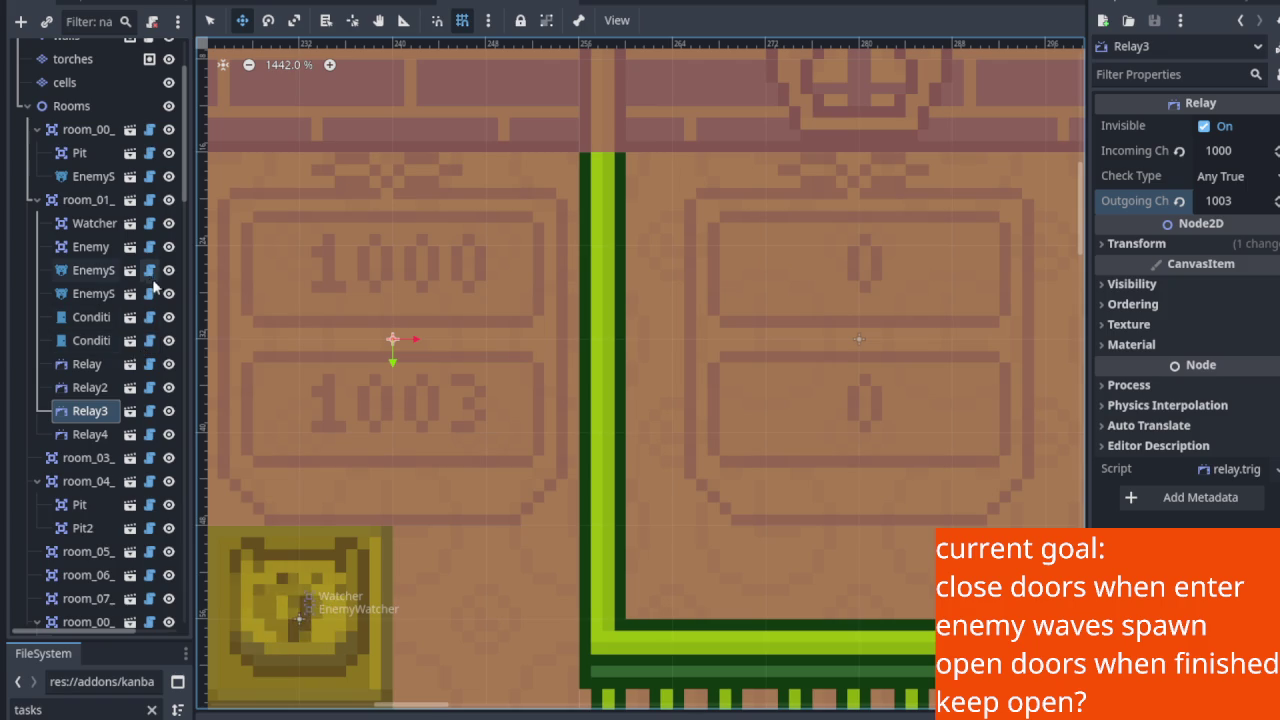
# Hide the Enemy and Watcher nodes in the editor and save the scene.
pyautogui.click(168, 246)
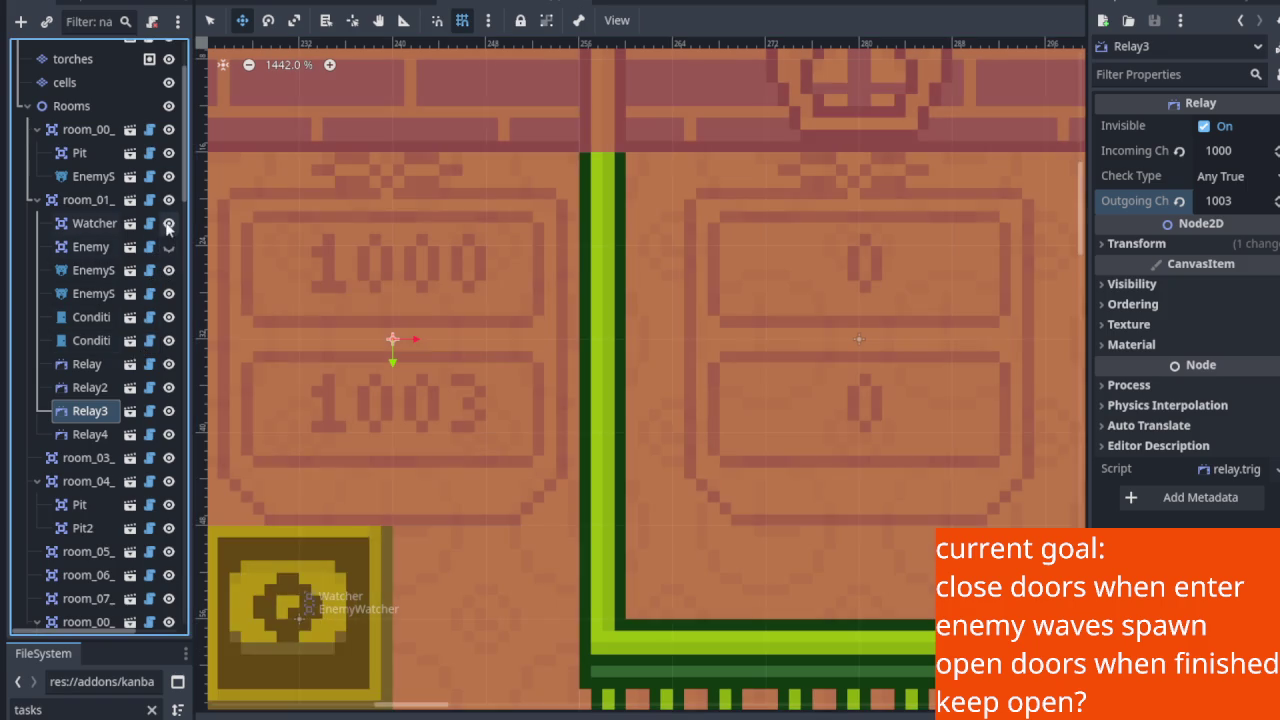
pyautogui.click(168, 223)
pyautogui.hotkey('ctrl', 's')
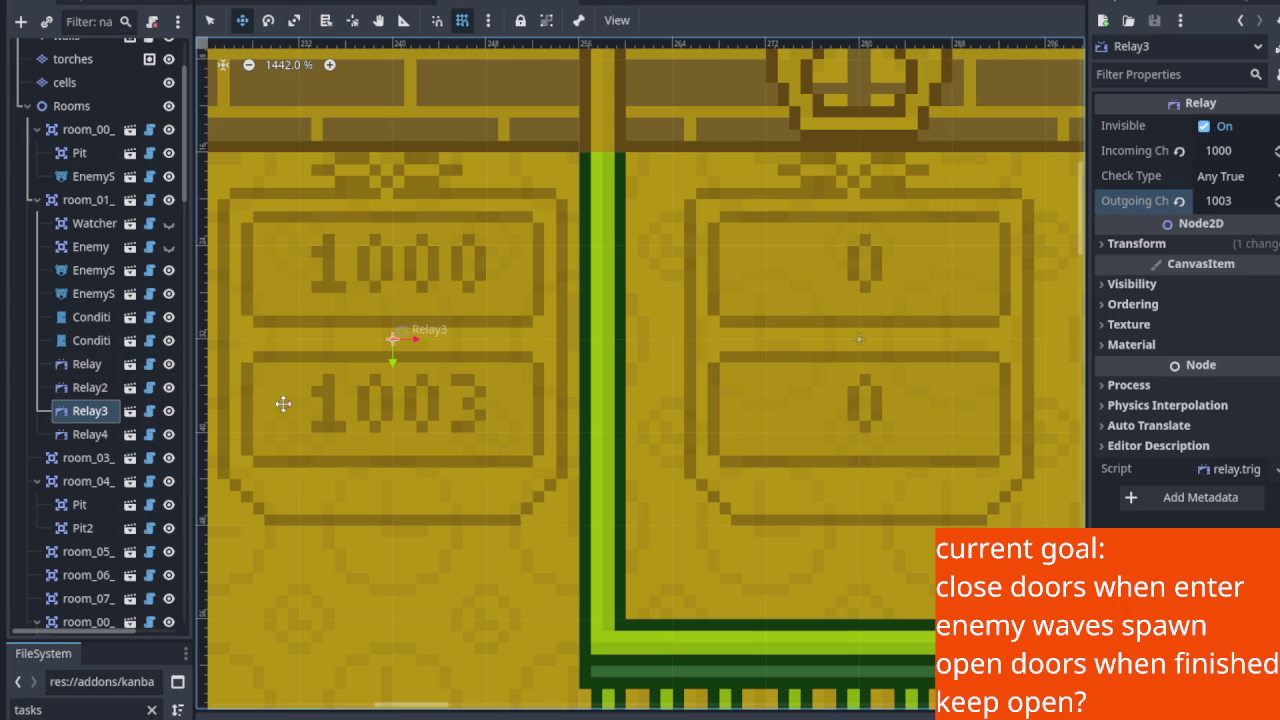
# Select Relay4 and centre its sign beside Relay3 in the view.
pyautogui.moveTo(400, 428)
pyautogui.mouseDown()
pyautogui.moveTo(408, 414)
pyautogui.moveTo(403, 425)
pyautogui.mouseUp()
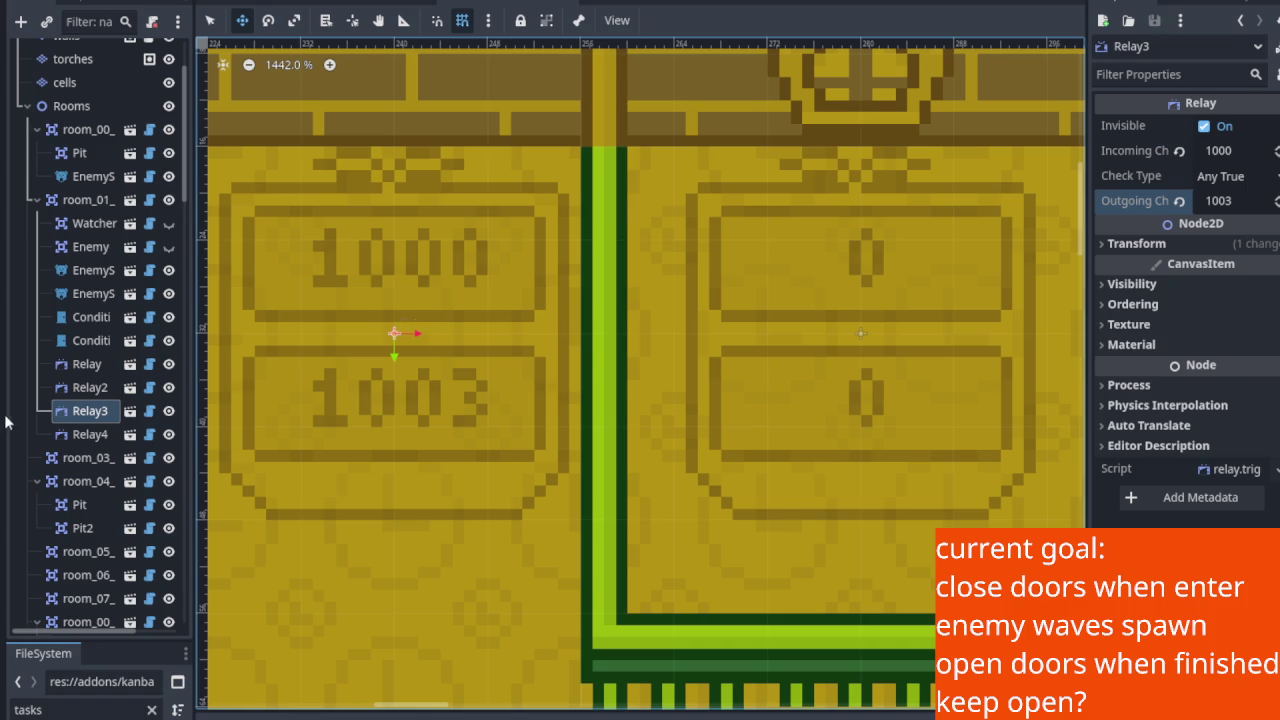
pyautogui.click(97, 437)
pyautogui.moveTo(829, 289)
pyautogui.mouseDown()
pyautogui.moveTo(763, 314)
pyautogui.moveTo(577, 299)
pyautogui.moveTo(798, 284)
pyautogui.moveTo(819, 267)
pyautogui.mouseUp()
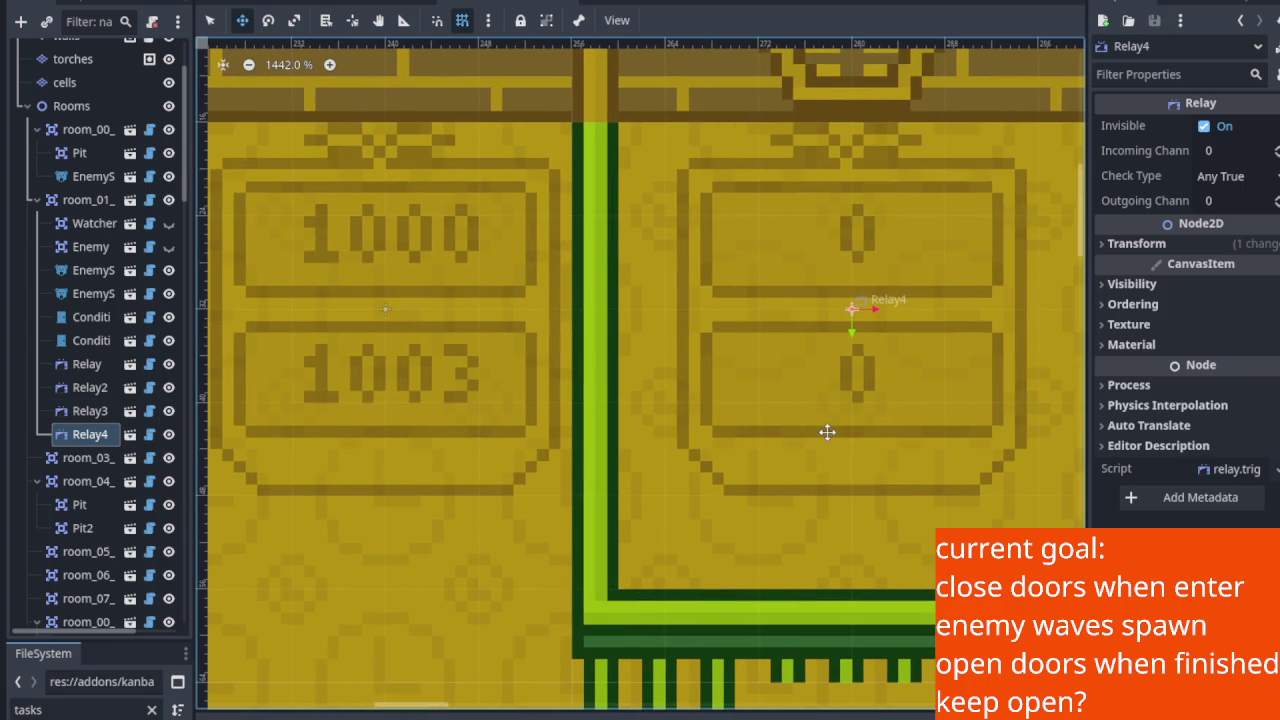
pyautogui.scroll(2, 827, 433)
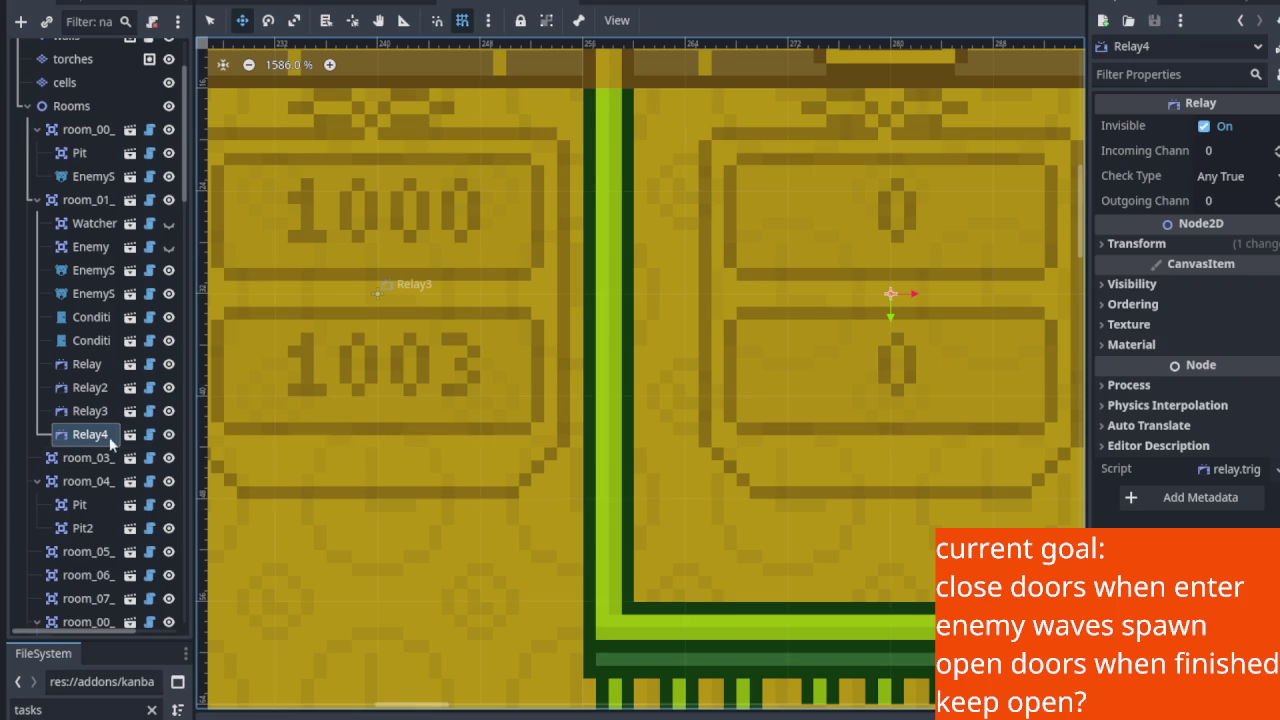
pyautogui.click(96, 416)
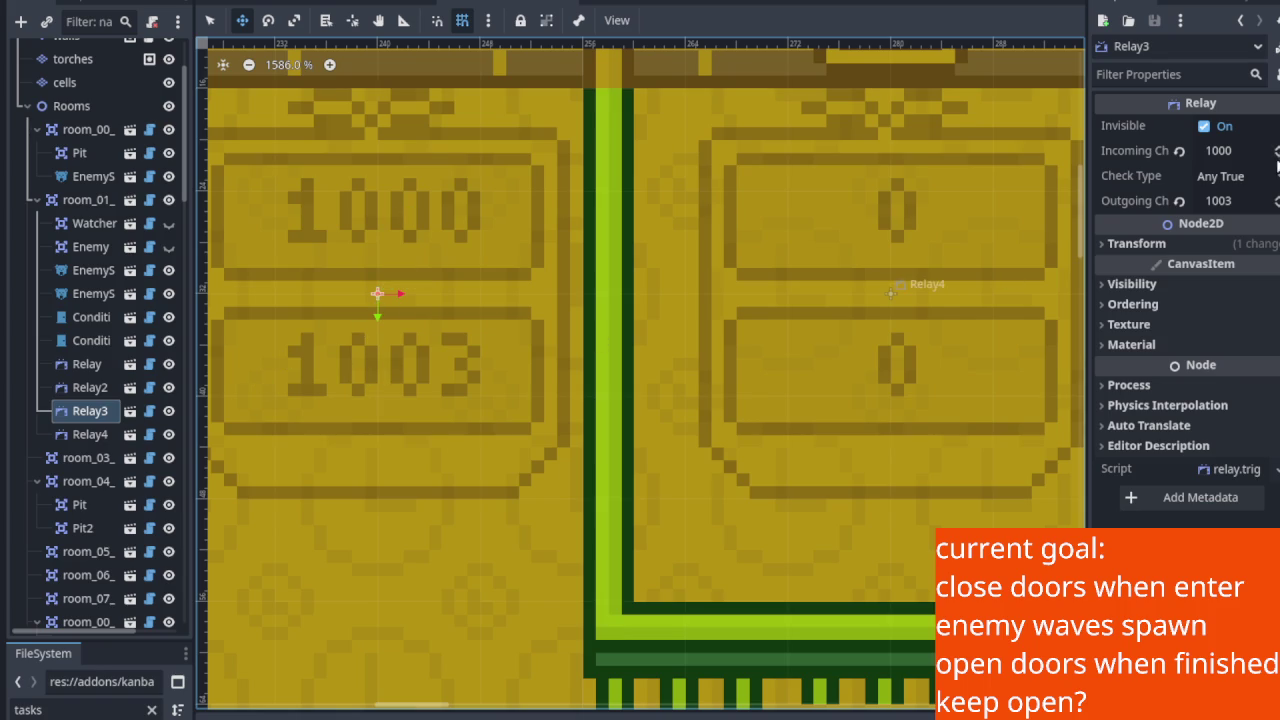
pyautogui.scroll(3, 325, 208)
# Change Relay3's Outgoing Channel from 1003 to 1004, so its sign reads 1000 over 1004.
pyautogui.scroll(5, 337, 223)
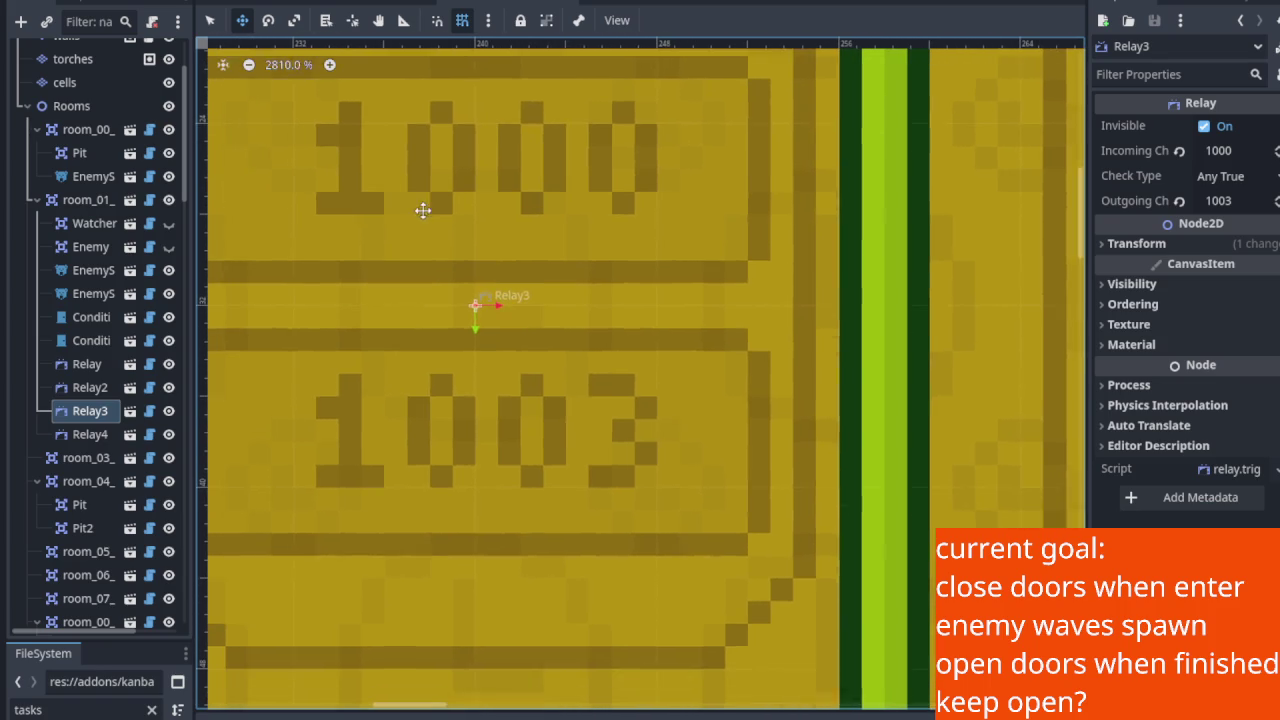
pyautogui.moveTo(570, 449); pyautogui.dragTo(648, 507)
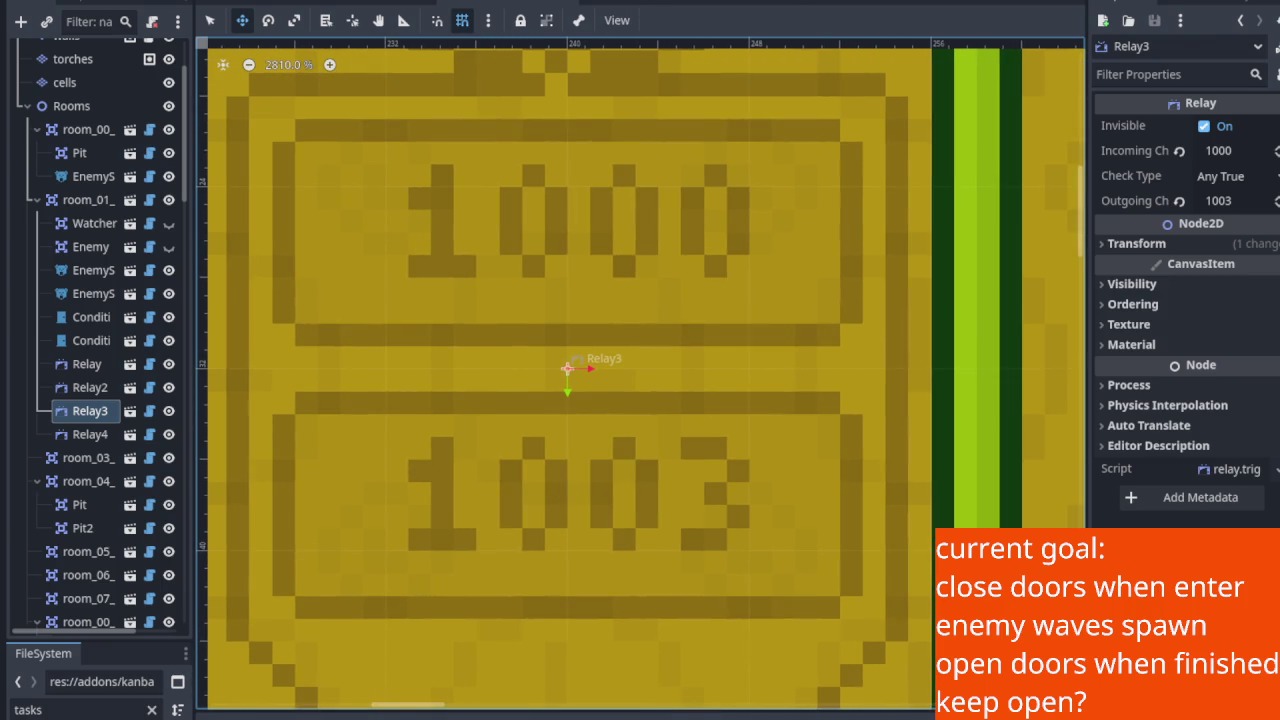
pyautogui.click(95, 414)
pyautogui.click(1258, 201)
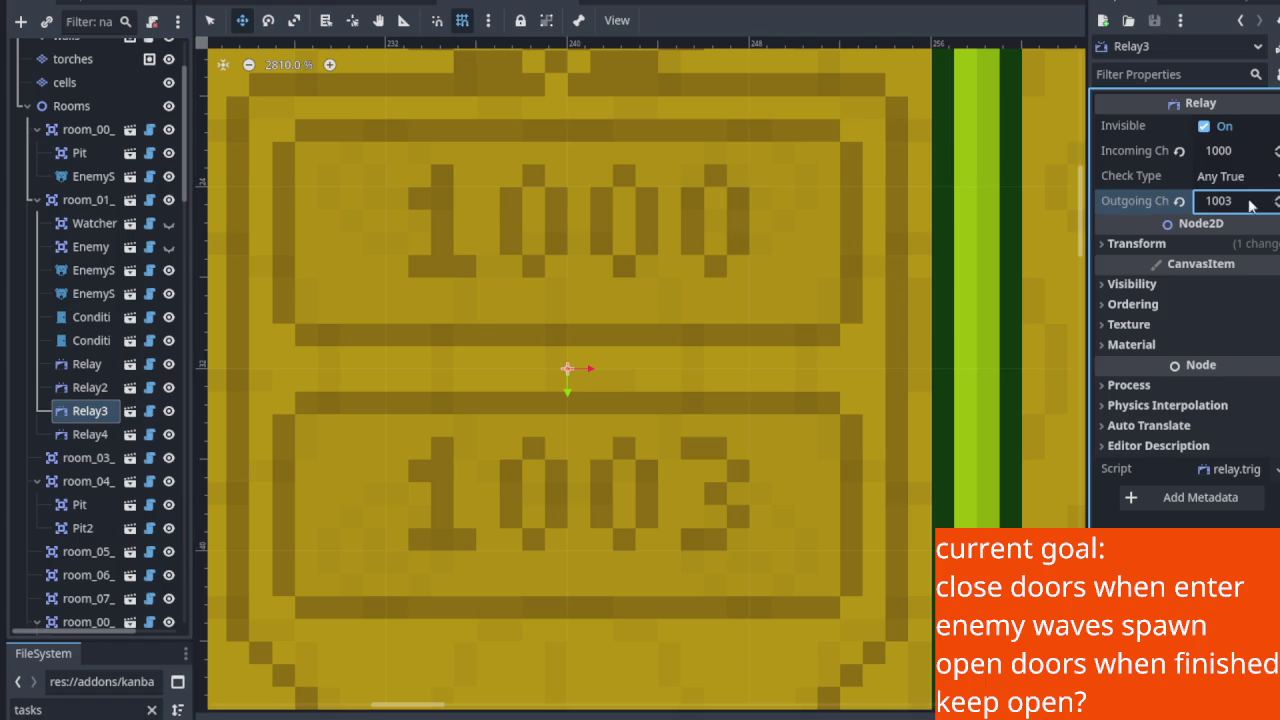
pyautogui.click(1250, 201)
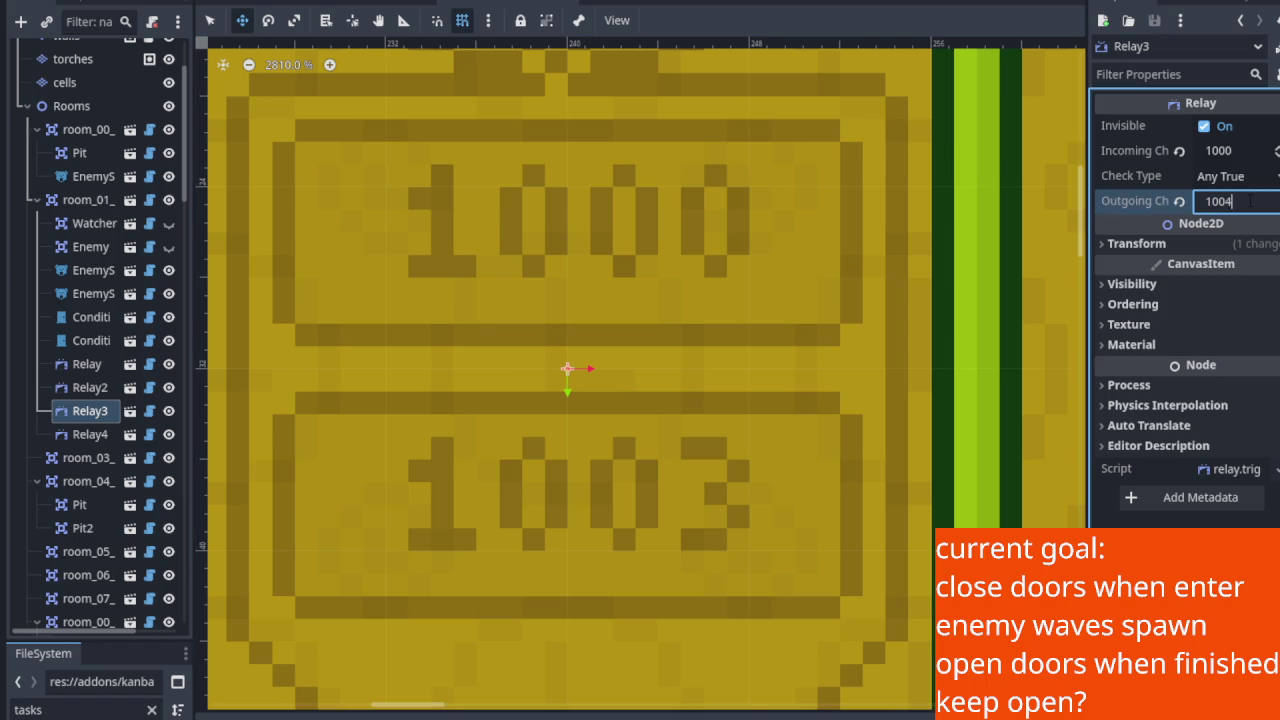
pyautogui.press('Return')
# Adjust the view over the relay signs and select Relay4.
pyautogui.scroll(4, 665, 505)
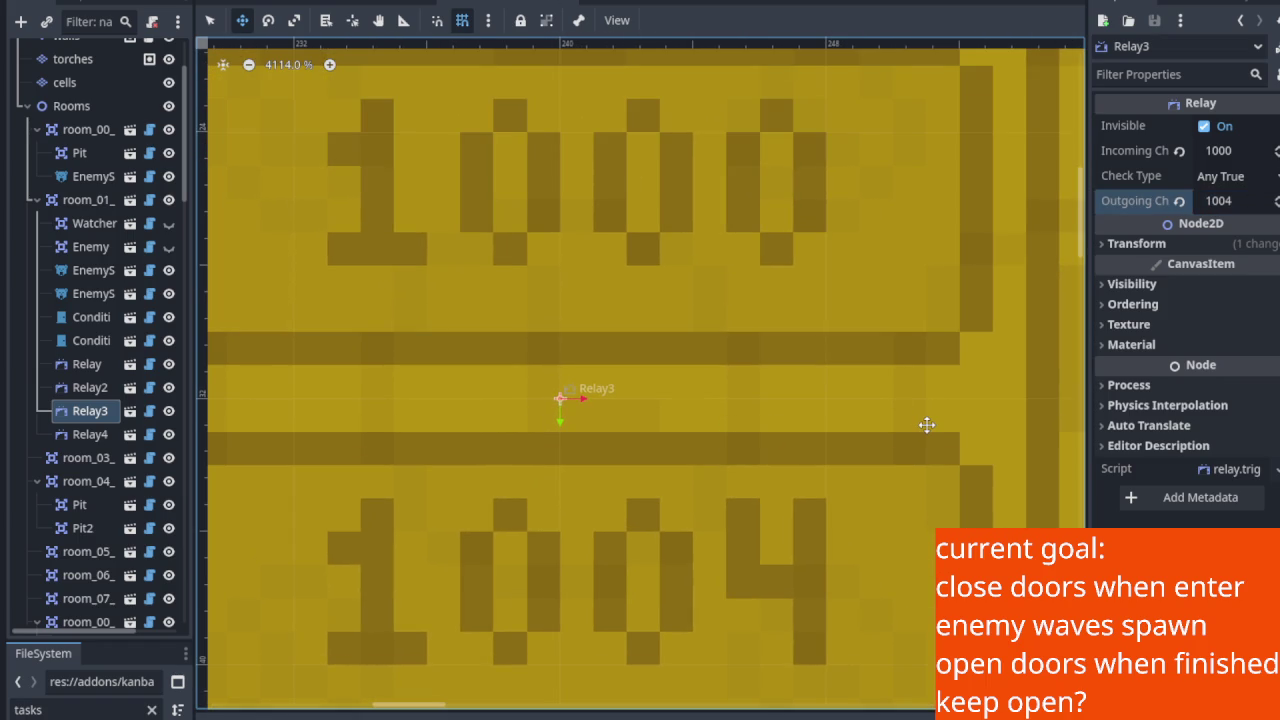
pyautogui.scroll(-5, 930, 418)
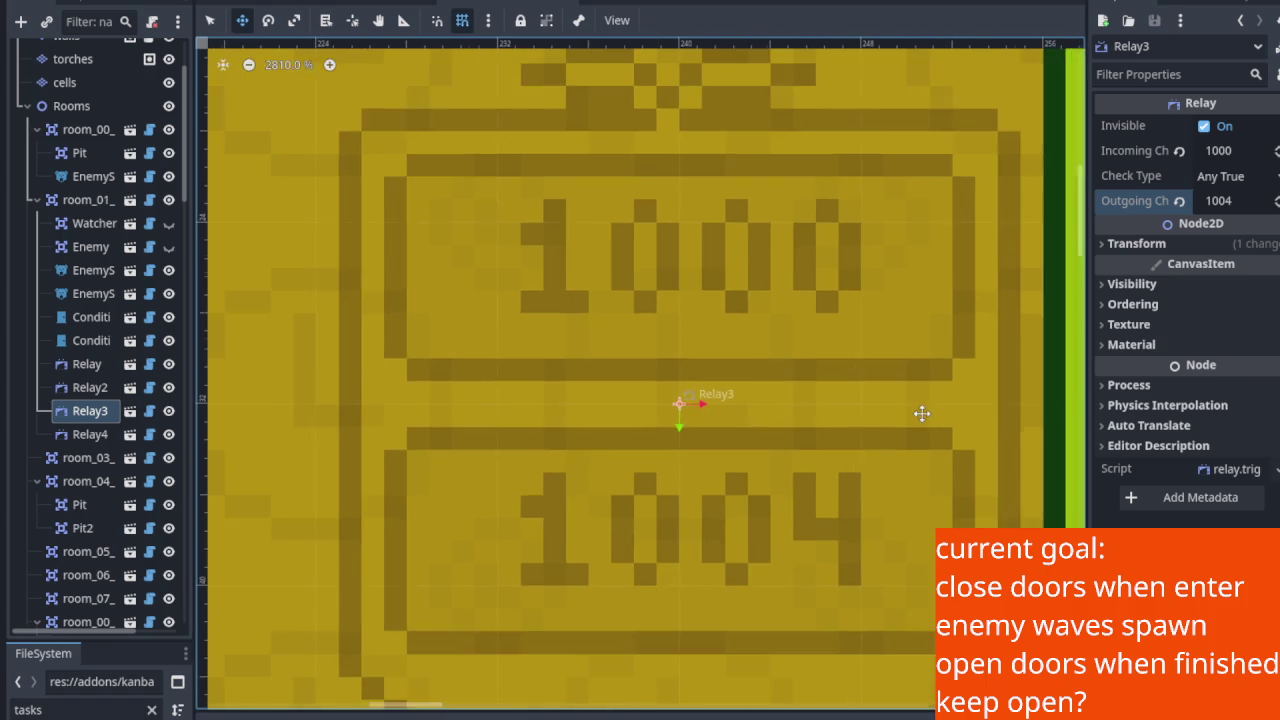
pyautogui.hscroll(15, 893, 409)
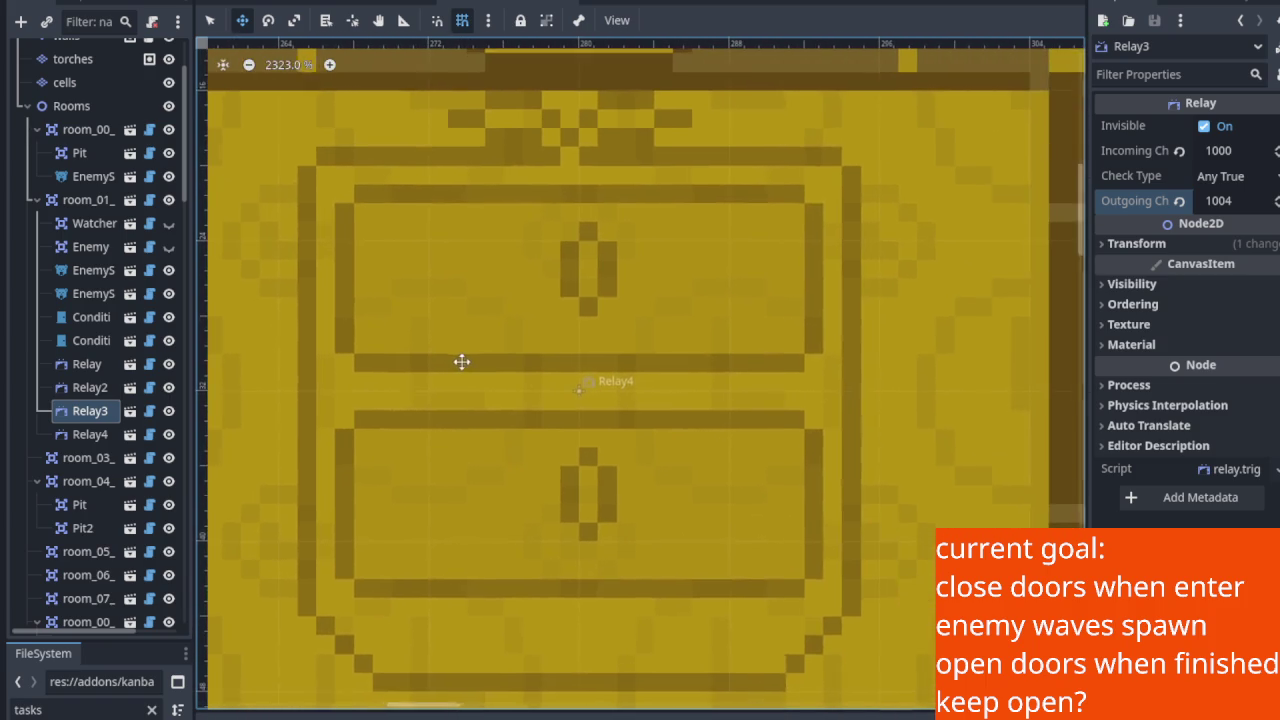
pyautogui.scroll(1, 466, 360)
pyautogui.scroll(3, 545, 370)
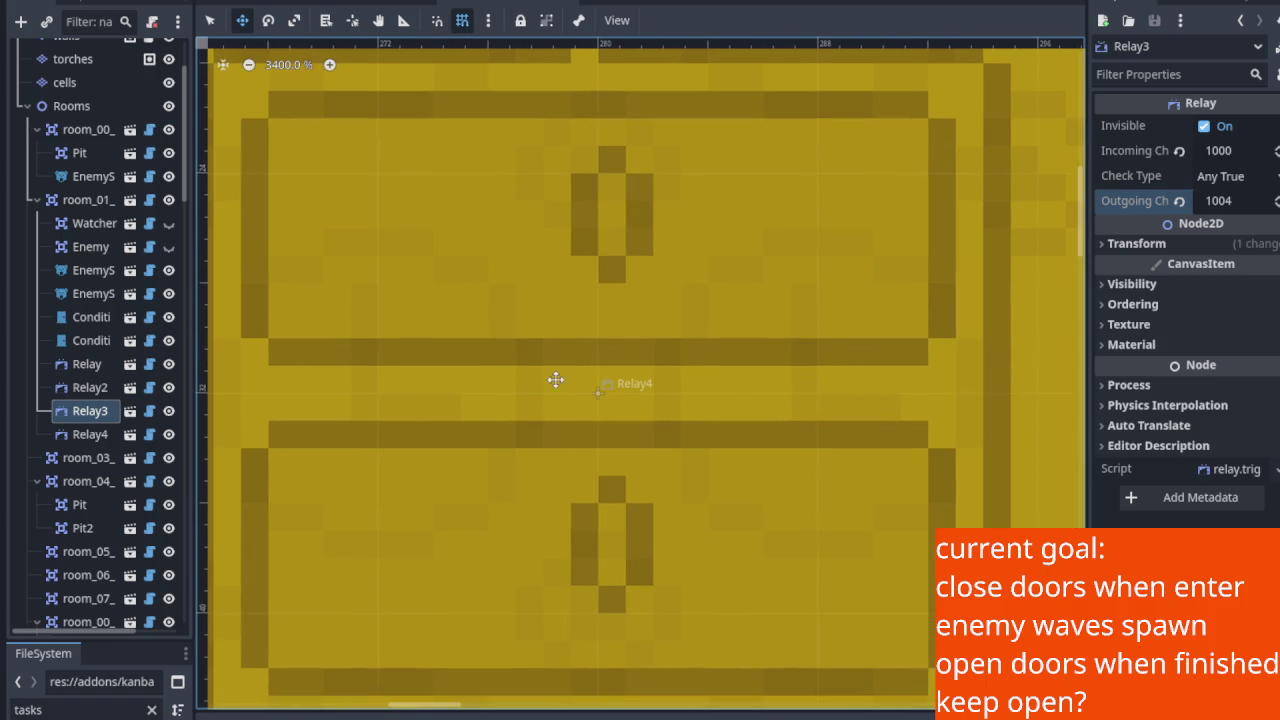
pyautogui.click(99, 434)
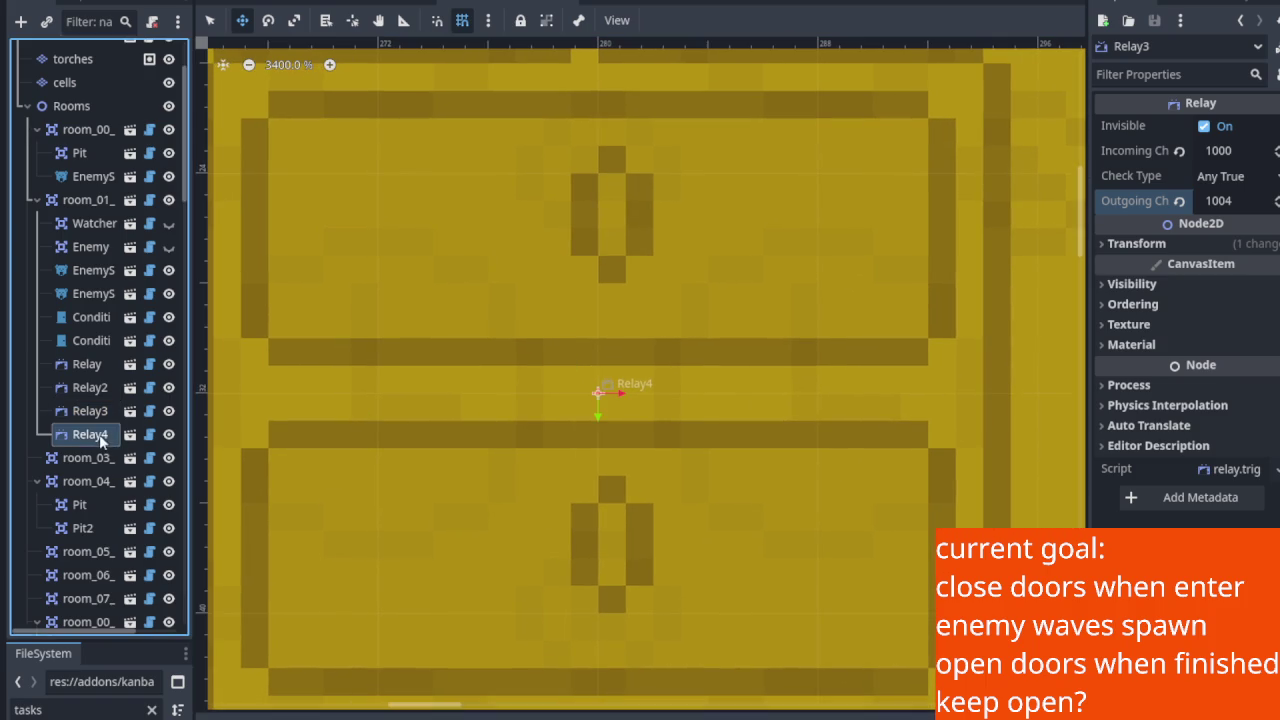
# Give Relay4 incoming channel 1003 and outgoing channel 1004, then save the scene.
pyautogui.click(1231, 152)
pyautogui.write('1003')
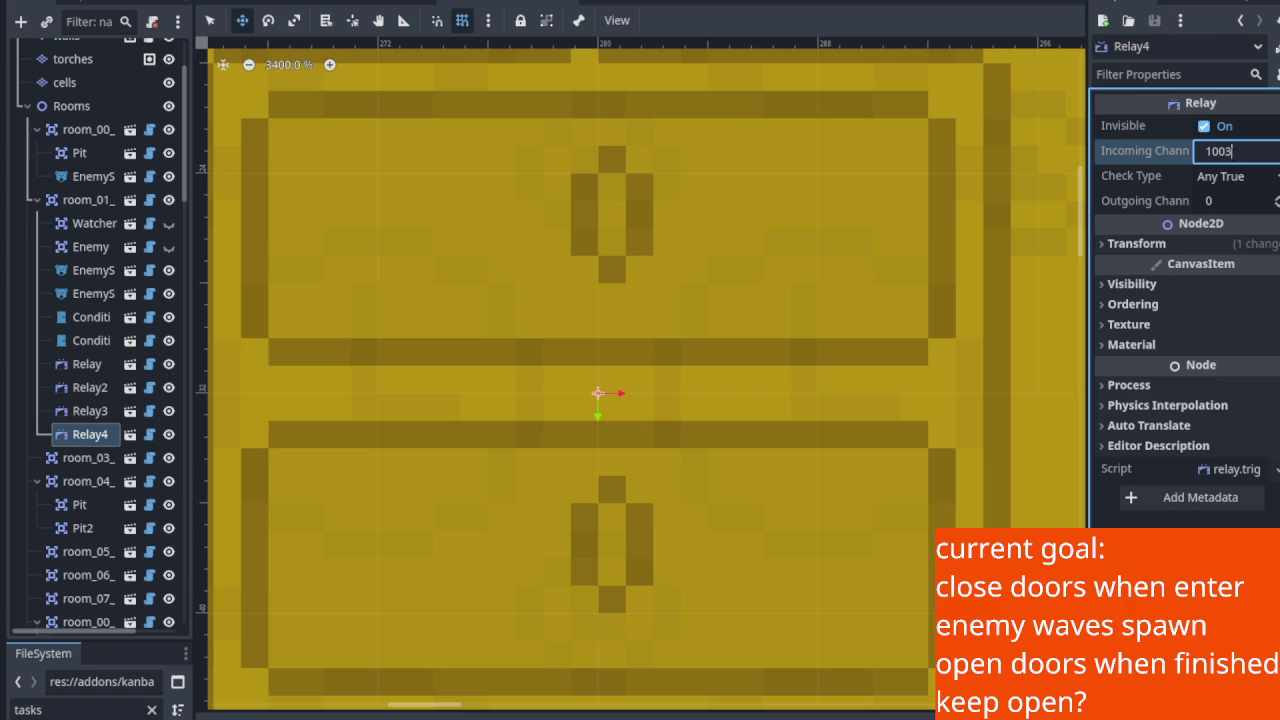
pyautogui.press('Return')
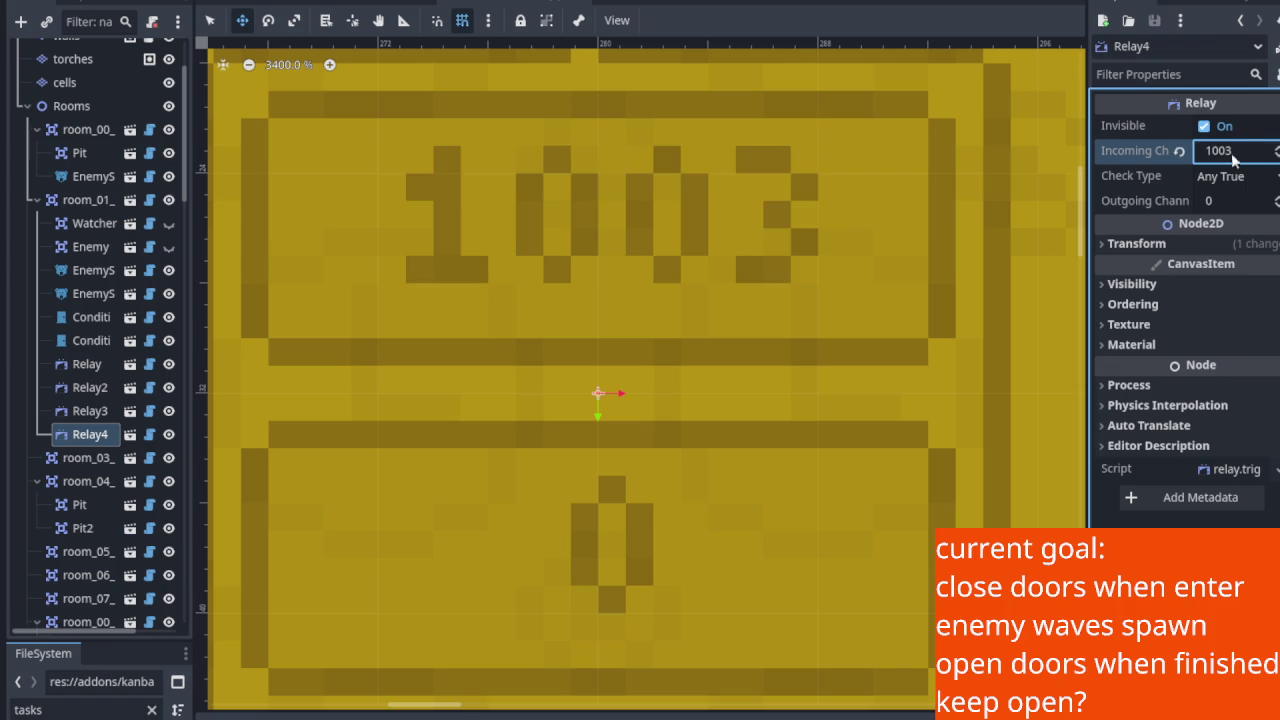
pyautogui.click(1225, 200)
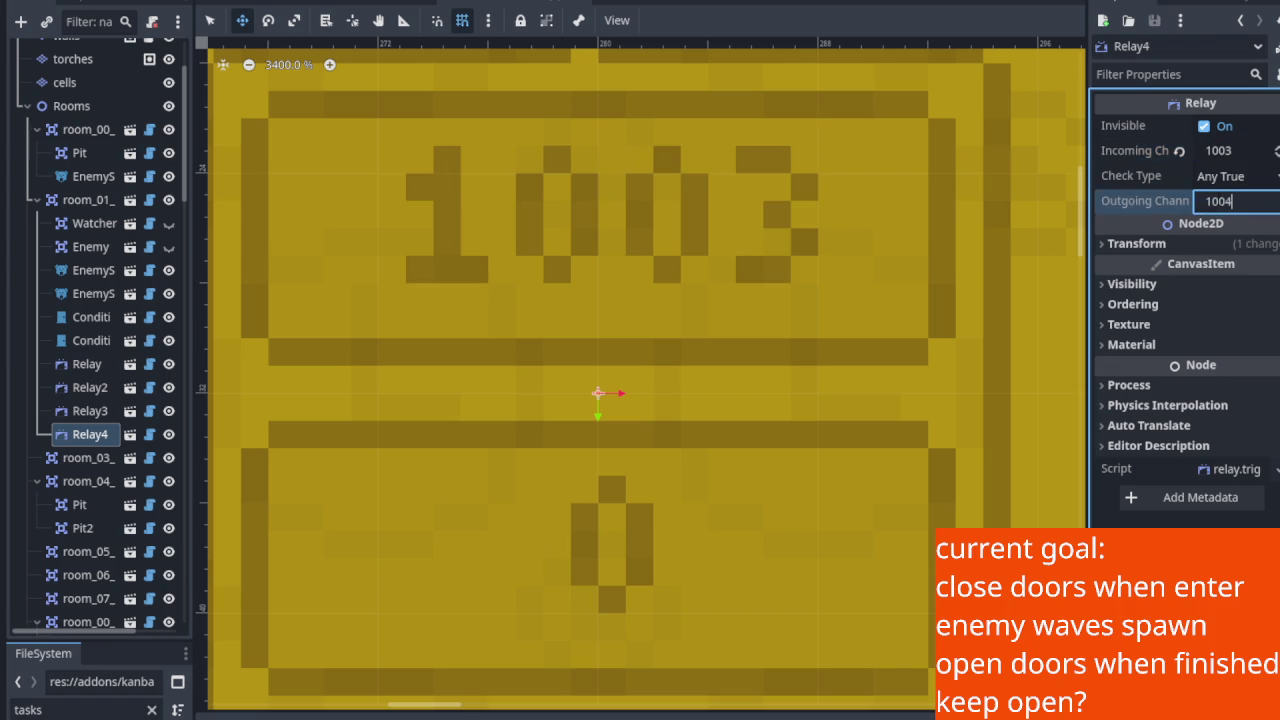
pyautogui.press('Return')
pyautogui.hotkey('ctrl', 's')
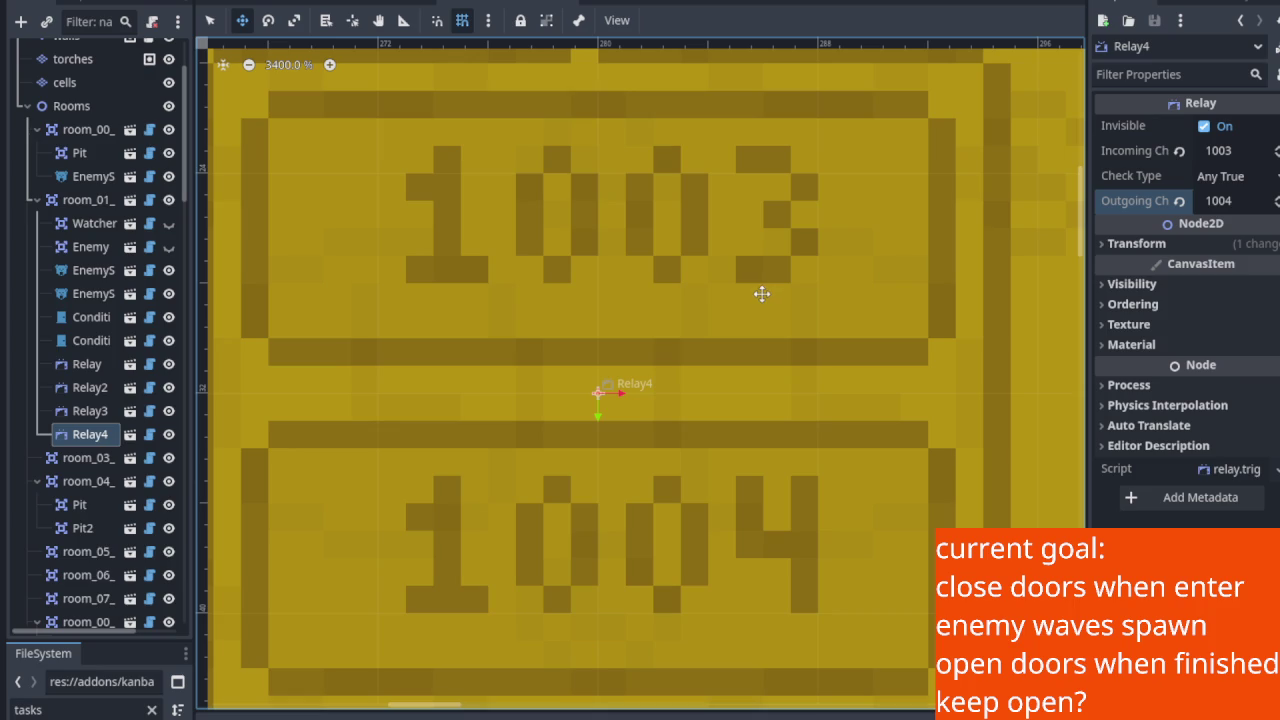
pyautogui.scroll(-1, 747, 345)
pyautogui.scroll(-4, 720, 345)
pyautogui.moveTo(711, 306)
pyautogui.mouseDown()
pyautogui.moveTo(786, 354)
pyautogui.moveTo(754, 329)
pyautogui.moveTo(768, 316)
pyautogui.mouseUp()
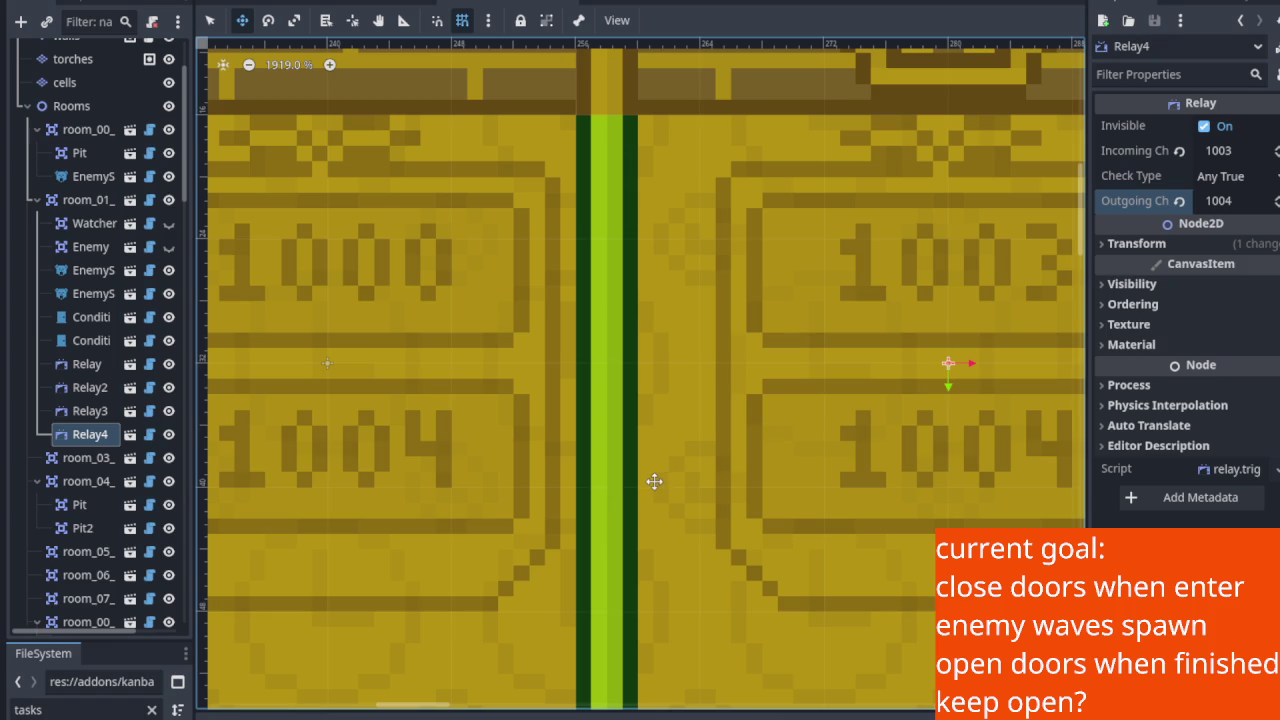
pyautogui.scroll(-1, 655, 481)
pyautogui.hscroll(-10, 648, 482)
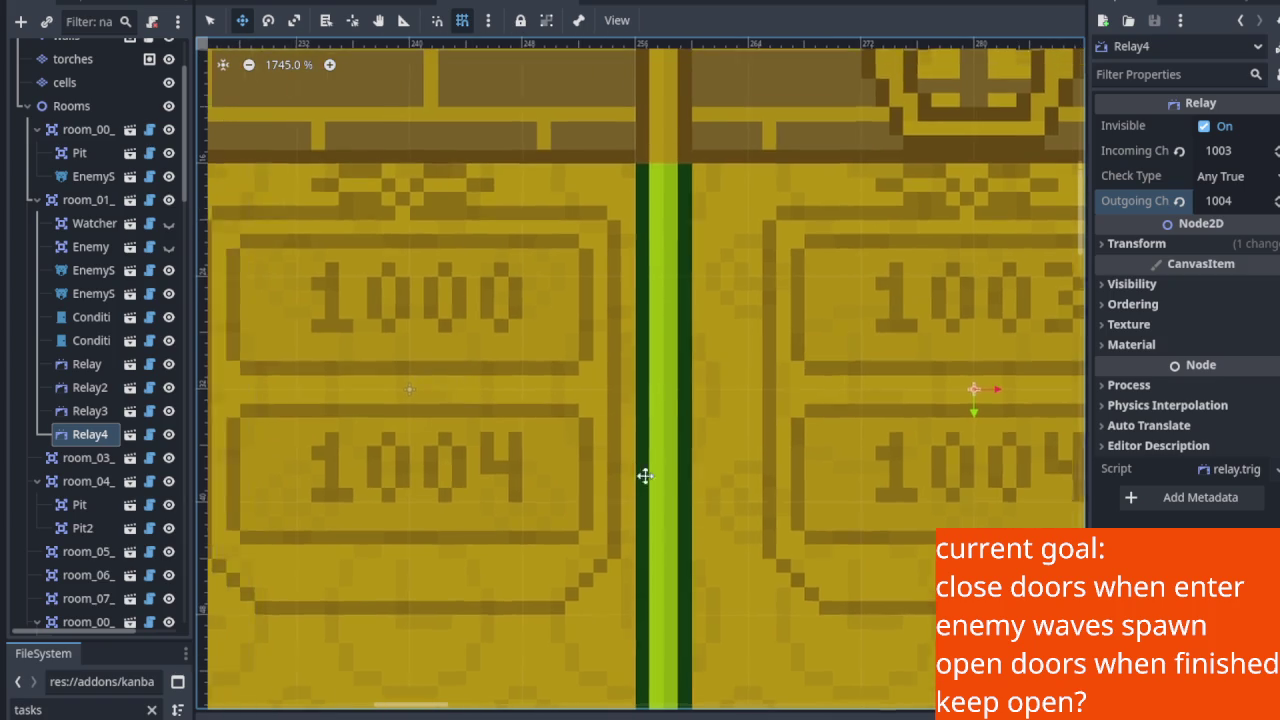
pyautogui.hscroll(-2, 652, 434)
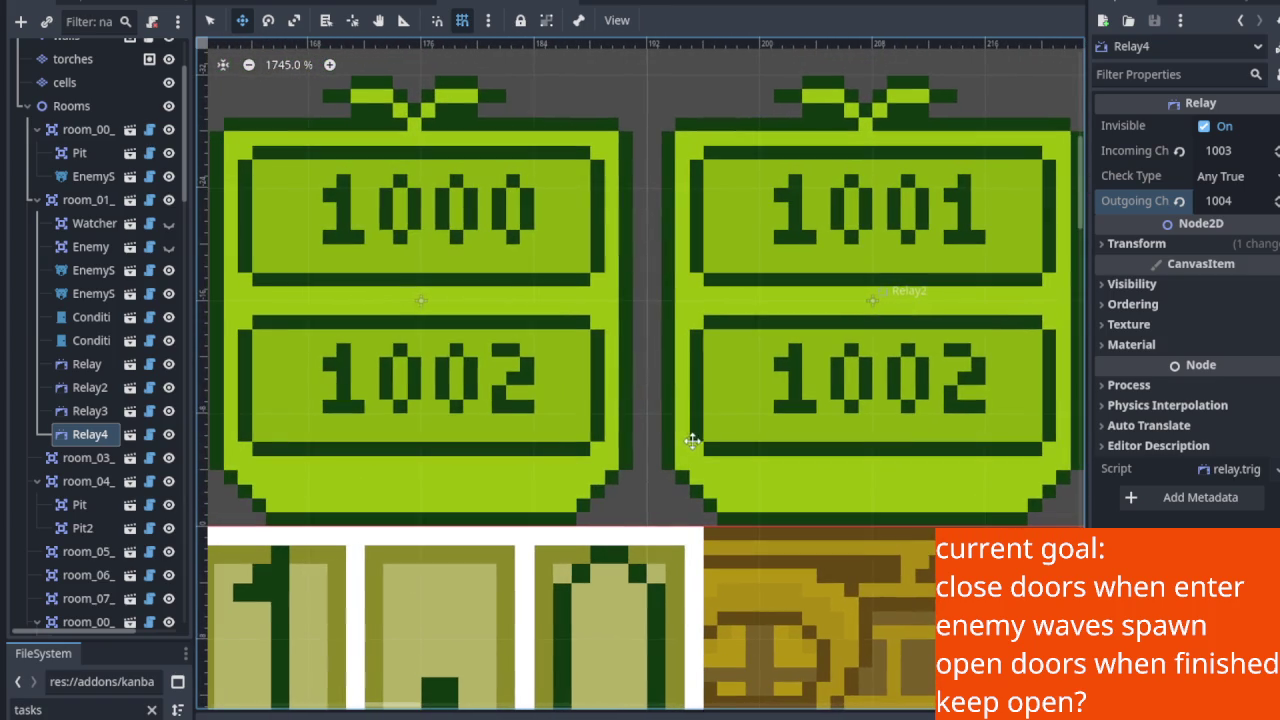
pyautogui.hscroll(1, 726, 424)
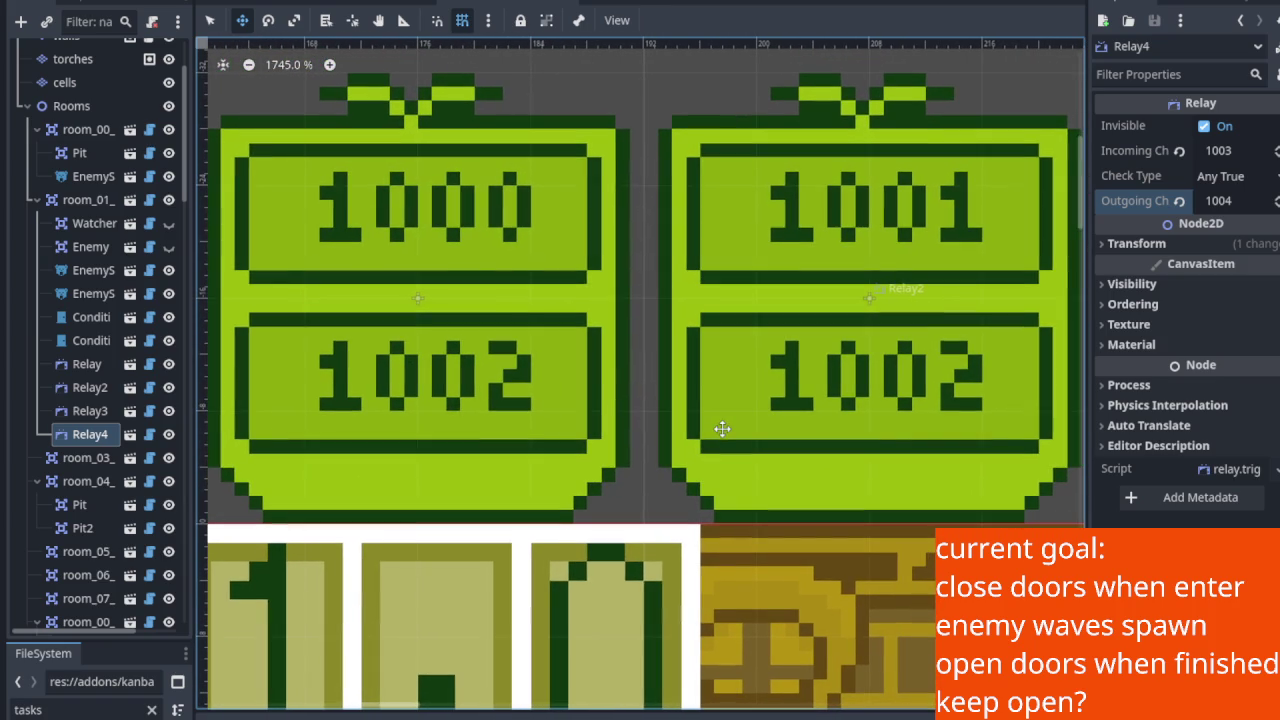
pyautogui.moveTo(722, 428); pyautogui.dragTo(429, 199)
pyautogui.scroll(-4, 429, 199)
pyautogui.hscroll(8, 417, 203)
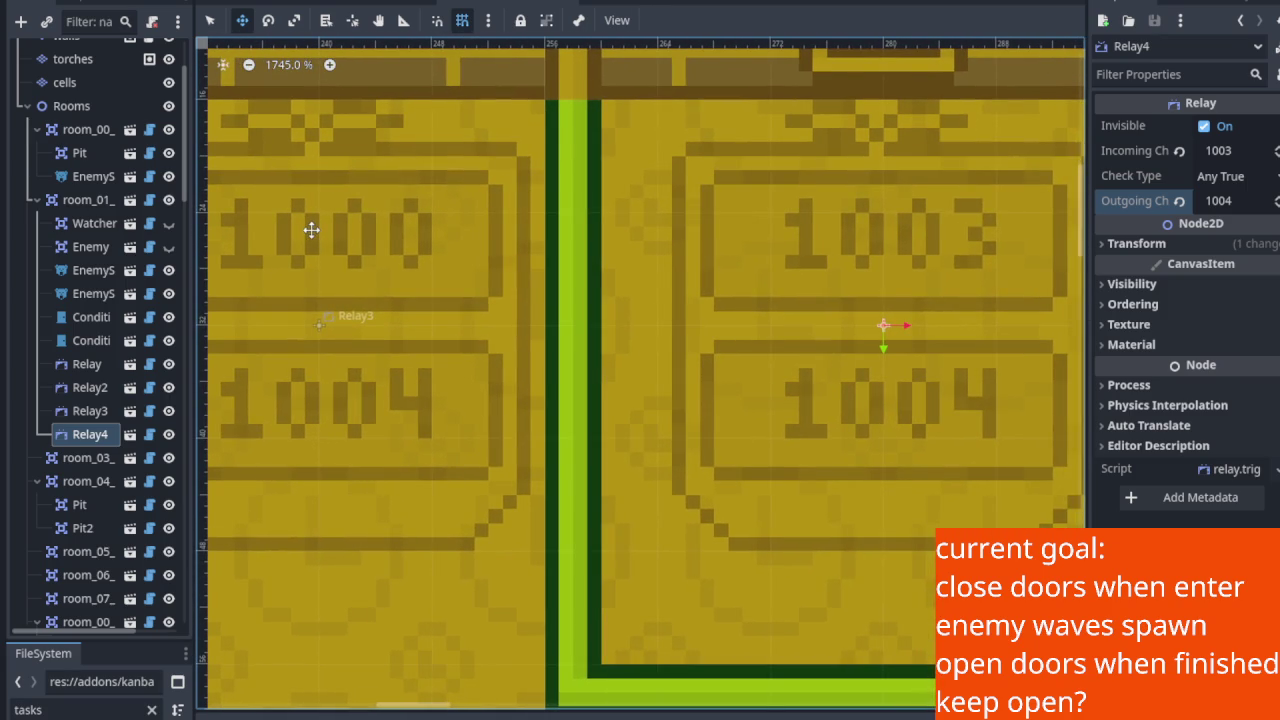
pyautogui.moveTo(312, 230); pyautogui.dragTo(344, 240)
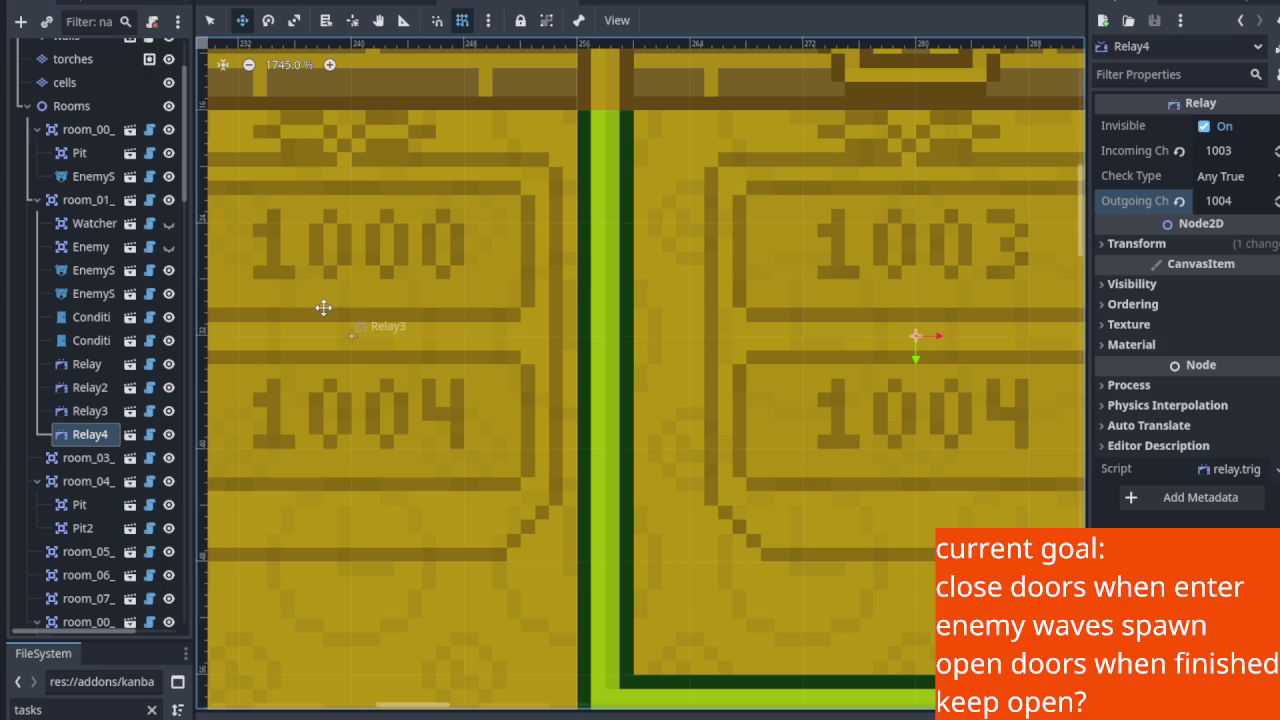
pyautogui.hscroll(-1, 450, 345)
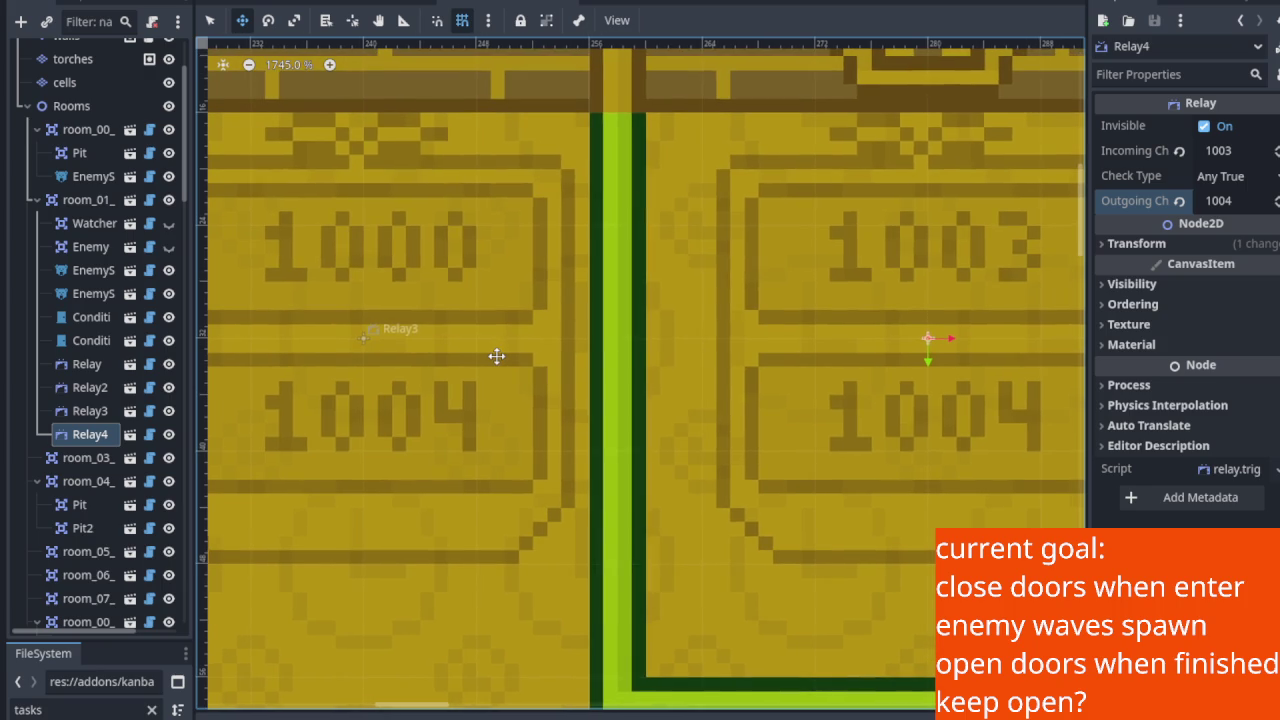
pyautogui.moveTo(493, 354); pyautogui.dragTo(486, 354)
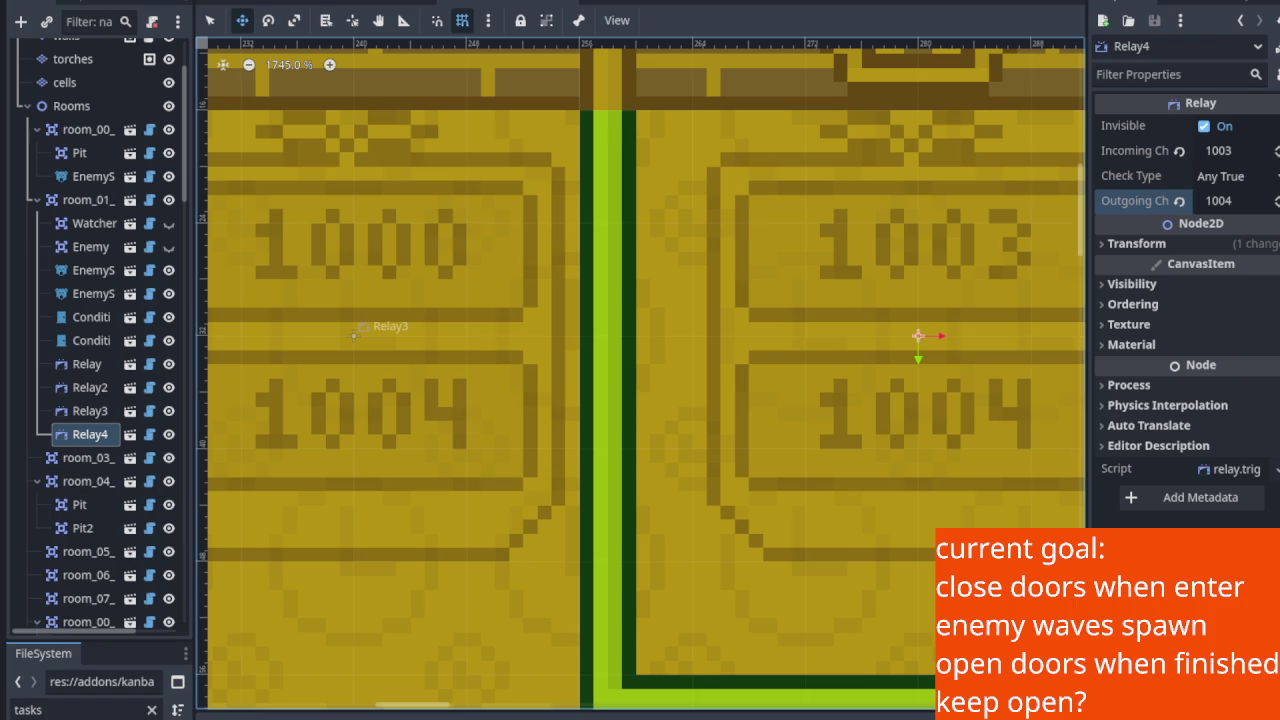
pyautogui.scroll(-3, 394, 409)
pyautogui.moveTo(389, 409); pyautogui.dragTo(600, 461)
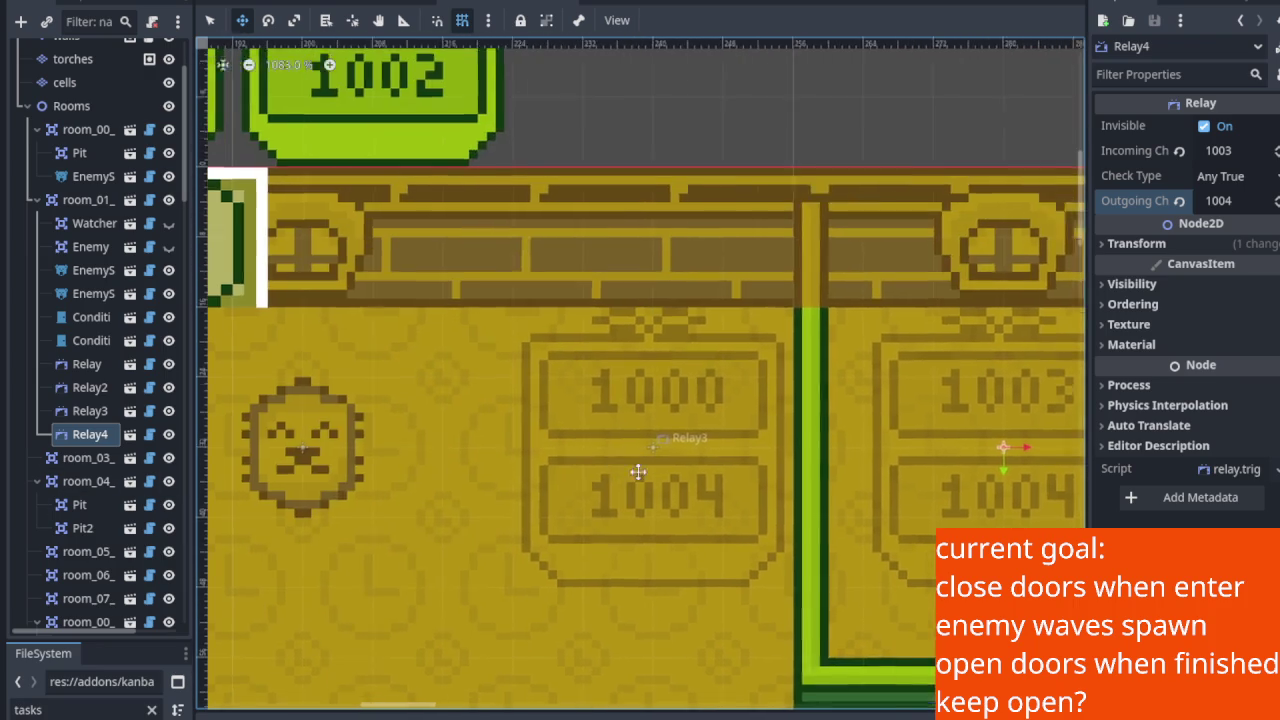
pyautogui.scroll(5, 600, 461)
pyautogui.scroll(2, 523, 294)
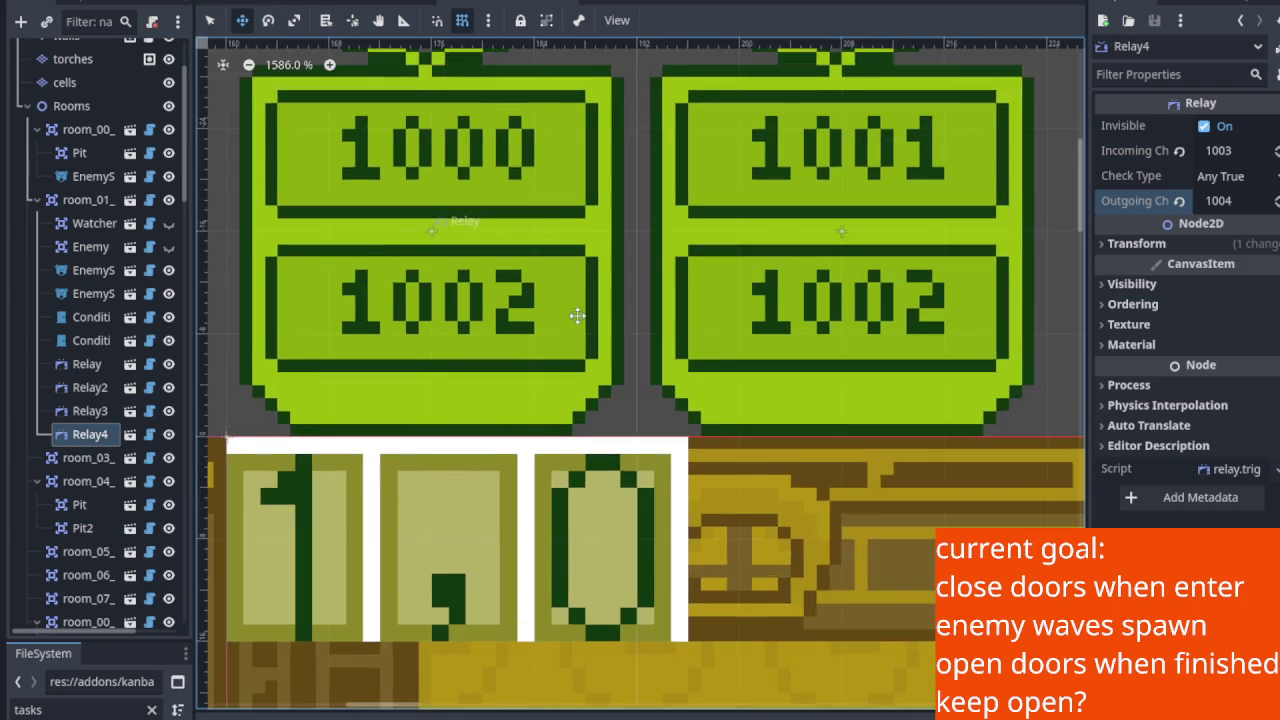
pyautogui.scroll(1, 612, 378)
pyautogui.moveTo(612, 378)
pyautogui.mouseDown()
pyautogui.moveTo(609, 366)
pyautogui.moveTo(607, 384)
pyautogui.mouseUp()
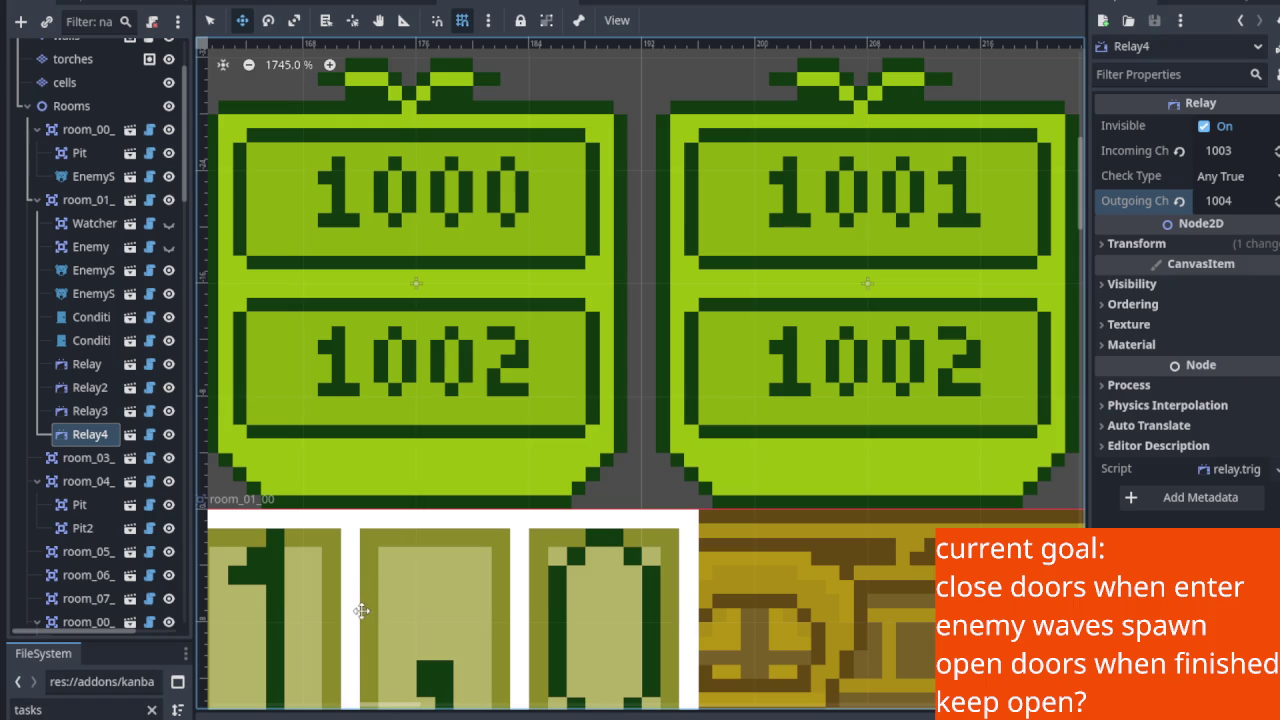
pyautogui.click(169, 223)
pyautogui.click(169, 246)
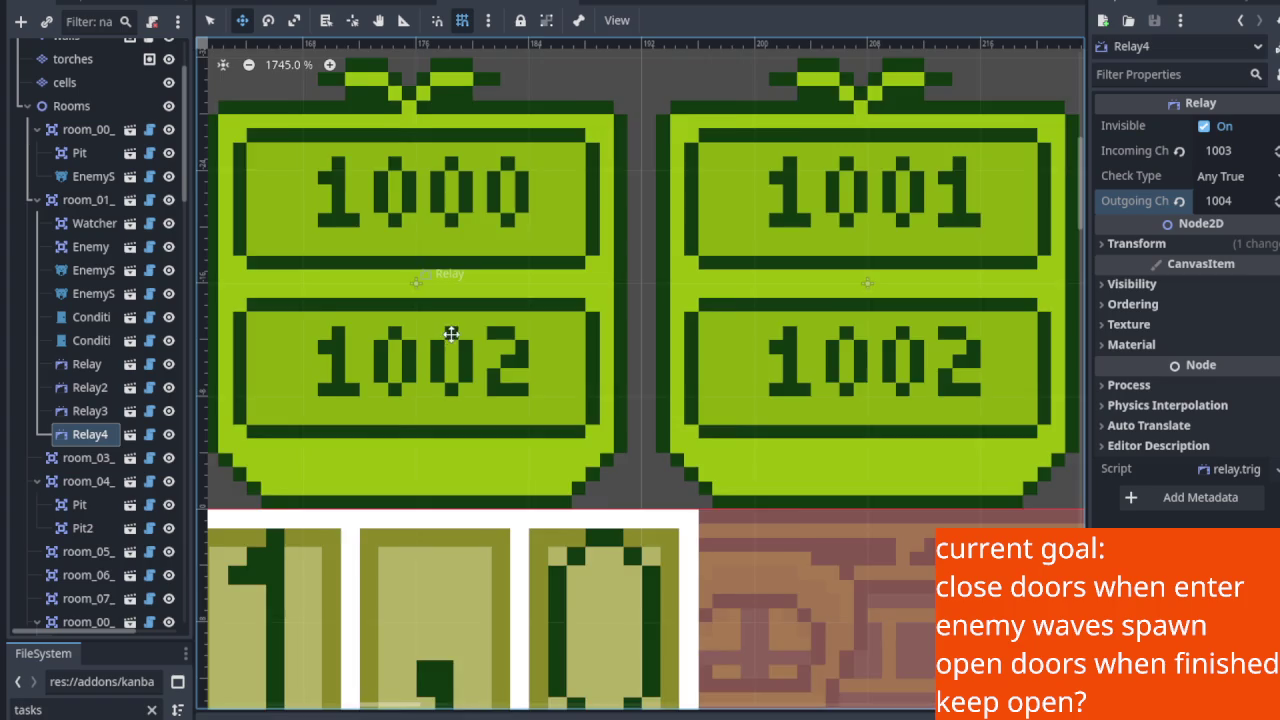
# Select Relay to show its channels 1000 and 1002, and widen the Scene dock.
pyautogui.scroll(-5, 449, 329)
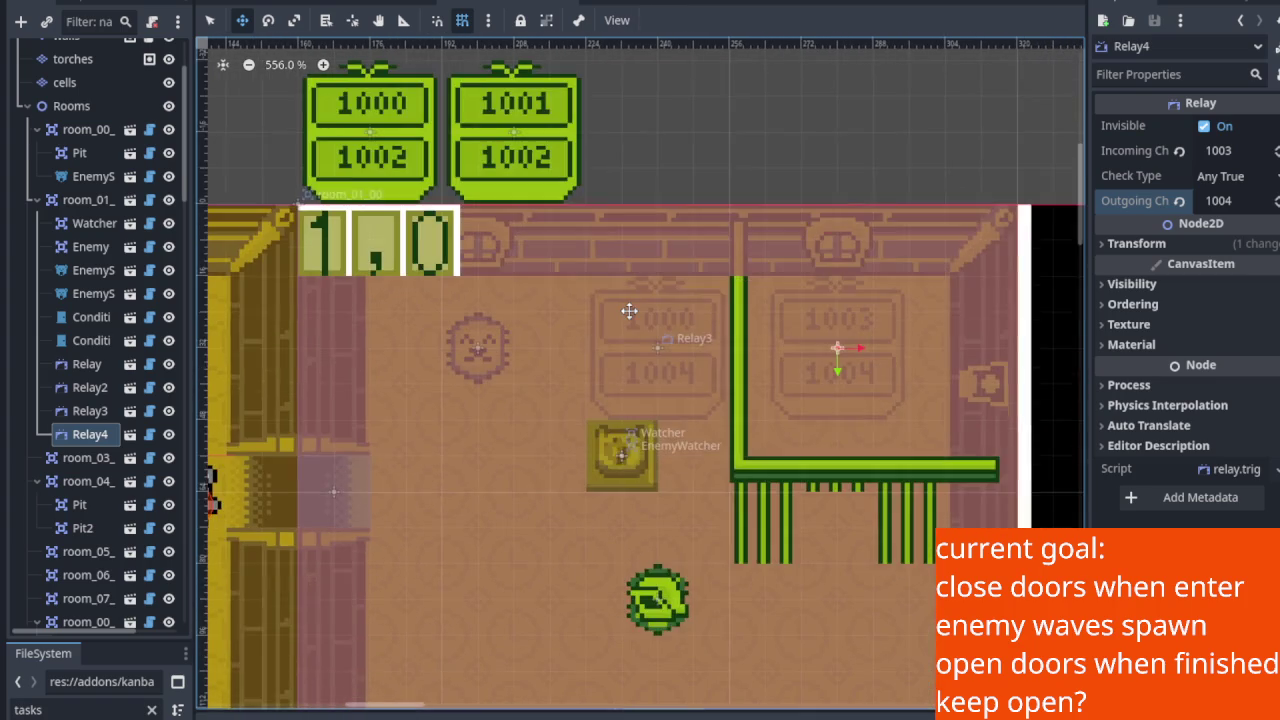
pyautogui.moveTo(628, 311); pyautogui.dragTo(646, 428)
pyautogui.click(80, 364)
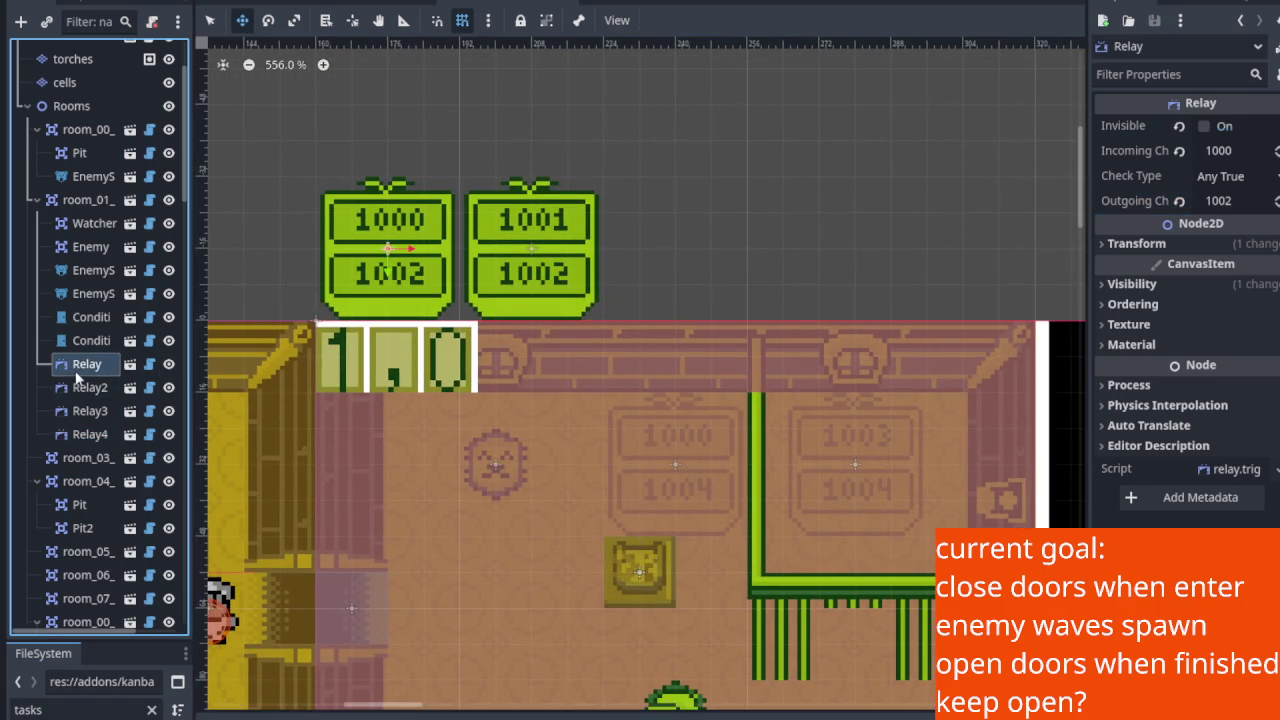
pyautogui.scroll(-4, 486, 410)
pyautogui.moveTo(526, 464); pyautogui.dragTo(523, 431)
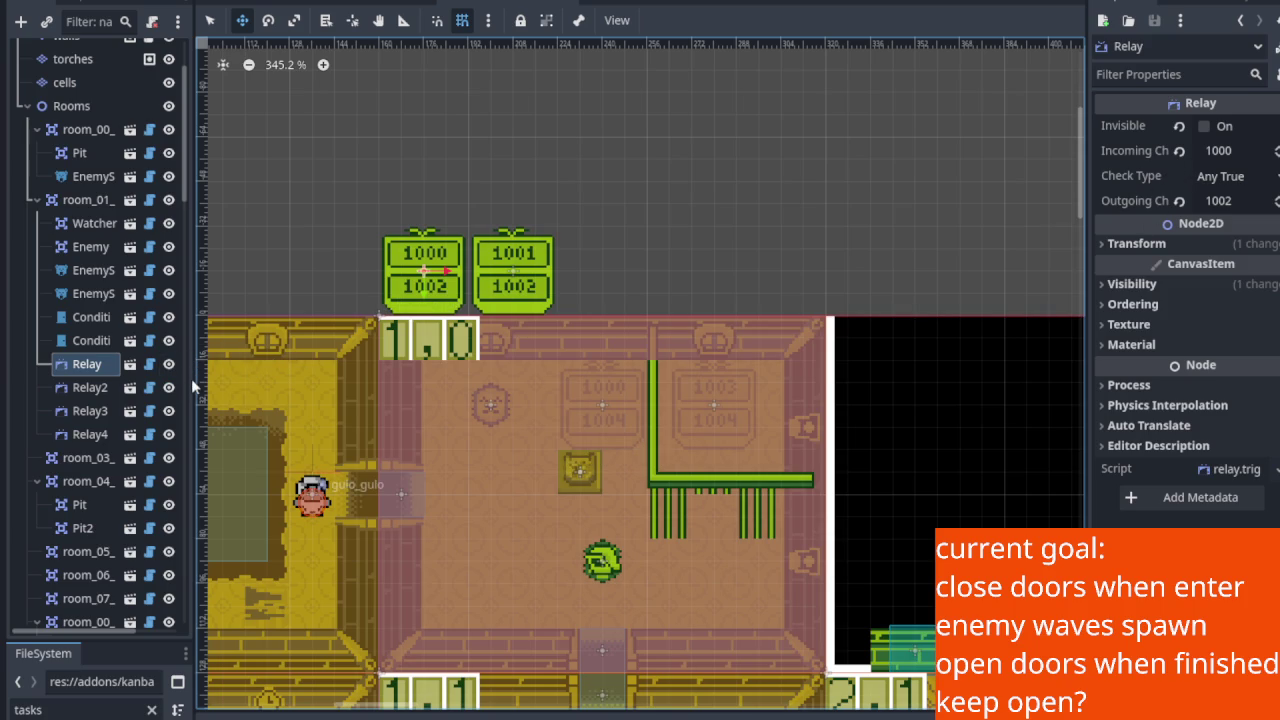
pyautogui.moveTo(197, 375); pyautogui.dragTo(340, 366)
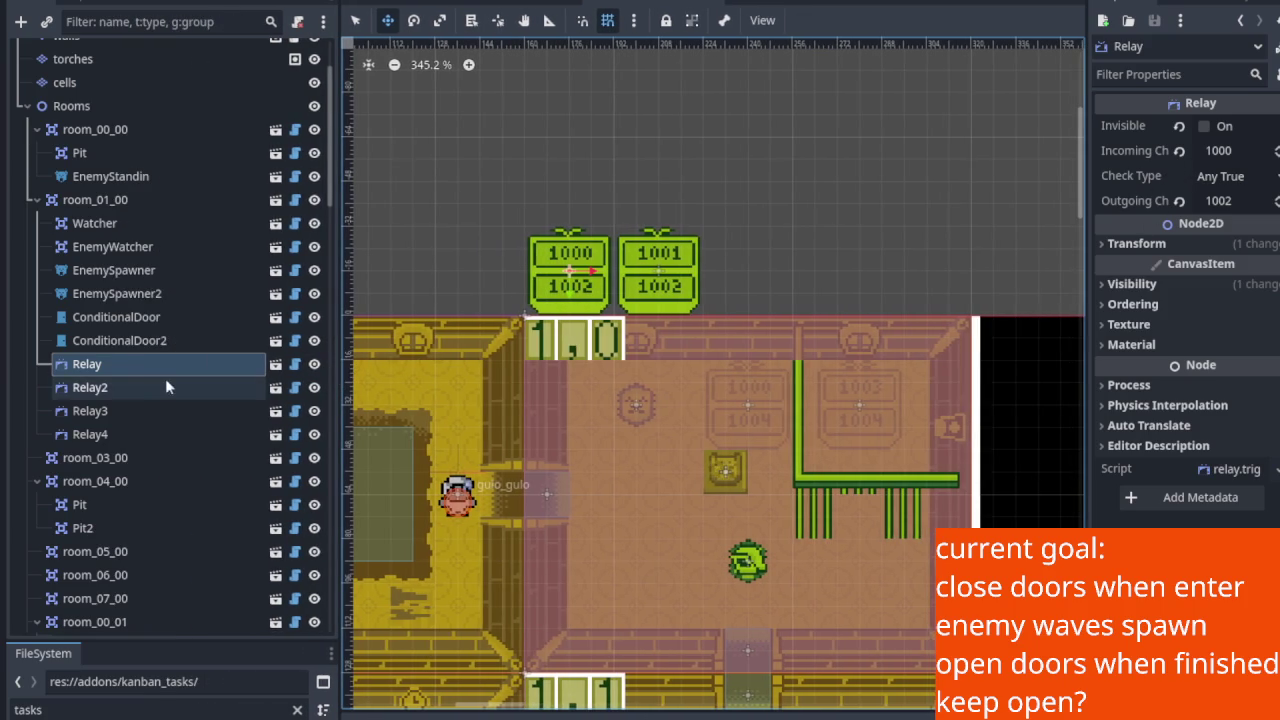
pyautogui.scroll(3, 550, 274)
pyautogui.scroll(5, 550, 274)
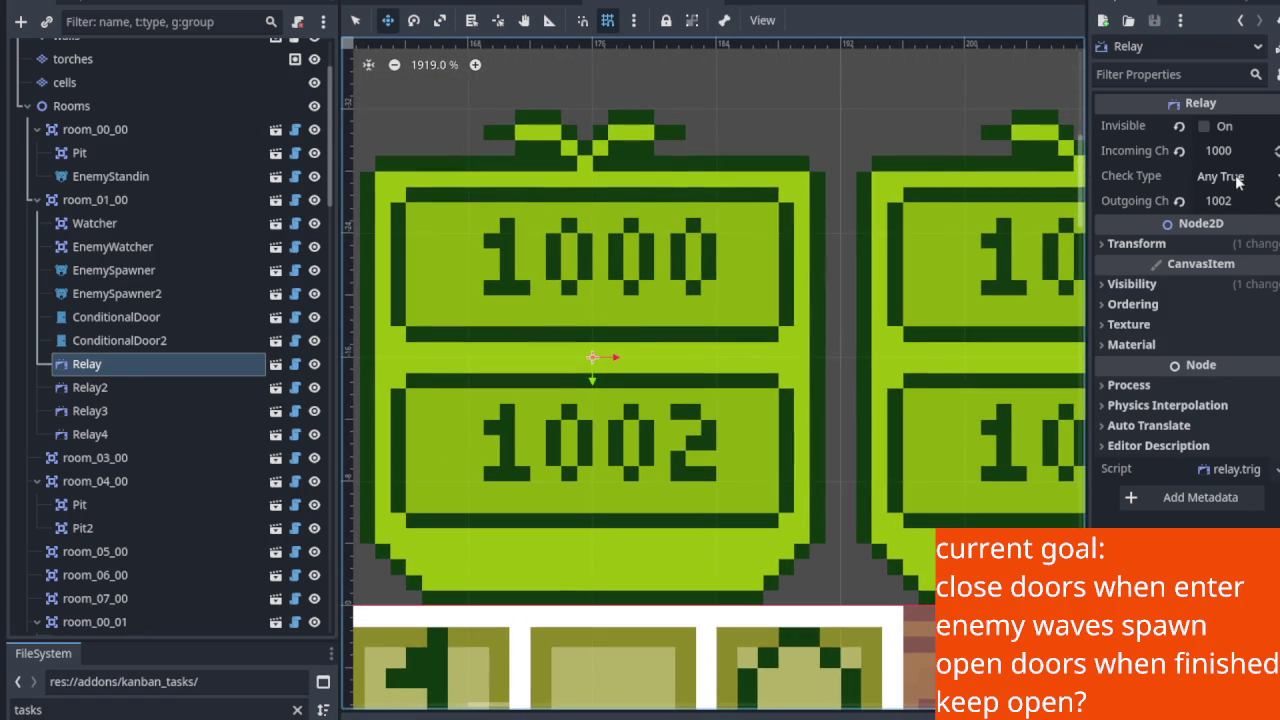
pyautogui.click(76, 392)
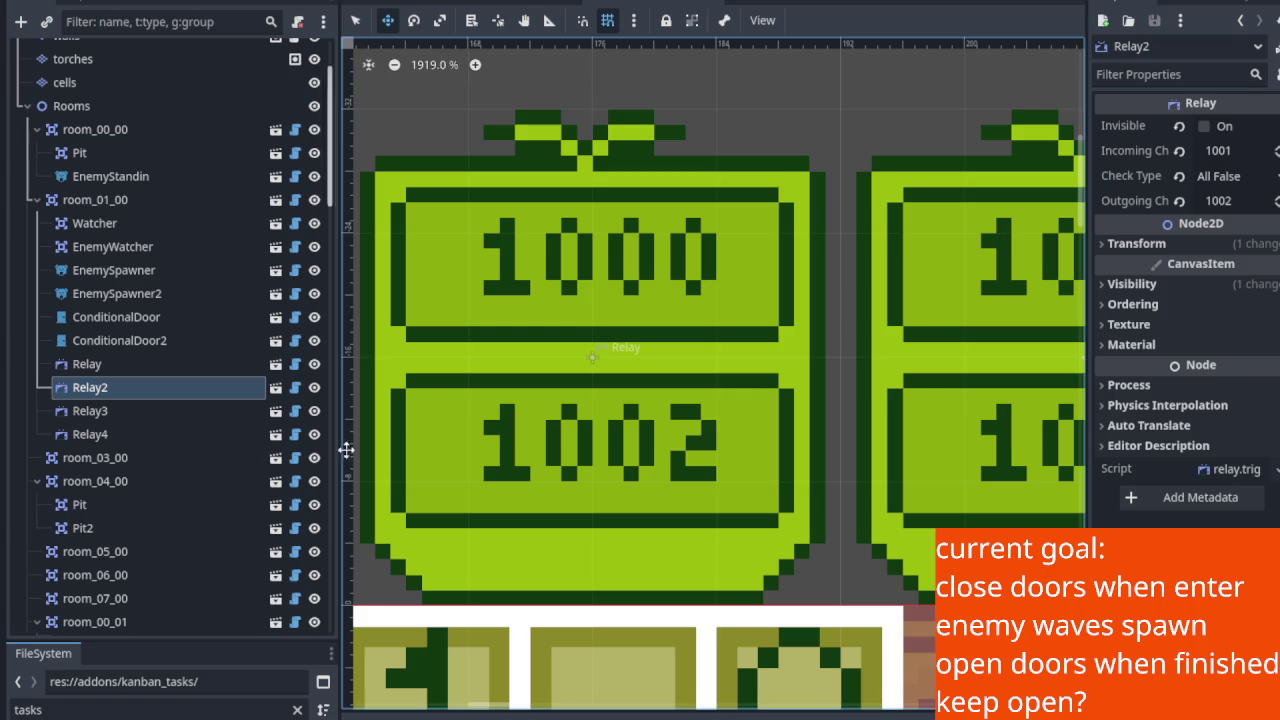
pyautogui.scroll(-2, 935, 274)
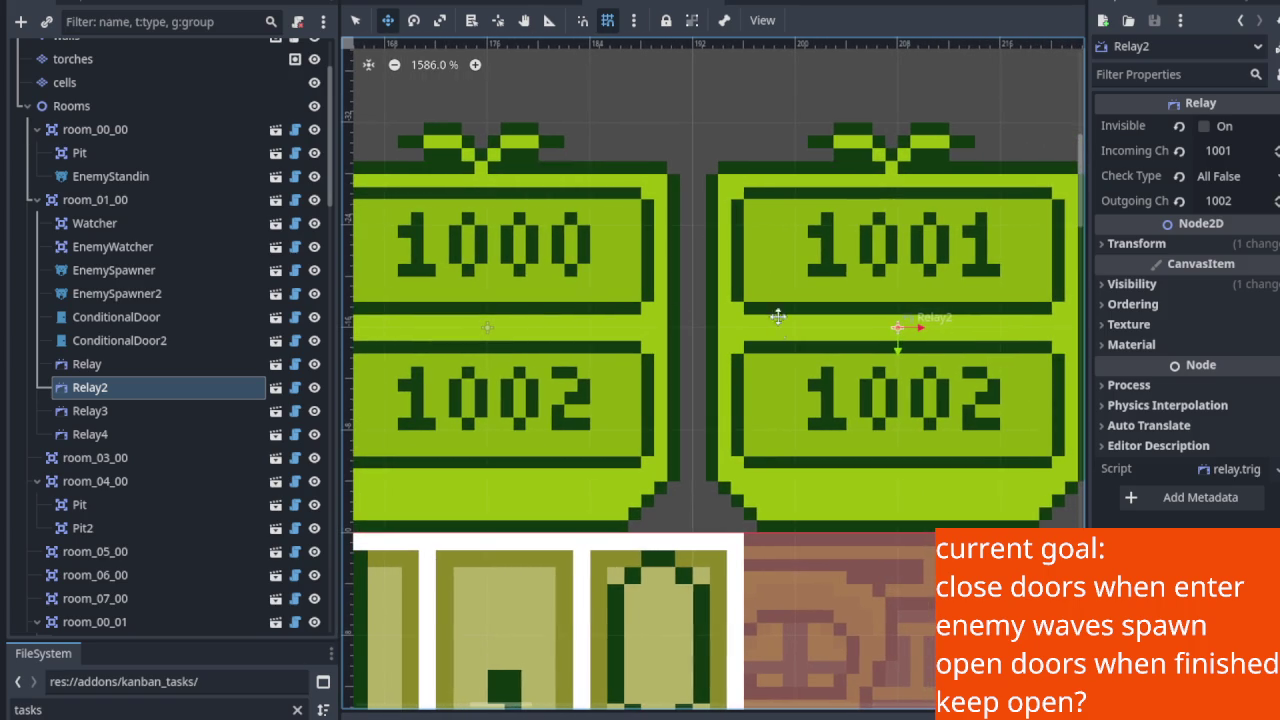
pyautogui.click(97, 366)
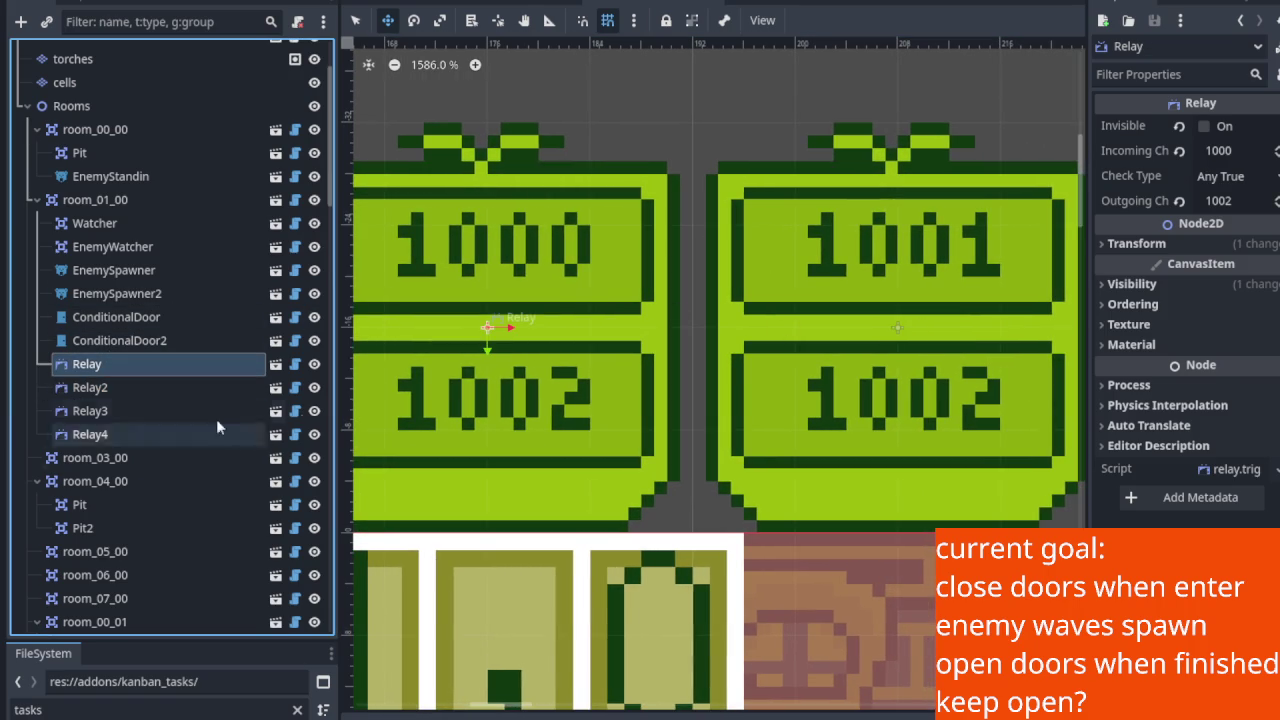
pyautogui.scroll(-5, 590, 357)
pyautogui.scroll(3, 590, 357)
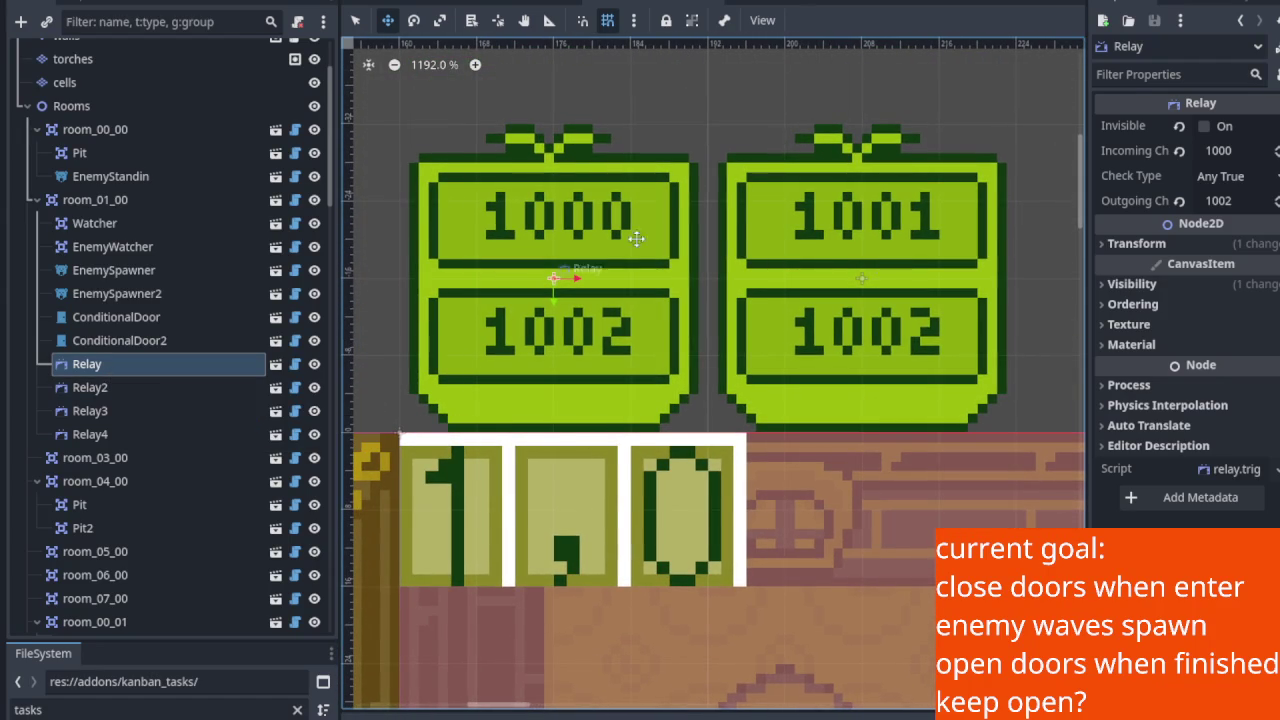
pyautogui.scroll(-2, 908, 220)
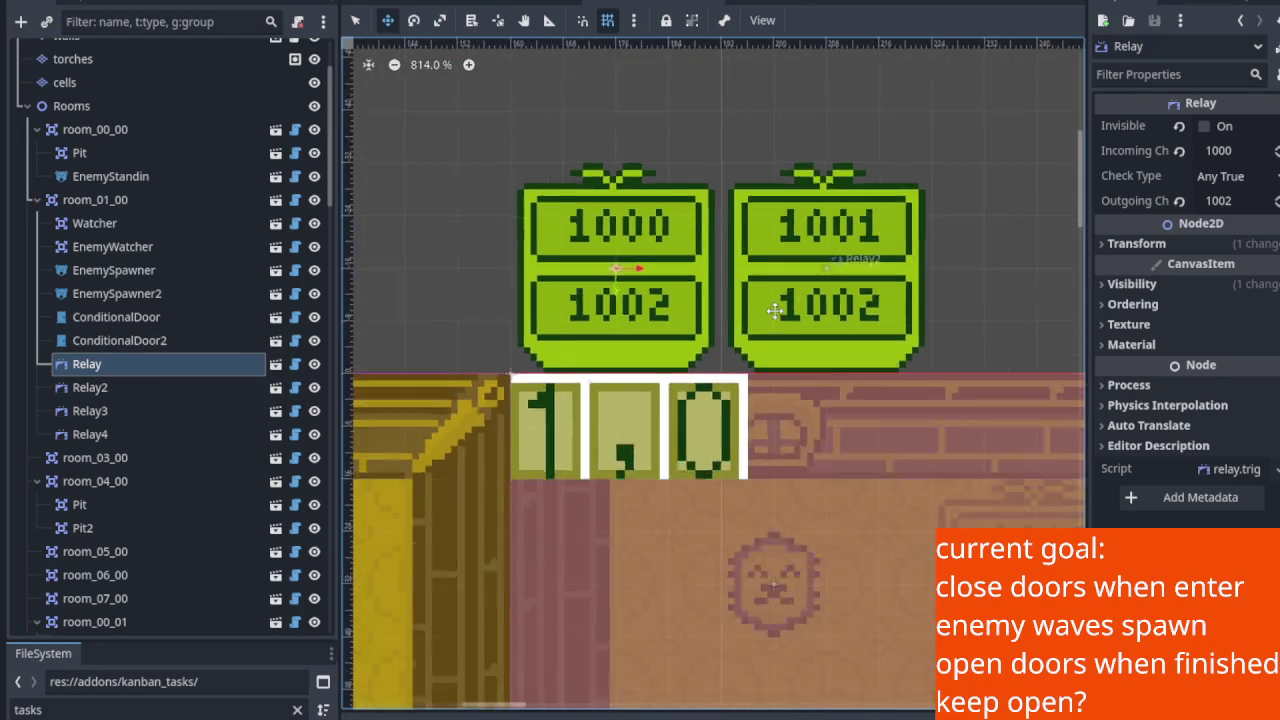
pyautogui.scroll(-2, 729, 283)
pyautogui.hscroll(1, 571, 491)
pyautogui.moveTo(815, 318); pyautogui.dragTo(560, 393)
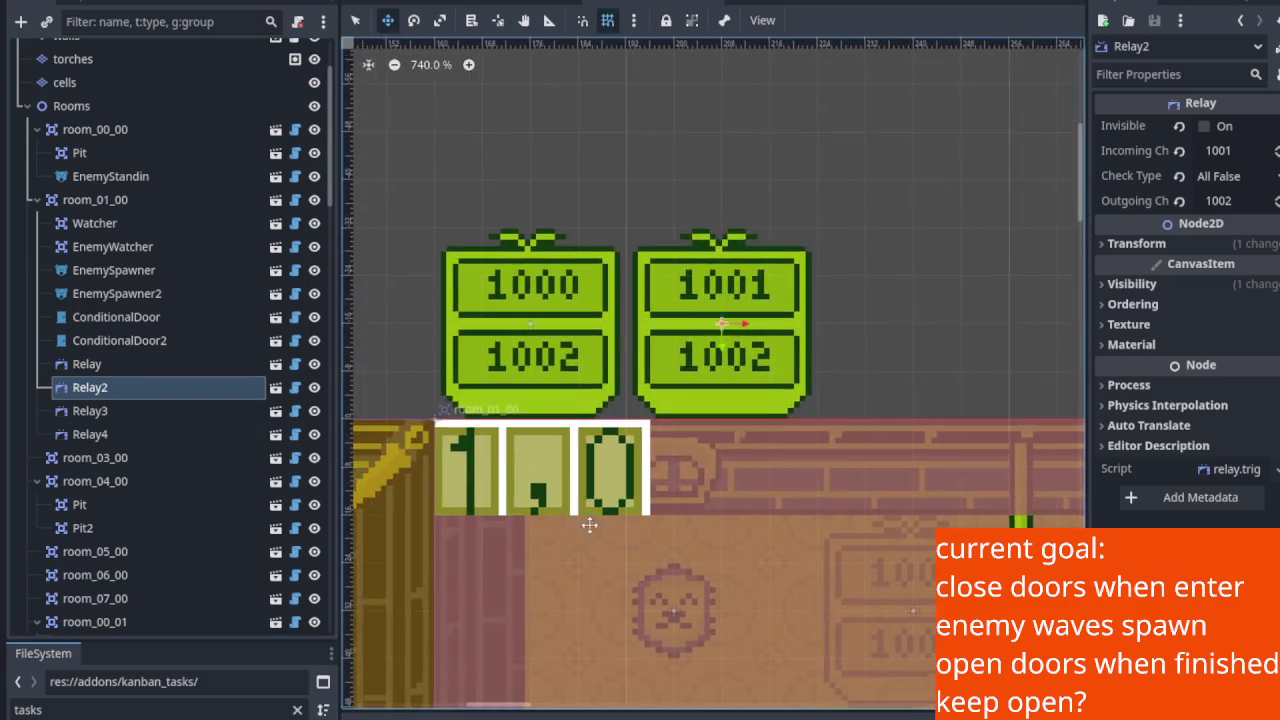
pyautogui.scroll(5, 686, 349)
pyautogui.scroll(-4, 800, 259)
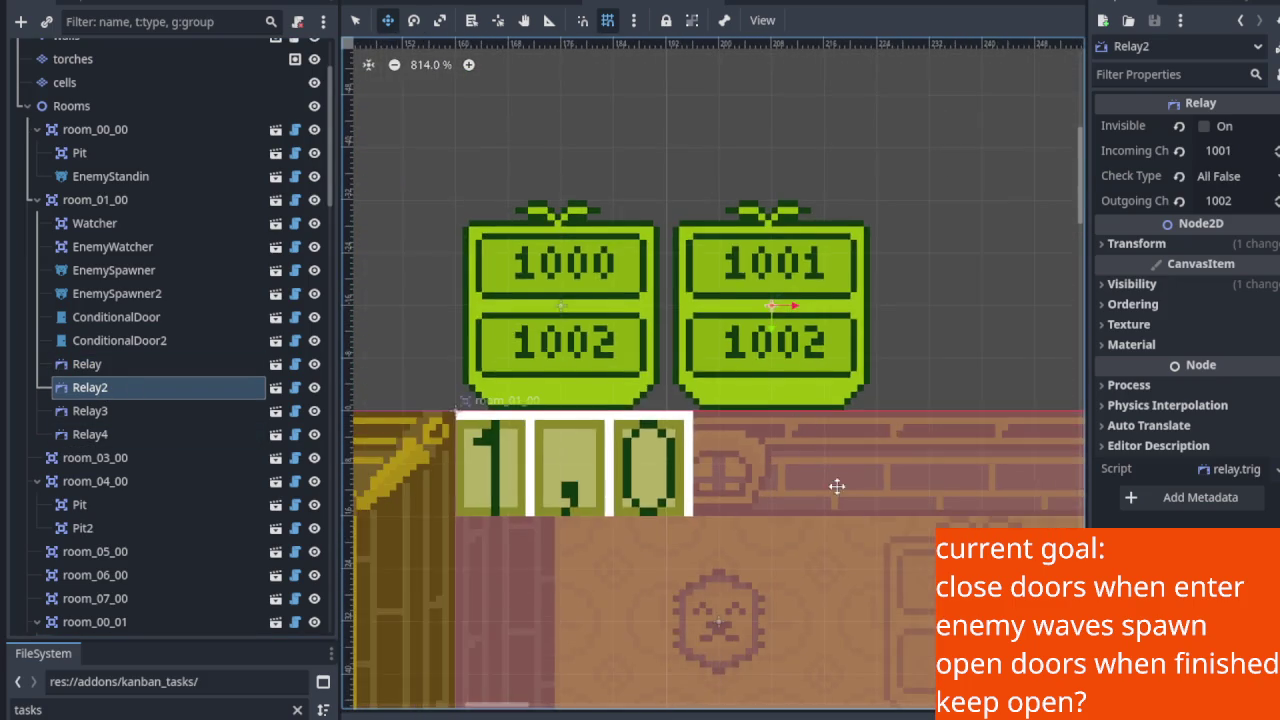
pyautogui.scroll(-3, 817, 451)
pyautogui.scroll(-1, 826, 472)
pyautogui.hscroll(1, 827, 472)
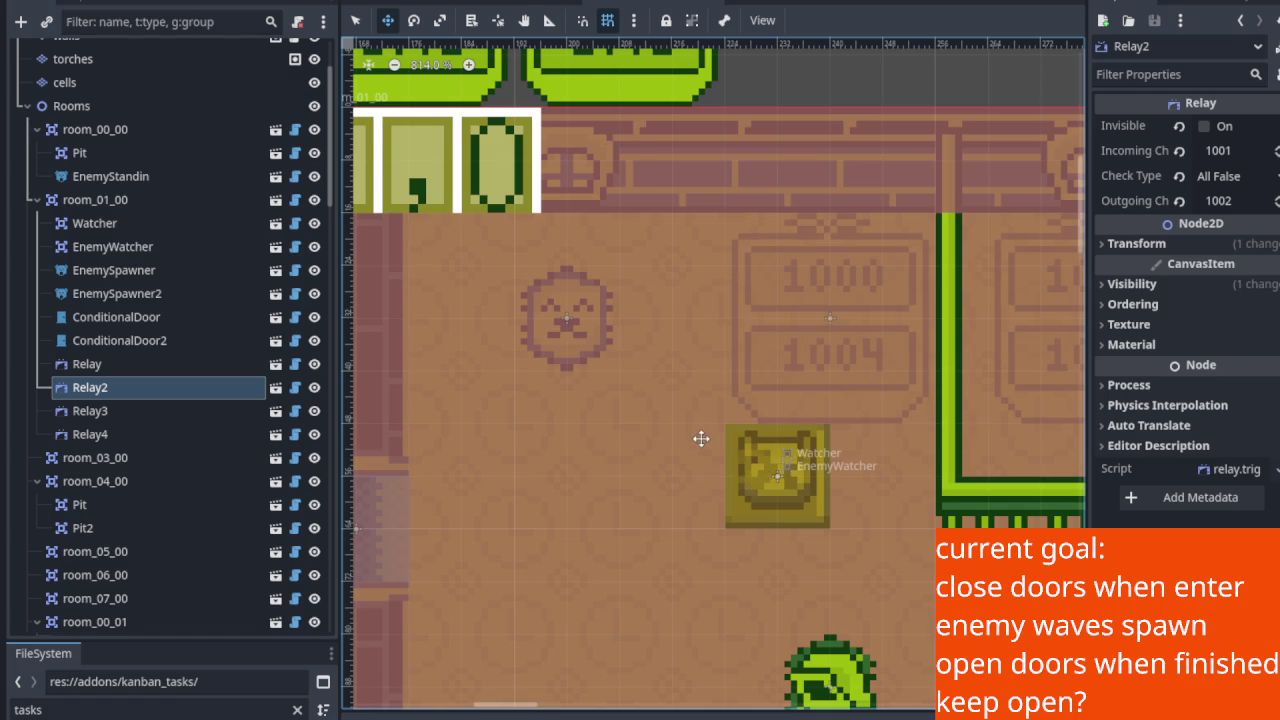
pyautogui.scroll(2, 700, 440)
pyautogui.click(201, 293)
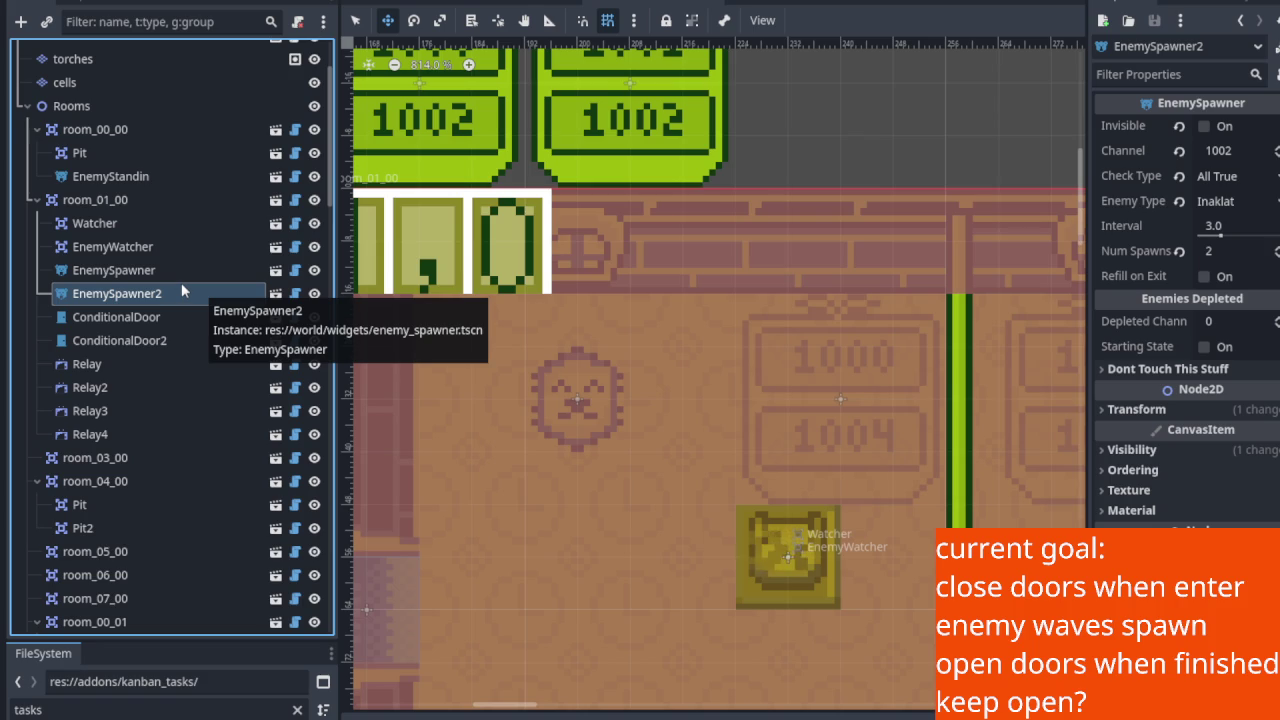
pyautogui.click(127, 272)
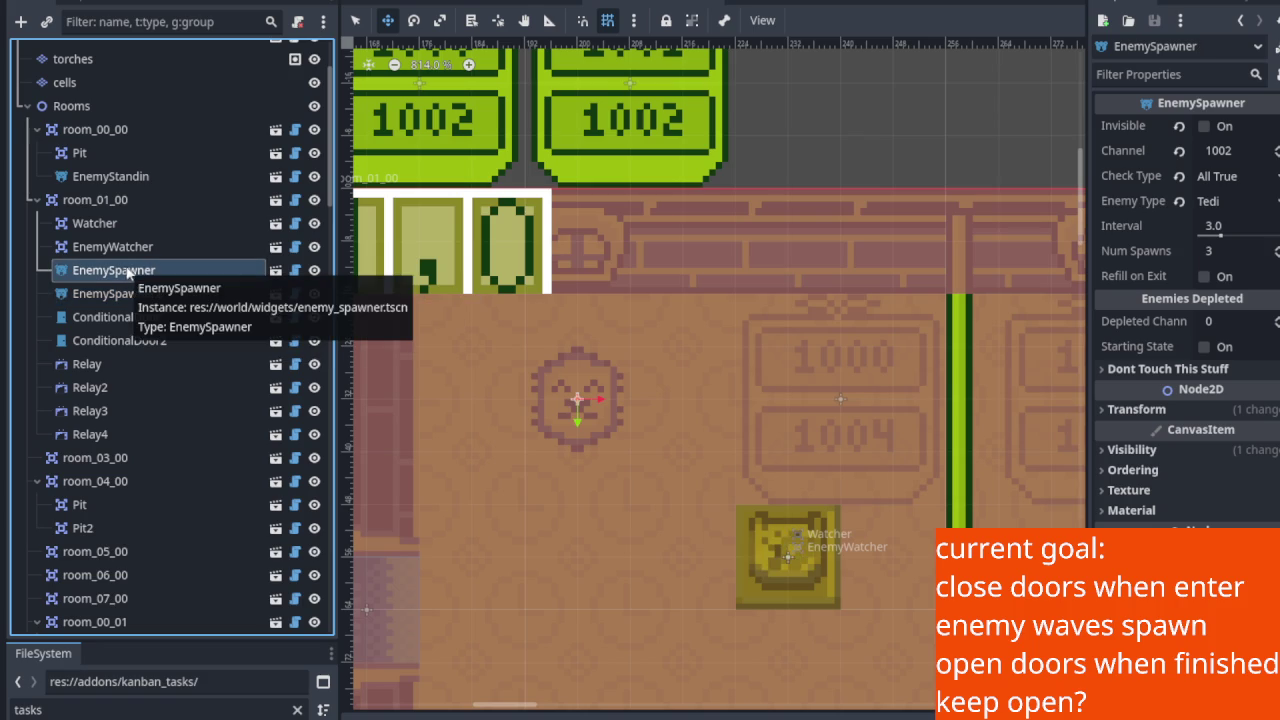
pyautogui.click(129, 293)
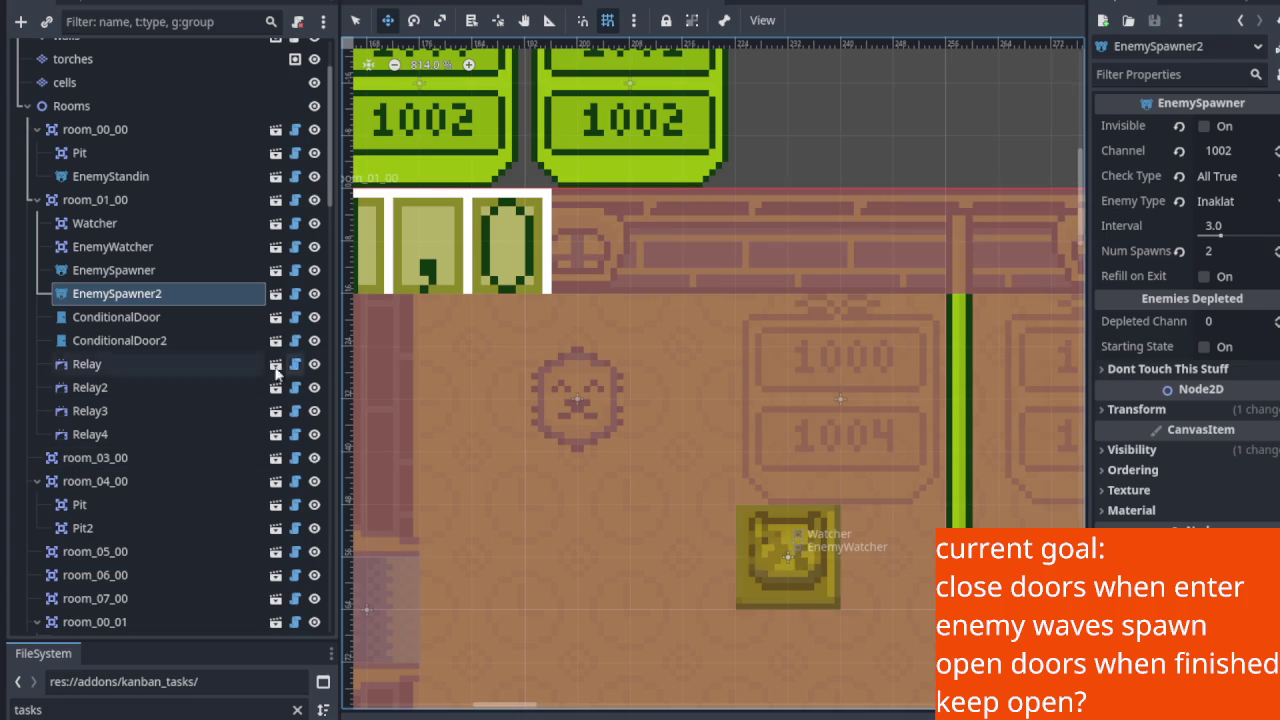
# Check EnemySpawner's Check Type against Relay2: channel 1002, All True, 3 Tedi every 3.0 seconds.
pyautogui.click(1135, 175)
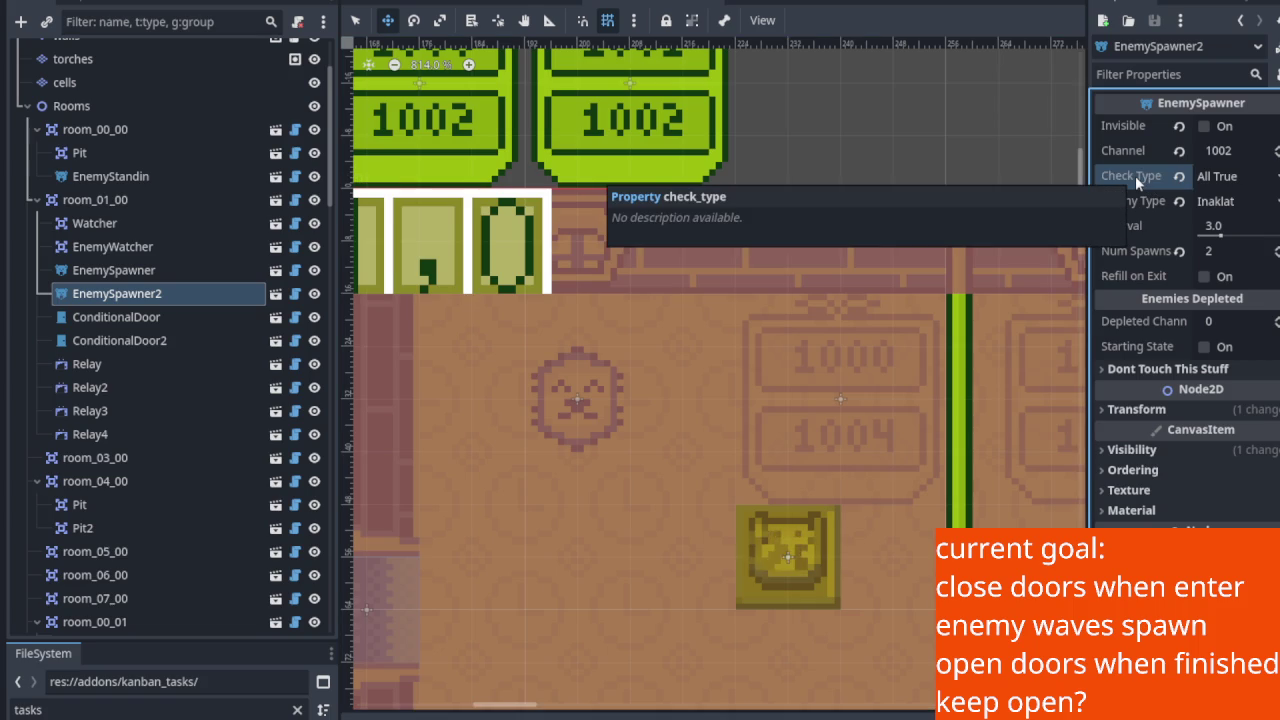
pyautogui.click(148, 271)
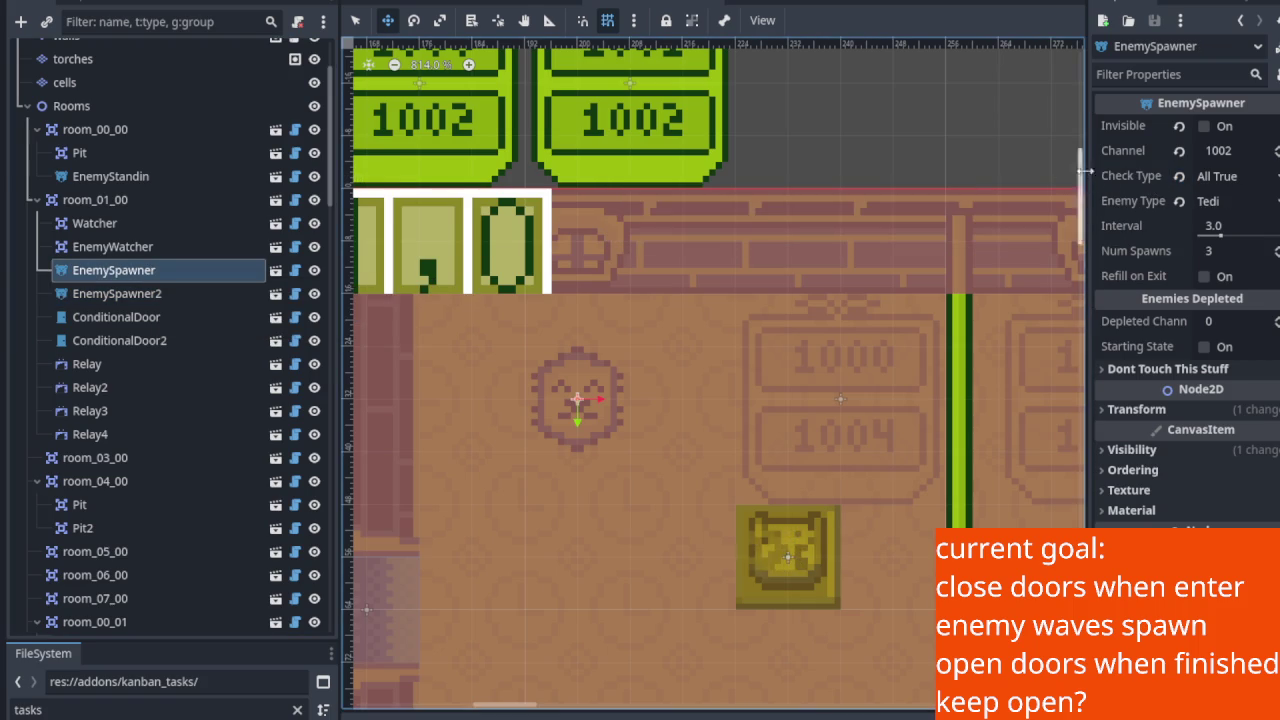
pyautogui.click(1122, 173)
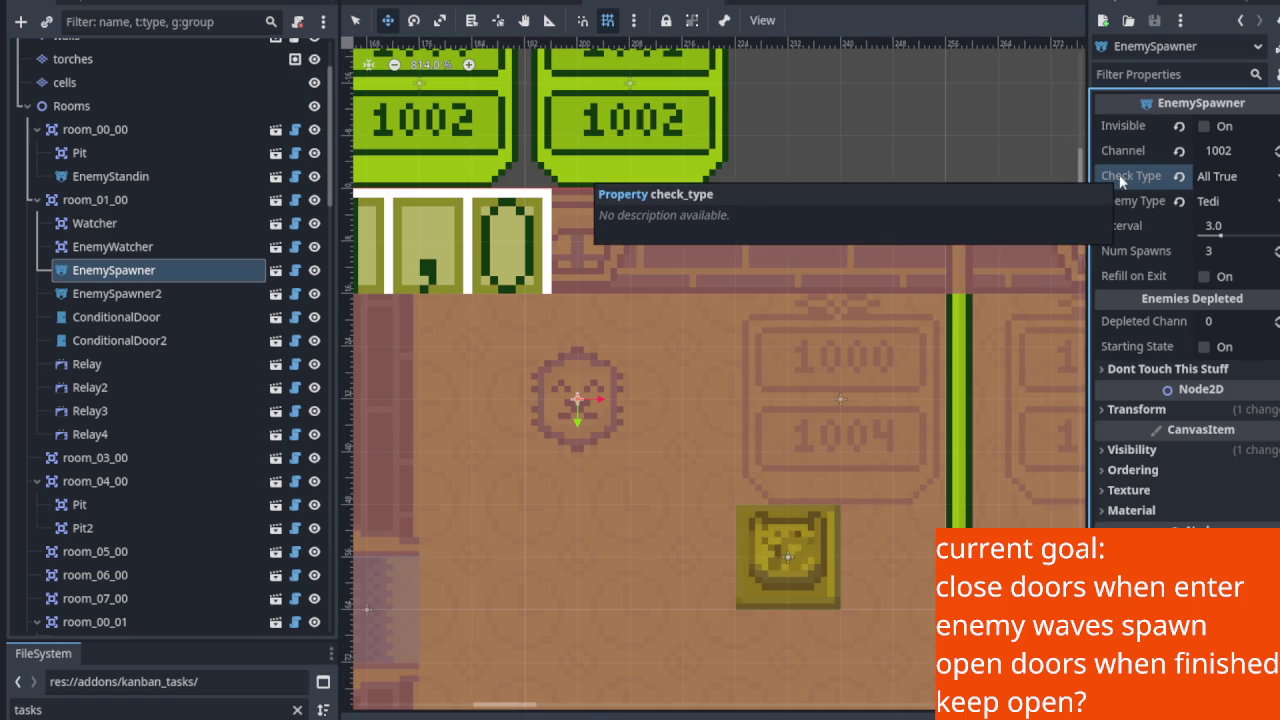
pyautogui.click(118, 392)
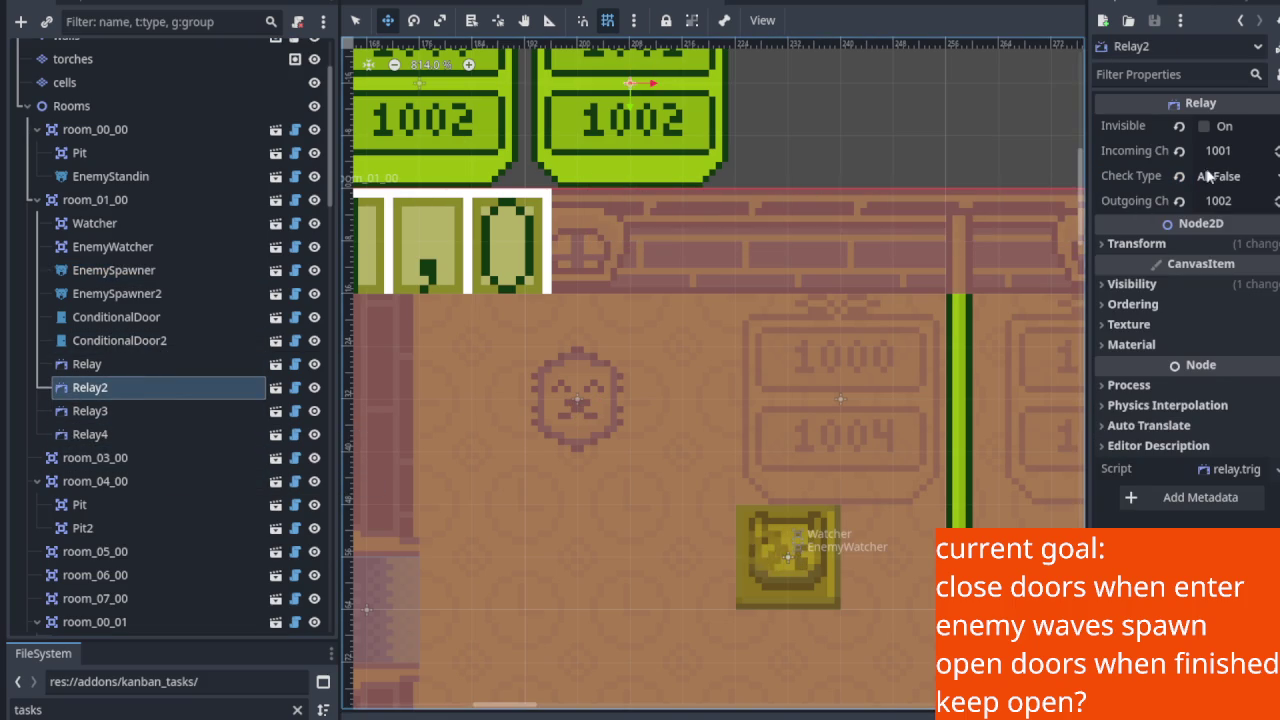
pyautogui.click(150, 272)
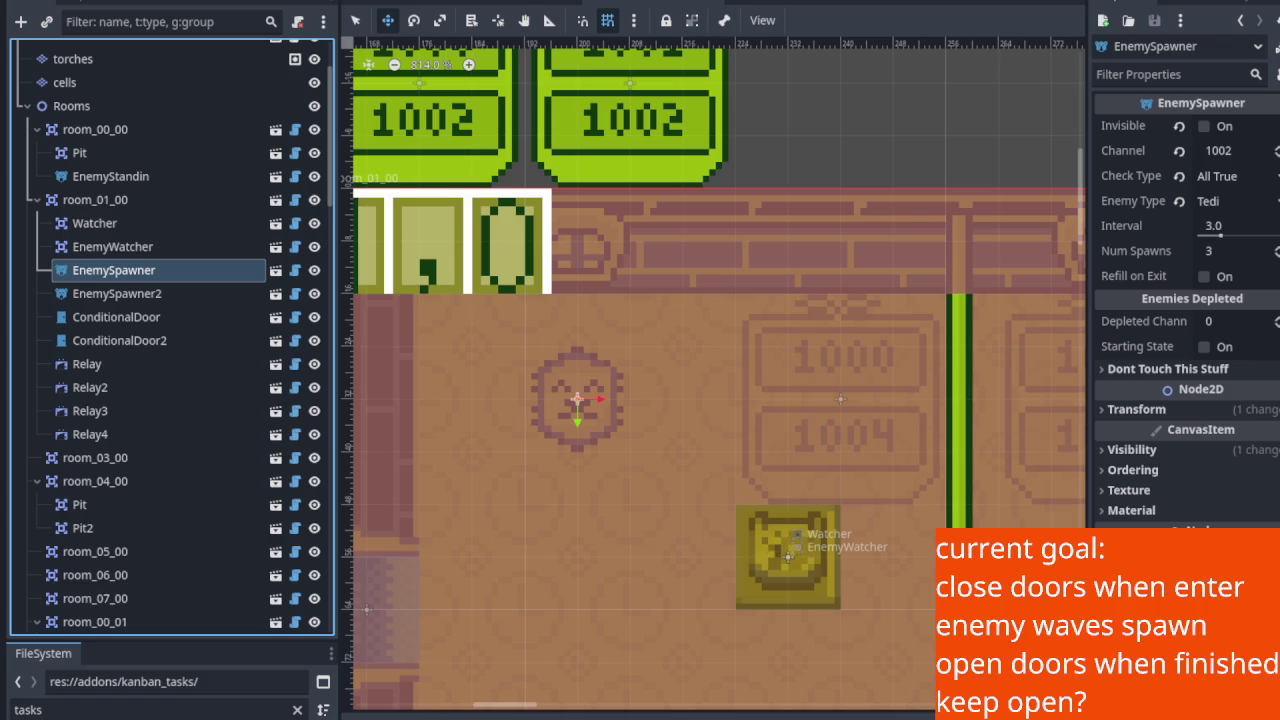
# Survey the channel signs and inspect Relay2: incoming 1001, All False, outgoing 1002.
pyautogui.scroll(5, 594, 337)
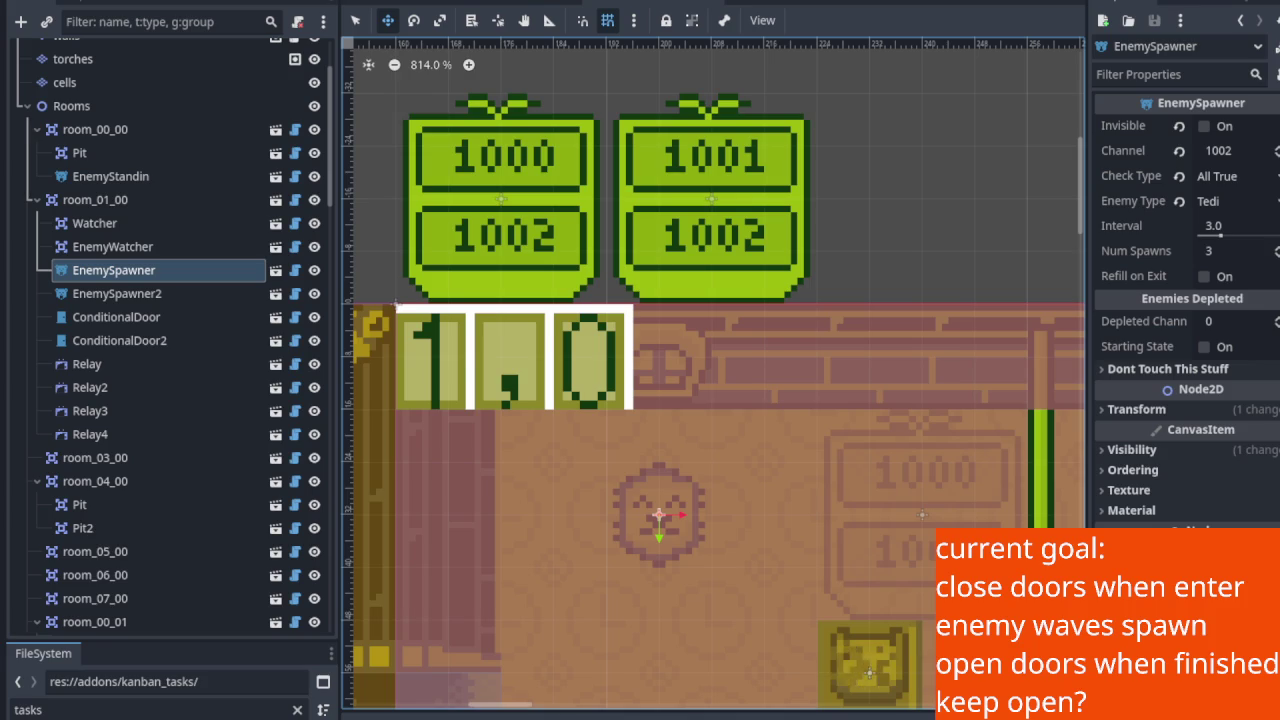
pyautogui.scroll(-2, 503, 437)
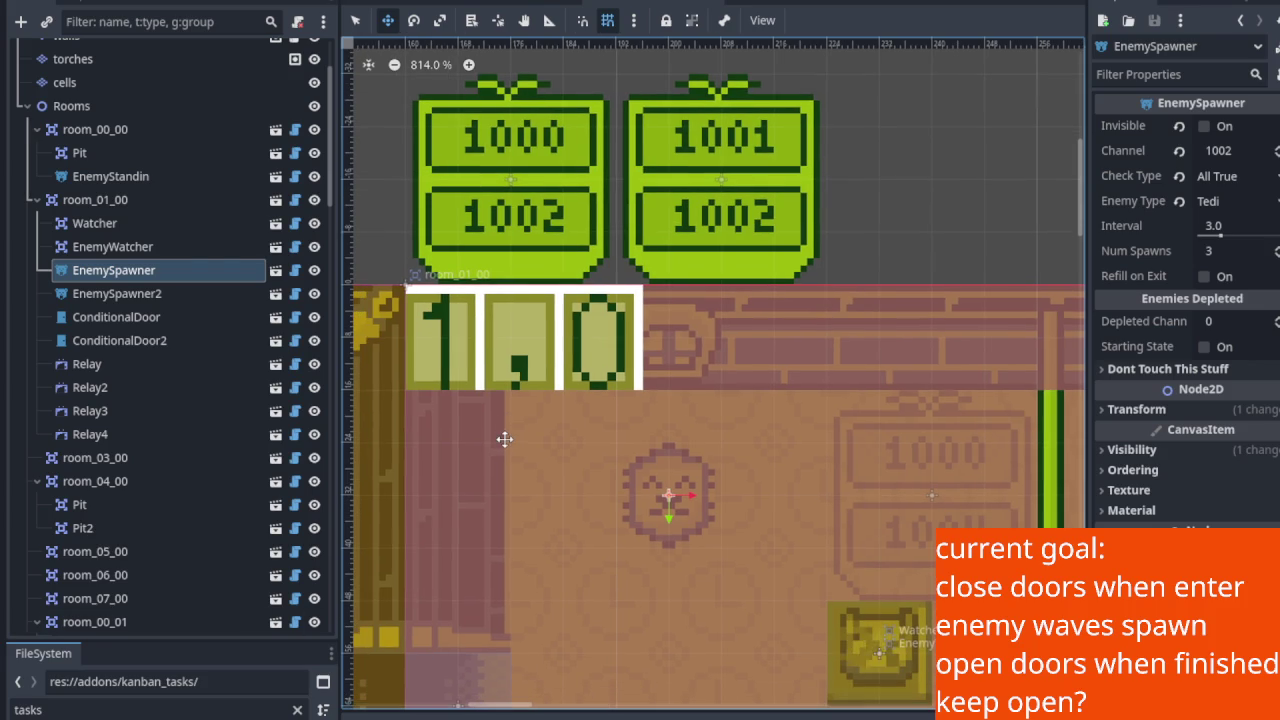
pyautogui.scroll(1, 497, 437)
pyautogui.scroll(1, 481, 297)
pyautogui.scroll(5, 481, 297)
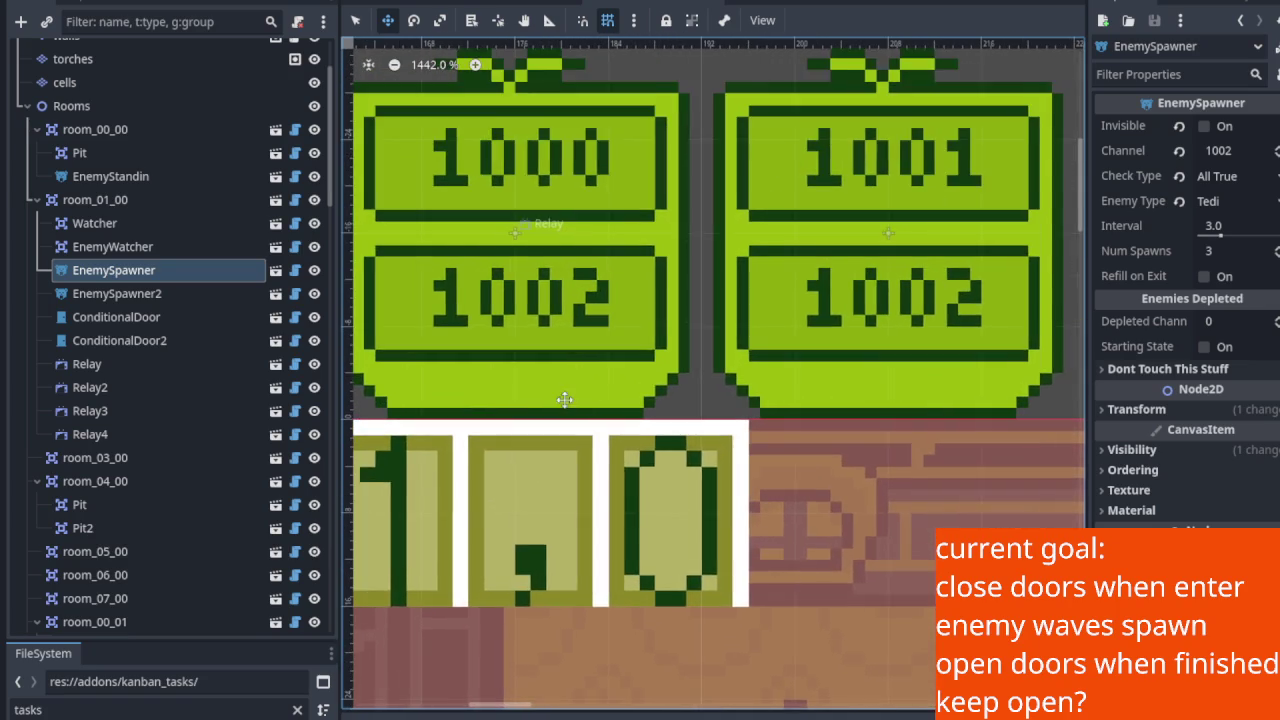
pyautogui.scroll(2, 565, 400)
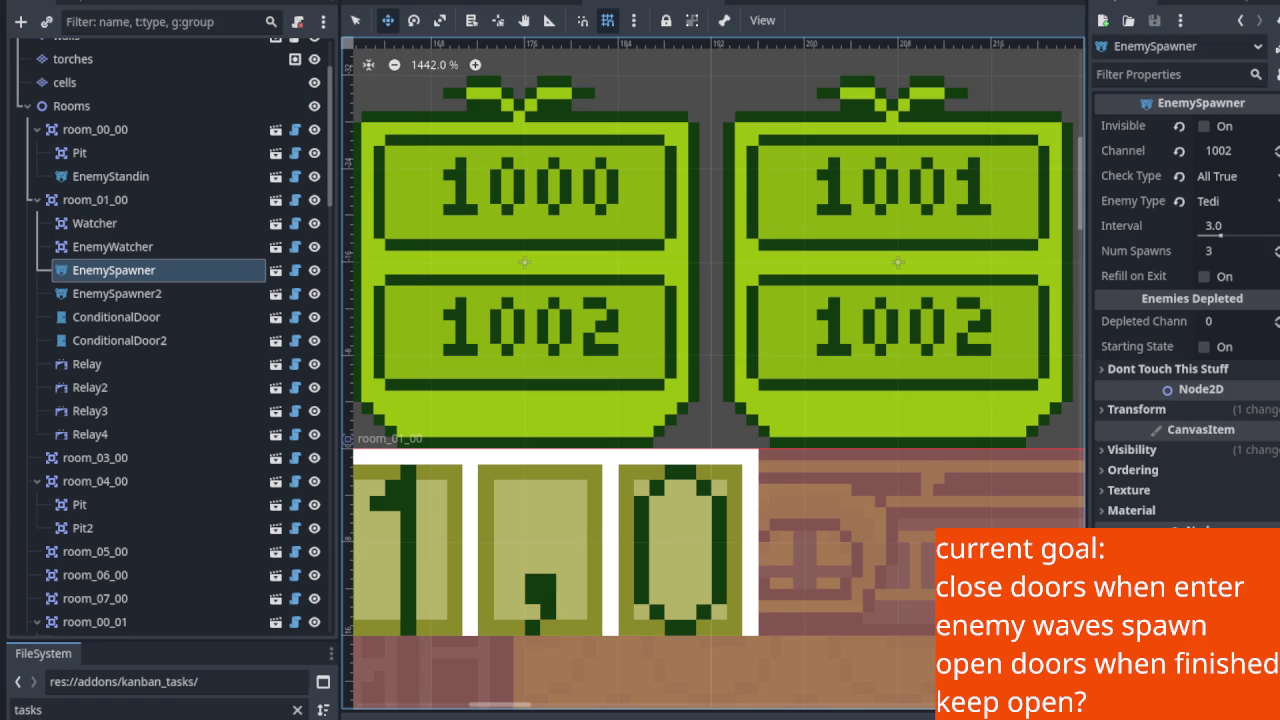
pyautogui.moveTo(848, 335); pyautogui.dragTo(818, 345)
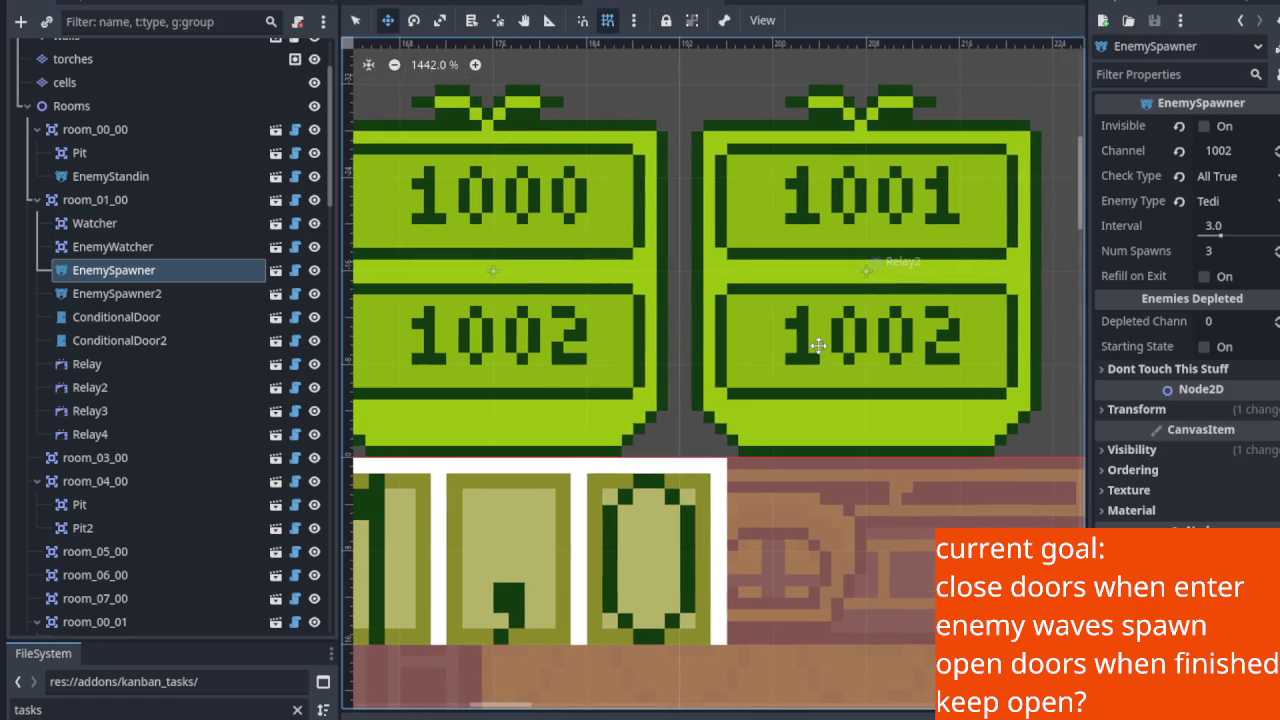
pyautogui.click(171, 387)
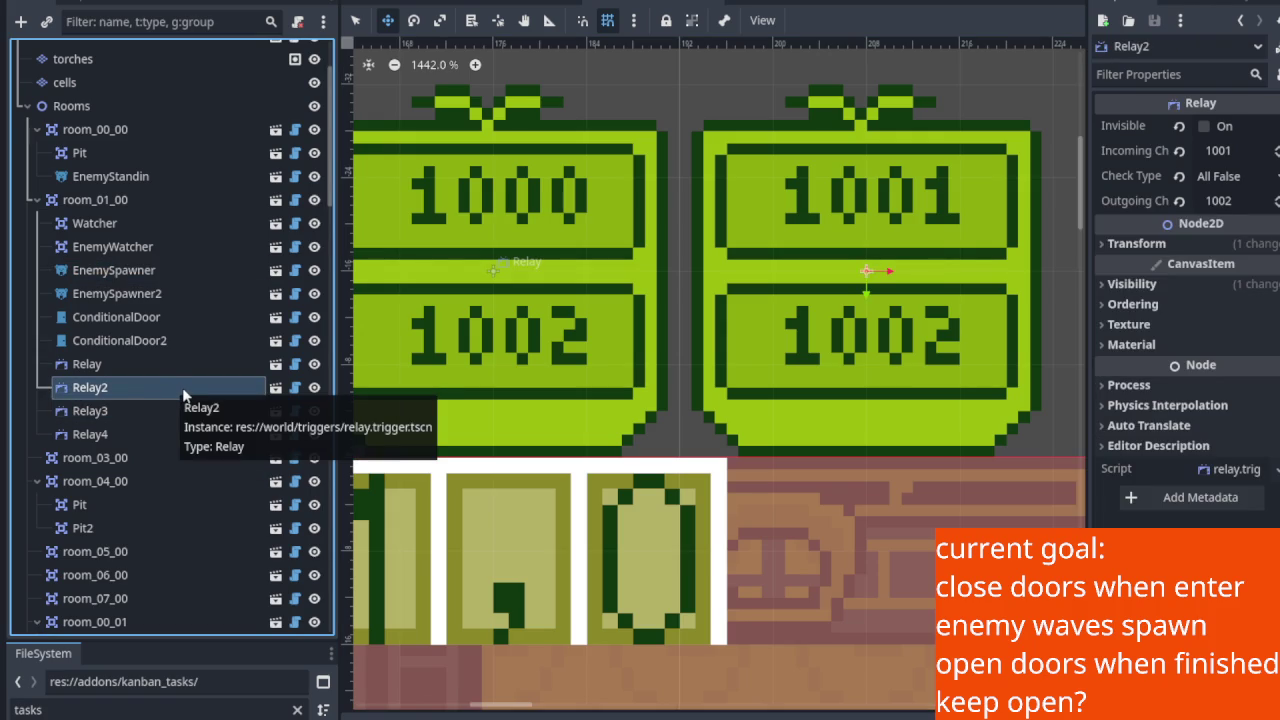
# Look over the room interior and signs, then reselect EnemySpawner.
pyautogui.scroll(-3, 756, 392)
pyautogui.moveTo(768, 453); pyautogui.dragTo(503, 211)
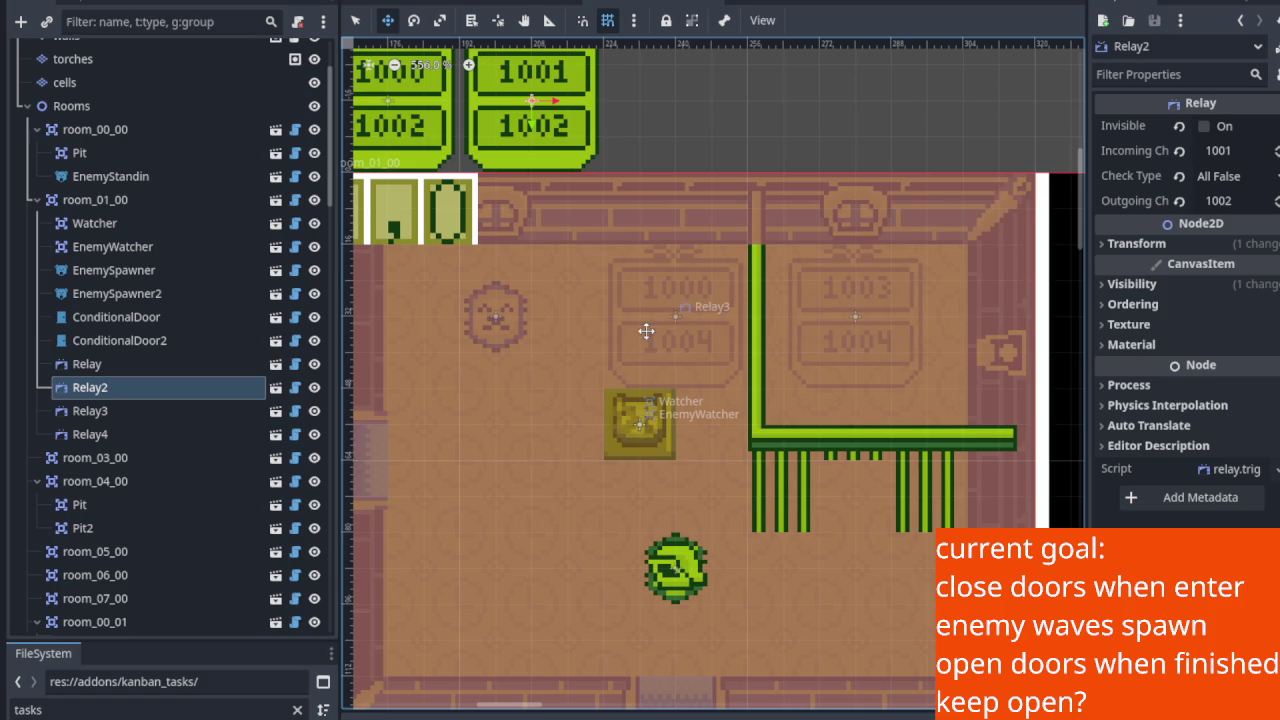
pyautogui.moveTo(646, 329); pyautogui.dragTo(786, 502)
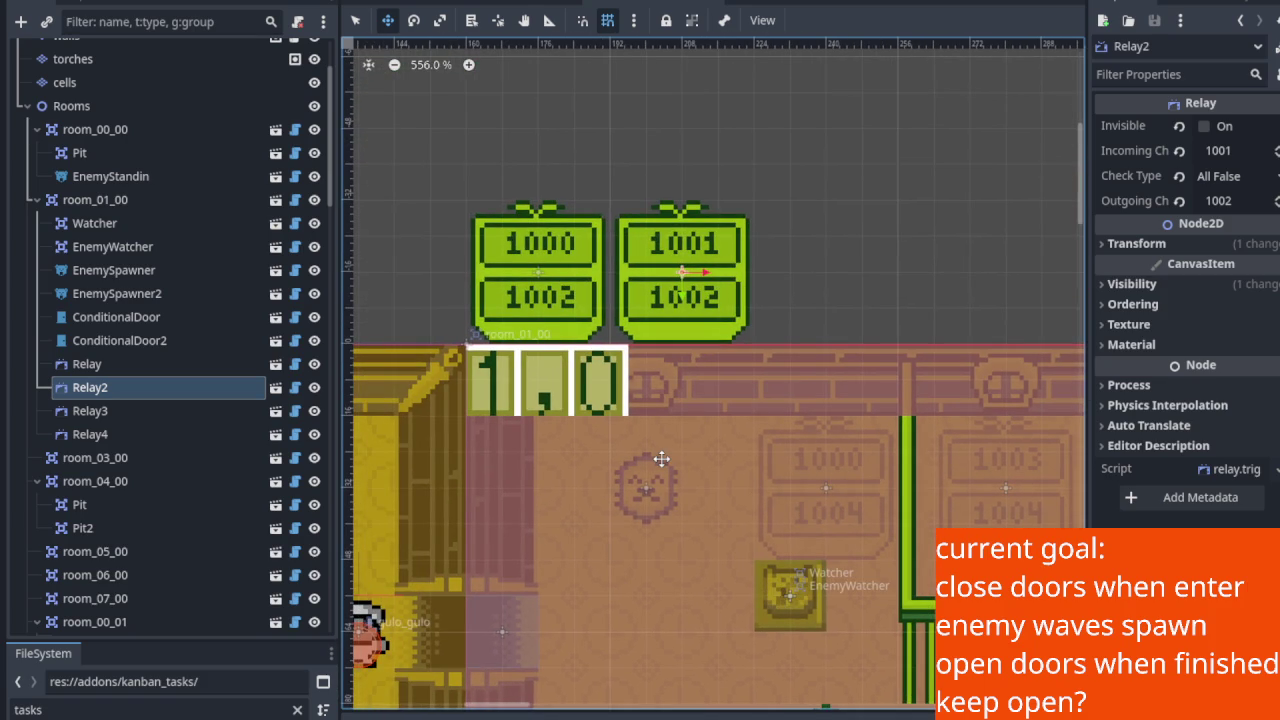
pyautogui.click(178, 280)
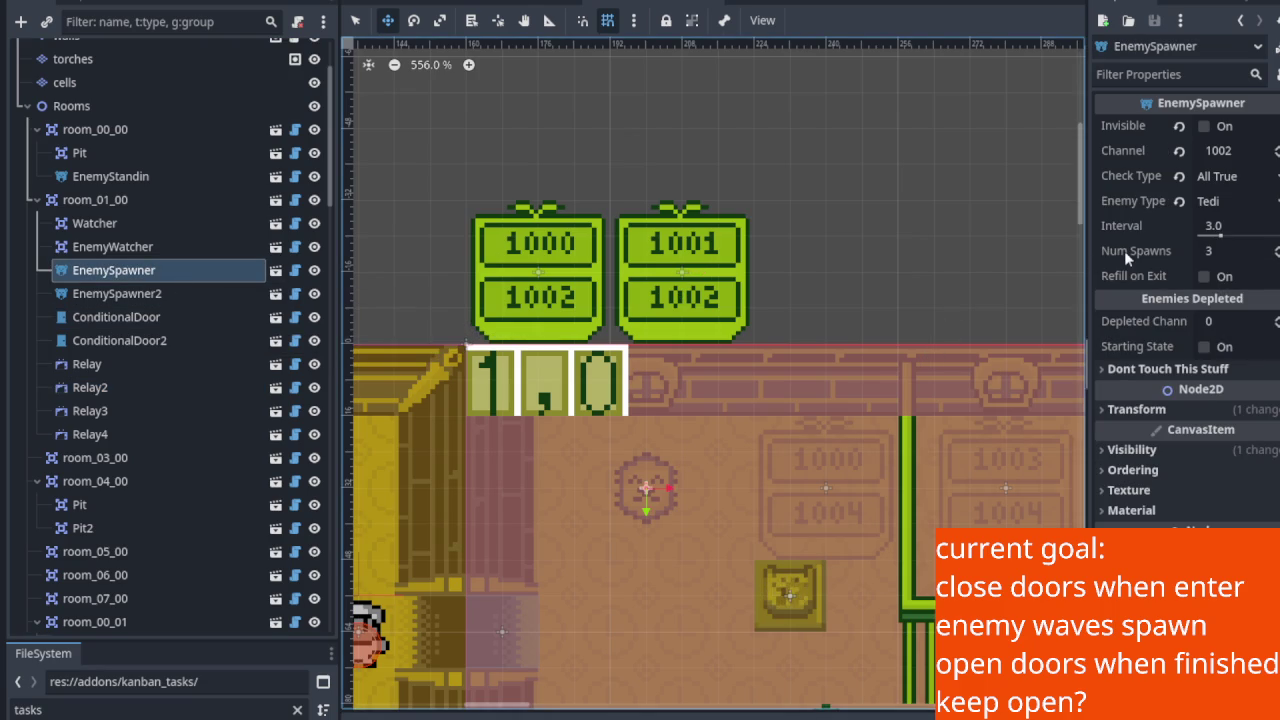
pyautogui.moveTo(786, 533)
pyautogui.mouseDown()
pyautogui.moveTo(703, 376)
pyautogui.moveTo(680, 368)
pyautogui.mouseUp()
pyautogui.scroll(1, 680, 368)
pyautogui.moveTo(652, 422); pyautogui.dragTo(611, 334)
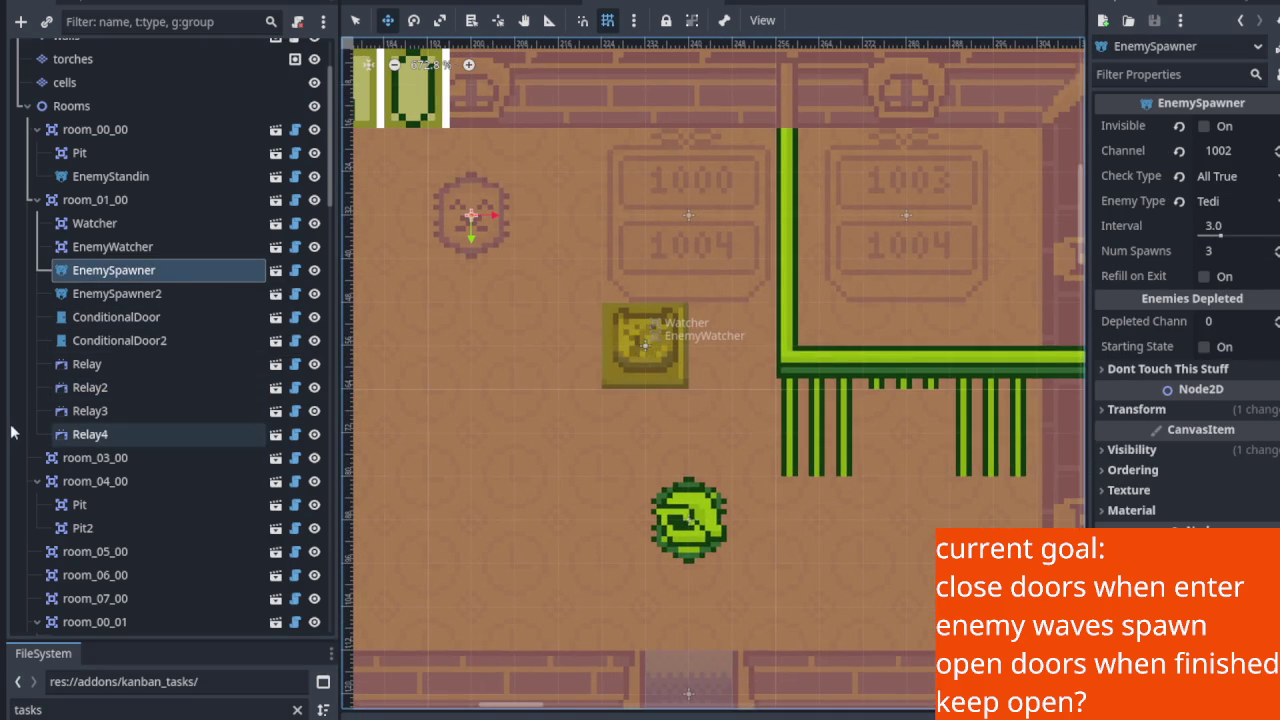
pyautogui.moveTo(578, 222); pyautogui.dragTo(601, 268)
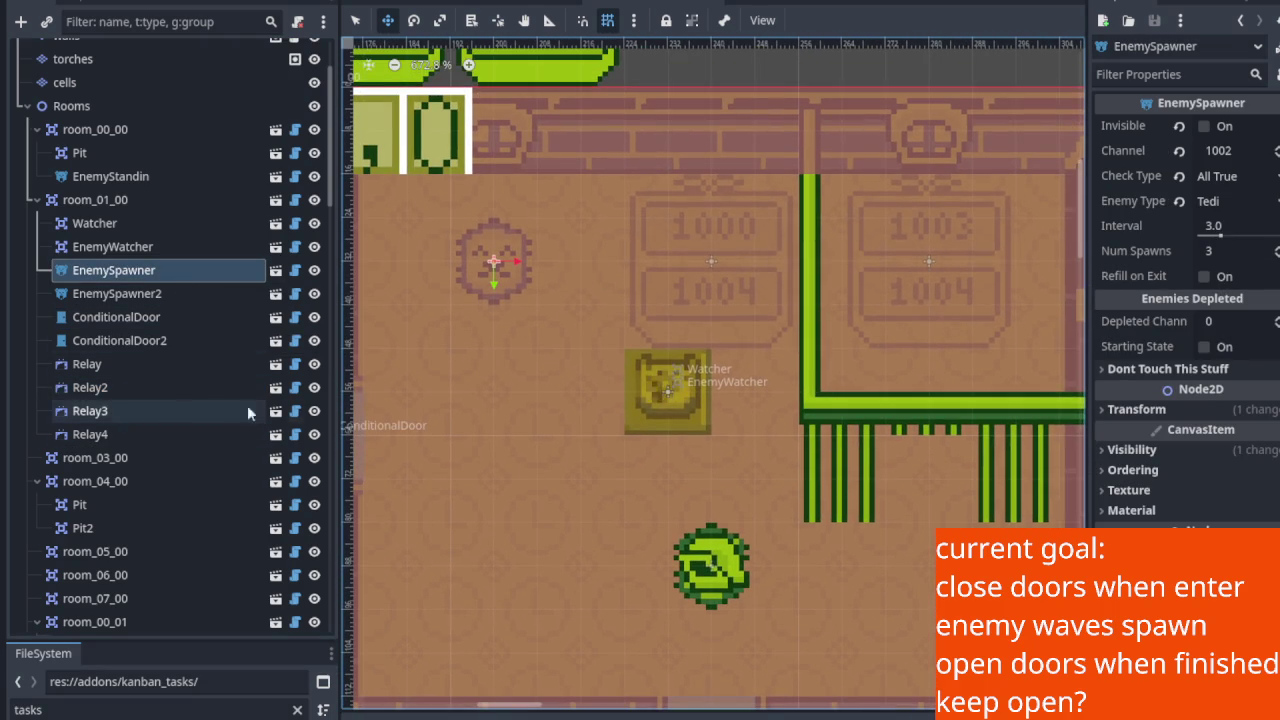
pyautogui.click(154, 387)
pyautogui.moveTo(689, 263)
pyautogui.mouseDown()
pyautogui.moveTo(679, 346)
pyautogui.moveTo(720, 426)
pyautogui.moveTo(746, 411)
pyautogui.mouseUp()
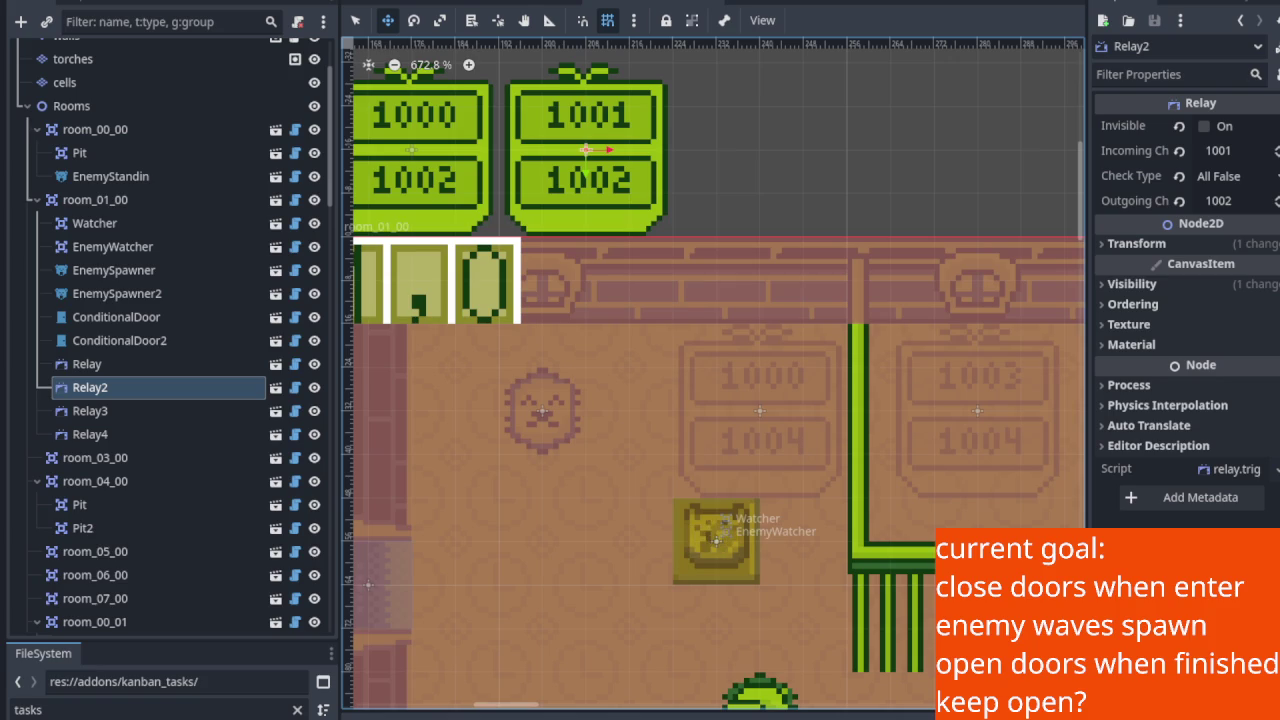
pyautogui.scroll(-1, 726, 530)
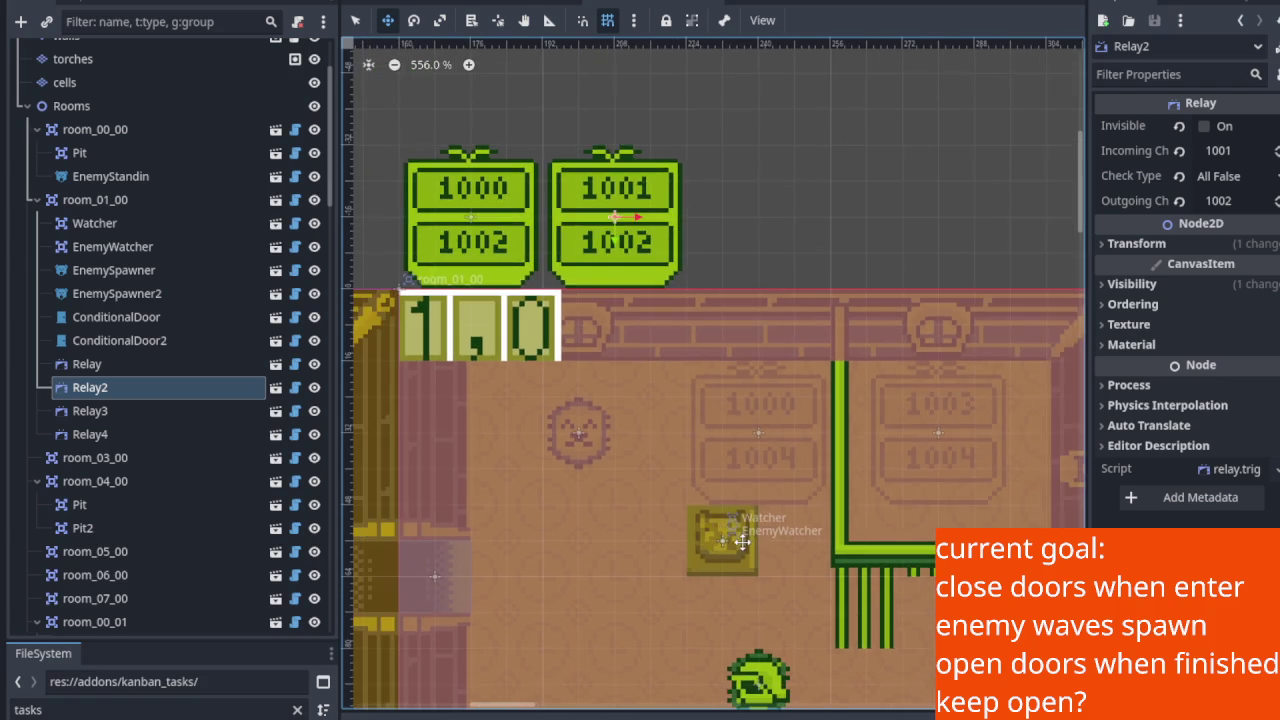
pyautogui.moveTo(729, 529); pyautogui.dragTo(735, 408)
pyautogui.scroll(-4, 735, 408)
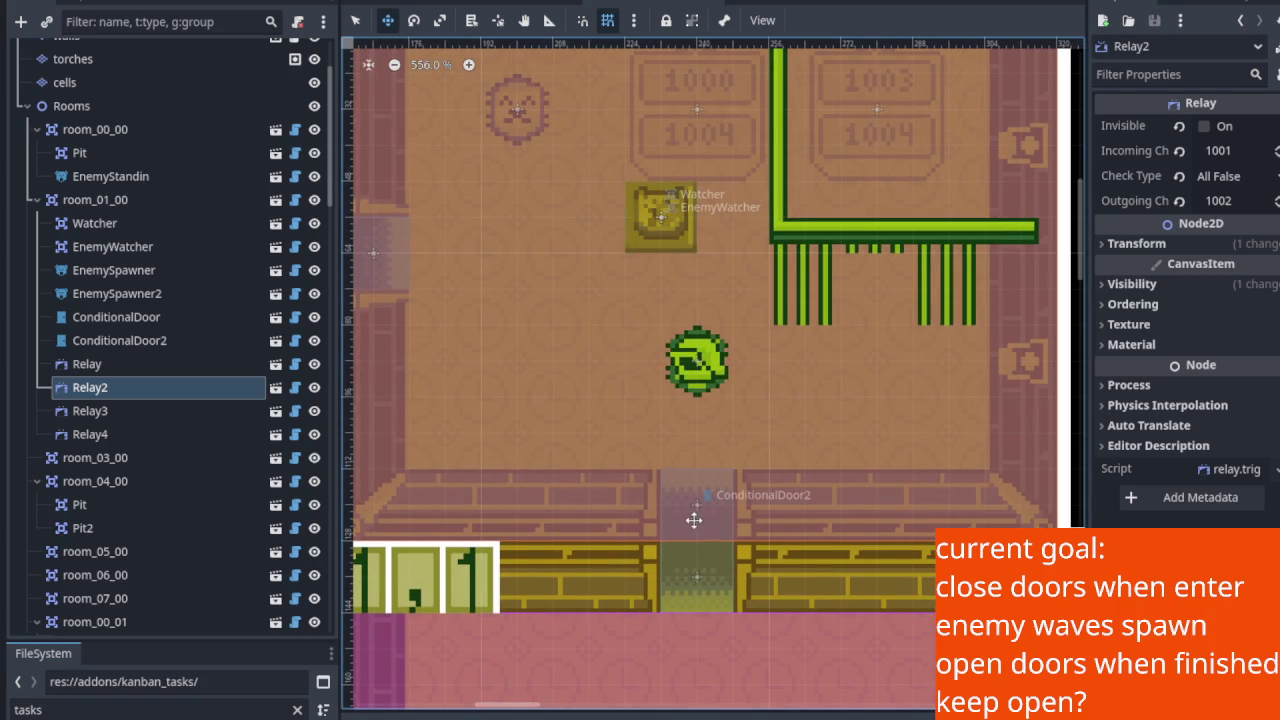
pyautogui.scroll(3, 657, 453)
pyautogui.scroll(-1, 666, 449)
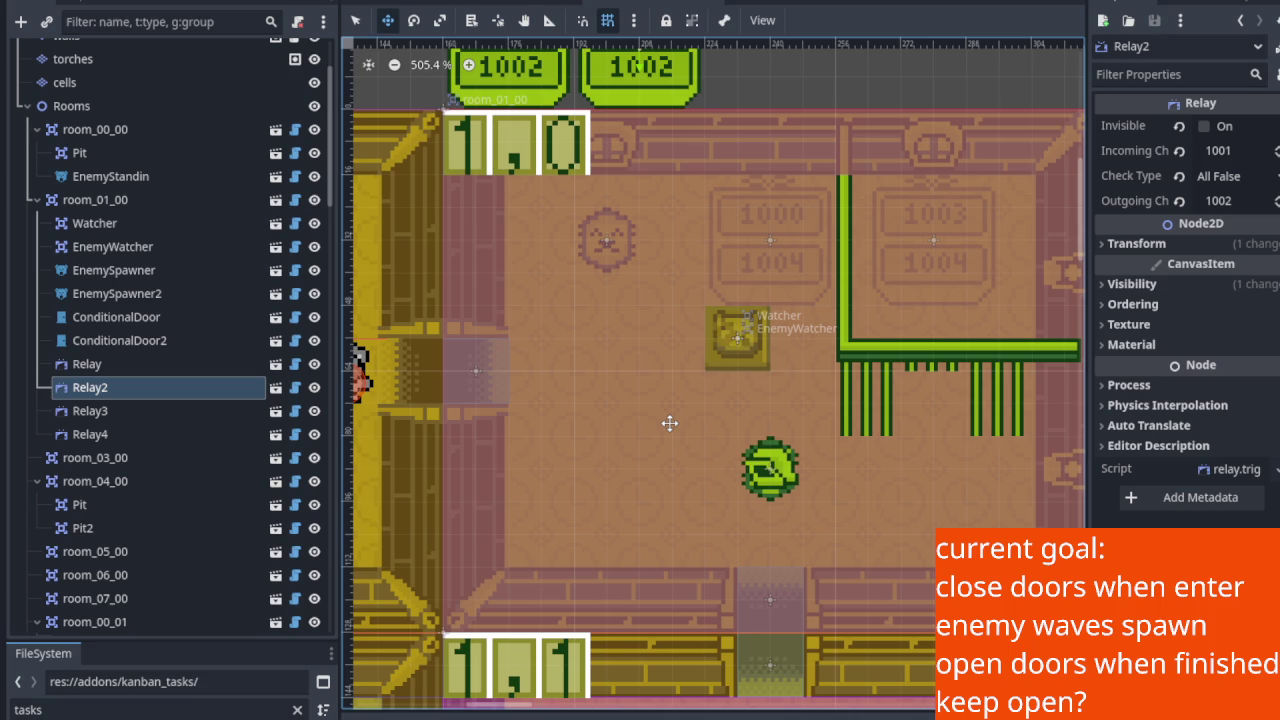
pyautogui.scroll(-1, 530, 340)
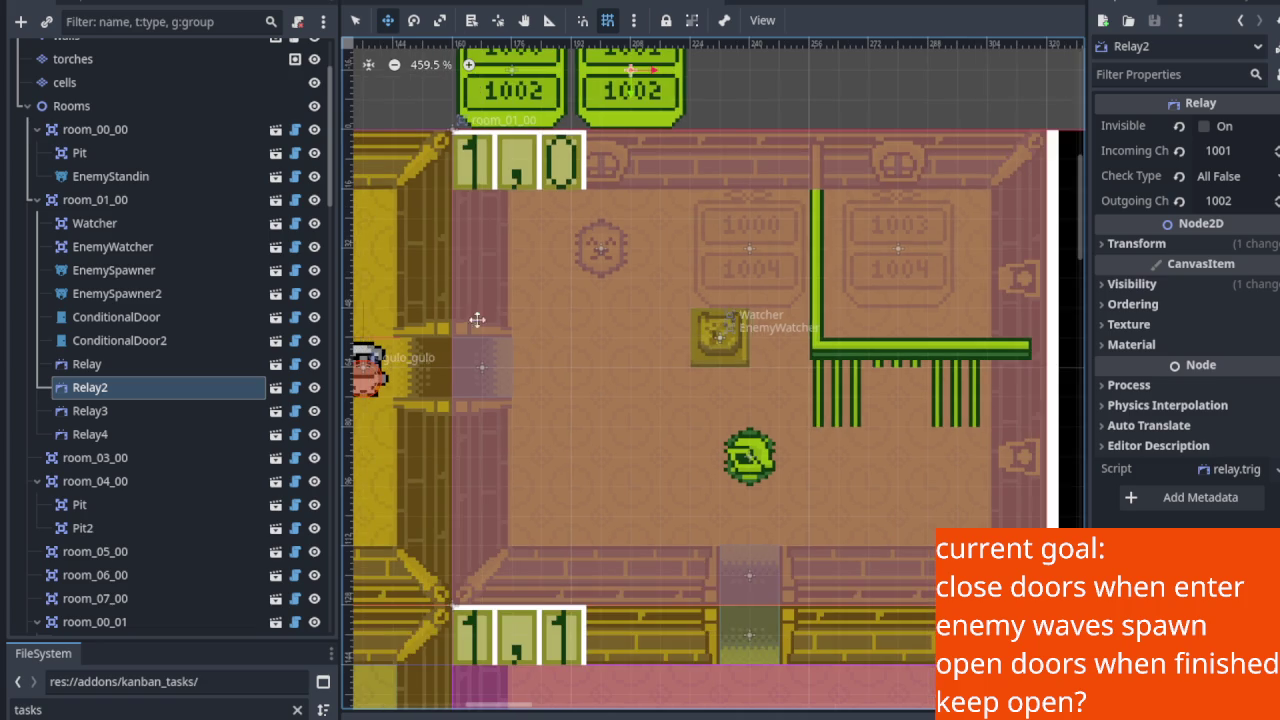
pyautogui.click(174, 272)
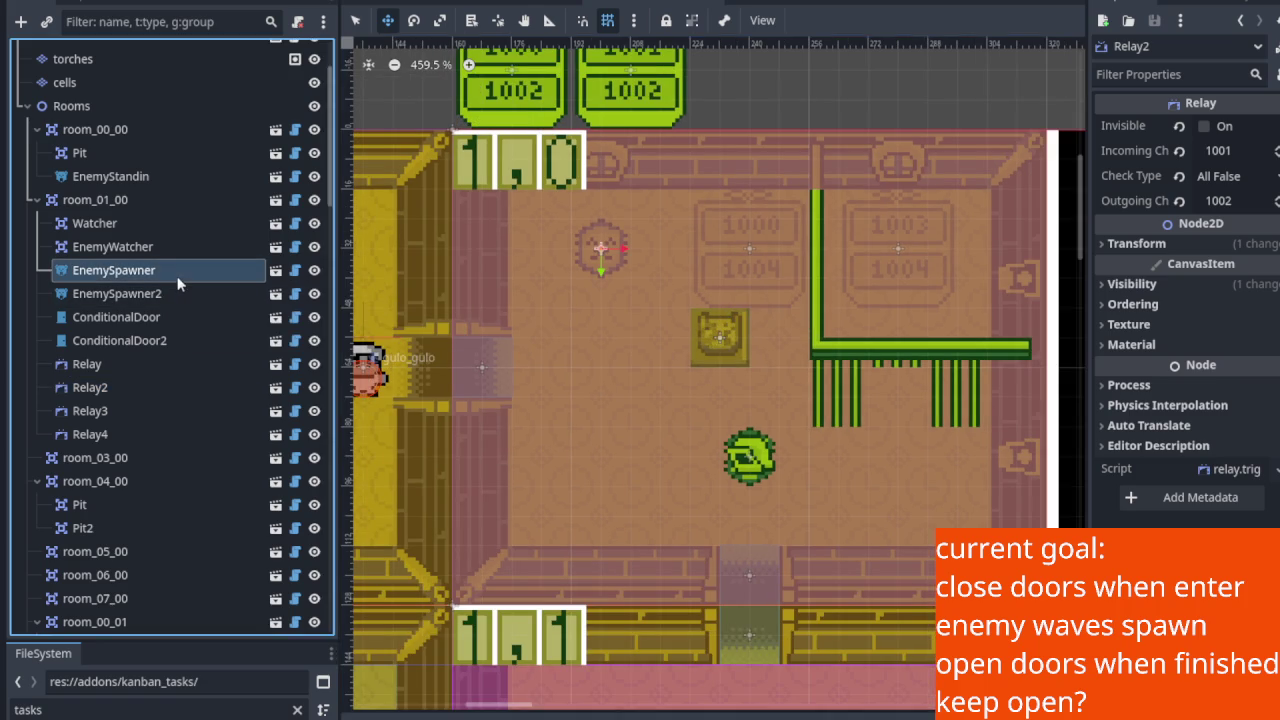
# Zoom the 2D viewport in on the room around the EnemySpawner and Watcher.
pyautogui.scroll(3, 800, 323)
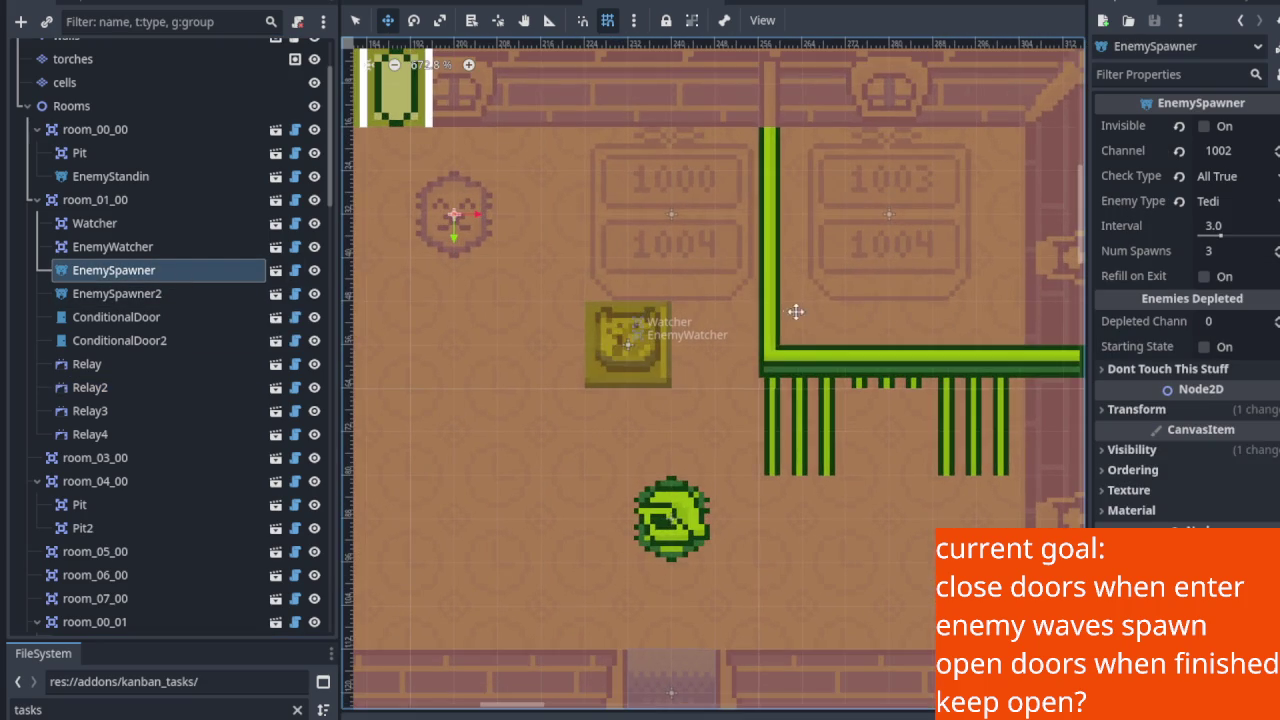
pyautogui.scroll(1, 801, 340)
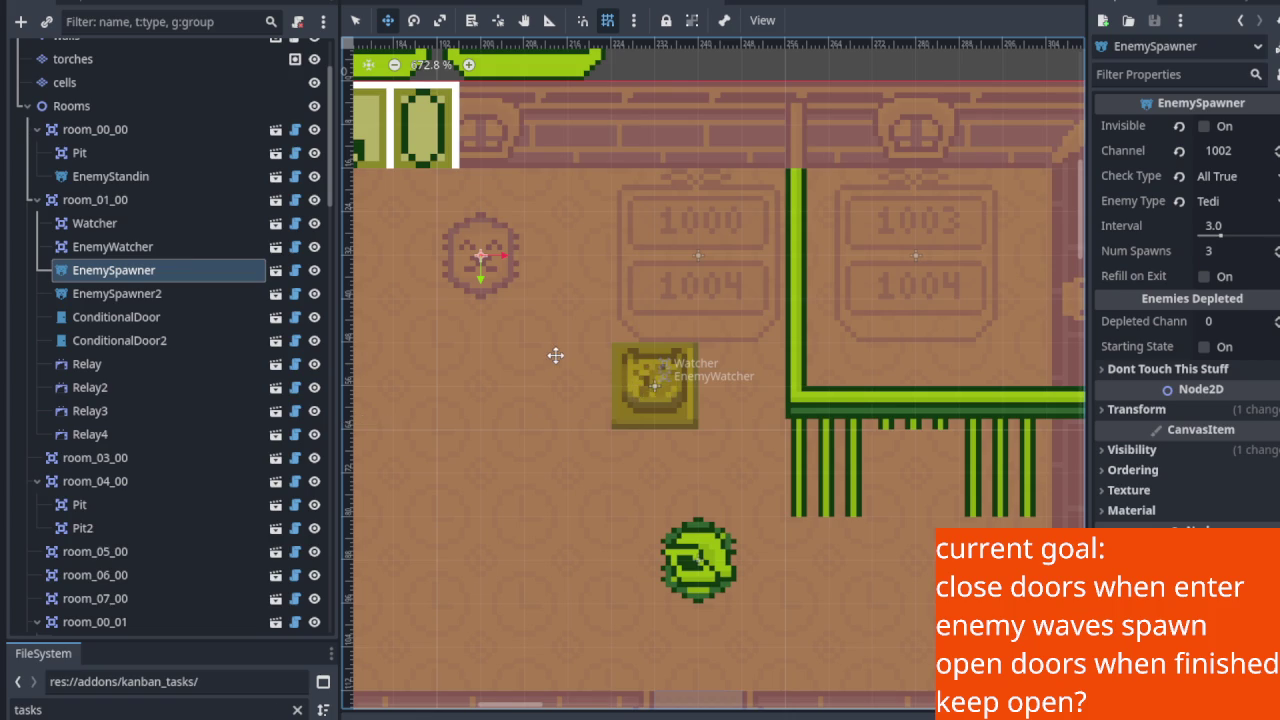
# Zoom and scroll around room_01_00's relay signs.
pyautogui.scroll(3, 620, 354)
pyautogui.hscroll(-3, 620, 354)
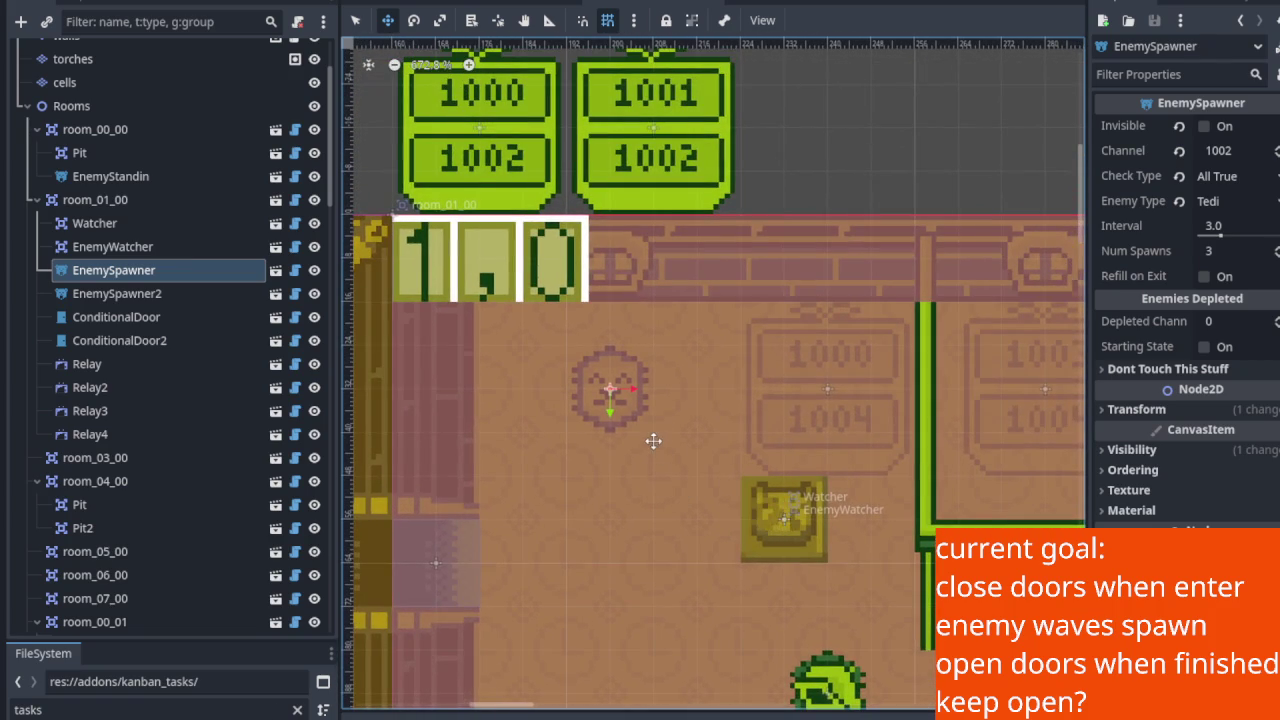
pyautogui.scroll(1, 649, 457)
pyautogui.scroll(-4, 640, 430)
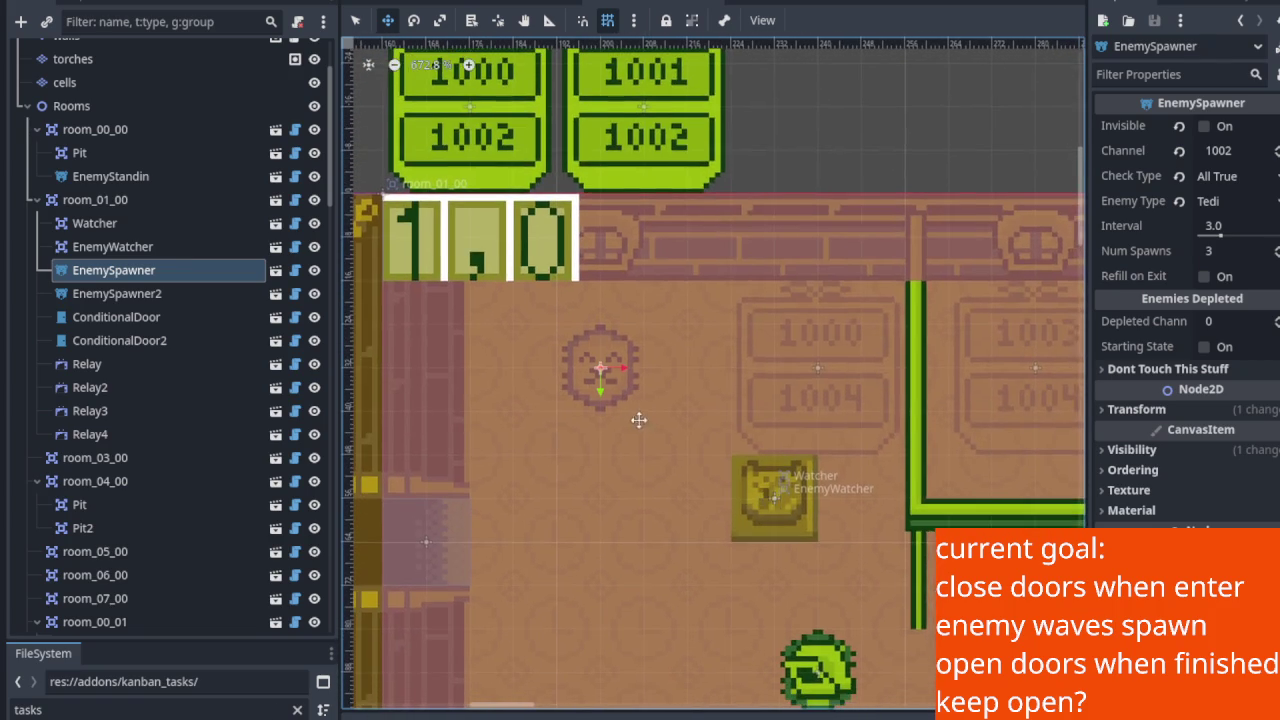
pyautogui.hscroll(2, 620, 410)
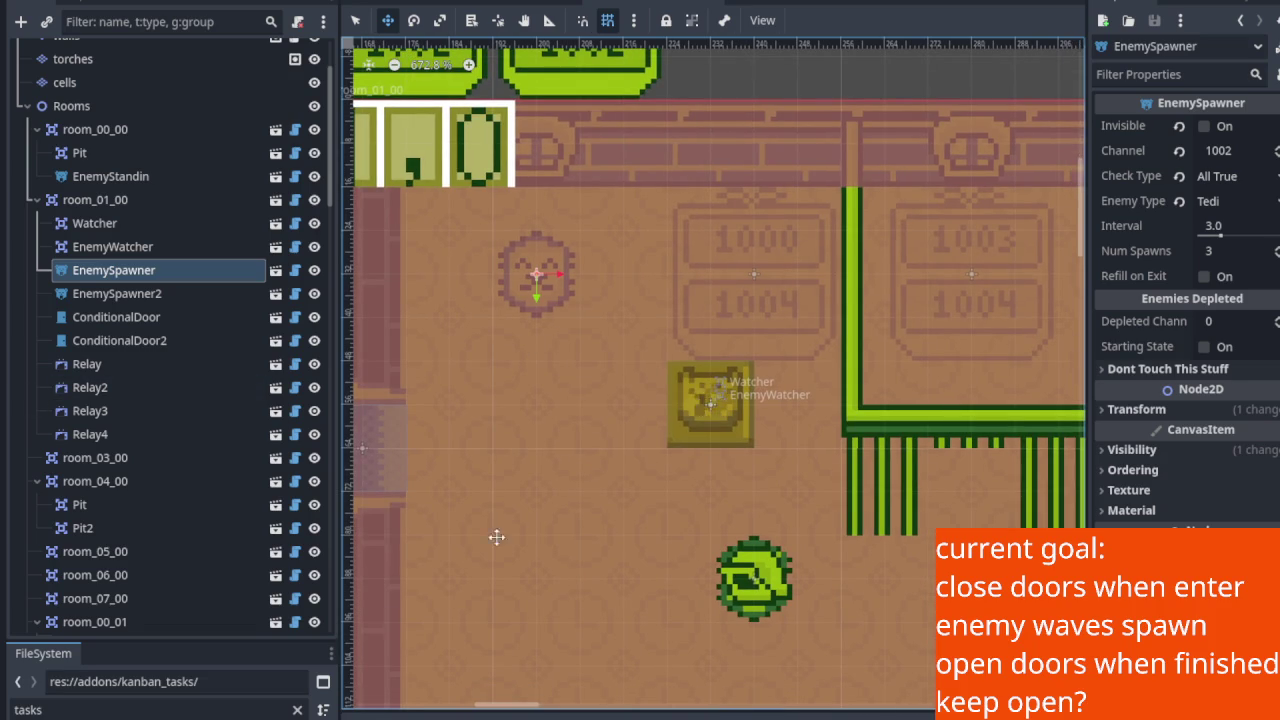
pyautogui.scroll(-2, 634, 420)
pyautogui.scroll(3, 631, 543)
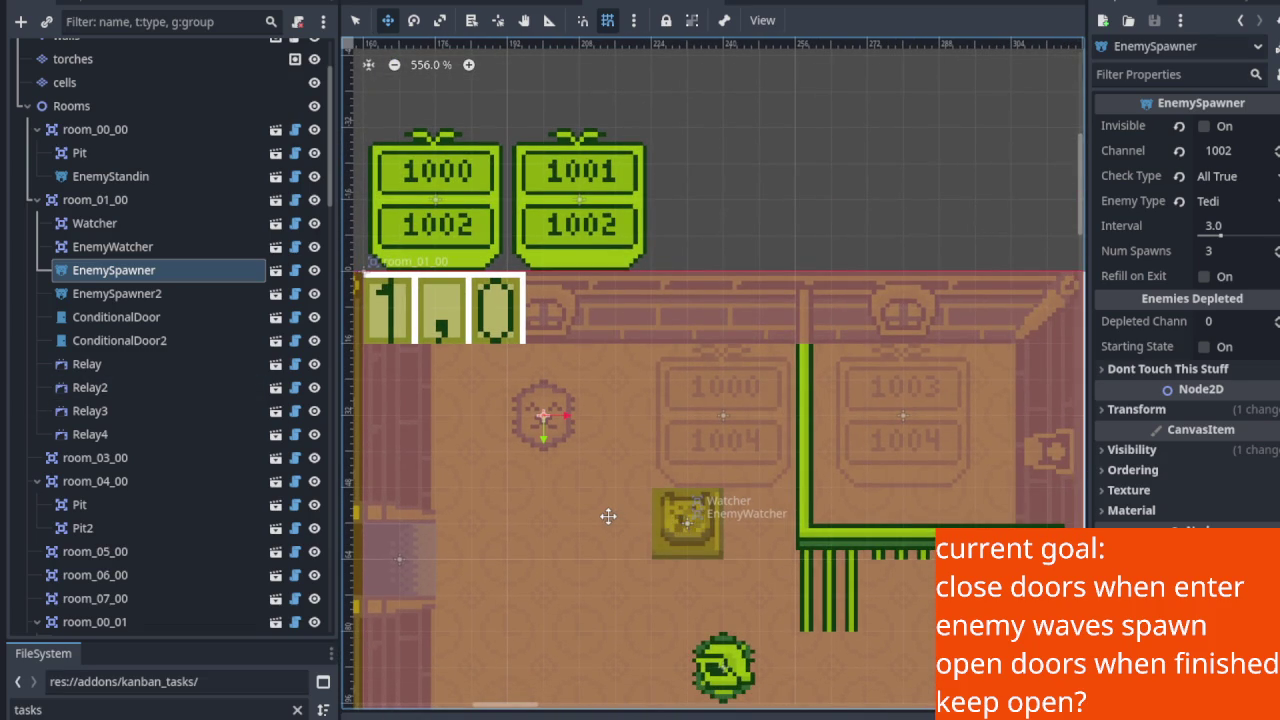
pyautogui.scroll(-3, 663, 400)
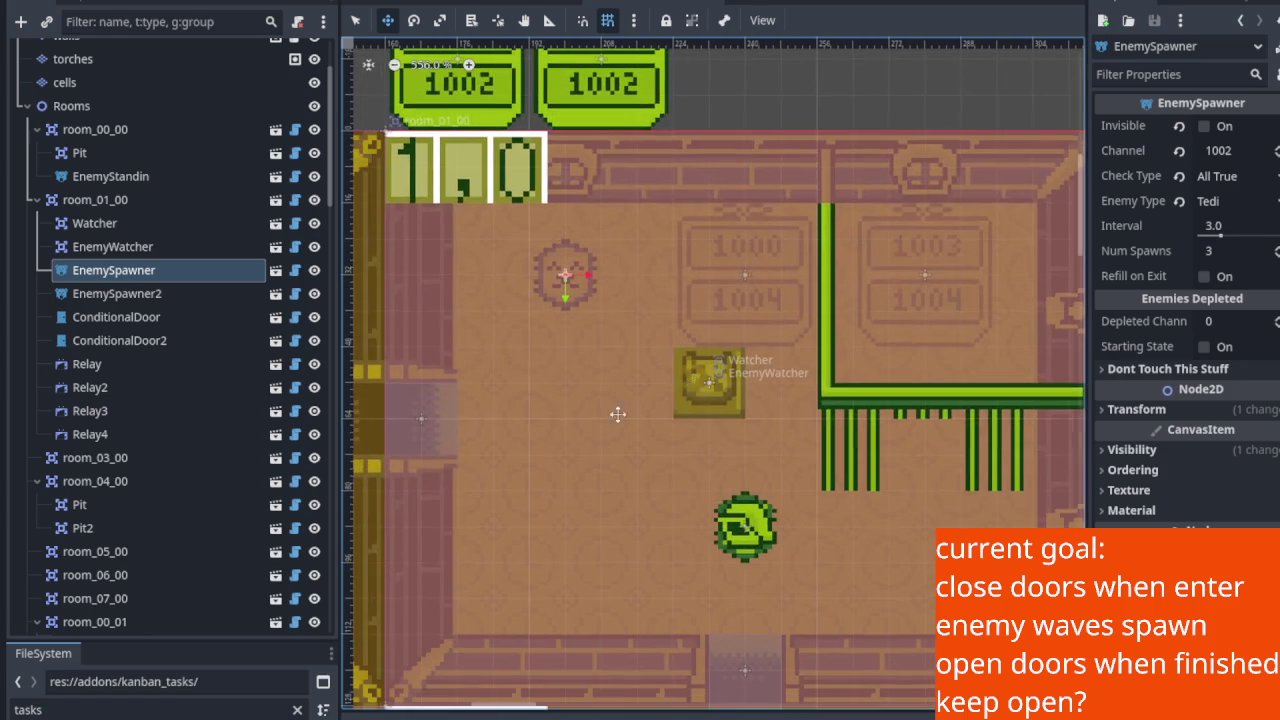
pyautogui.hscroll(-2, 463, 380)
pyautogui.scroll(-2, 551, 354)
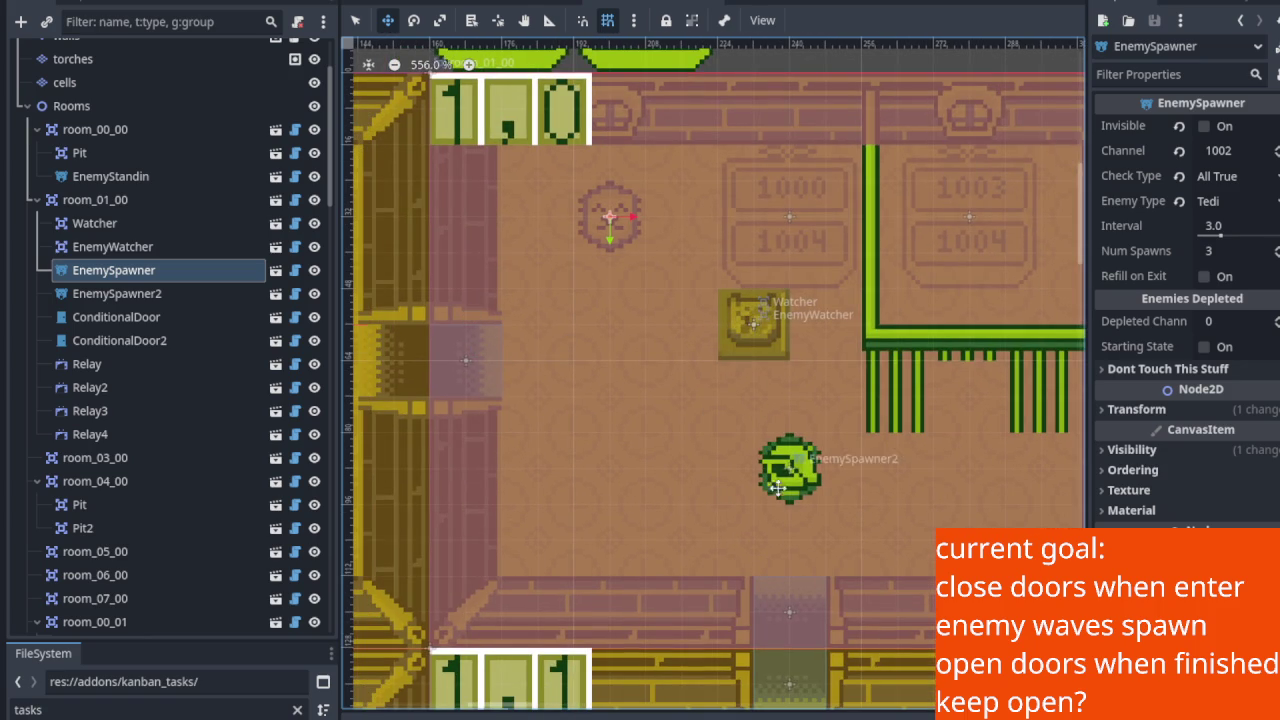
pyautogui.scroll(1, 709, 506)
pyautogui.scroll(-1, 669, 529)
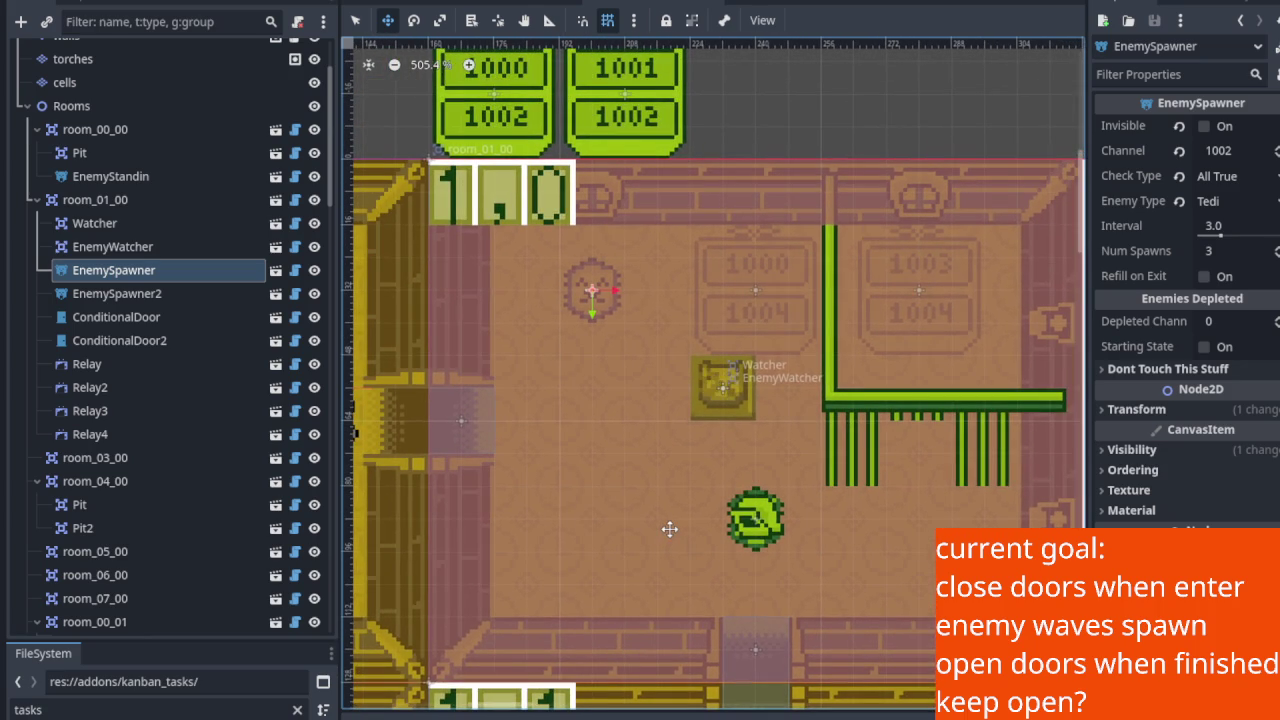
# Center on the 1000/1004 sign and narrow the Scene dock to widen the viewport.
pyautogui.moveTo(669, 529)
pyautogui.mouseDown()
pyautogui.moveTo(651, 554)
pyautogui.moveTo(605, 548)
pyautogui.moveTo(471, 466)
pyautogui.mouseUp()
pyautogui.scroll(3, 494, 306)
pyautogui.moveTo(509, 306); pyautogui.dragTo(537, 414)
pyautogui.scroll(4, 537, 414)
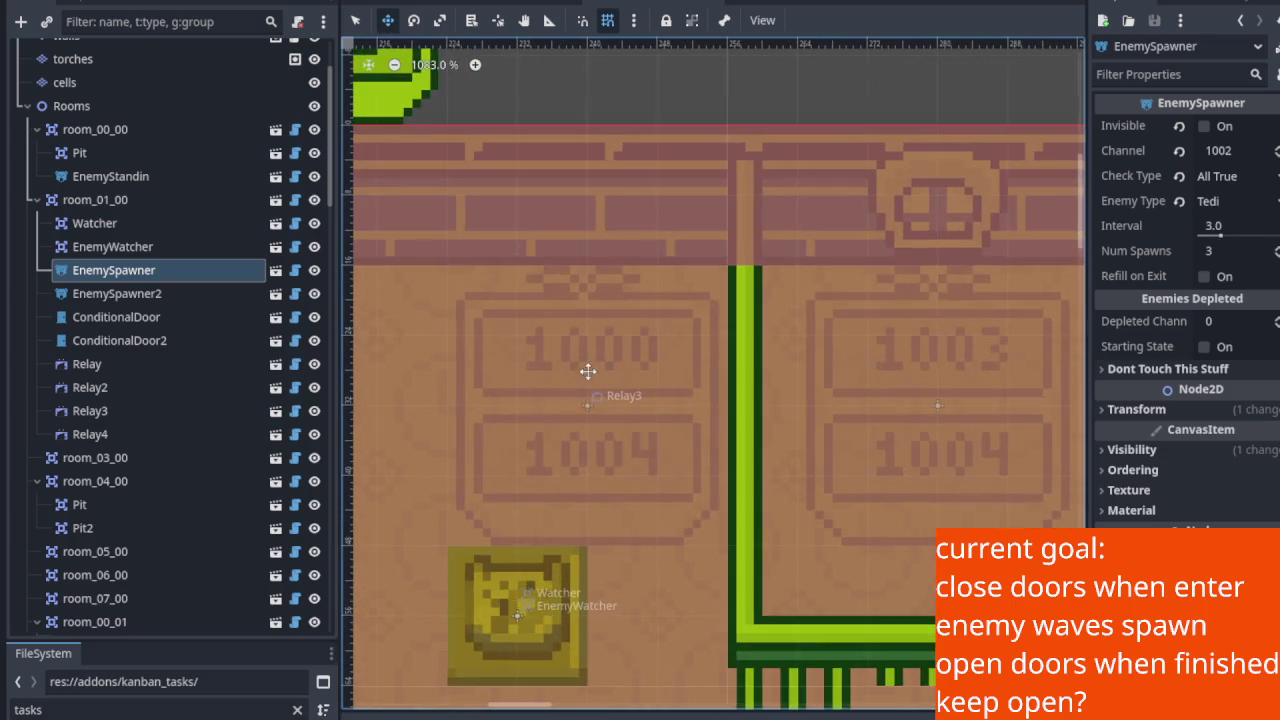
pyautogui.scroll(2, 648, 337)
pyautogui.scroll(2, 703, 249)
pyautogui.scroll(2, 763, 218)
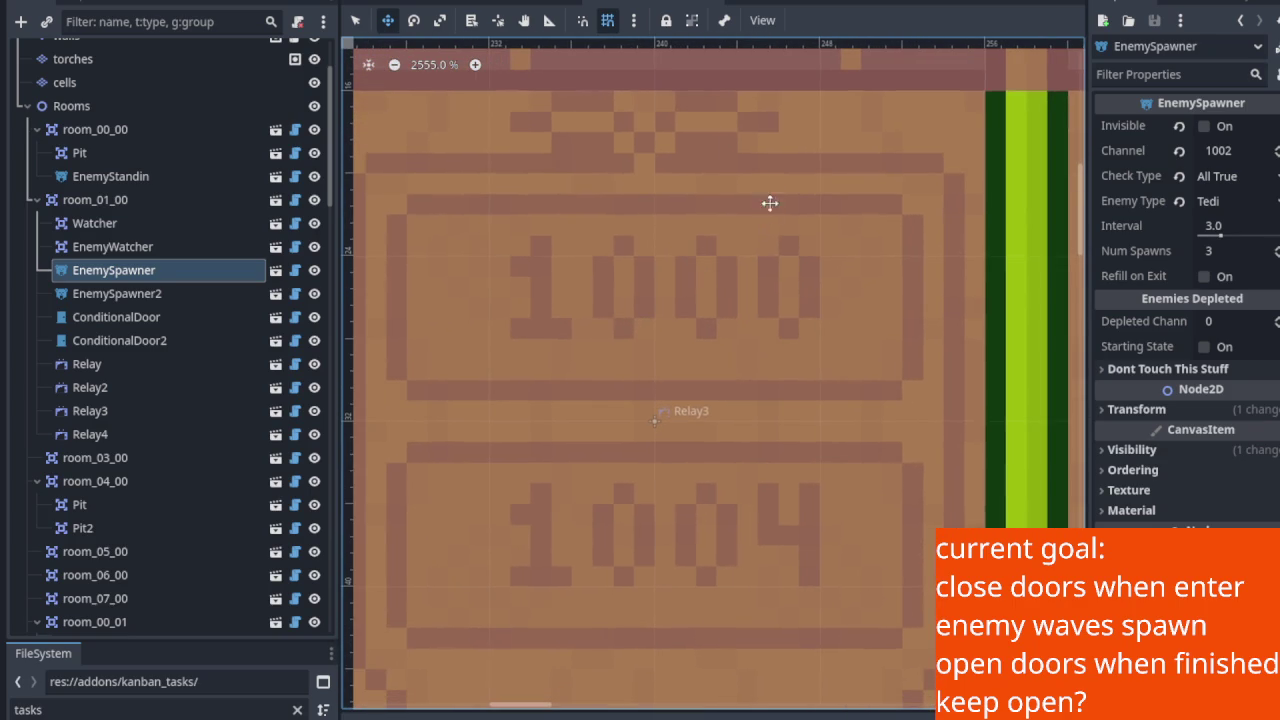
pyautogui.scroll(-7, 592, 363)
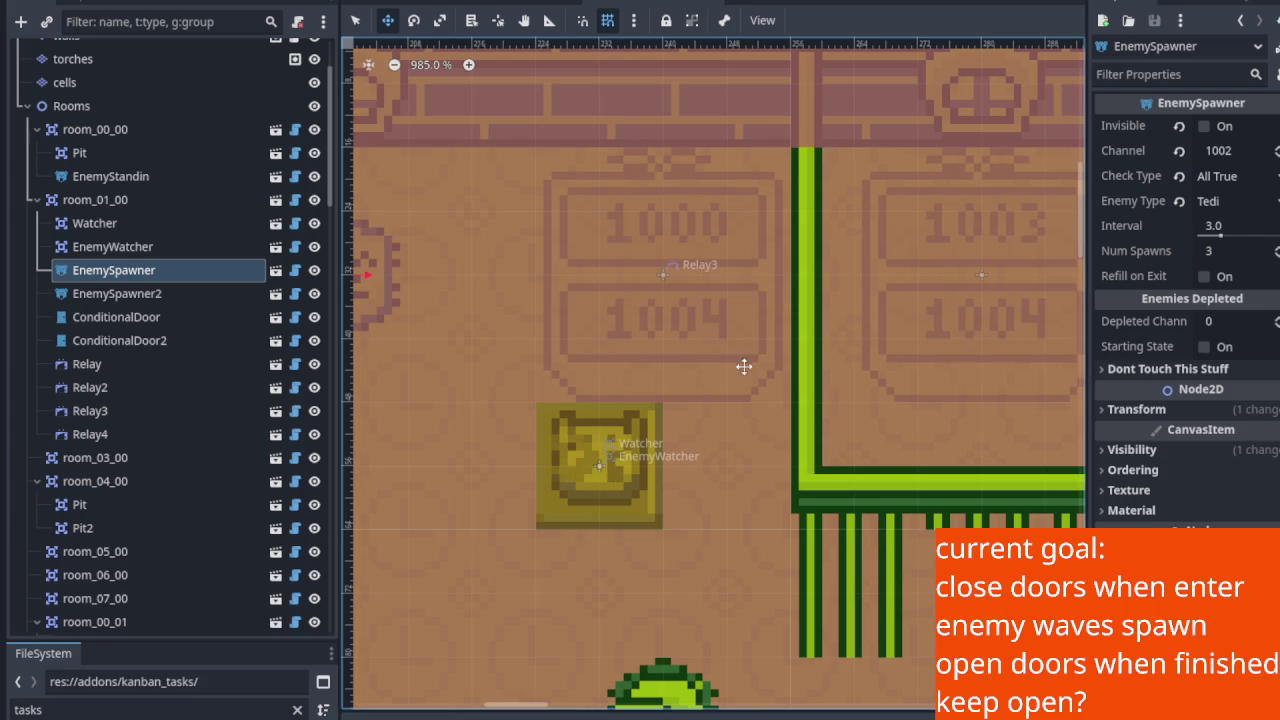
pyautogui.scroll(2, 609, 363)
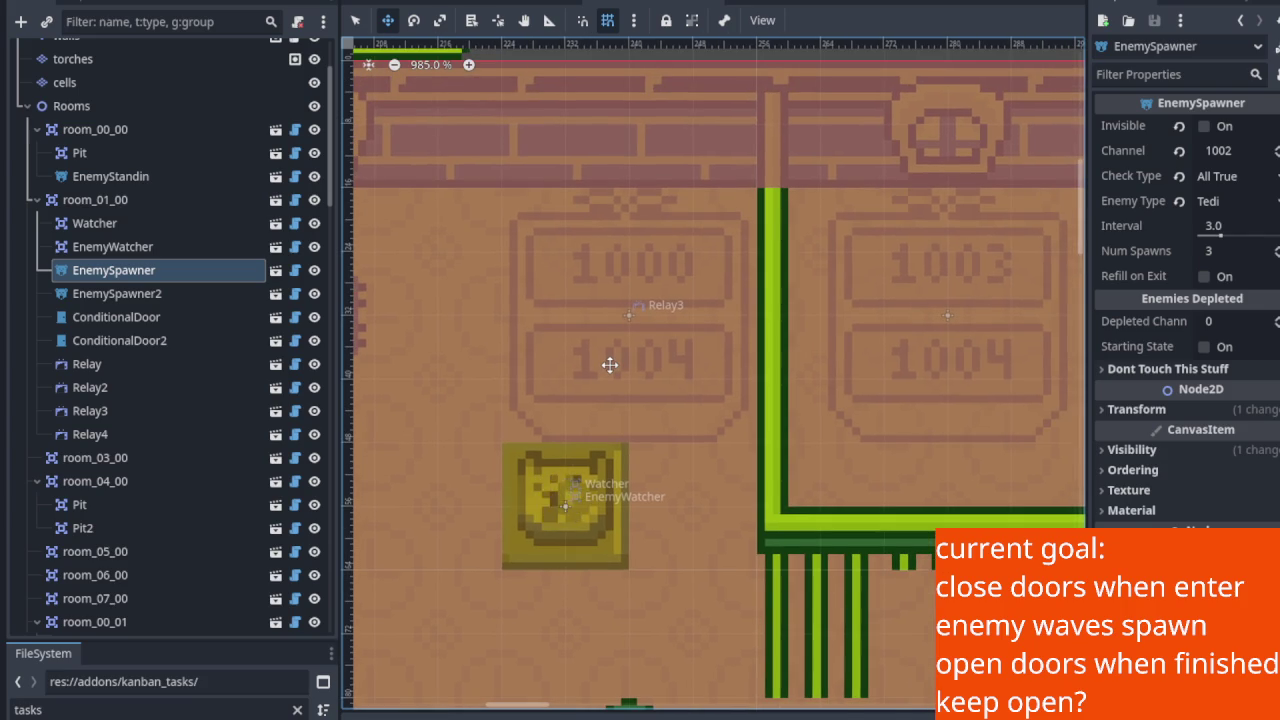
pyautogui.scroll(2, 609, 365)
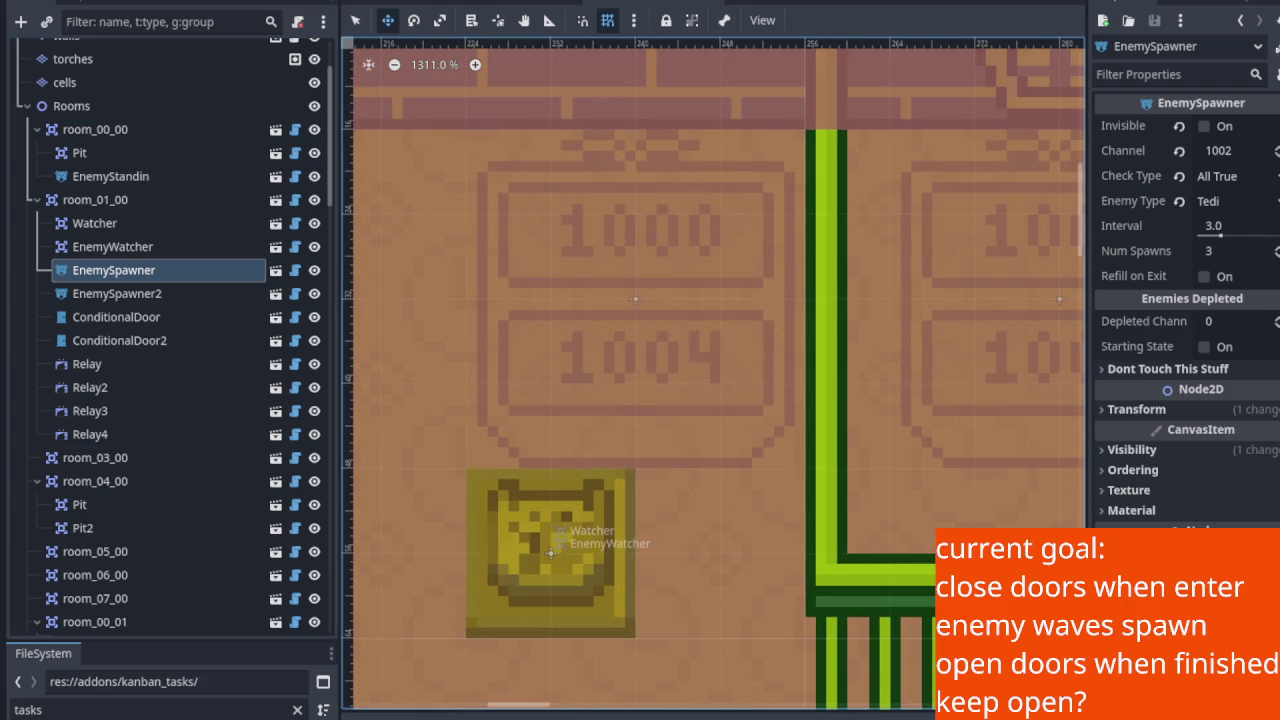
pyautogui.scroll(-4, 580, 480)
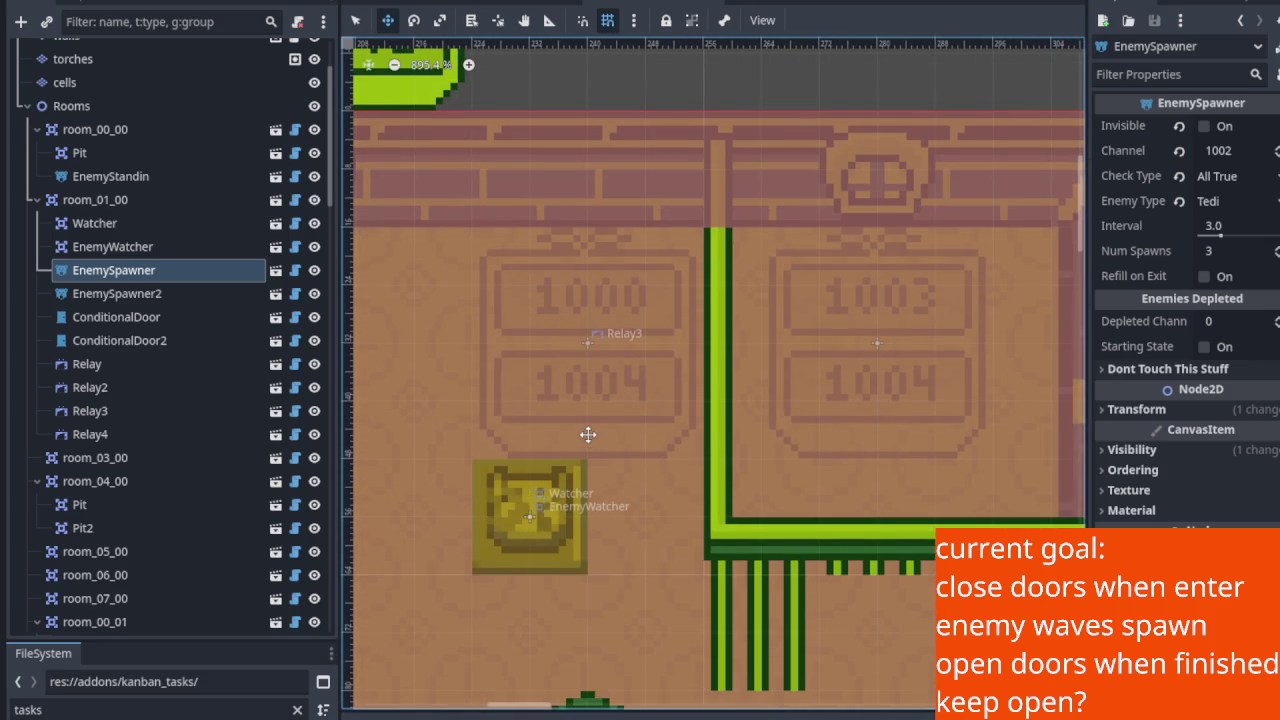
pyautogui.scroll(3, 684, 371)
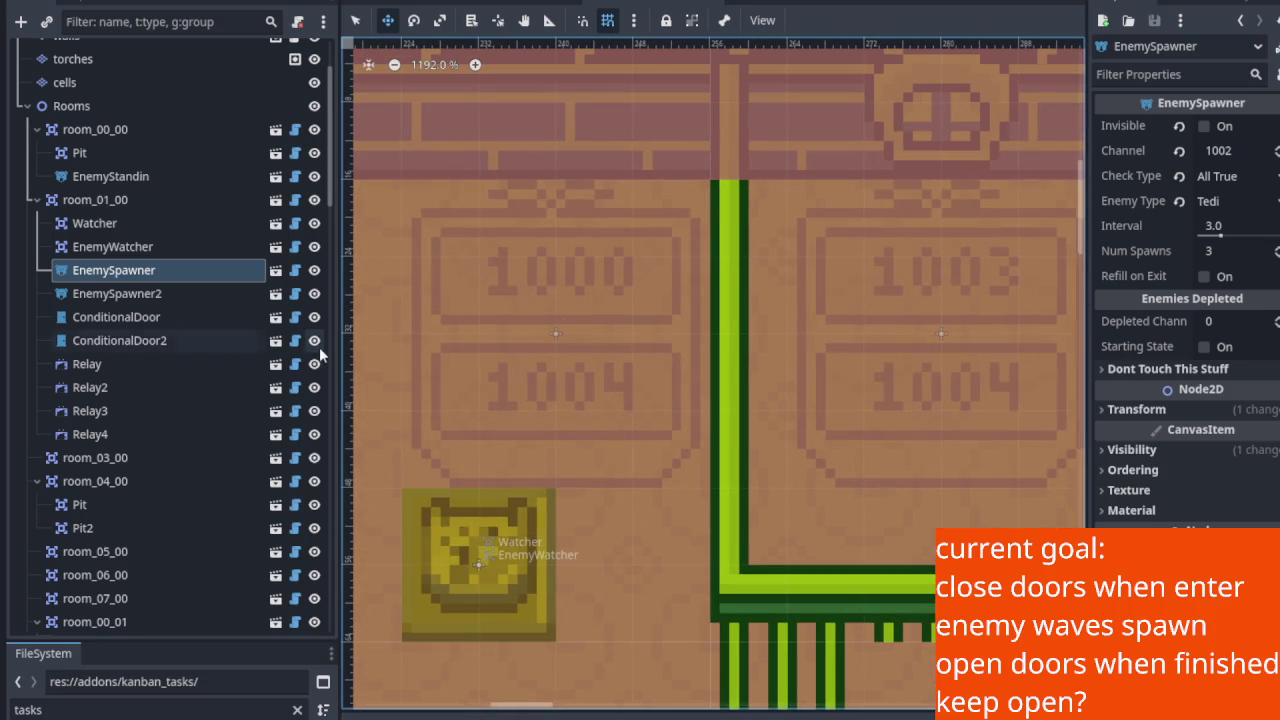
pyautogui.moveTo(336, 349); pyautogui.dragTo(258, 349)
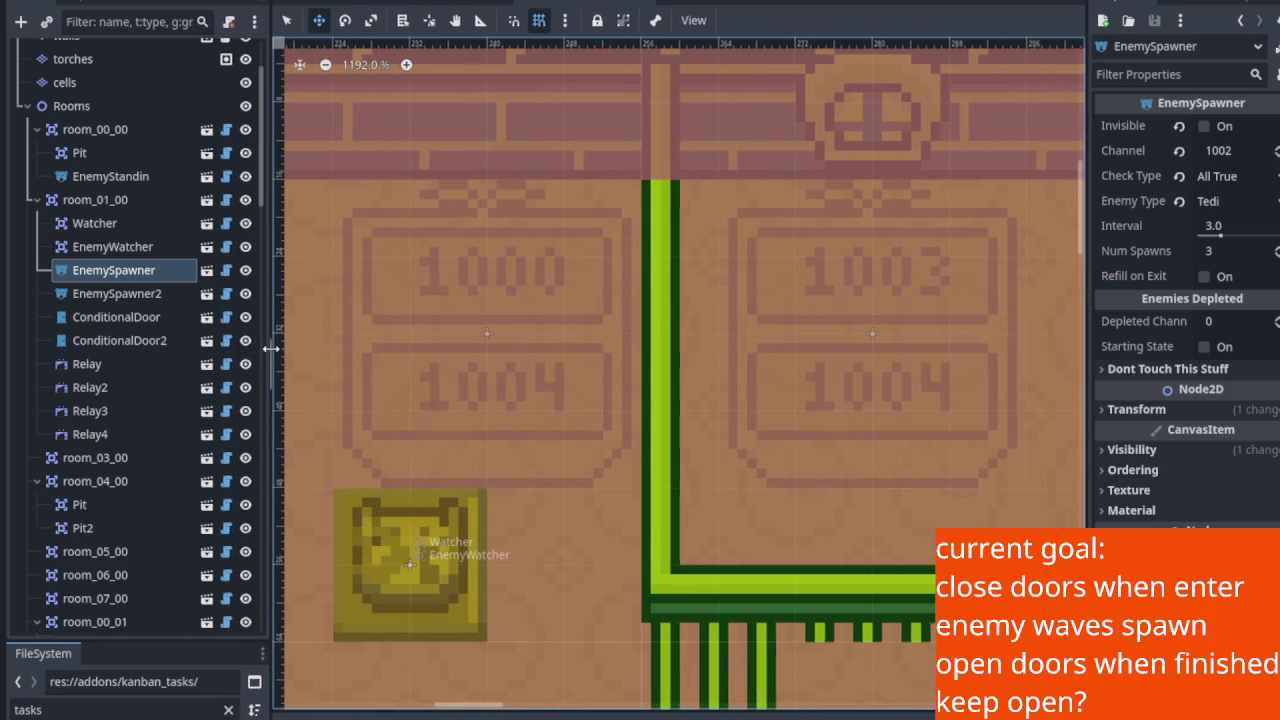
pyautogui.moveTo(500, 357)
pyautogui.mouseDown()
pyautogui.moveTo(516, 318)
pyautogui.moveTo(457, 280)
pyautogui.mouseUp()
pyautogui.scroll(1, 471, 246)
pyautogui.scroll(2, 494, 334)
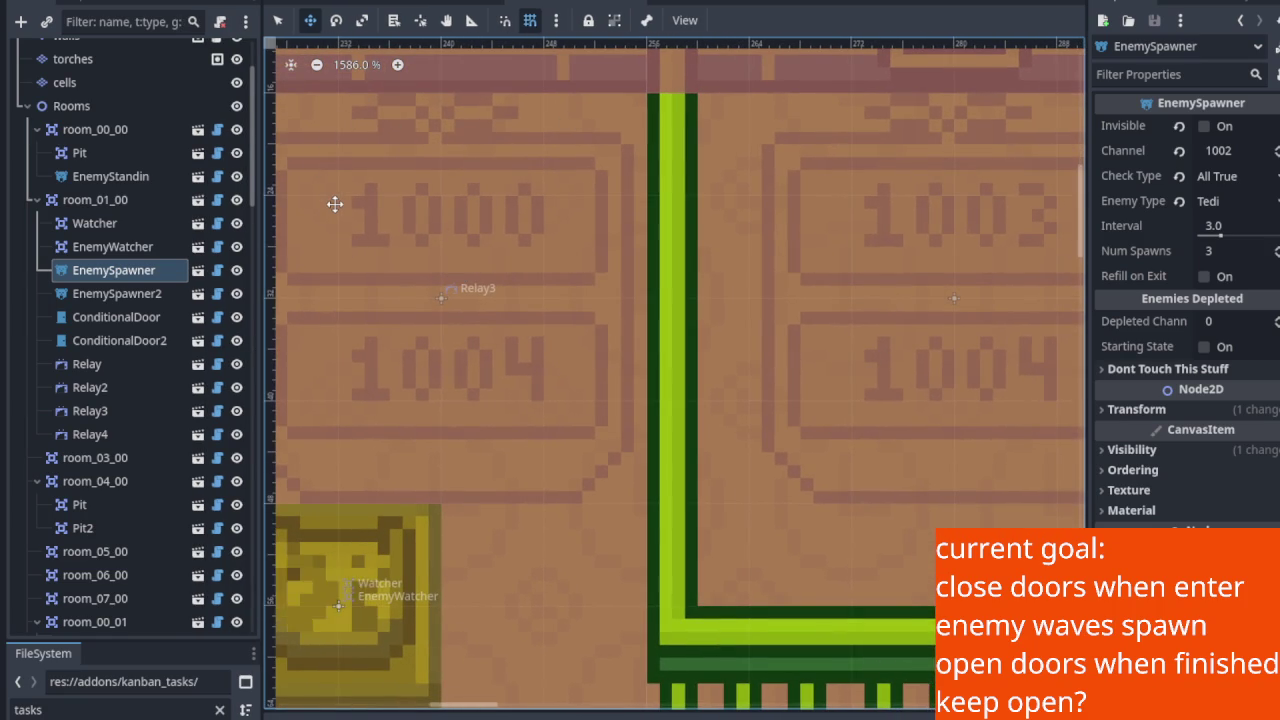
pyautogui.scroll(-8, 449, 317)
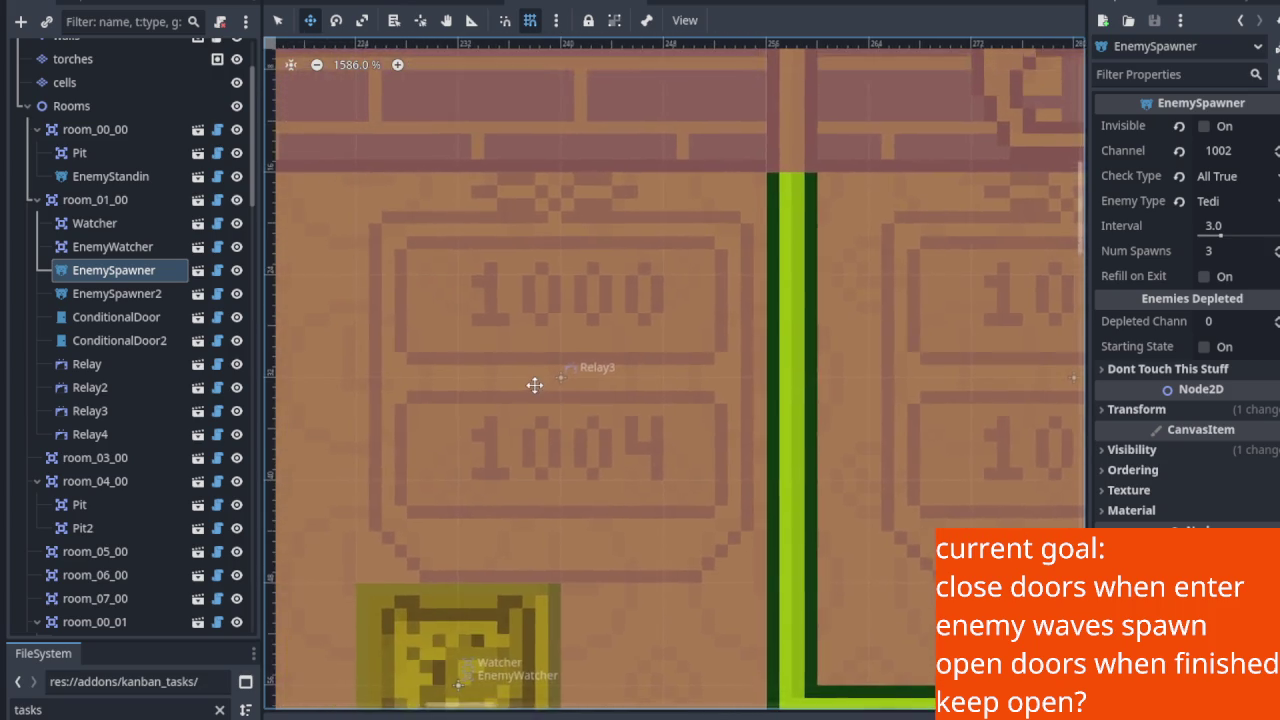
pyautogui.scroll(-2, 529, 378)
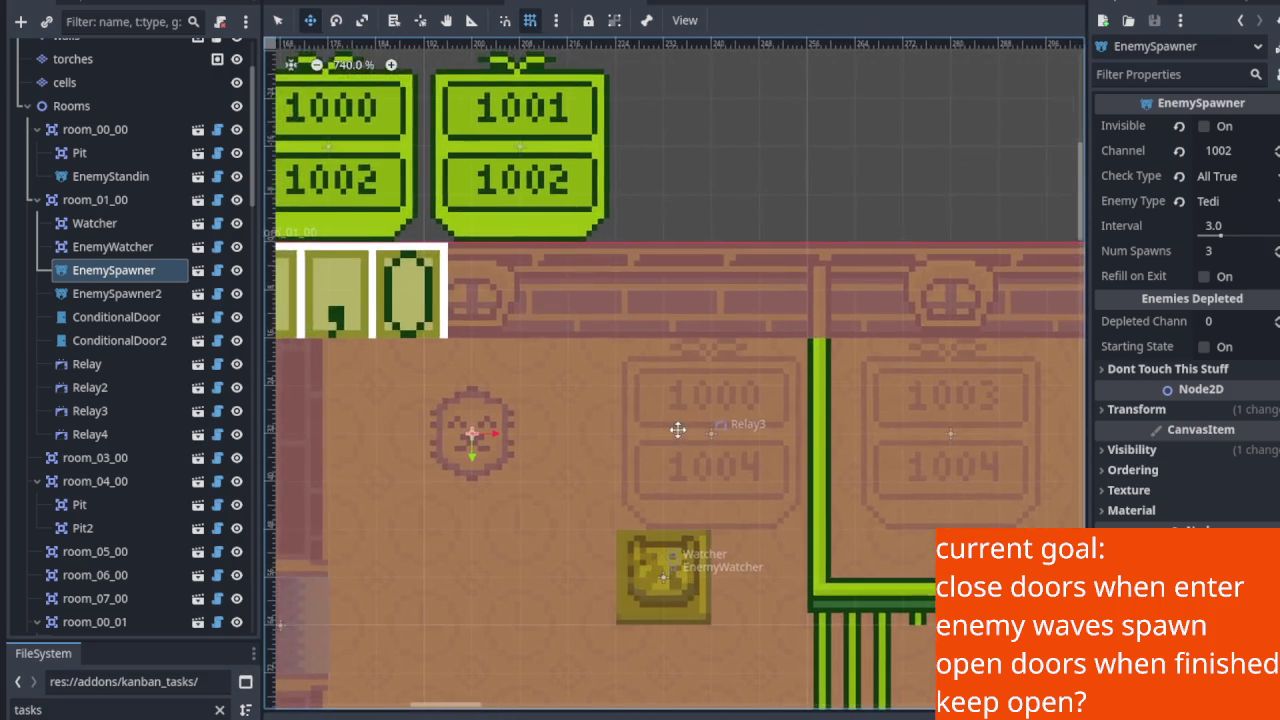
pyautogui.scroll(4, 457, 371)
pyautogui.scroll(-10, 452, 359)
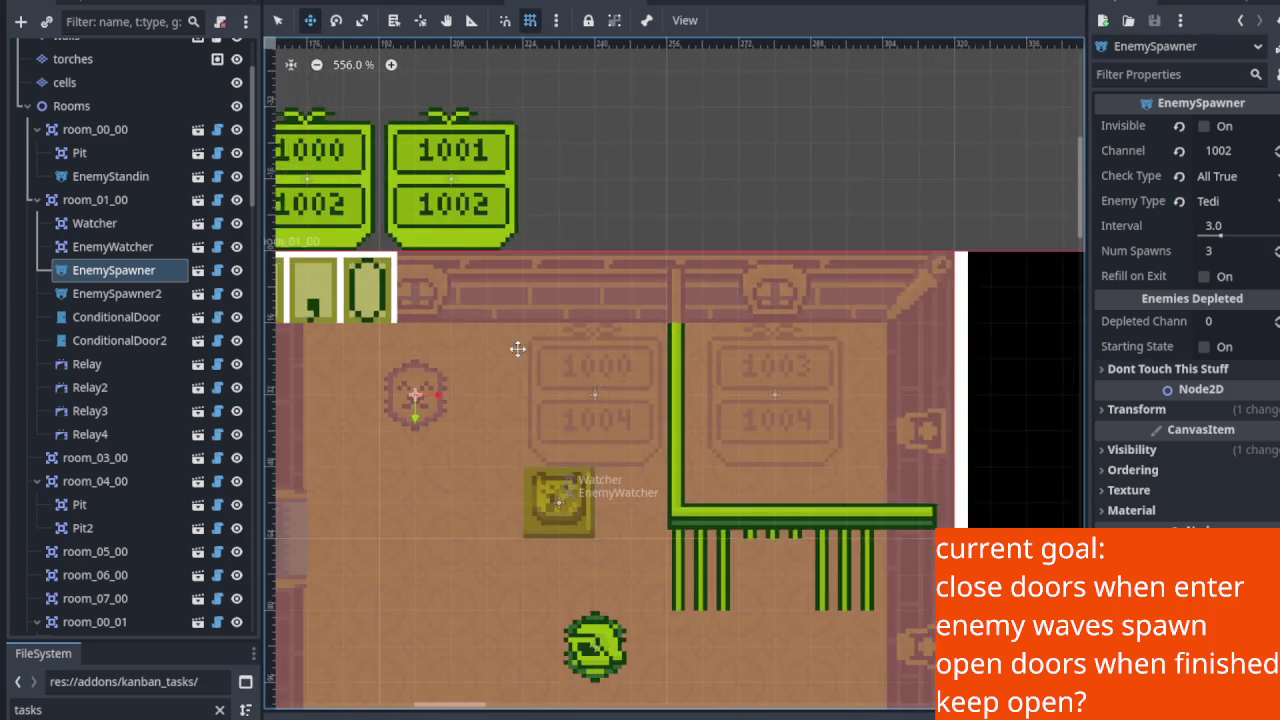
pyautogui.scroll(6, 517, 349)
pyautogui.scroll(6, 440, 172)
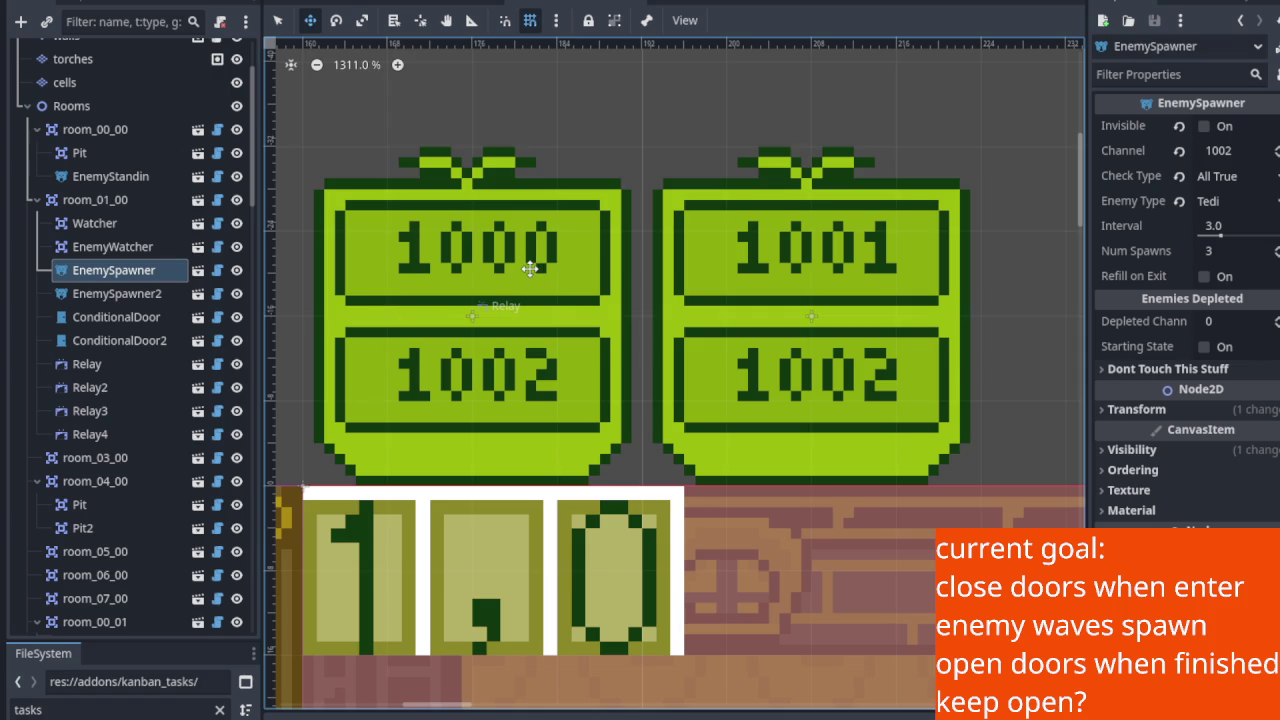
pyautogui.scroll(-3, 457, 411)
pyautogui.scroll(-3, 600, 470)
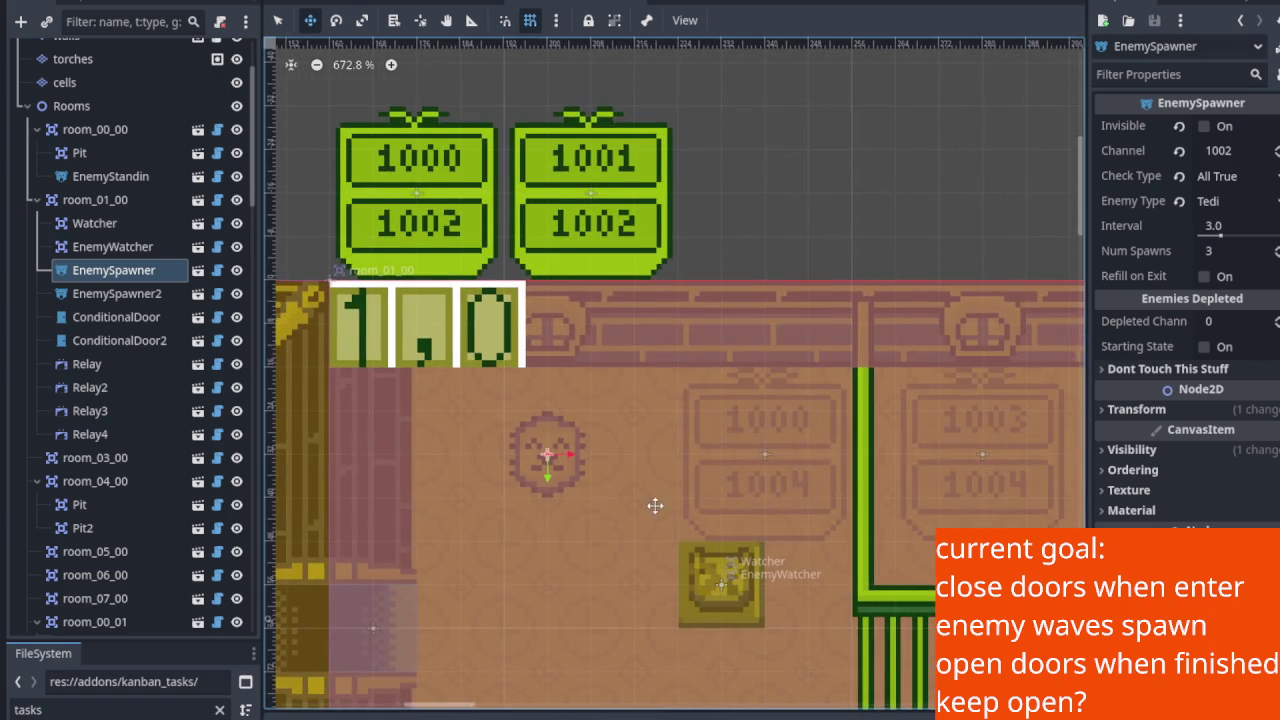
pyautogui.scroll(-2, 657, 509)
pyautogui.scroll(9, 540, 360)
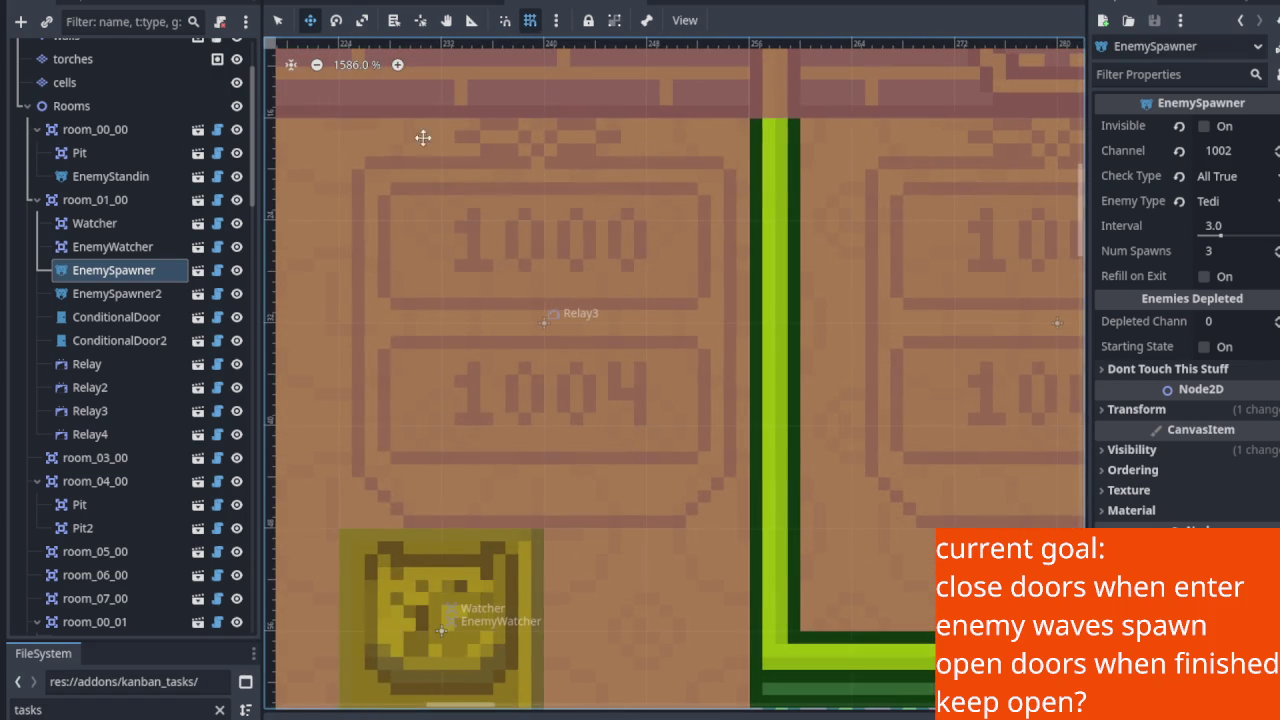
pyautogui.scroll(-7, 511, 481)
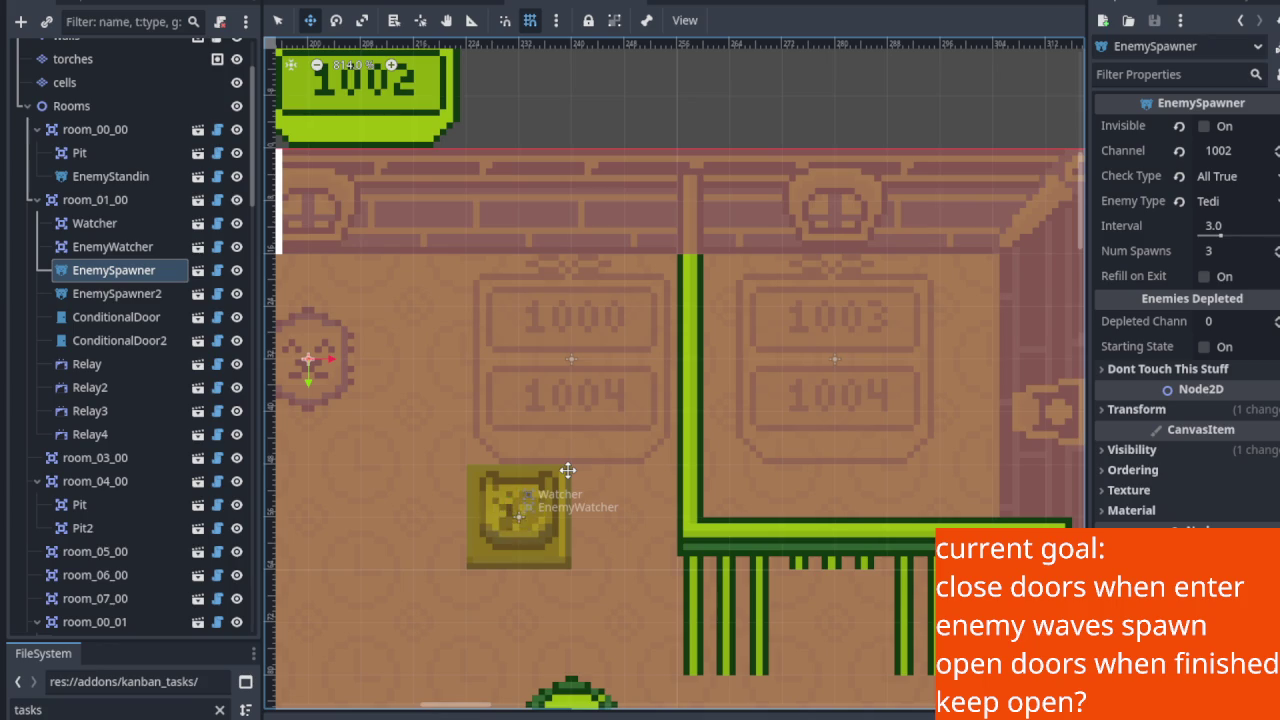
pyautogui.moveTo(591, 394)
pyautogui.mouseDown()
pyautogui.moveTo(606, 466)
pyautogui.moveTo(466, 457)
pyautogui.mouseUp()
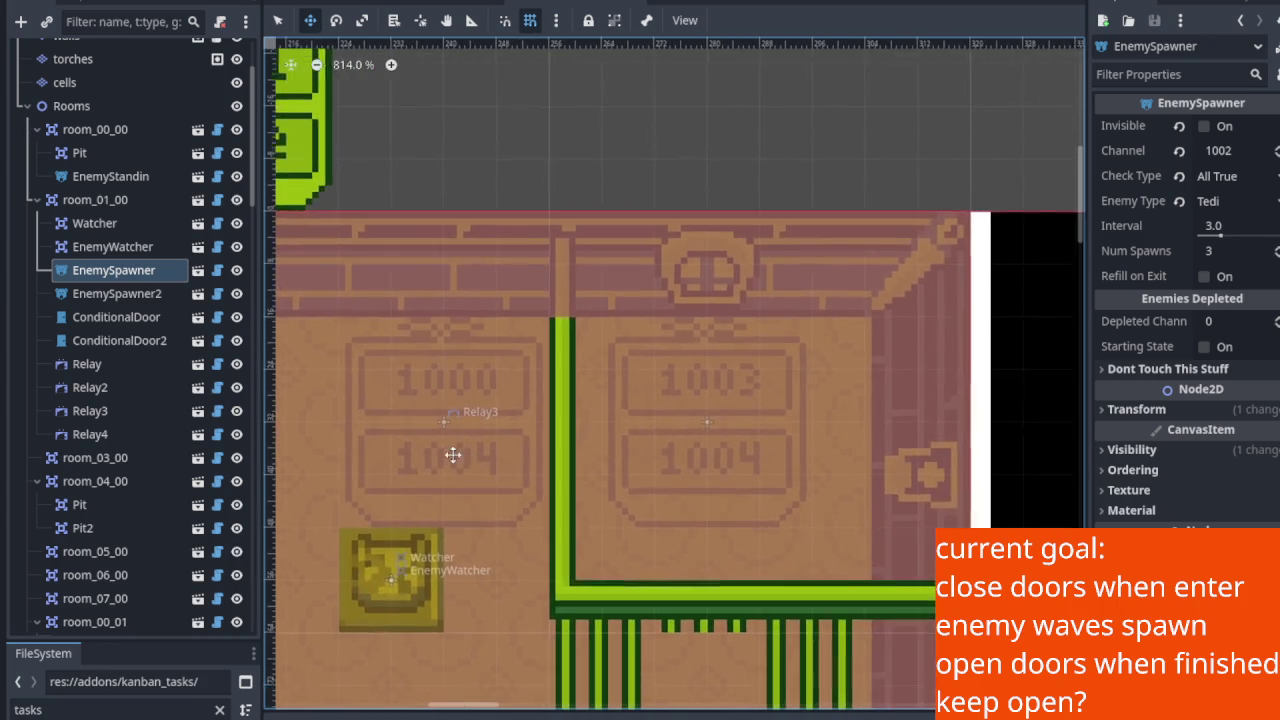
pyautogui.scroll(2, 799, 365)
pyautogui.moveTo(799, 365); pyautogui.dragTo(594, 303)
pyautogui.scroll(-2, 523, 357)
pyautogui.moveTo(523, 357)
pyautogui.mouseDown()
pyautogui.moveTo(603, 363)
pyautogui.moveTo(759, 437)
pyautogui.mouseUp()
pyautogui.scroll(5, 564, 158)
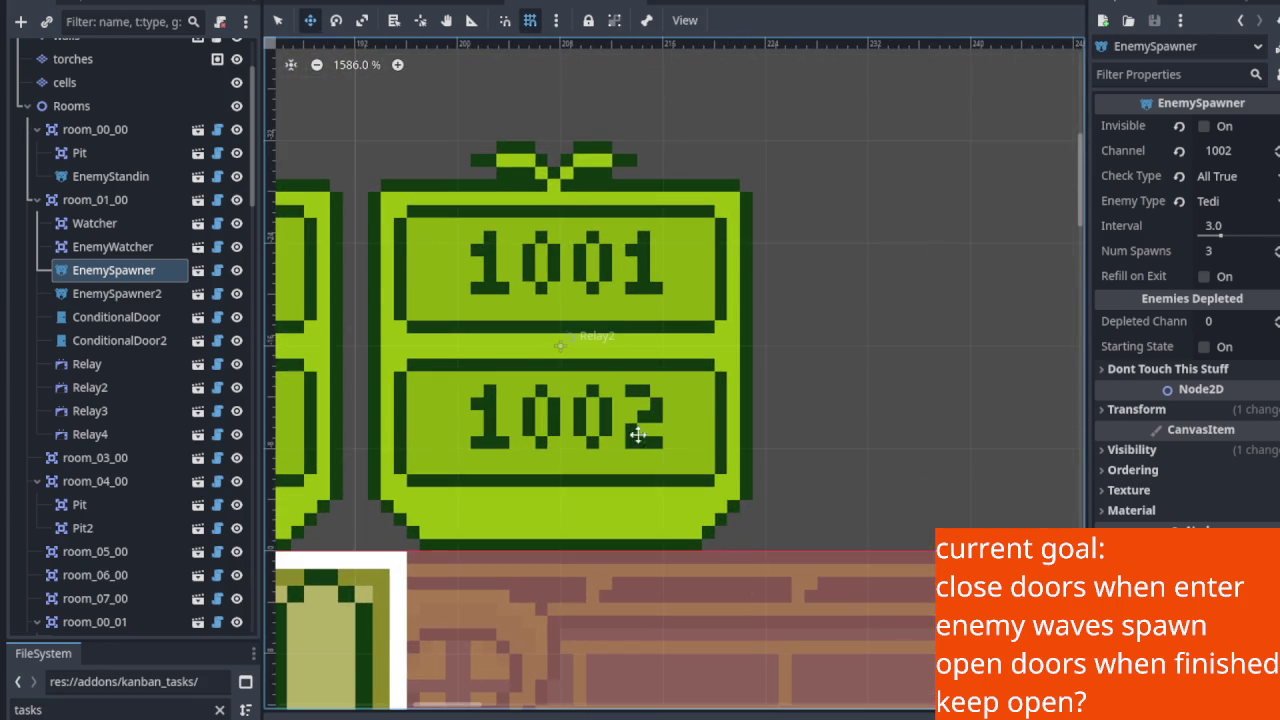
pyautogui.scroll(-10, 645, 342)
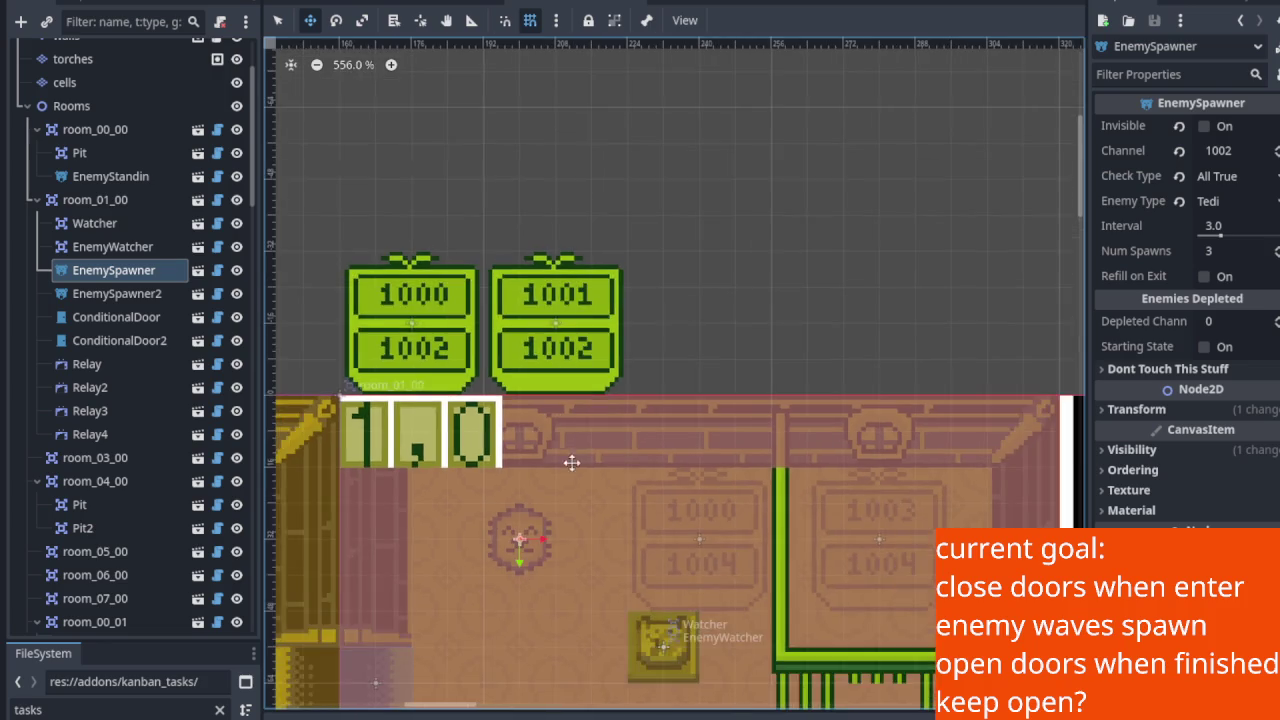
pyautogui.moveTo(635, 338); pyautogui.dragTo(627, 310)
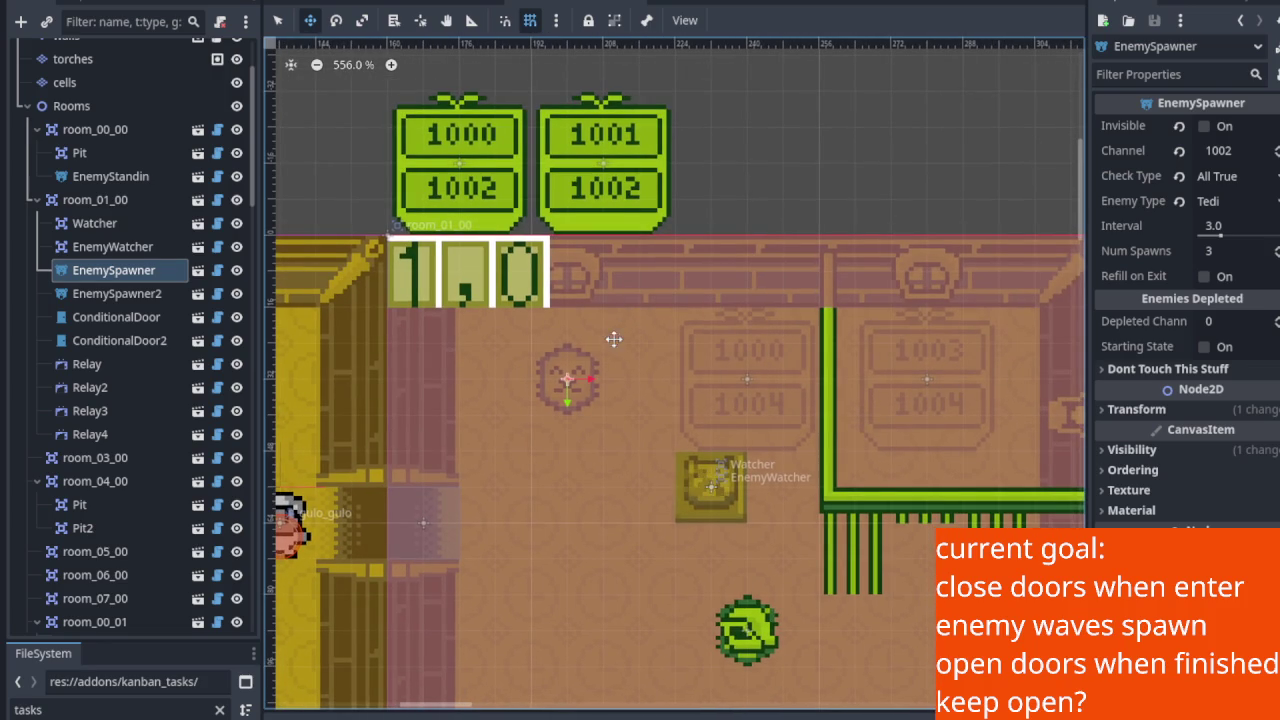
pyautogui.scroll(3, 555, 434)
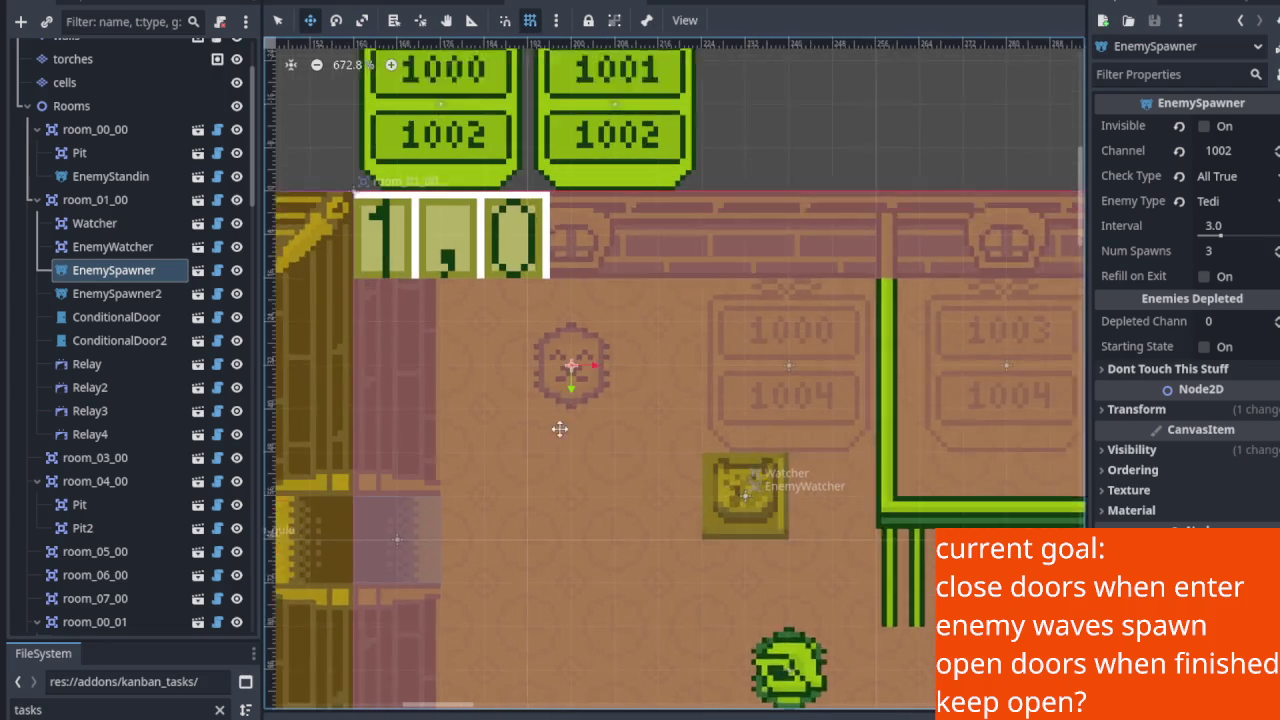
pyautogui.scroll(-5, 589, 330)
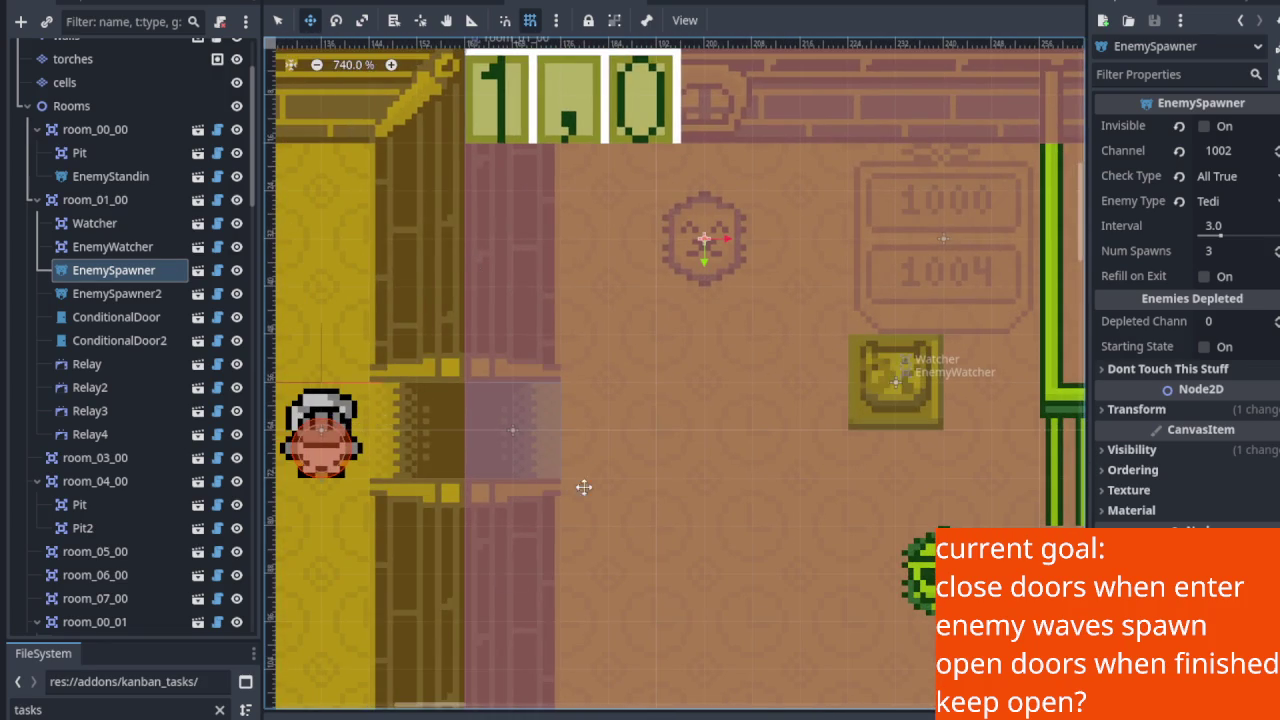
pyautogui.scroll(-5, 286, 286)
pyautogui.scroll(2, 686, 434)
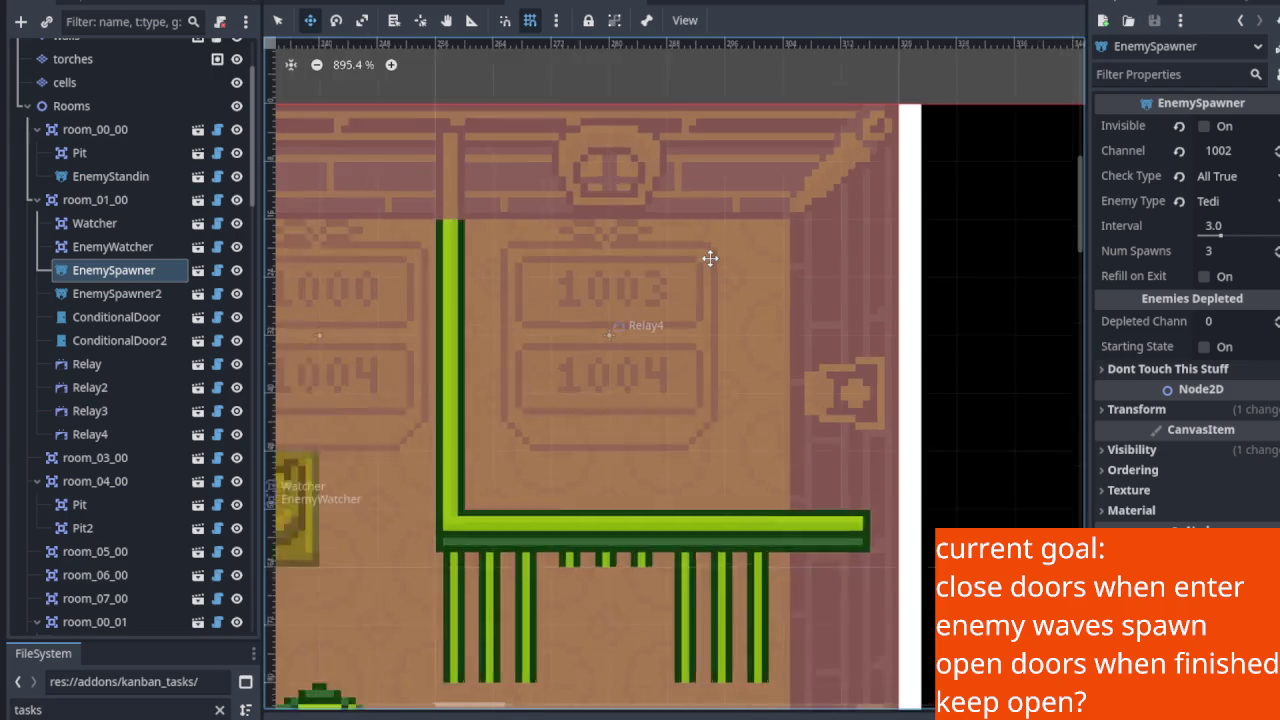
pyautogui.scroll(-7, 632, 218)
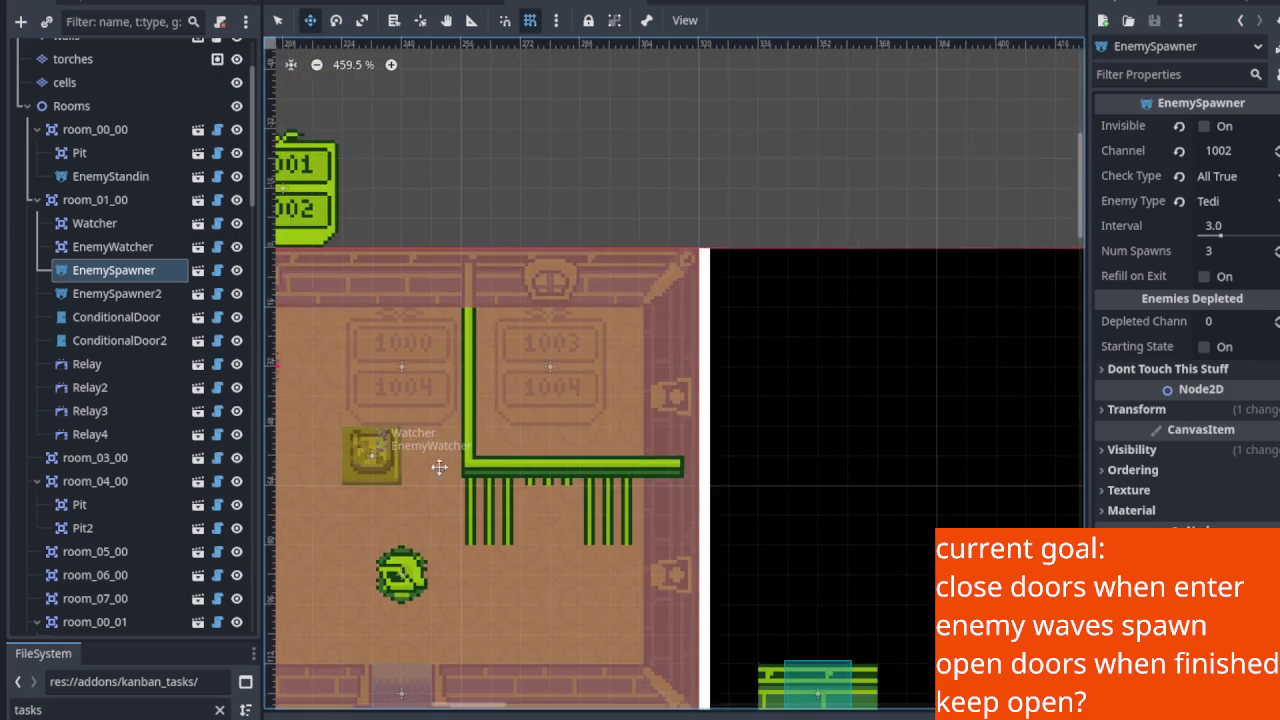
pyautogui.scroll(-4, 606, 370)
pyautogui.hscroll(-5, 606, 370)
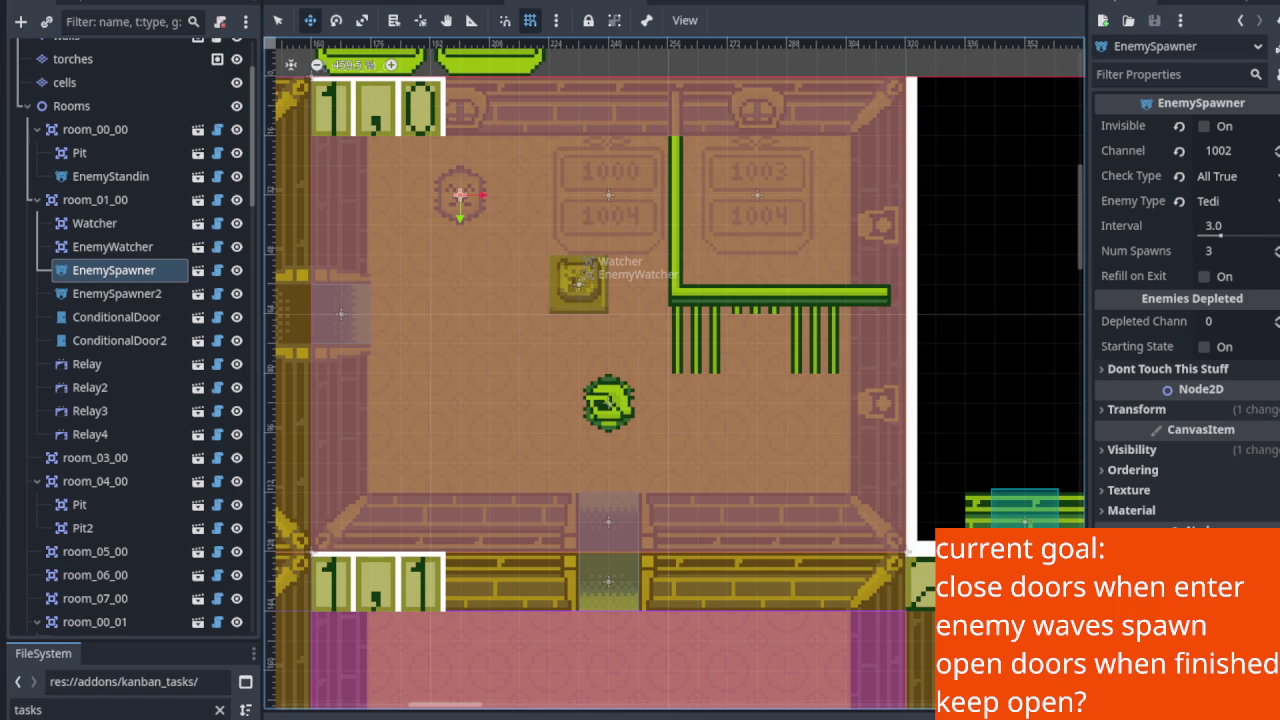
pyautogui.moveTo(477, 434); pyautogui.dragTo(489, 469)
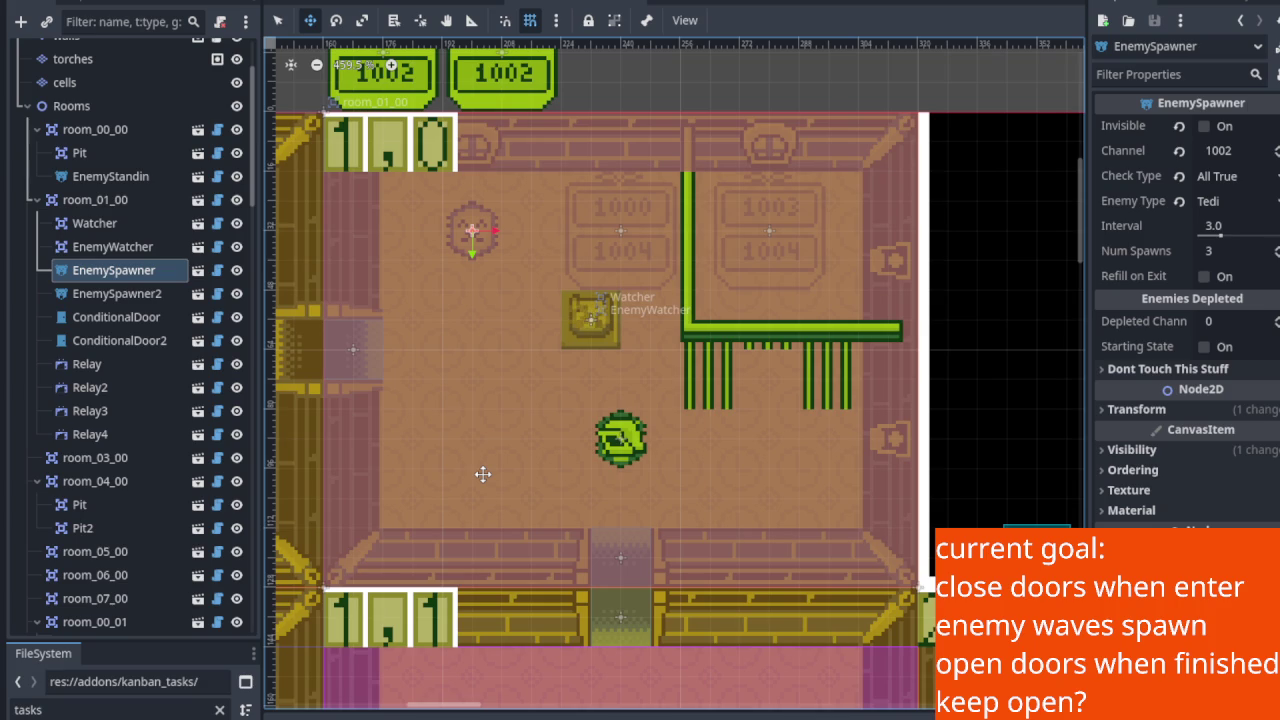
# Bring the 1001/1002 signs into view and select EnemySpawner: channel 1002, 3 Tedi, interval 3.0.
pyautogui.scroll(2, 634, 377)
pyautogui.moveTo(523, 506); pyautogui.dragTo(592, 501)
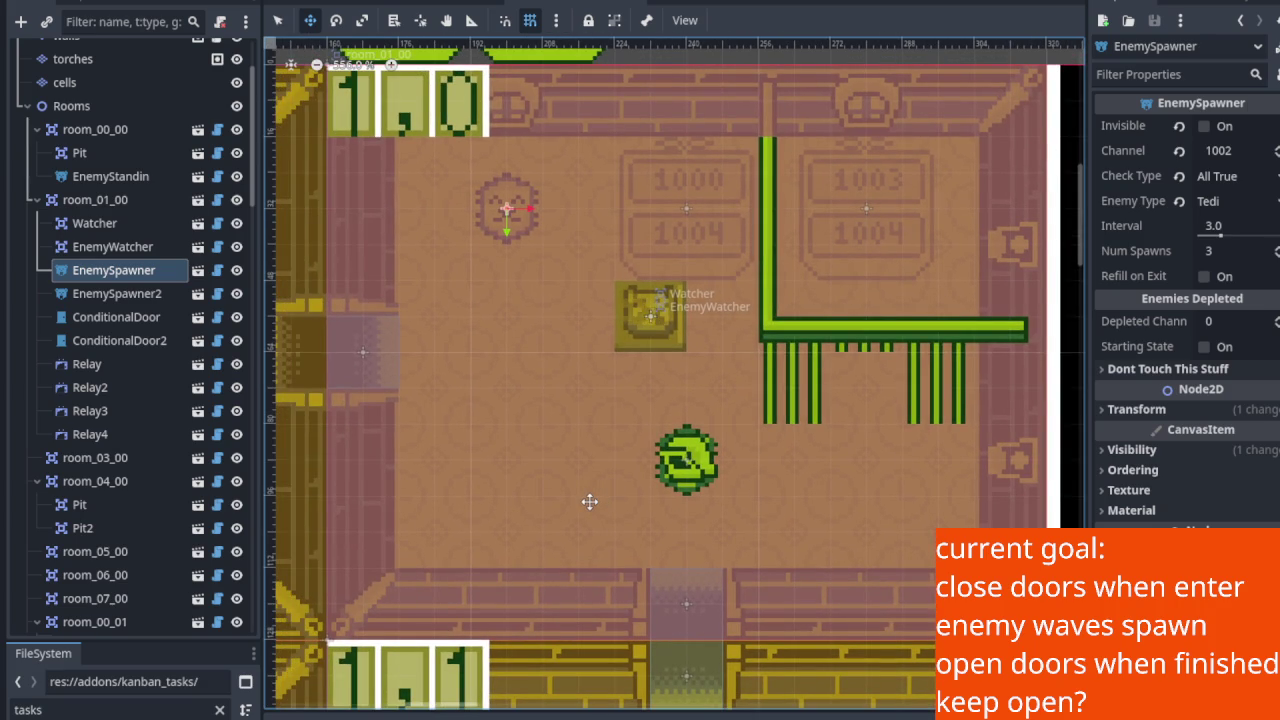
pyautogui.moveTo(773, 341); pyautogui.dragTo(601, 472)
pyautogui.scroll(6, 601, 472)
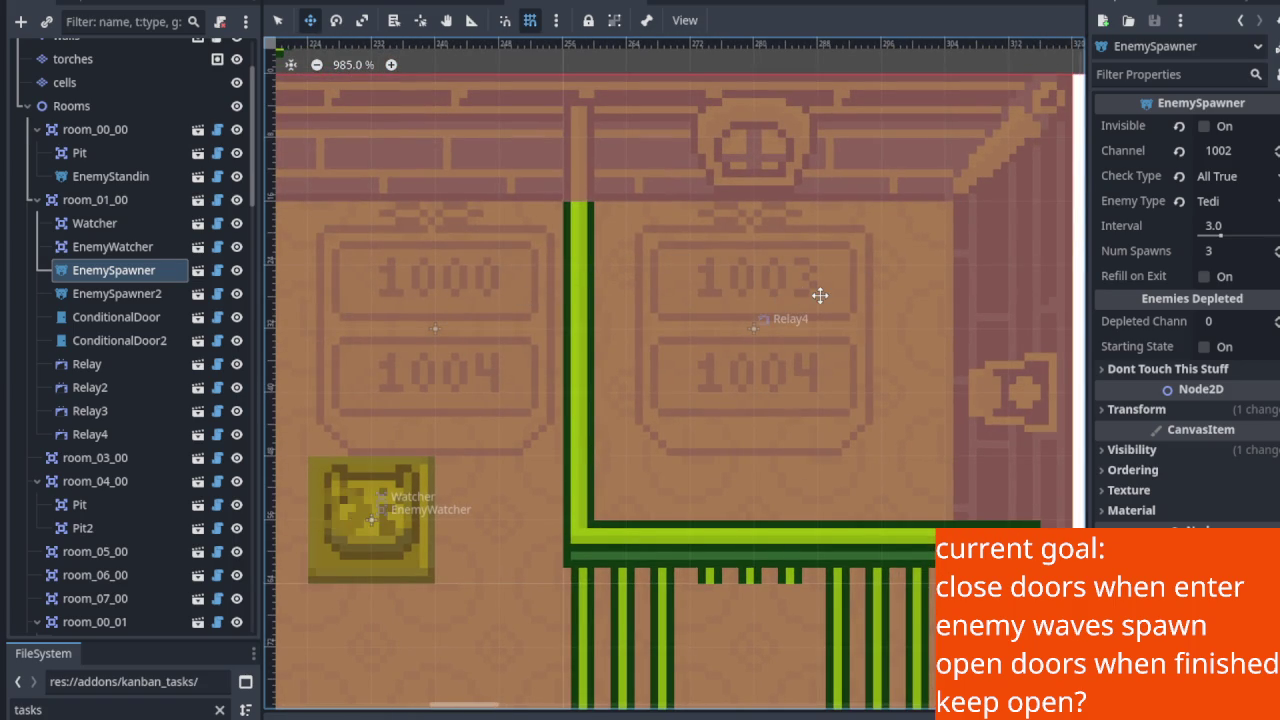
pyautogui.scroll(-7, 817, 295)
pyautogui.click(110, 277)
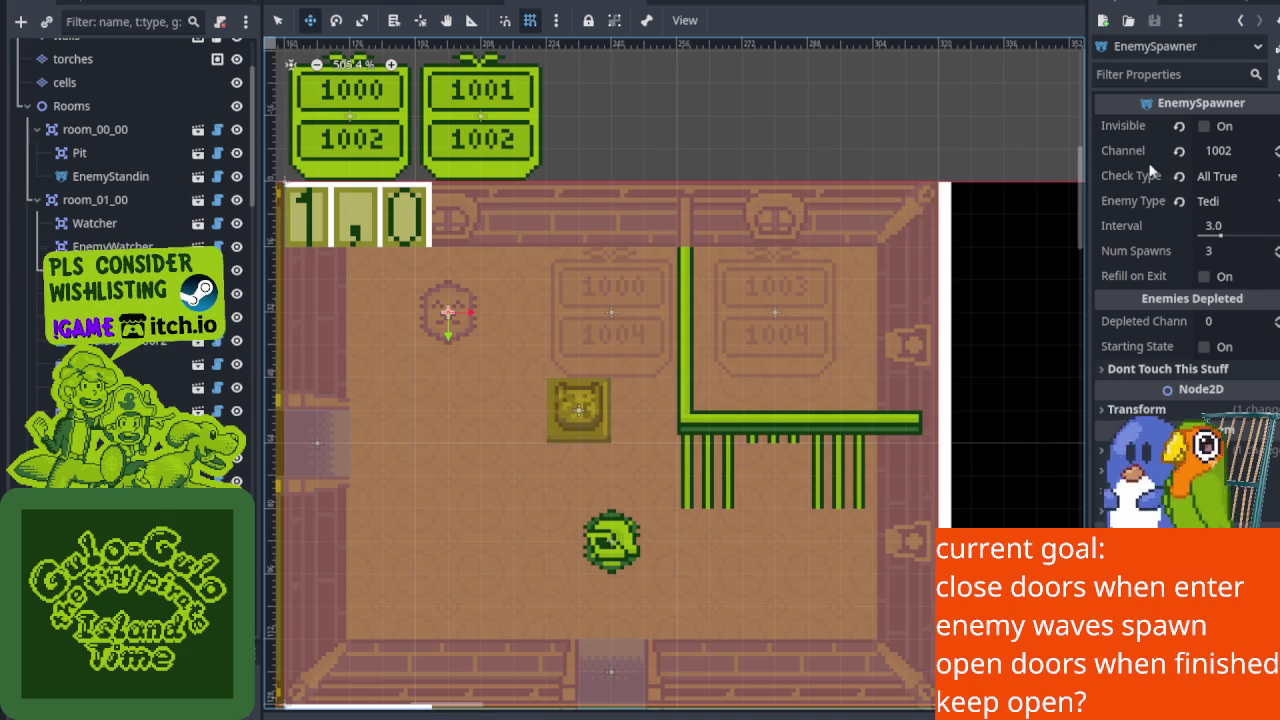
# Zoom over the room's wall and floor, then move the selection to EnemySpawner2.
pyautogui.moveTo(479, 194)
pyautogui.mouseDown()
pyautogui.moveTo(531, 306)
pyautogui.moveTo(524, 241)
pyautogui.mouseUp()
pyautogui.scroll(6, 530, 165)
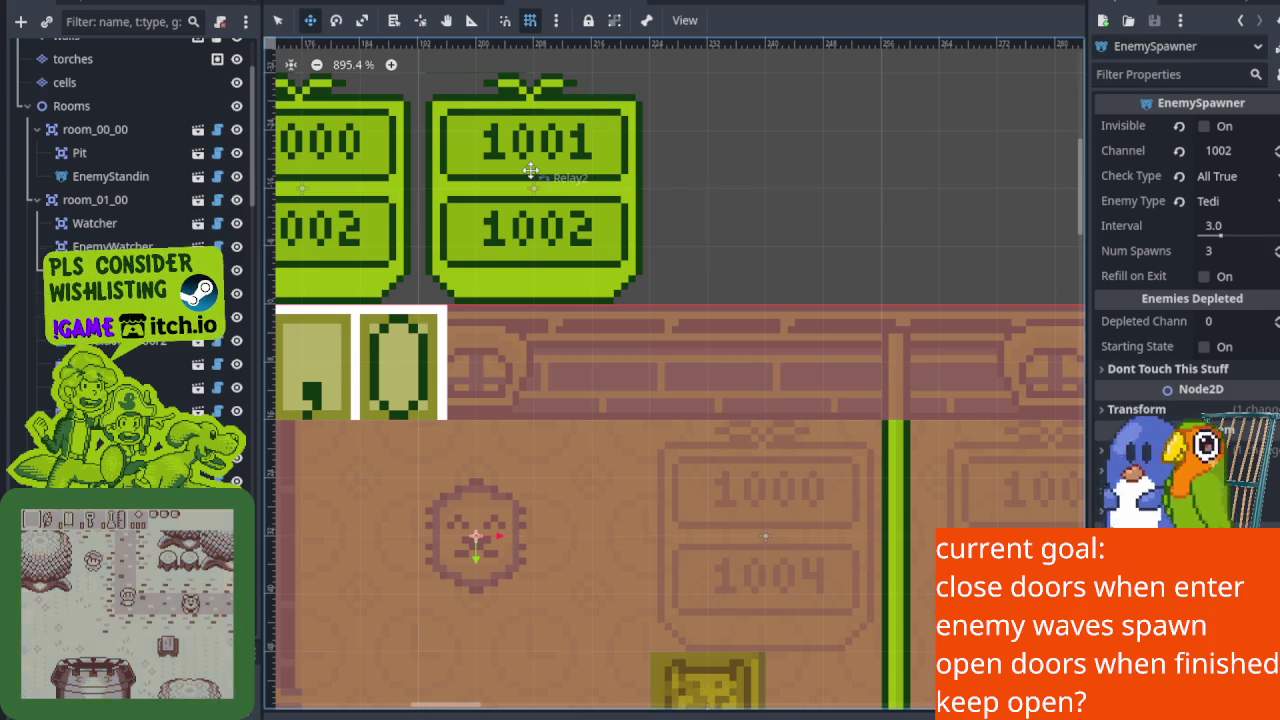
pyautogui.scroll(-2, 530, 170)
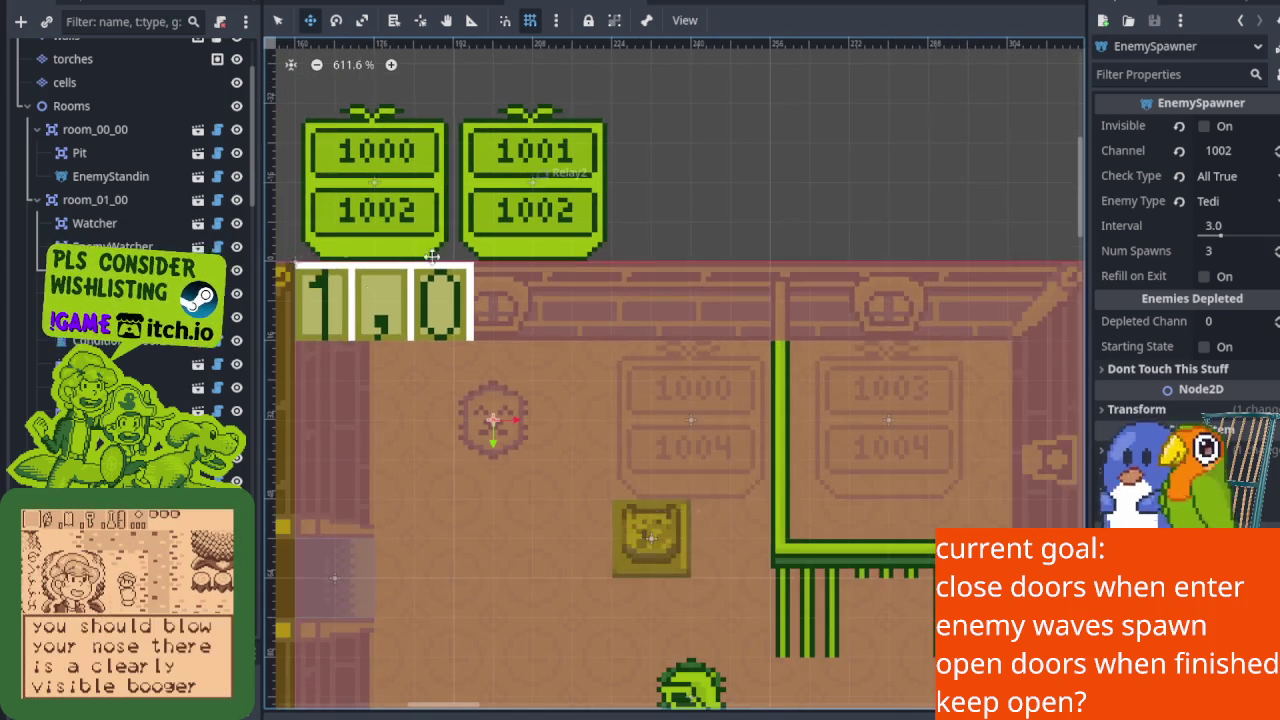
pyautogui.scroll(-5, 379, 386)
pyautogui.scroll(3, 448, 309)
pyautogui.hscroll(-2, 448, 309)
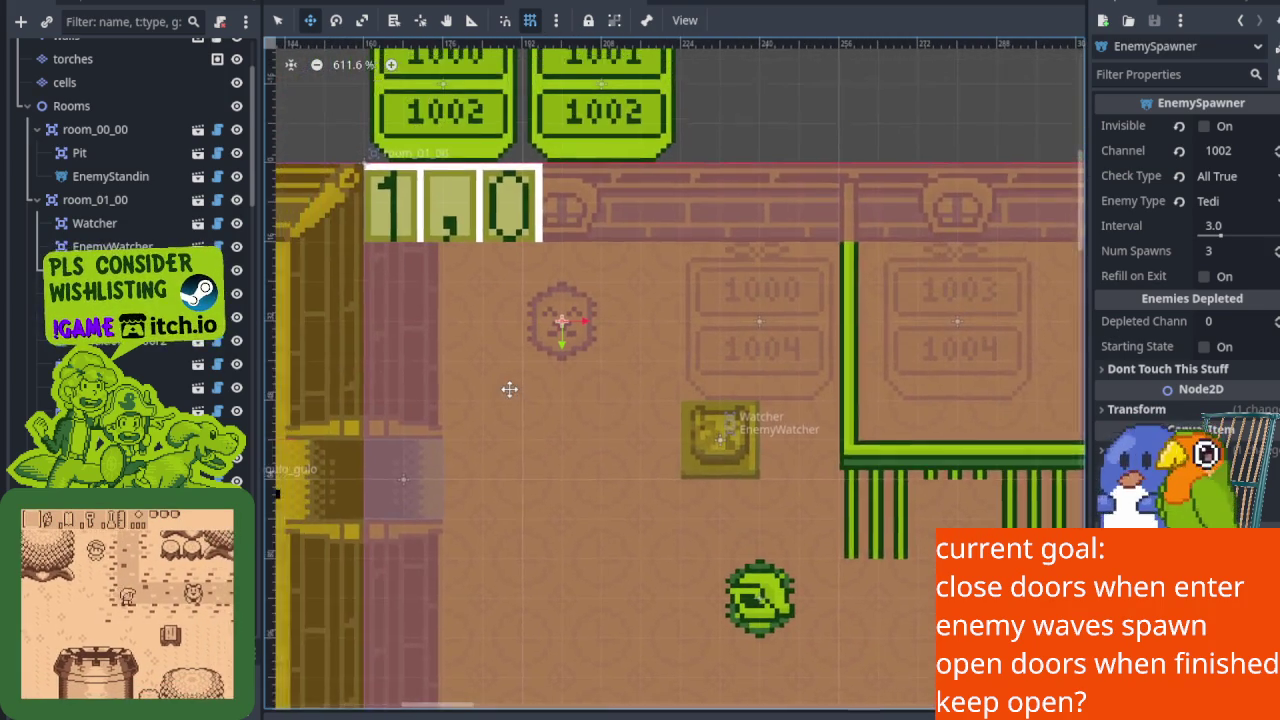
pyautogui.hscroll(1, 509, 434)
pyautogui.scroll(-1, 509, 434)
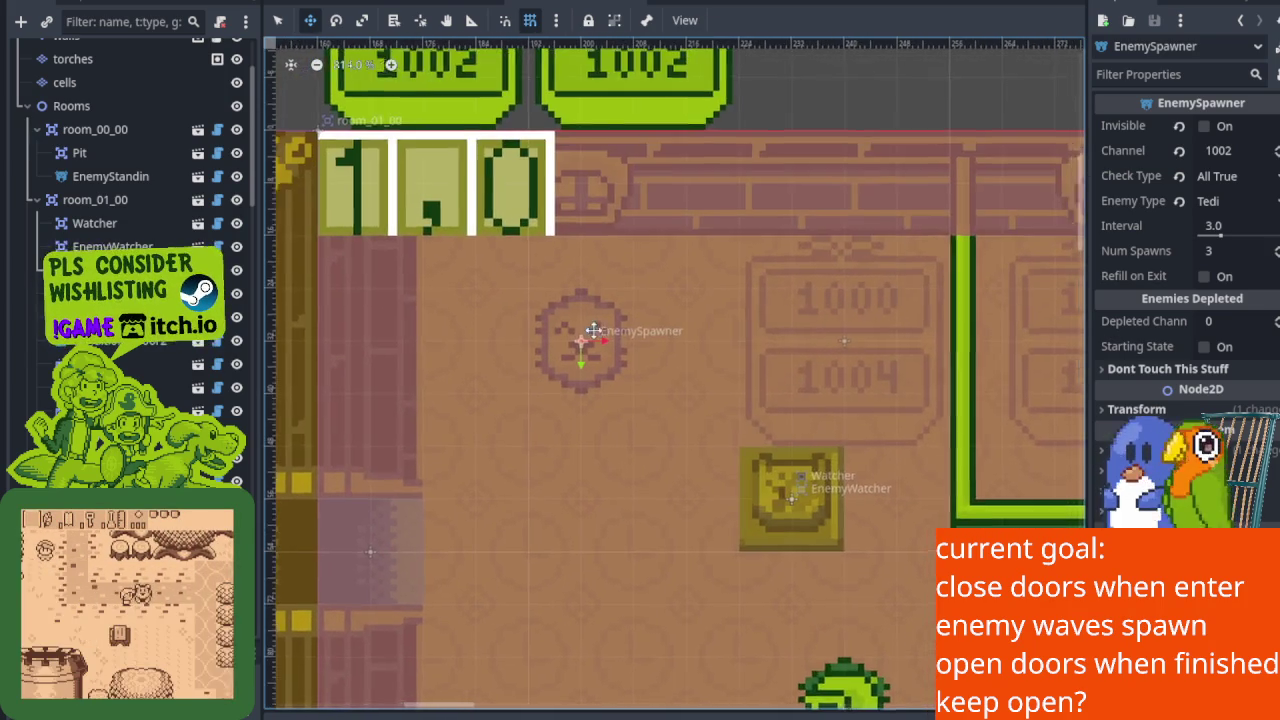
pyautogui.scroll(1, 566, 431)
pyautogui.scroll(1, 575, 450)
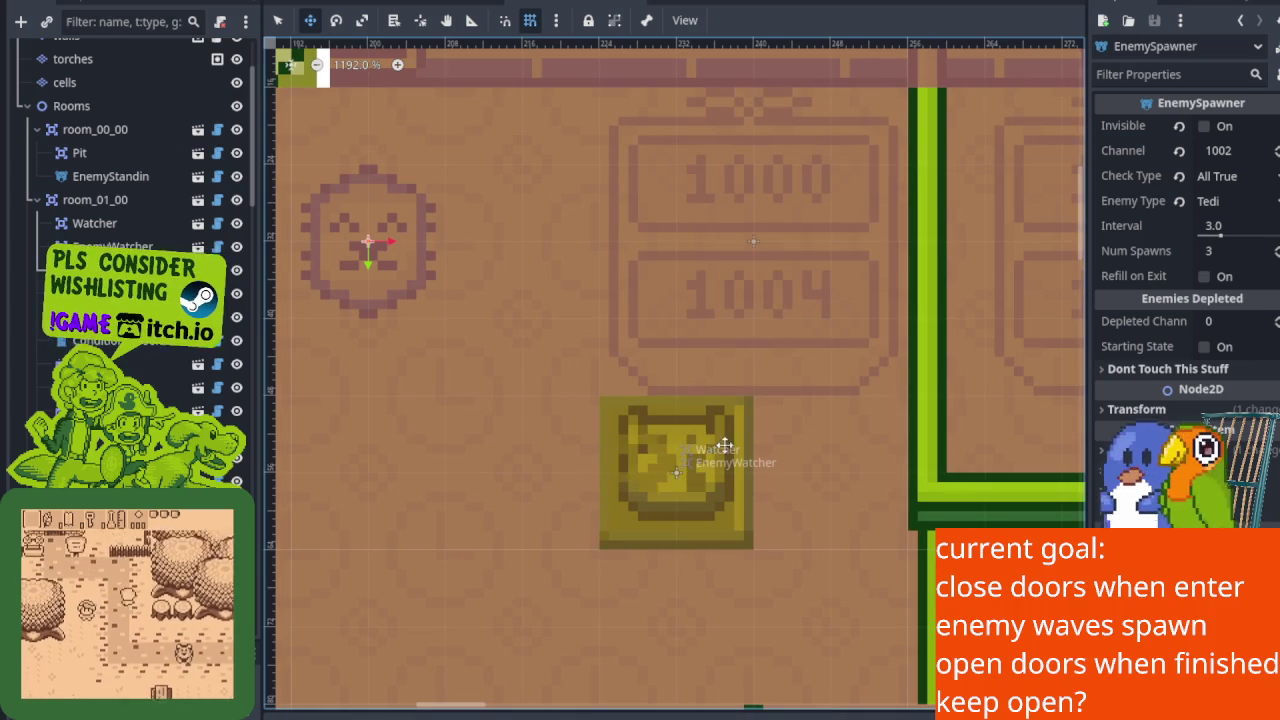
pyautogui.scroll(-3, 680, 466)
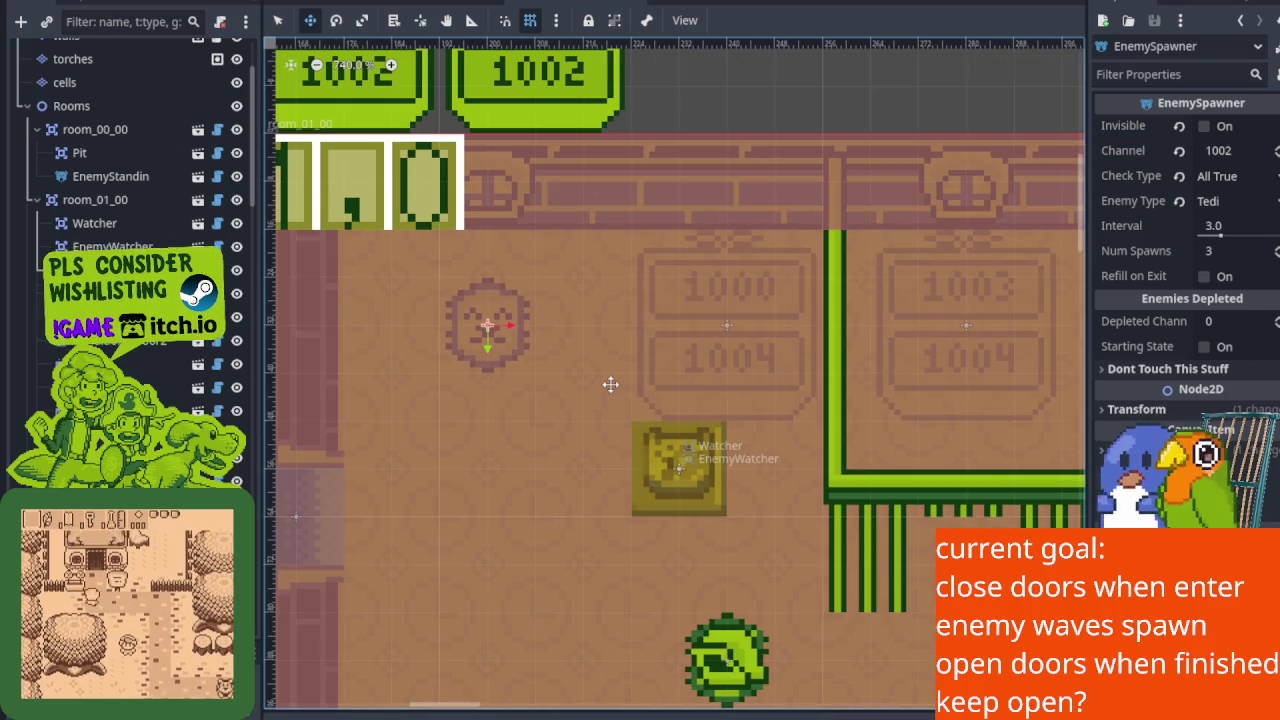
pyautogui.scroll(-1, 700, 443)
pyautogui.scroll(2, 651, 537)
pyautogui.scroll(2, 672, 584)
pyautogui.scroll(-1, 672, 584)
pyautogui.scroll(2, 660, 340)
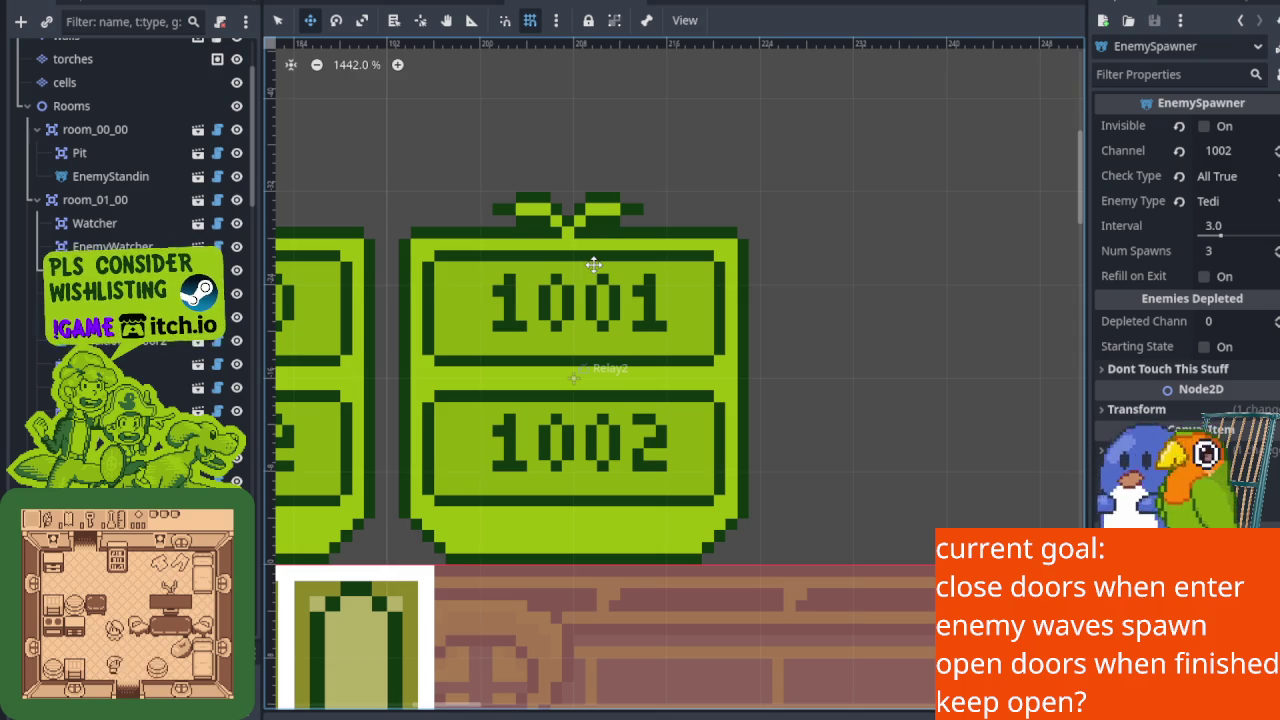
pyautogui.scroll(-2, 595, 298)
pyautogui.scroll(-1, 694, 509)
pyautogui.moveTo(694, 509); pyautogui.dragTo(609, 300)
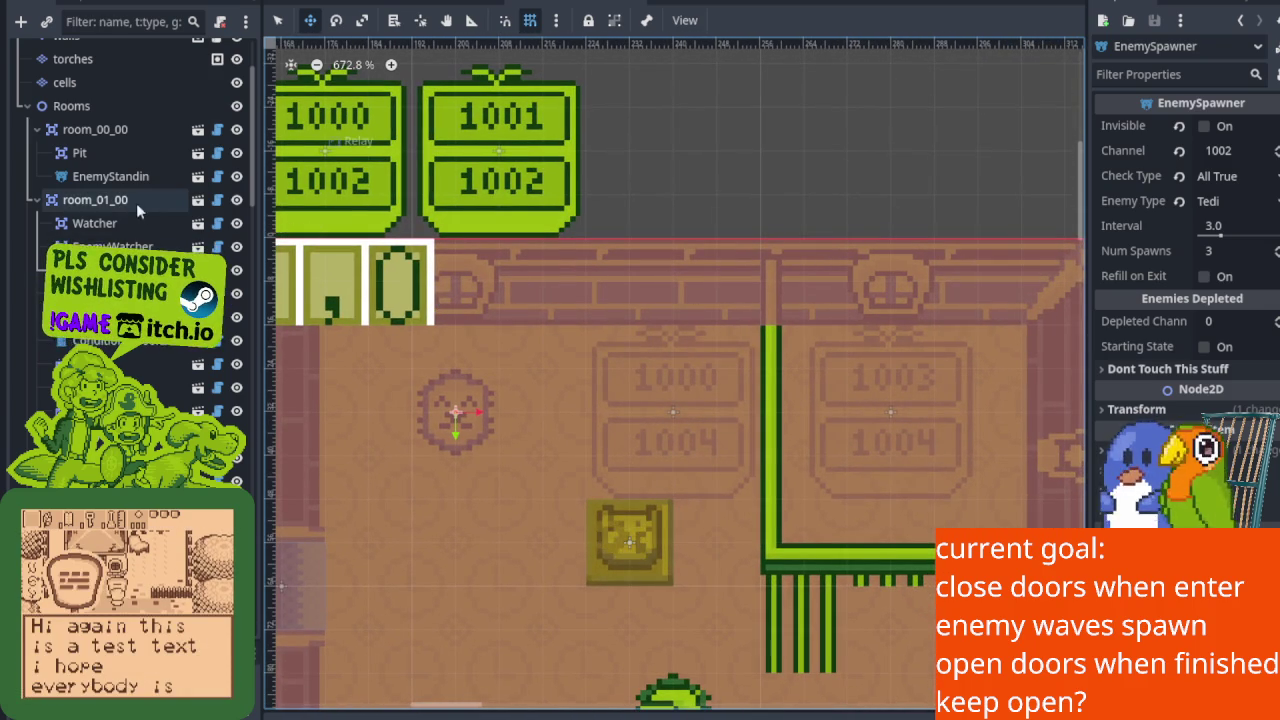
pyautogui.click(120, 293)
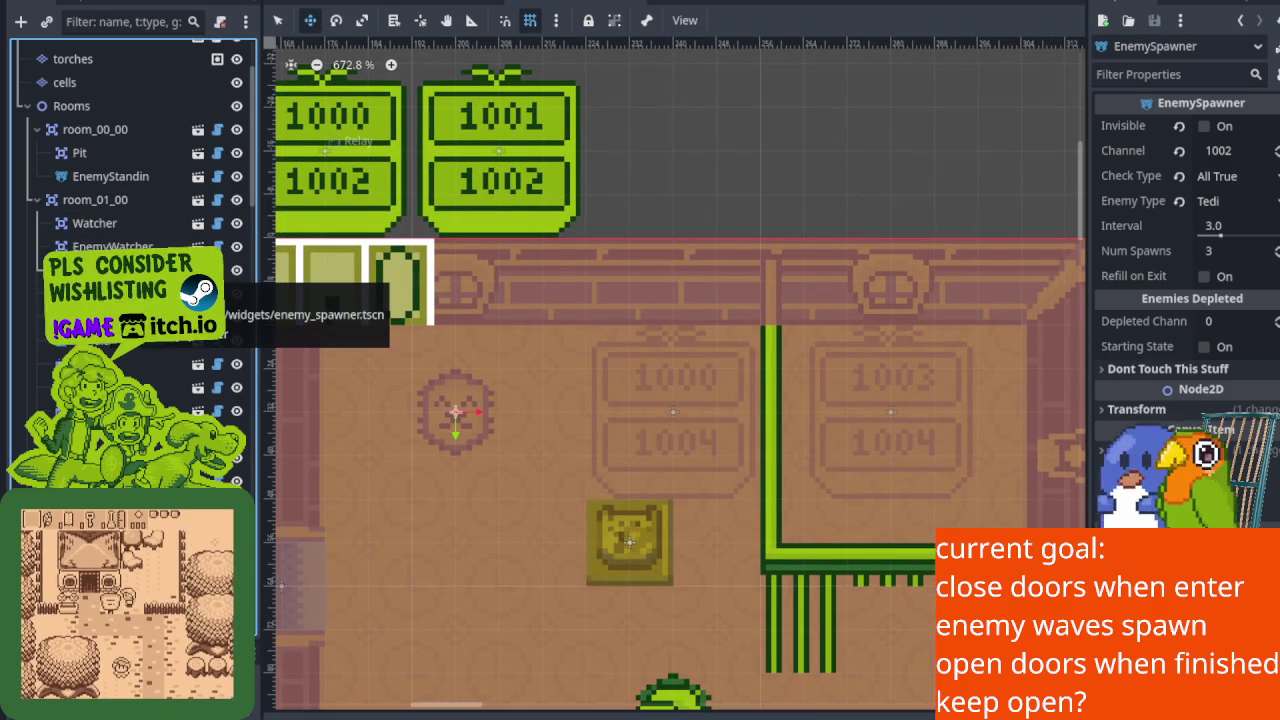
pyautogui.press('Down')
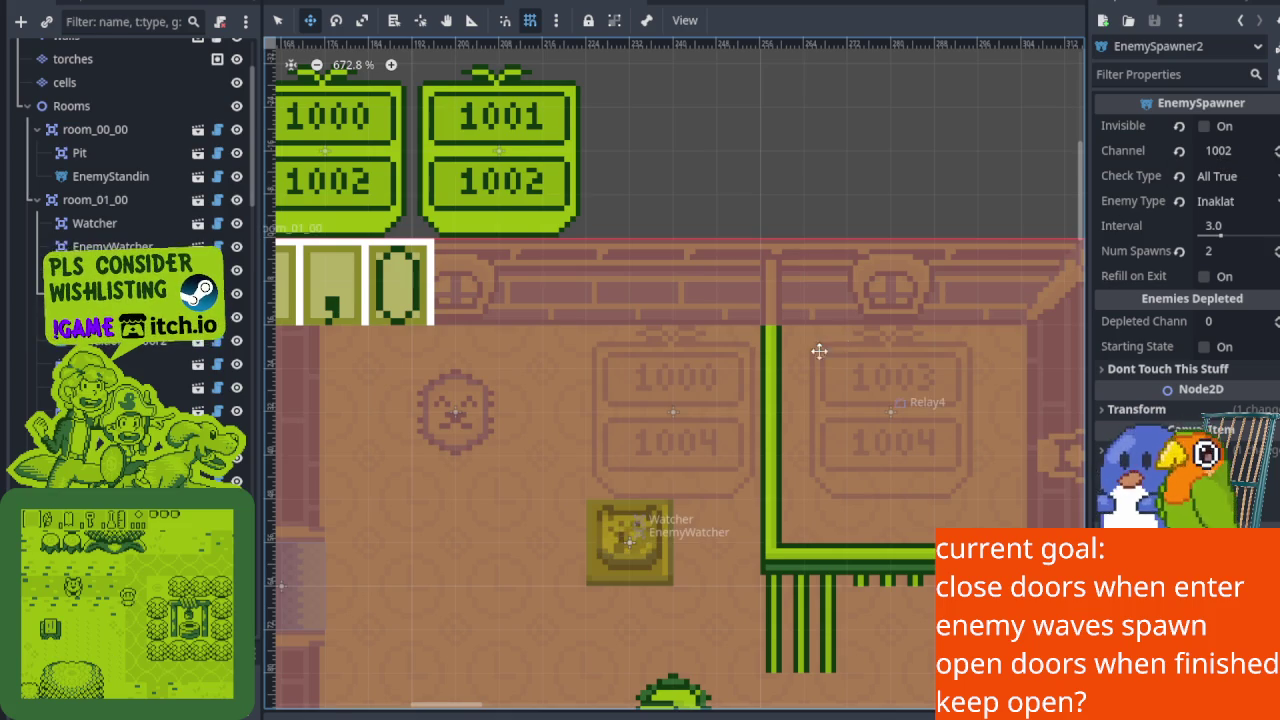
# Review EnemySpawner2 (channel 1002, 2 Inaklat, interval 3.0) and select ConditionalDoor.
pyautogui.scroll(3, 834, 335)
pyautogui.scroll(-2, 834, 334)
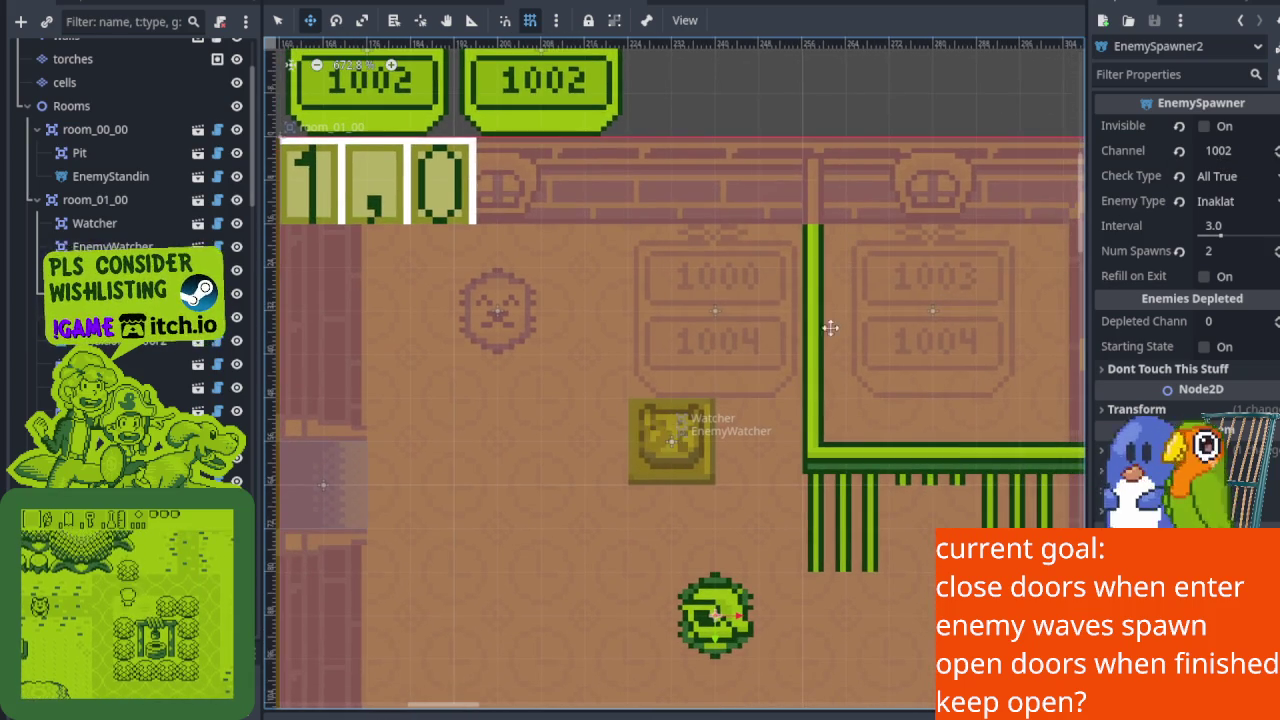
pyautogui.moveTo(766, 303)
pyautogui.mouseDown()
pyautogui.moveTo(697, 277)
pyautogui.moveTo(693, 263)
pyautogui.mouseUp()
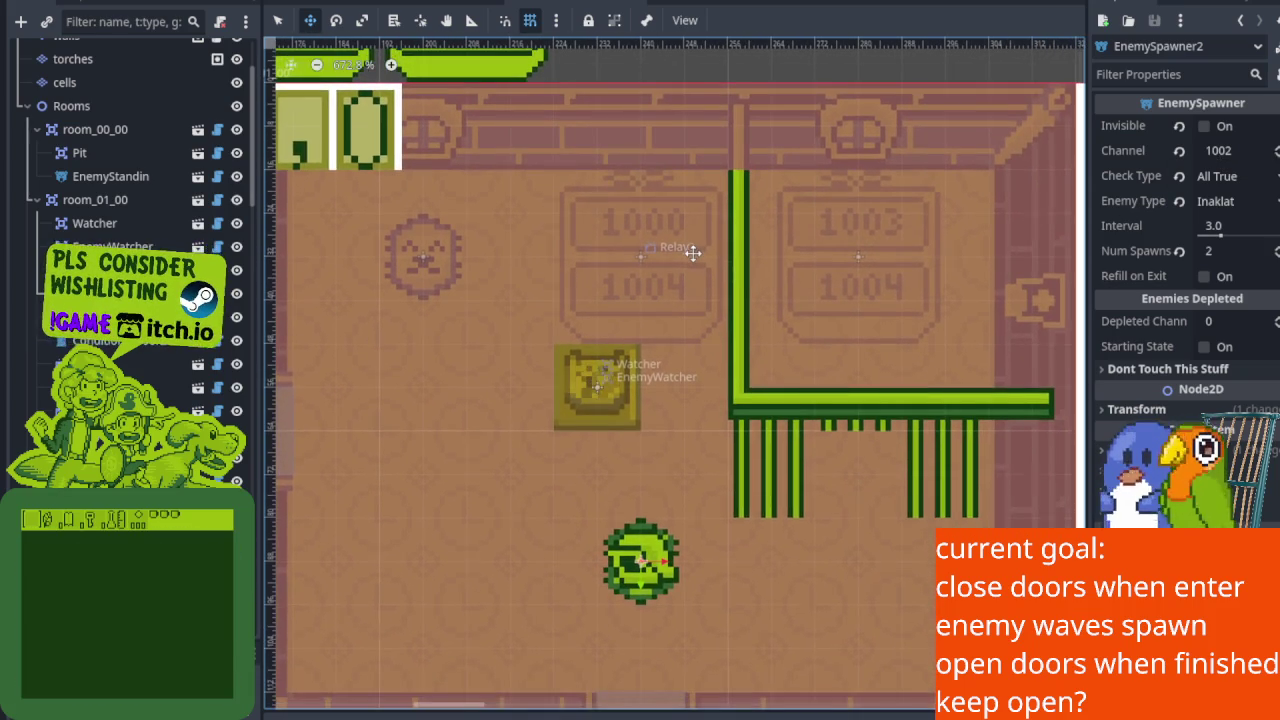
pyautogui.scroll(-4, 692, 252)
pyautogui.scroll(-5, 690, 400)
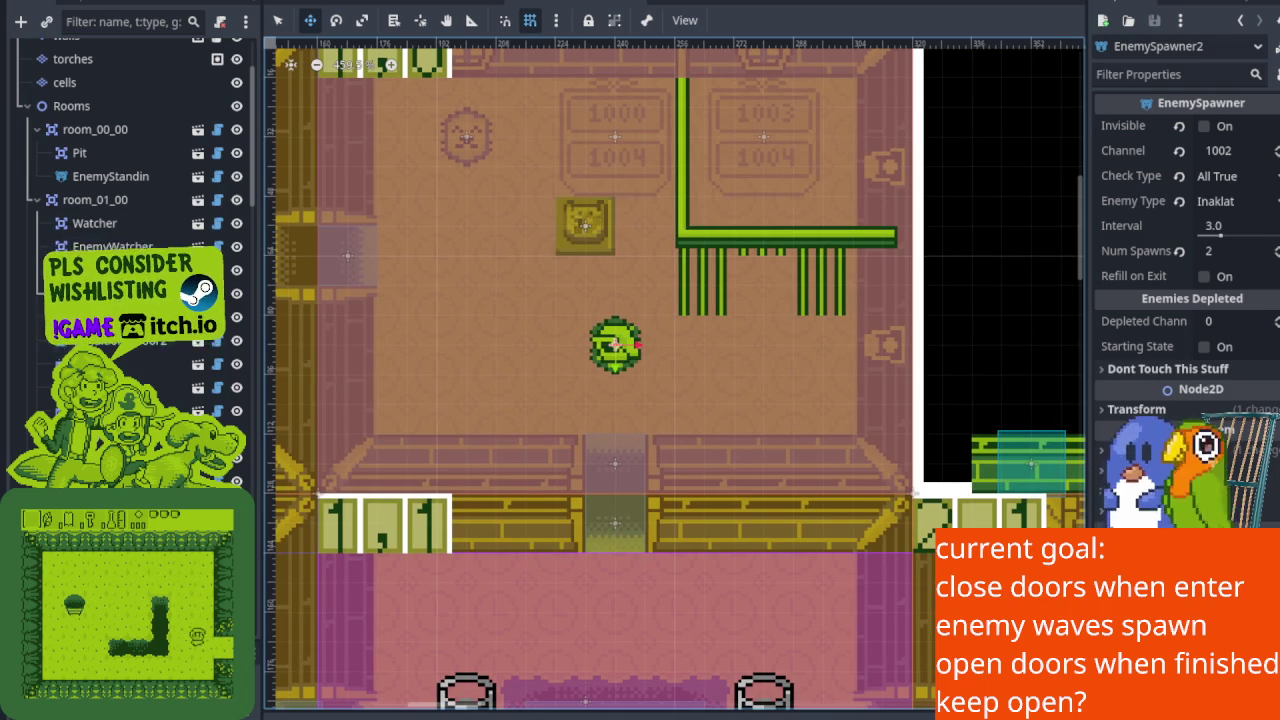
pyautogui.click(130, 340)
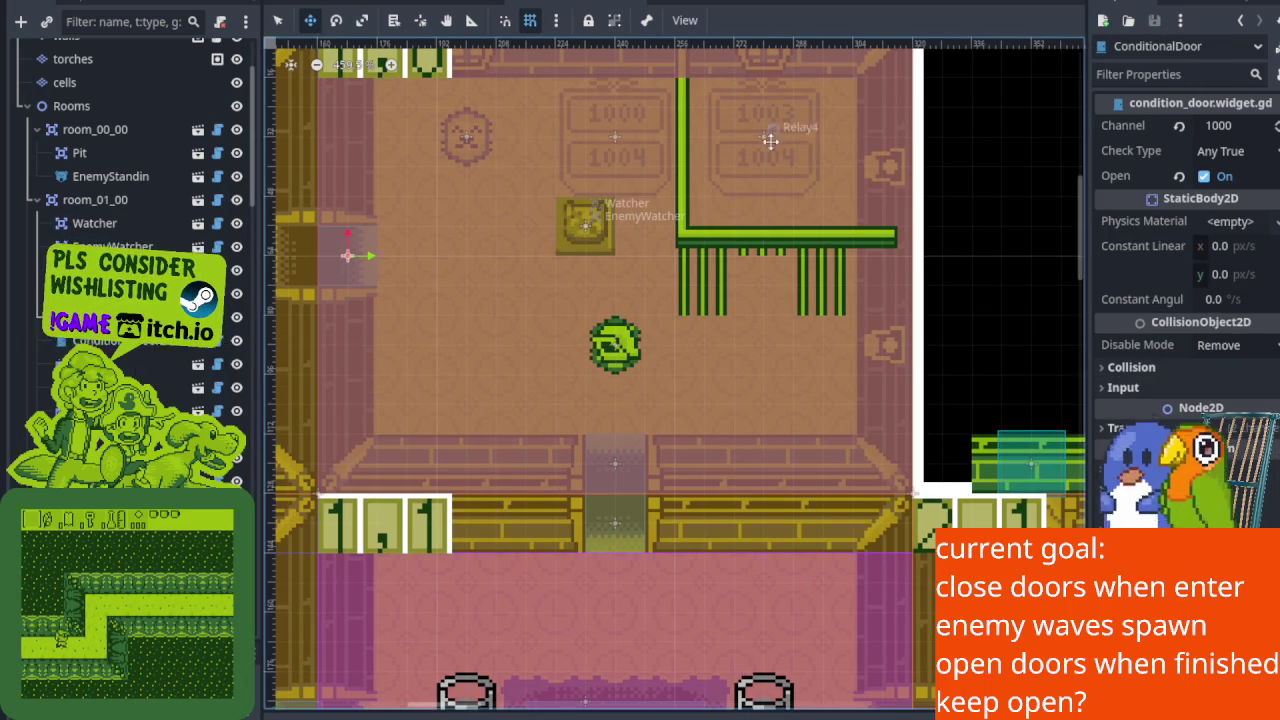
# Change the first ConditionalDoor's Channel from 1000 to 1004.
pyautogui.scroll(8, 523, 229)
pyautogui.hscroll(-6, 523, 229)
pyautogui.scroll(2, 570, 183)
pyautogui.scroll(5, 570, 250)
pyautogui.scroll(-6, 569, 300)
pyautogui.scroll(-5, 633, 283)
pyautogui.scroll(-5, 633, 283)
pyautogui.hscroll(3, 633, 283)
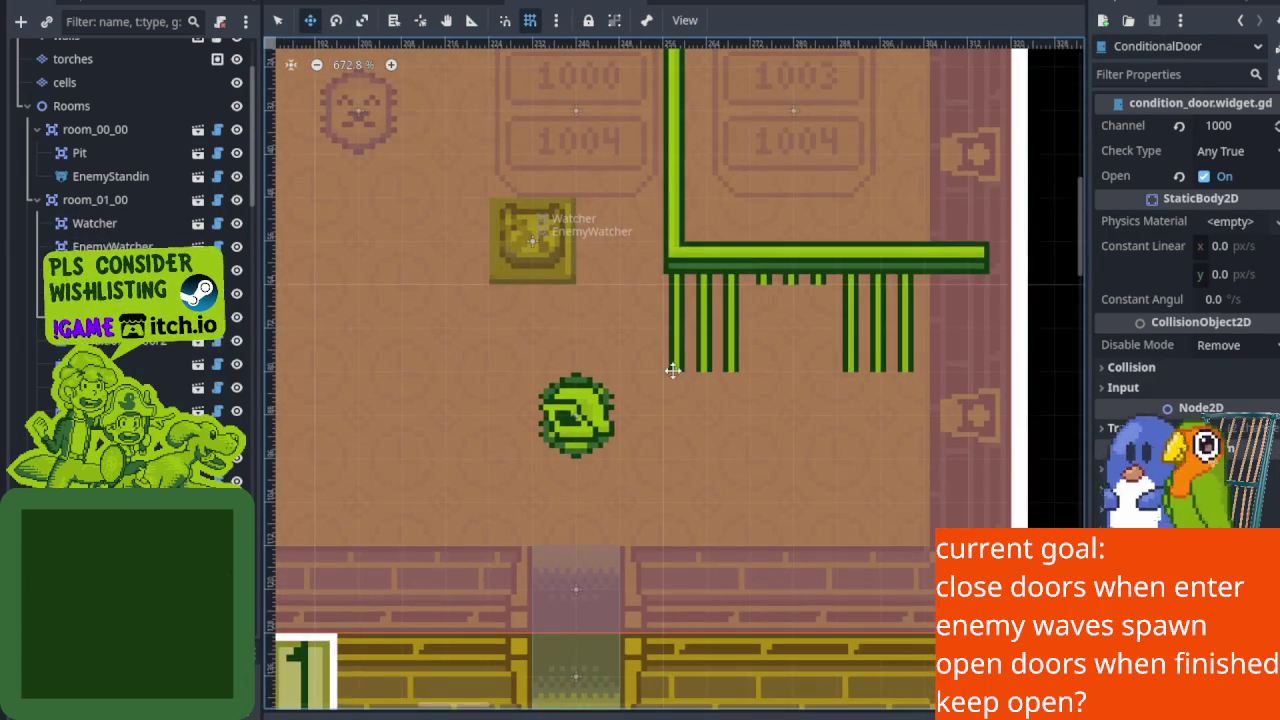
pyautogui.scroll(-5, 597, 380)
pyautogui.scroll(1, 548, 420)
pyautogui.hscroll(-2, 548, 420)
pyautogui.hscroll(-3, 581, 457)
pyautogui.scroll(12, 581, 457)
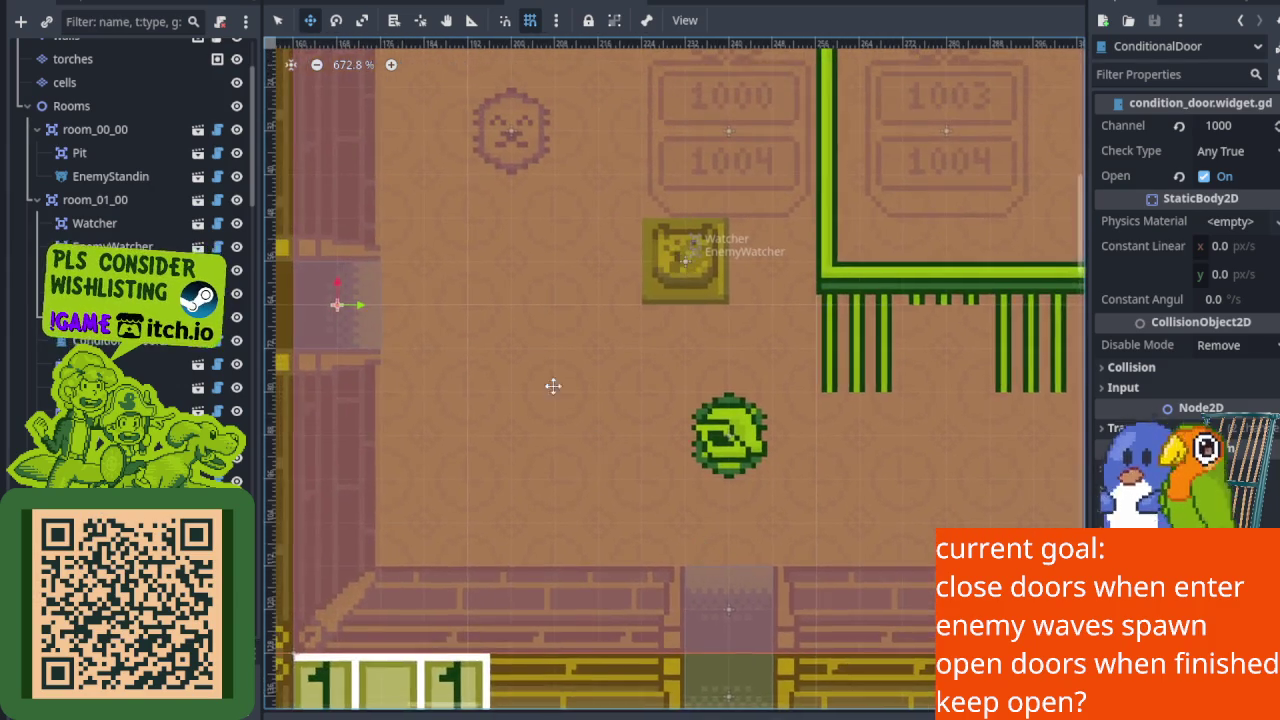
pyautogui.scroll(2, 530, 300)
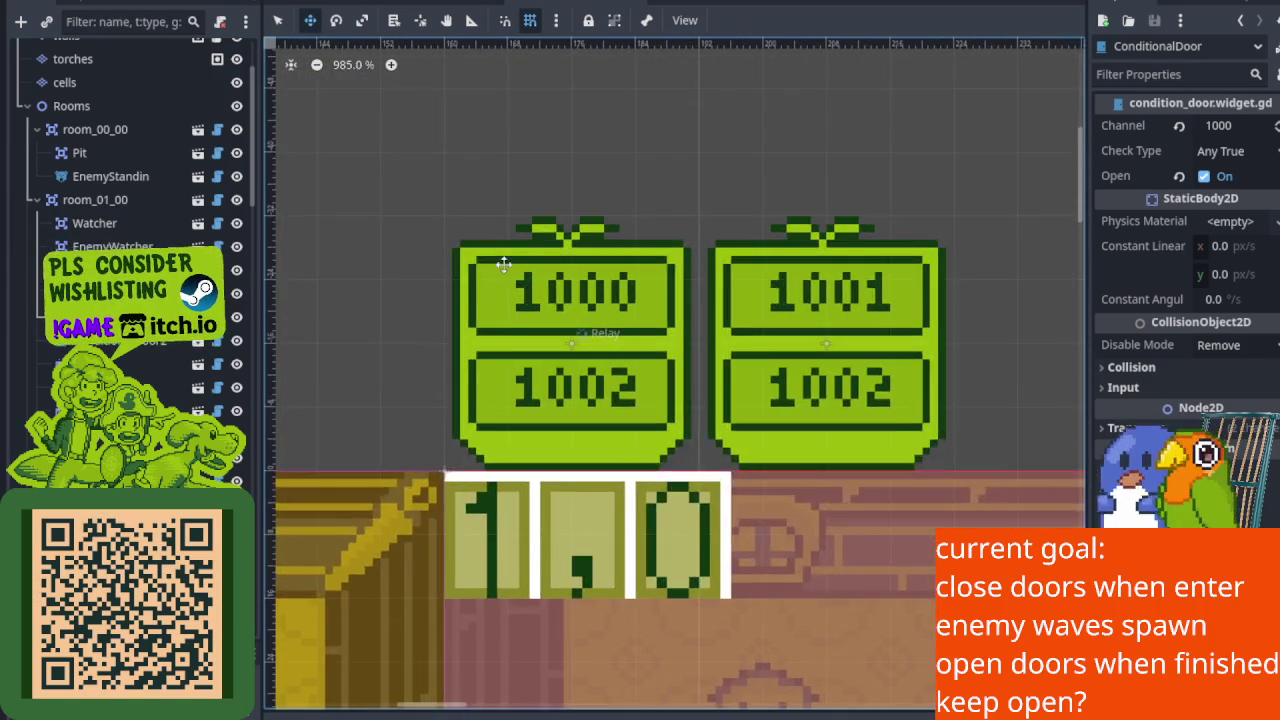
pyautogui.scroll(-5, 505, 270)
pyautogui.scroll(-4, 580, 293)
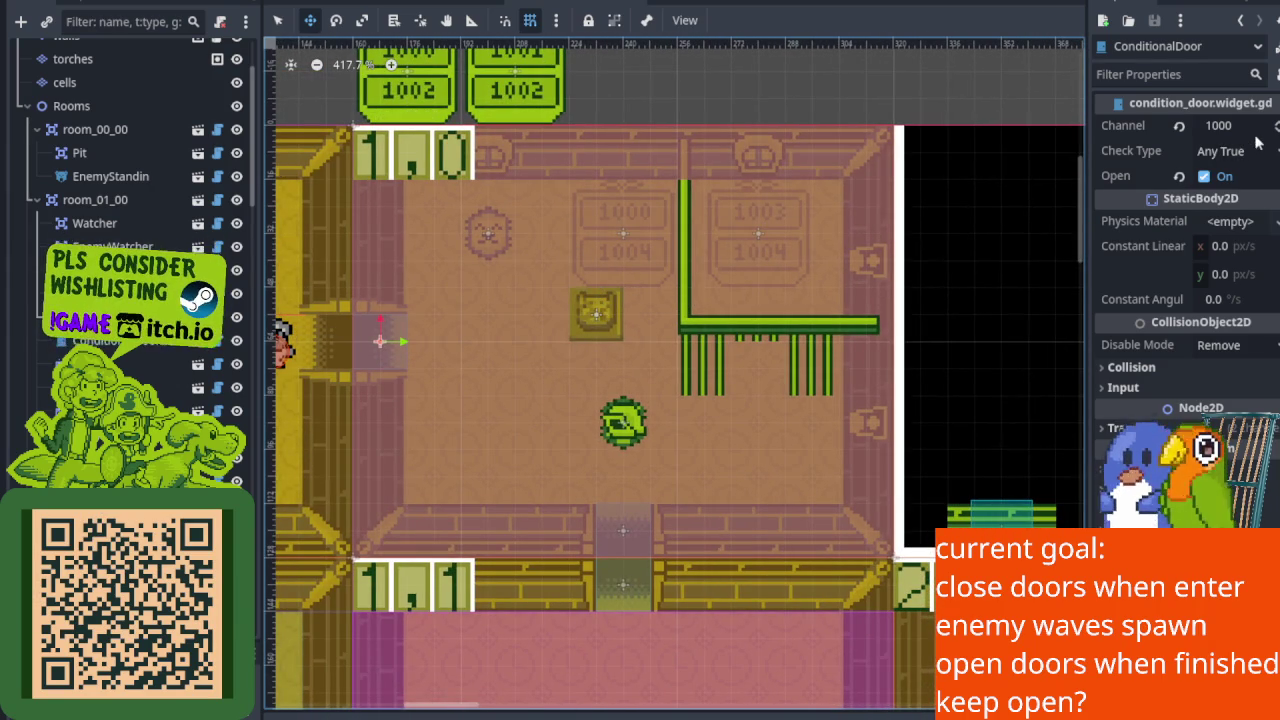
pyautogui.click(1236, 128)
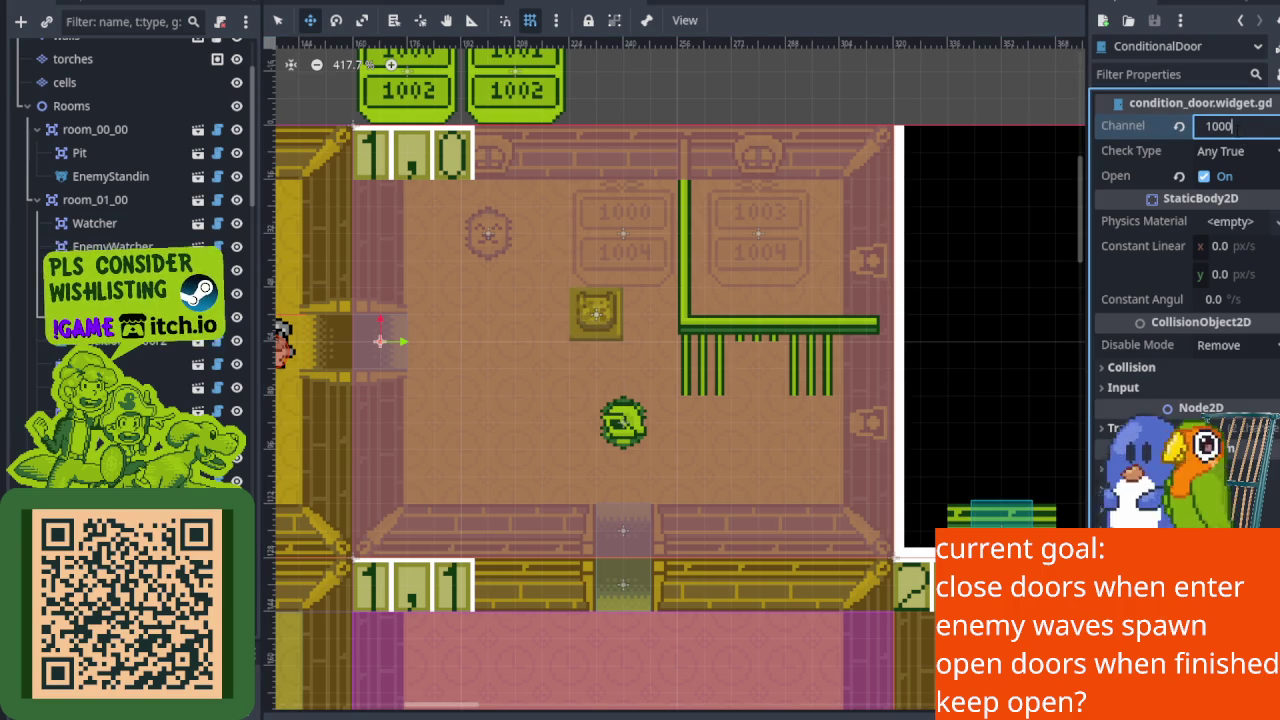
pyautogui.write('1004')
pyautogui.press('Return')
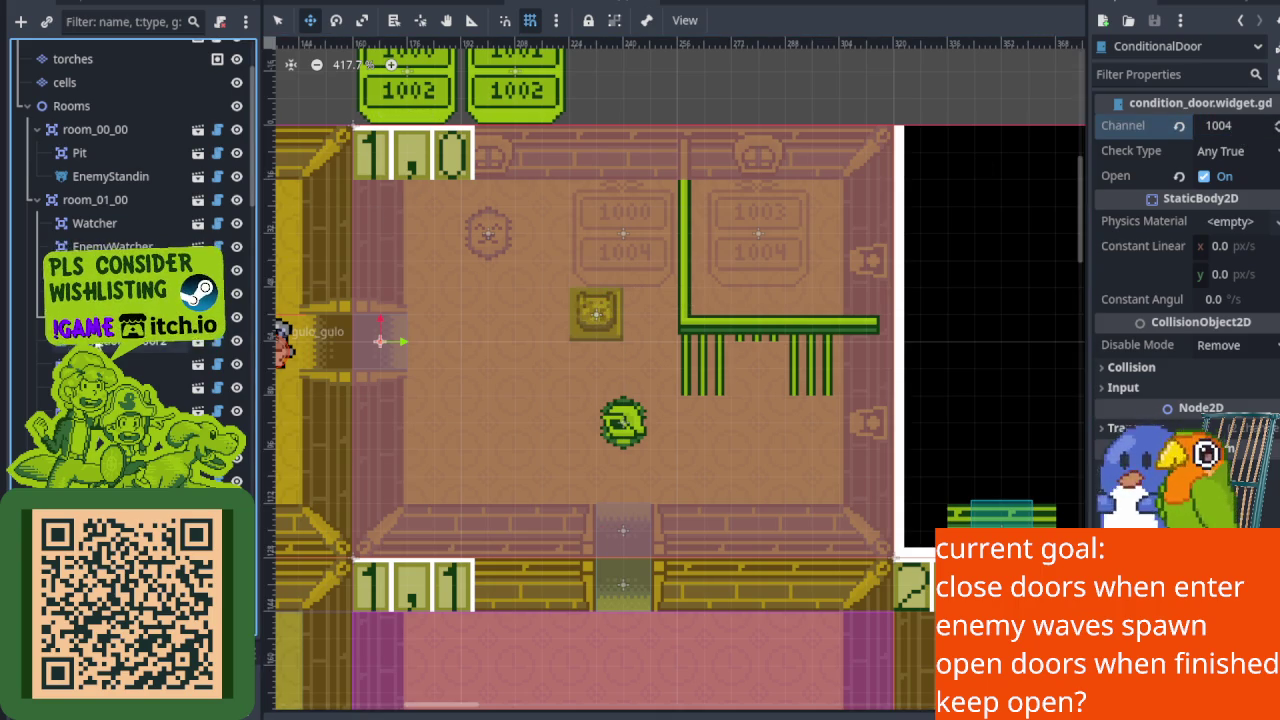
# Set ConditionalDoor2's Channel to 1004 as well.
pyautogui.press('Down')
pyautogui.click(1247, 130)
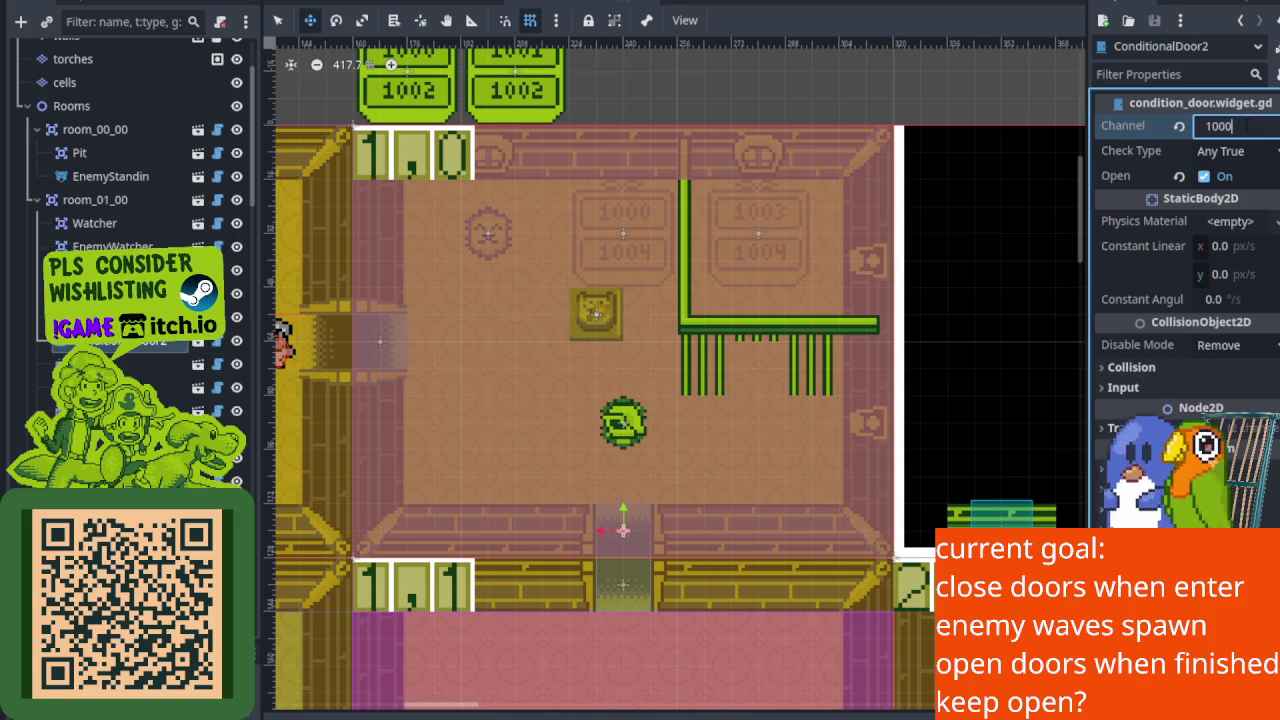
pyautogui.write('1004')
pyautogui.press('Return')
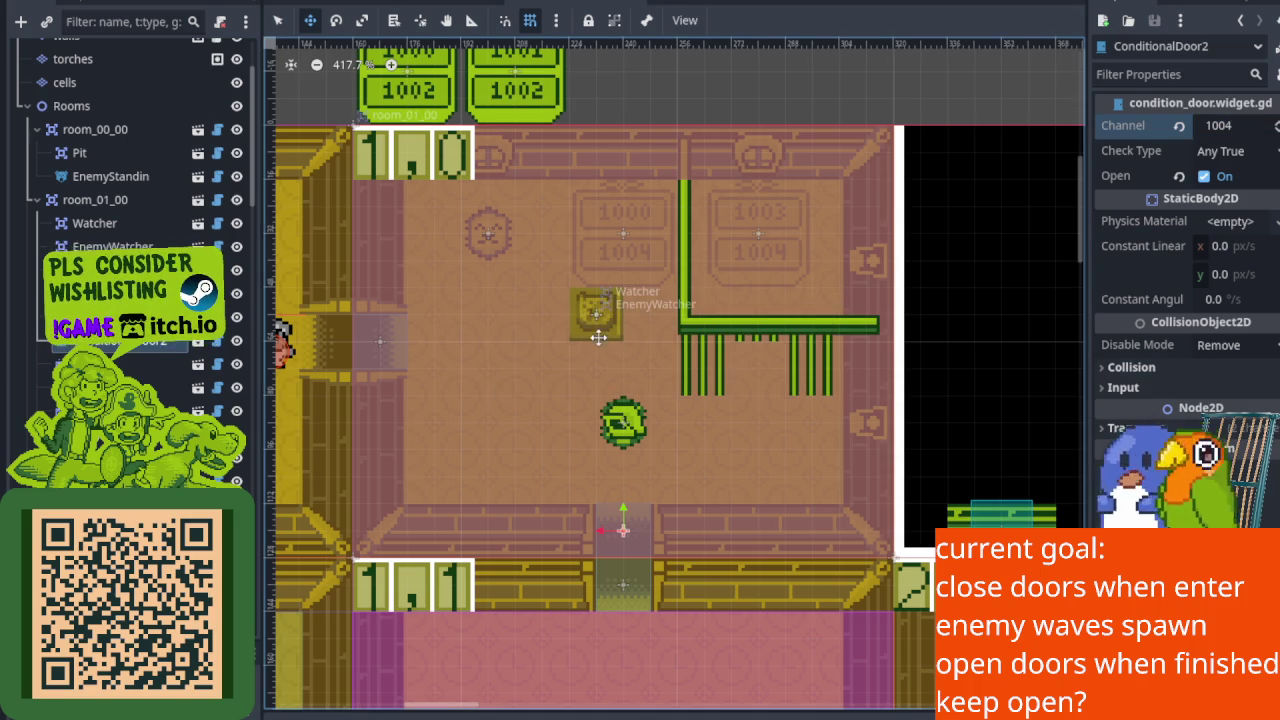
pyautogui.scroll(5, 597, 341)
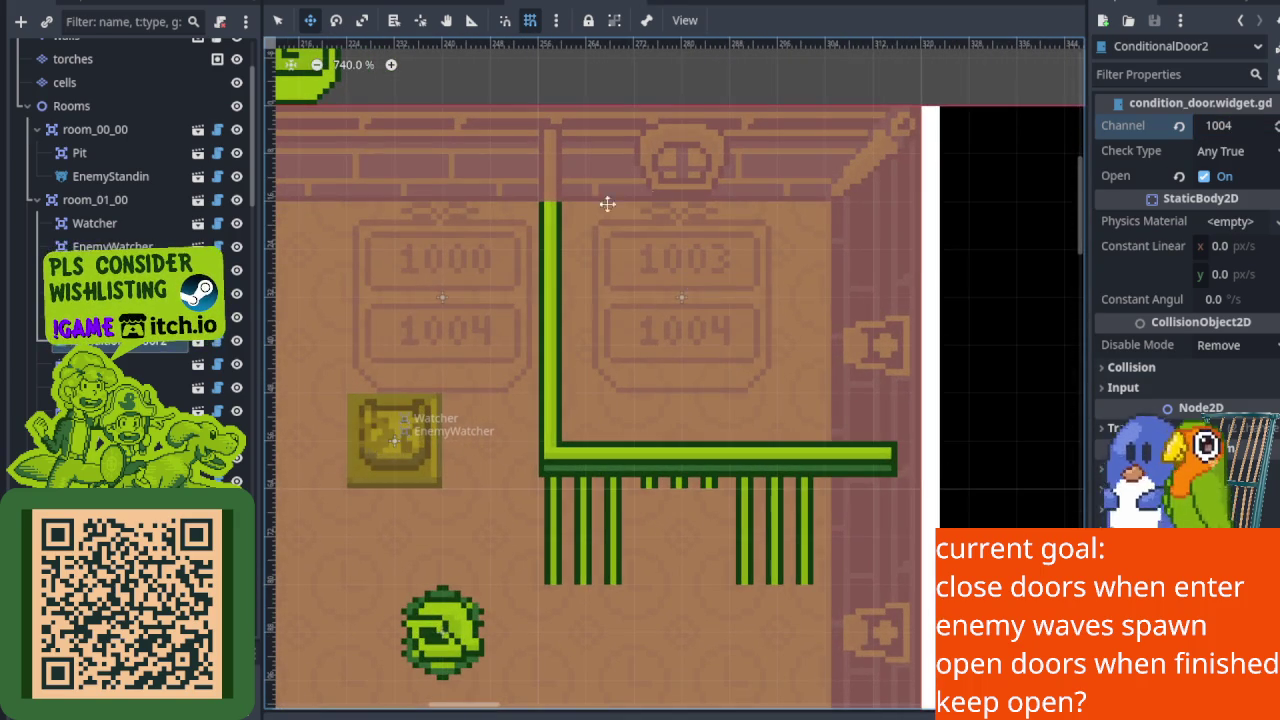
pyautogui.scroll(-4, 751, 246)
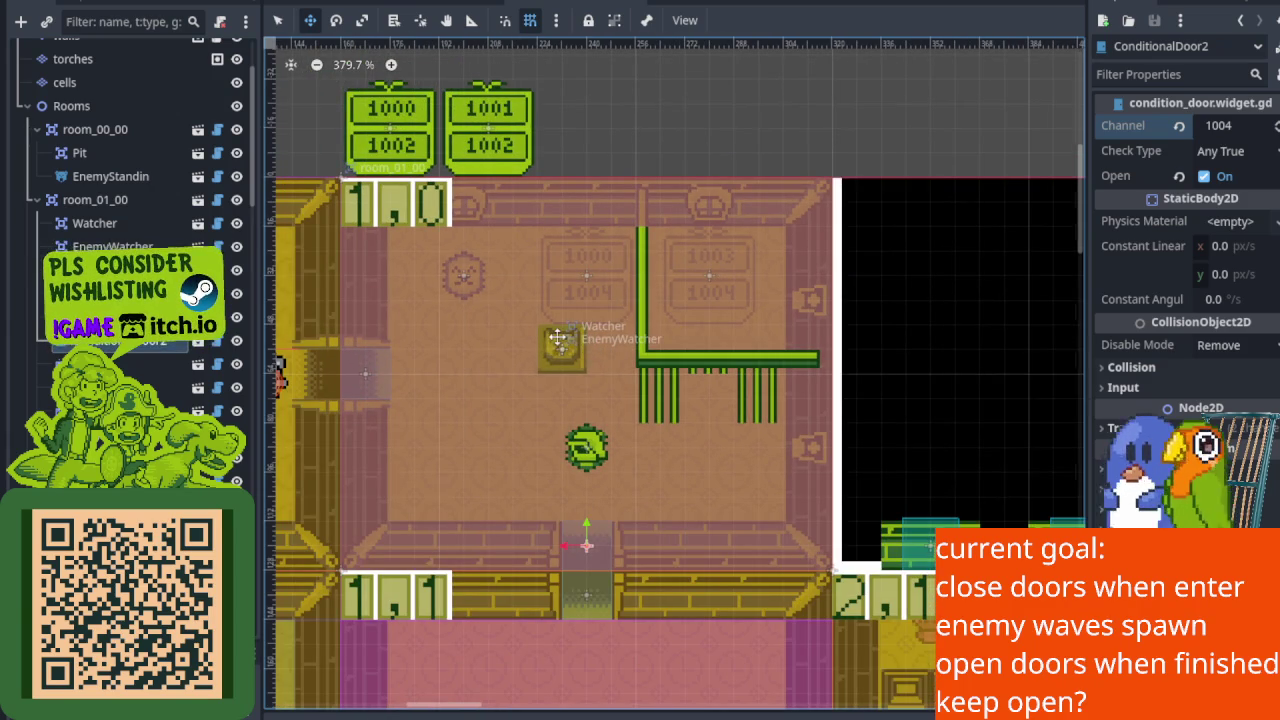
# Inspect EnemySpawner2 (channel 1002, All True, 2 Inaklat) while panning to the 1000/1001 door signs.
pyautogui.scroll(5, 558, 338)
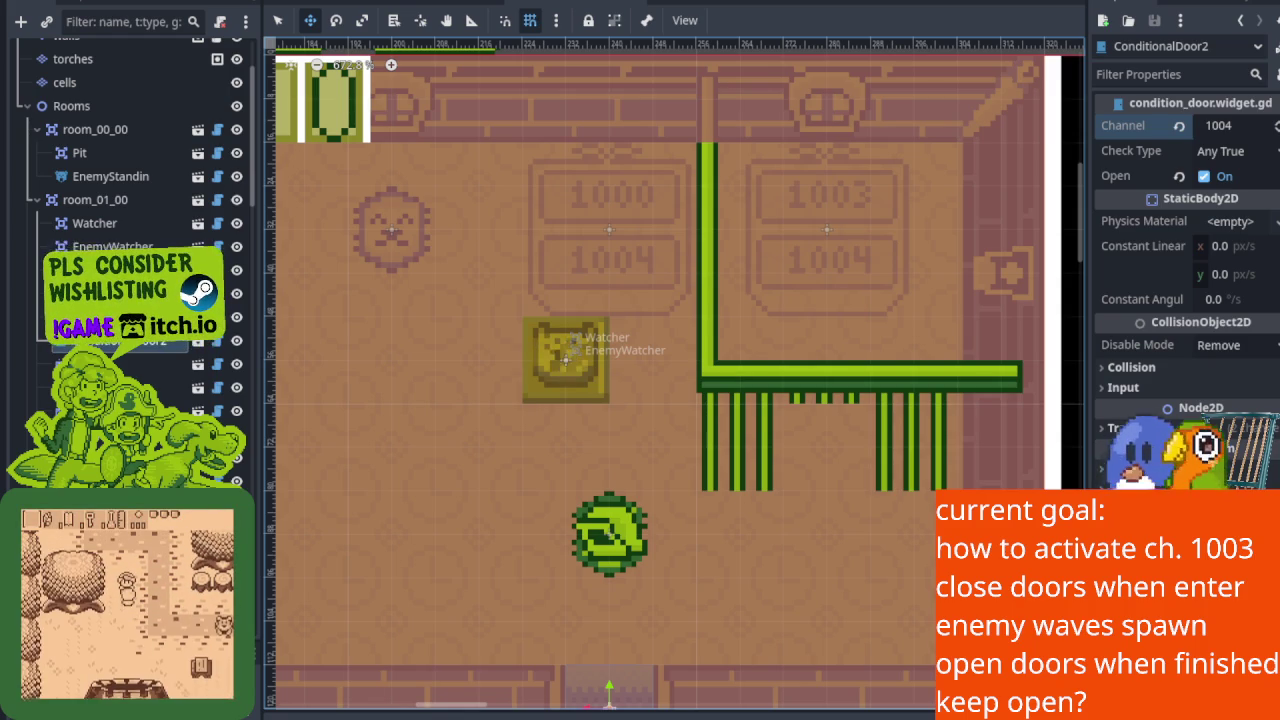
pyautogui.scroll(-1, 727, 404)
pyautogui.moveTo(727, 404)
pyautogui.mouseDown()
pyautogui.moveTo(766, 286)
pyautogui.moveTo(757, 337)
pyautogui.moveTo(806, 407)
pyautogui.mouseUp()
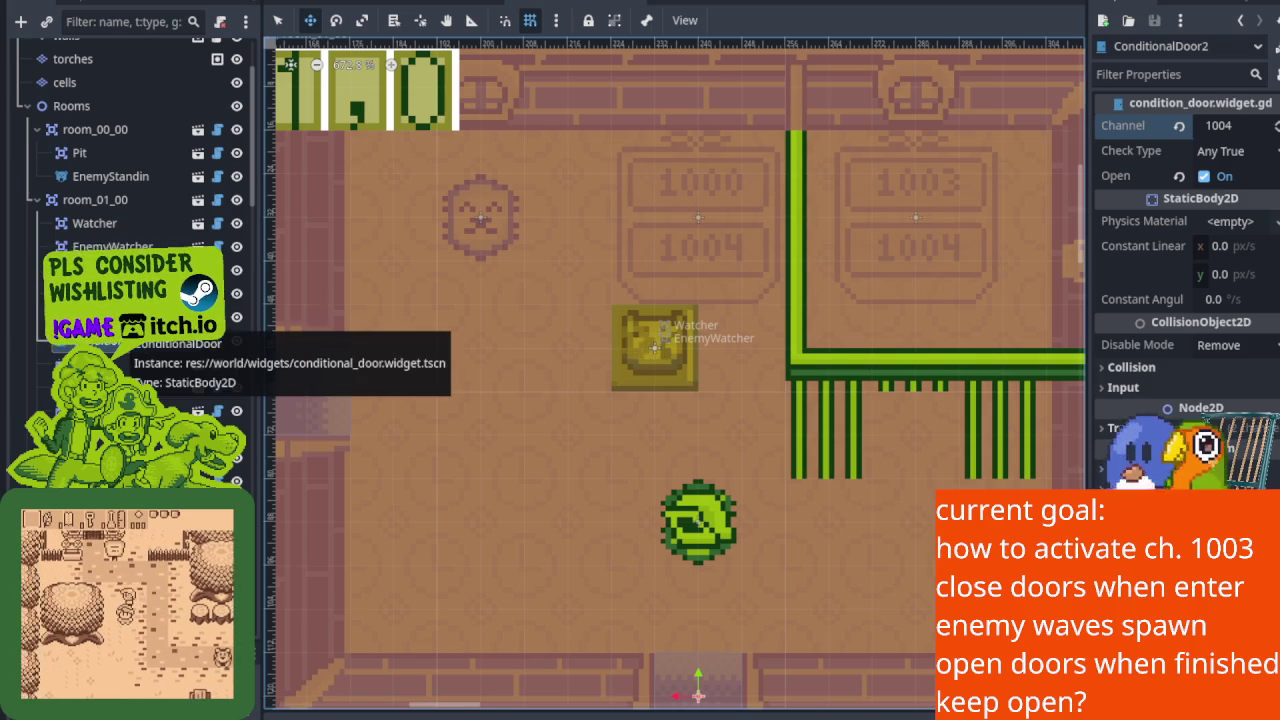
pyautogui.click(115, 292)
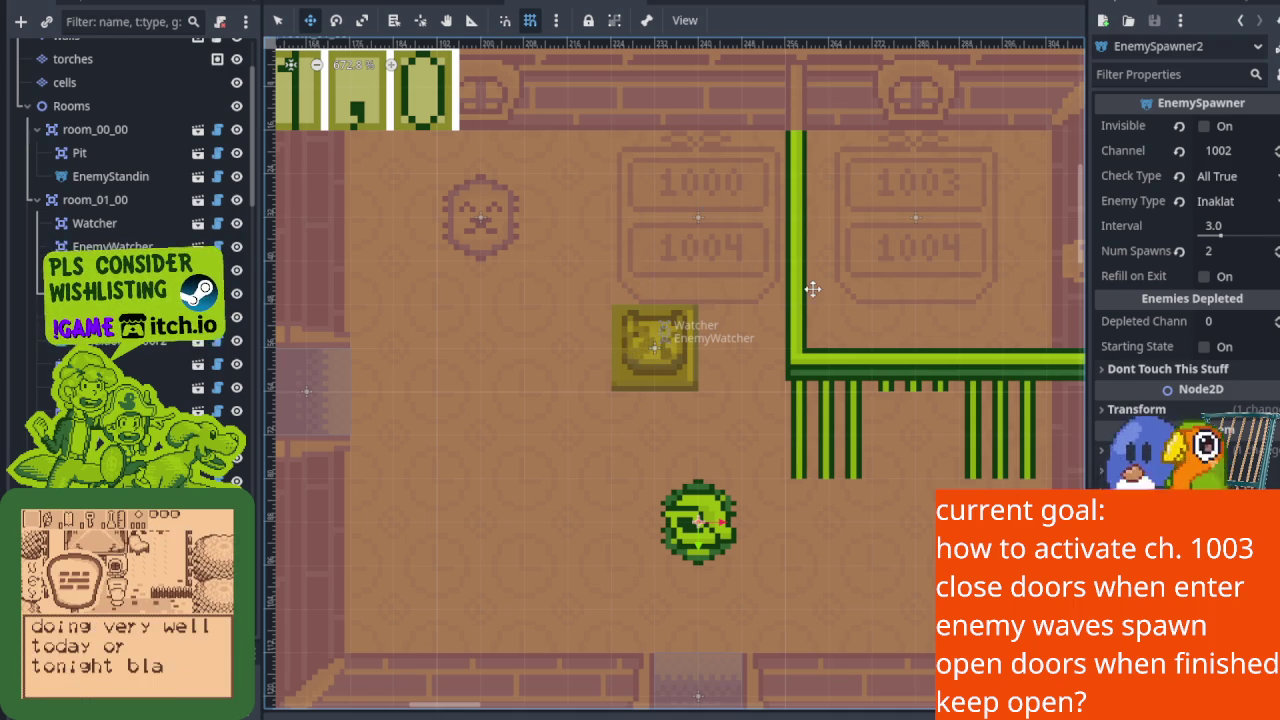
pyautogui.scroll(1, 810, 300)
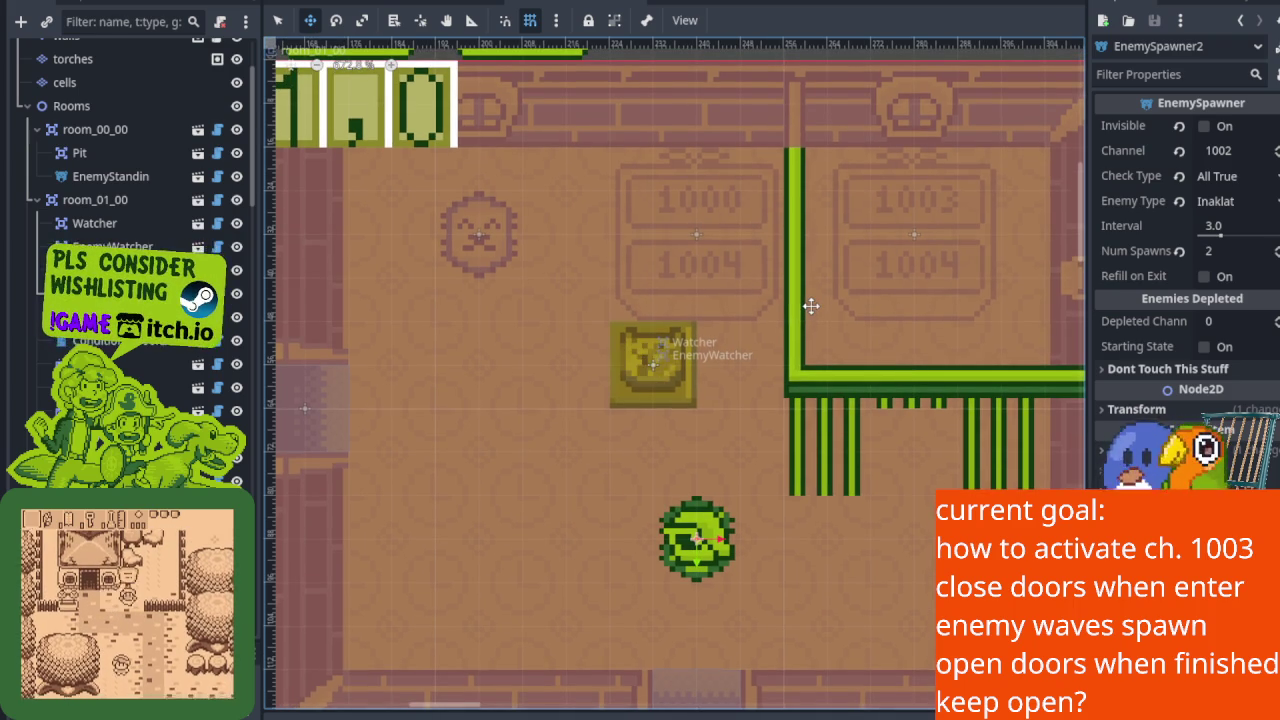
pyautogui.moveTo(810, 305)
pyautogui.mouseDown()
pyautogui.moveTo(800, 300)
pyautogui.moveTo(876, 453)
pyautogui.moveTo(779, 453)
pyautogui.mouseUp()
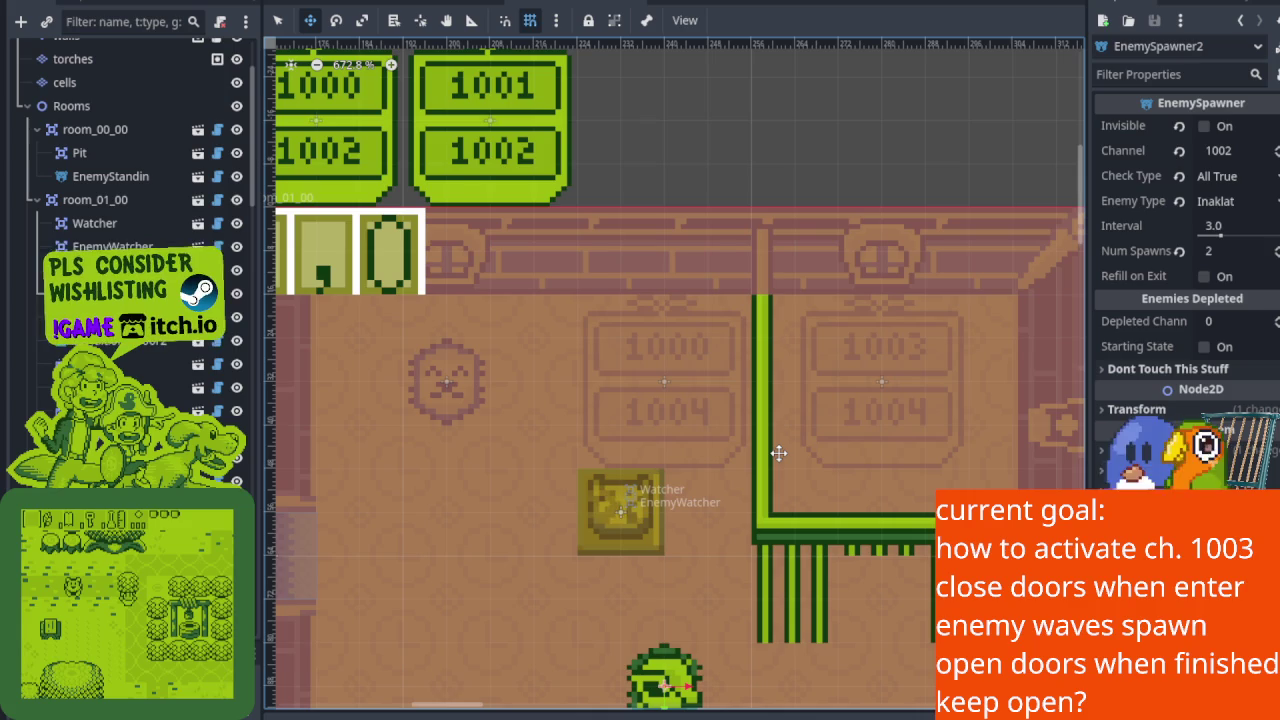
pyautogui.moveTo(779, 453)
pyautogui.mouseDown()
pyautogui.moveTo(726, 443)
pyautogui.moveTo(733, 429)
pyautogui.moveTo(773, 431)
pyautogui.mouseUp()
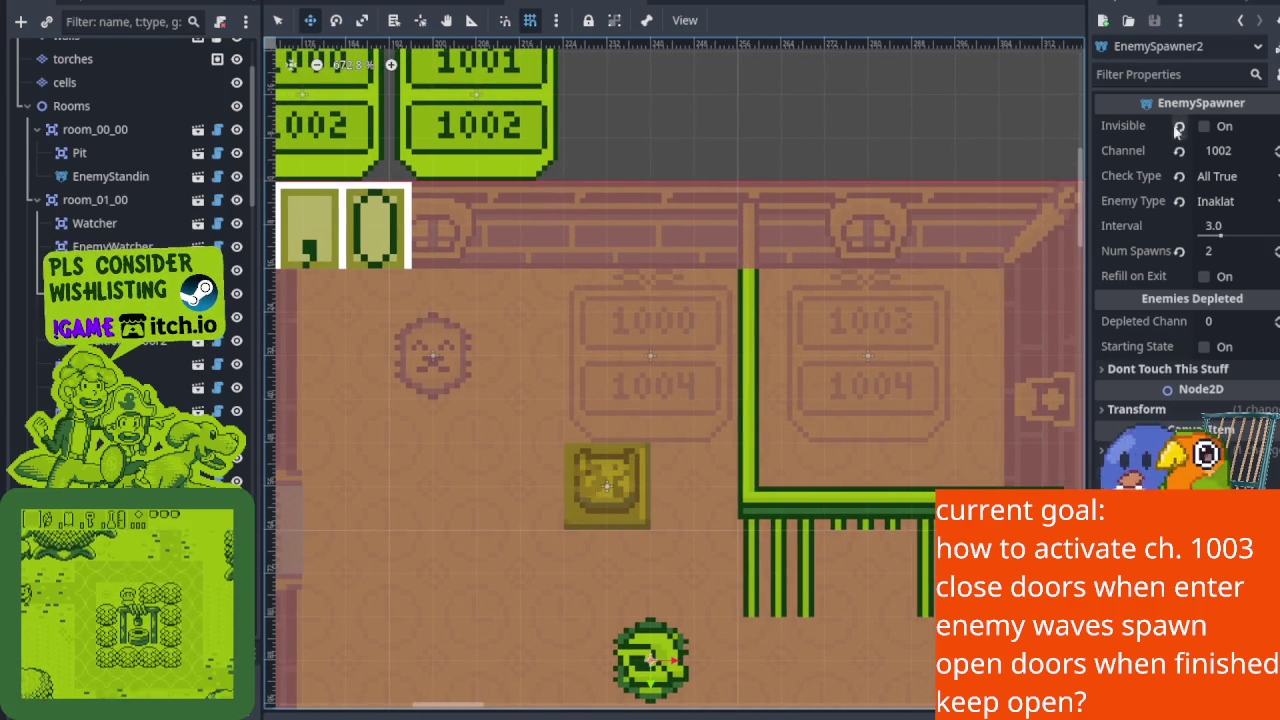